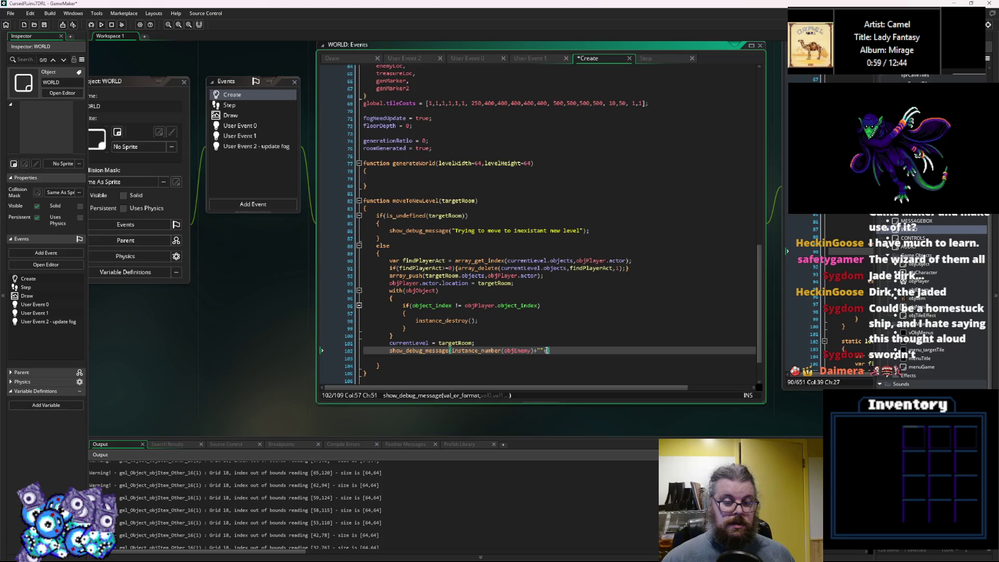
Step: Make the debug message print enemy and item counts using objEnemy and objItem
{"action": "key", "text": "ctrl+v"}
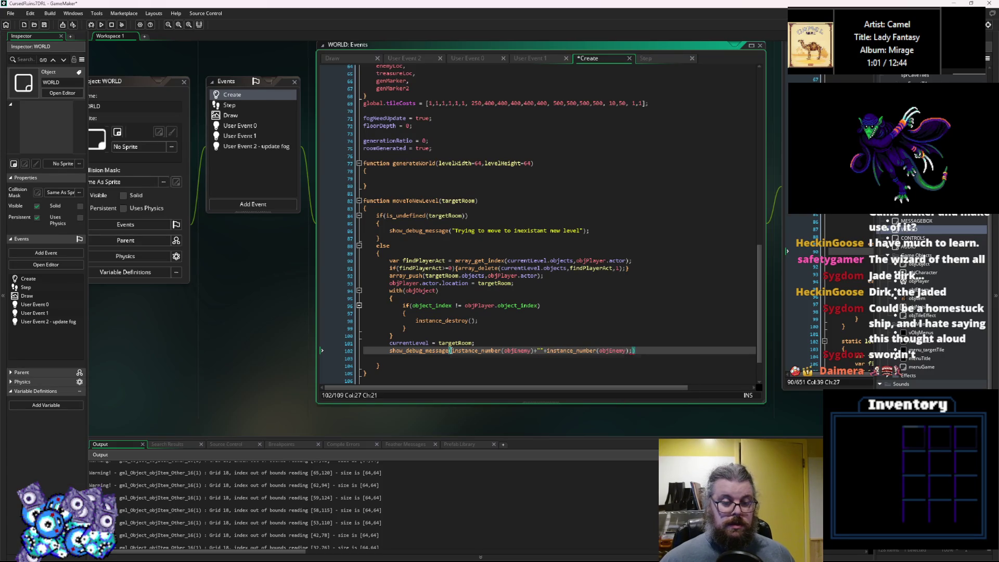
{"action": "type", "text": "\"\"+"}
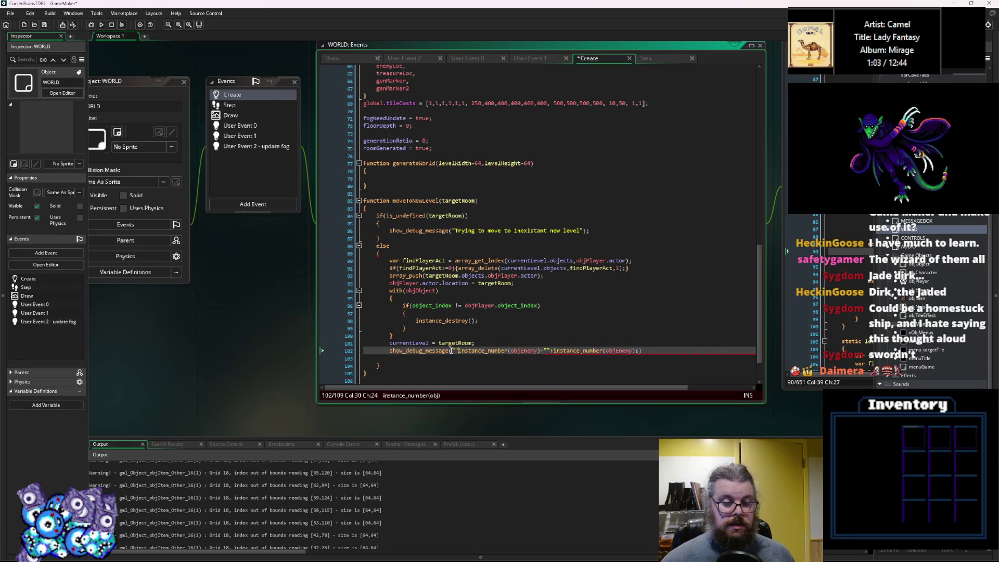
{"action": "key", "text": "Left"}
{"action": "key", "text": "Left"}
{"action": "type", "text": "nB "}
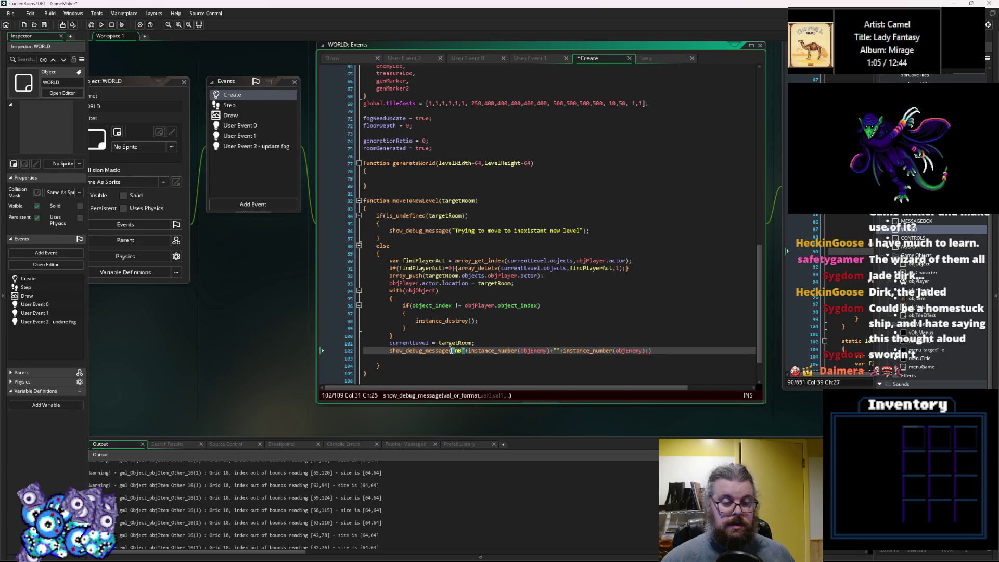
{"action": "type", "text": "enemy "}
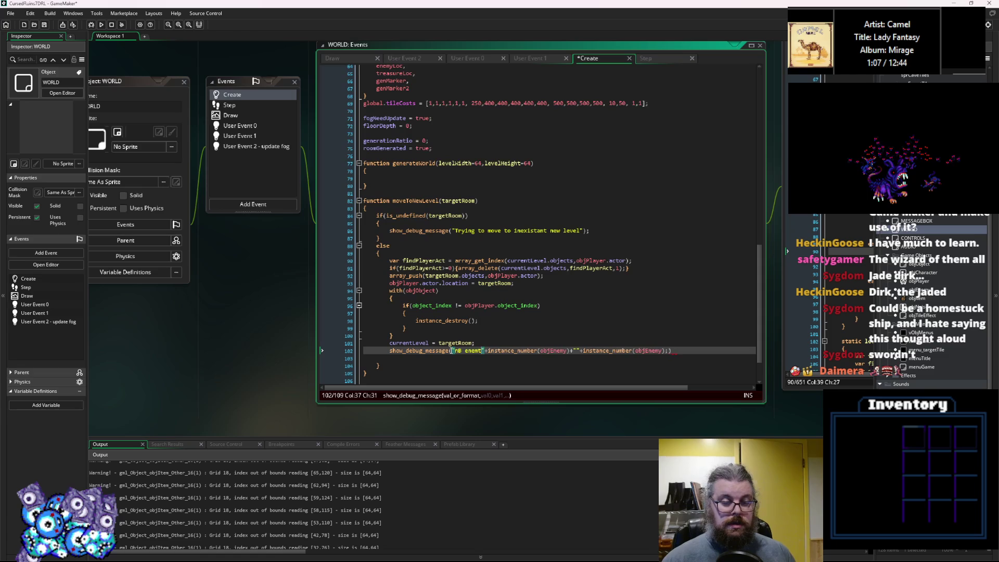
{"action": "type", "text": "- "}
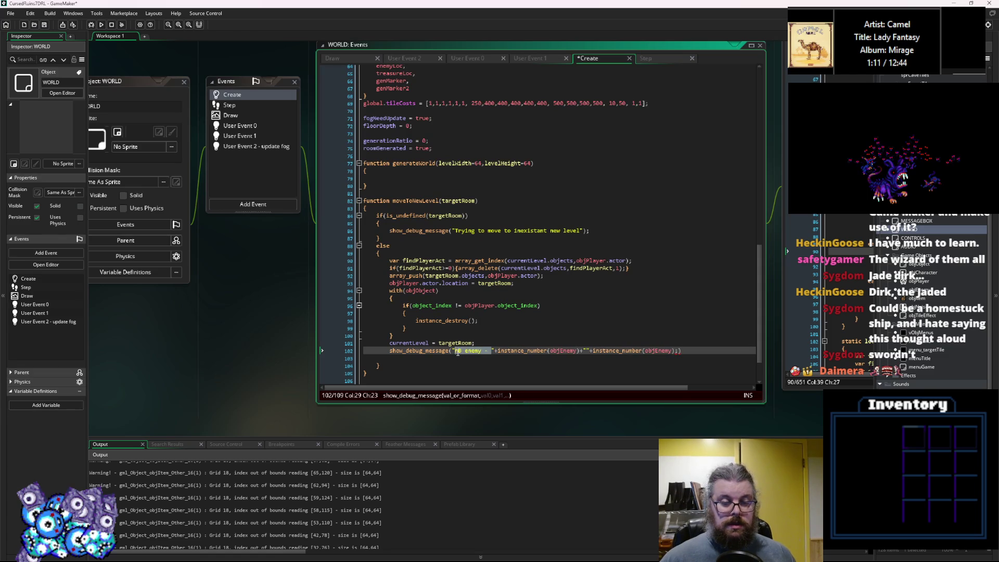
{"action": "type", "text": " nB enemy - "}
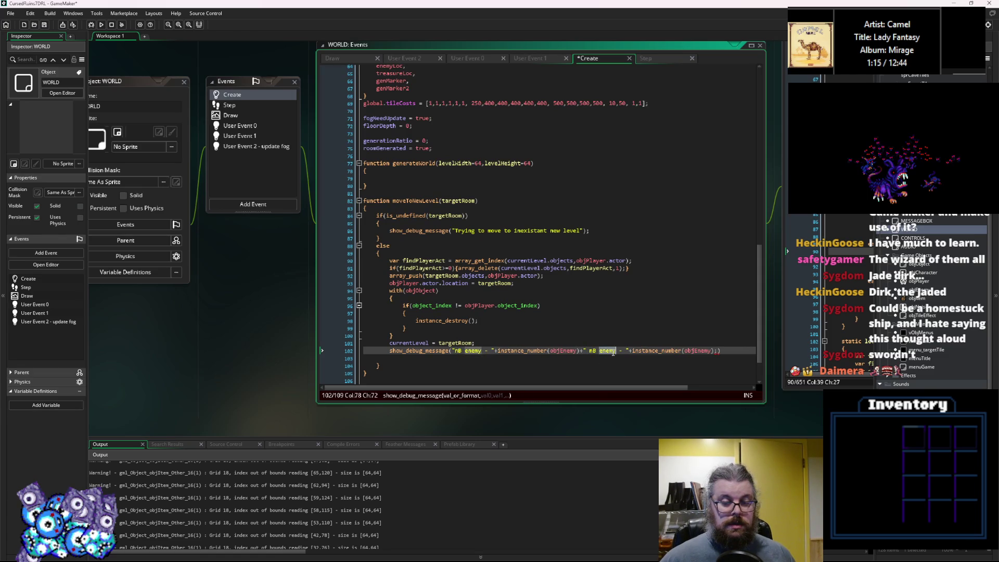
{"action": "type", "text": "items"}
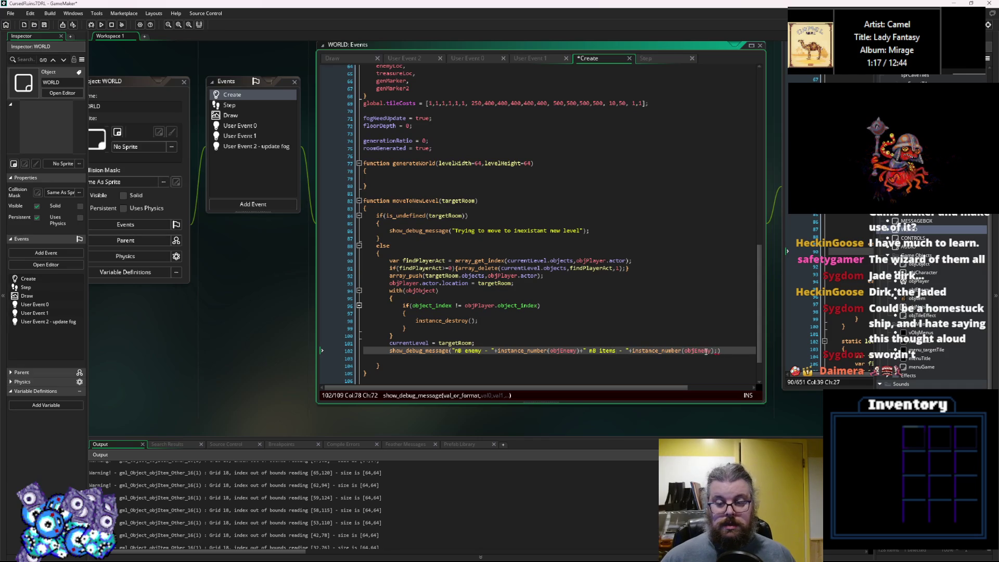
{"action": "left_click", "coordinate": [720, 350]}
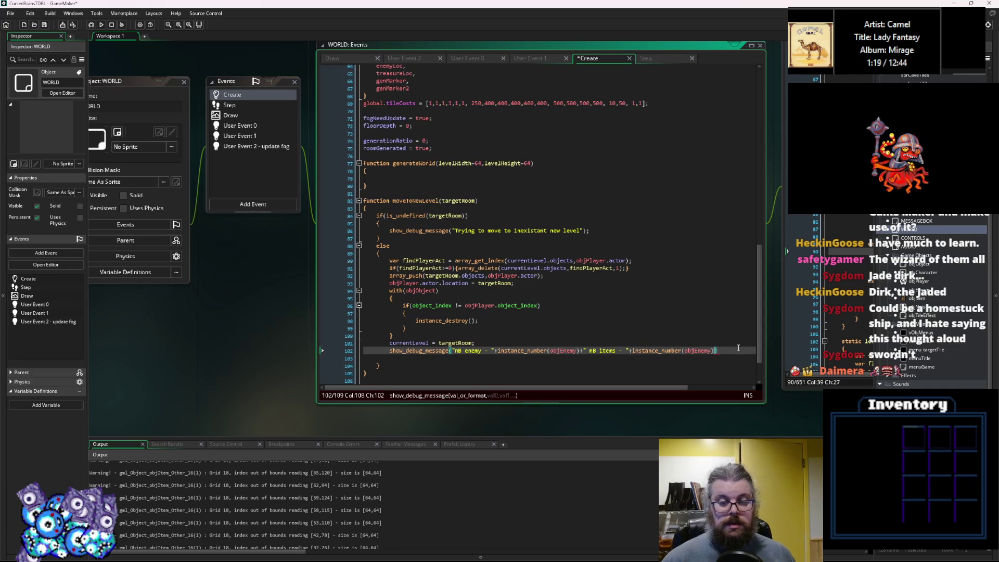
{"action": "key", "text": "Left"}
{"action": "key", "text": "Left"}
{"action": "key", "text": "Left"}
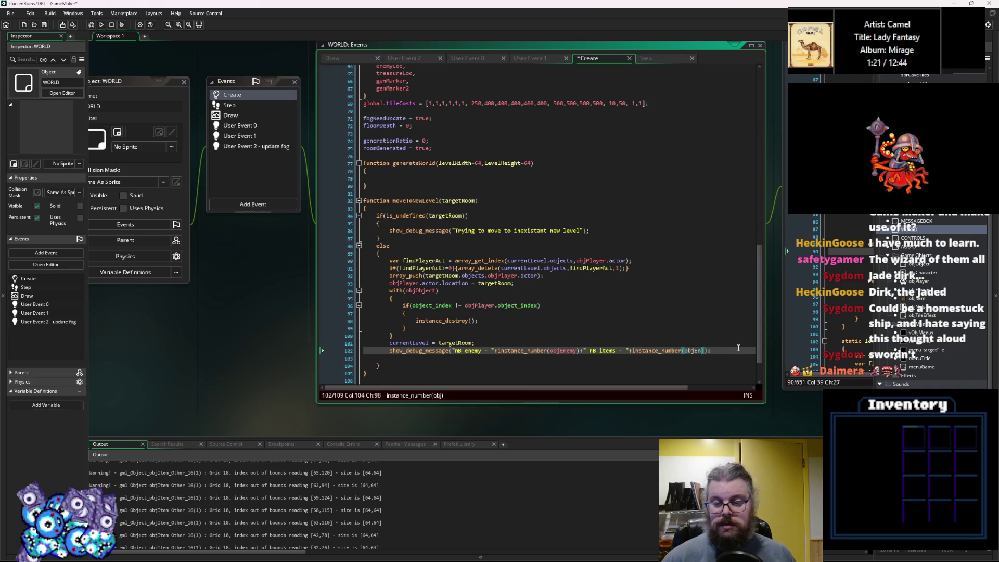
{"action": "key", "text": "BackSpace"}
{"action": "key", "text": "BackSpace"}
{"action": "type", "text": "Item"}
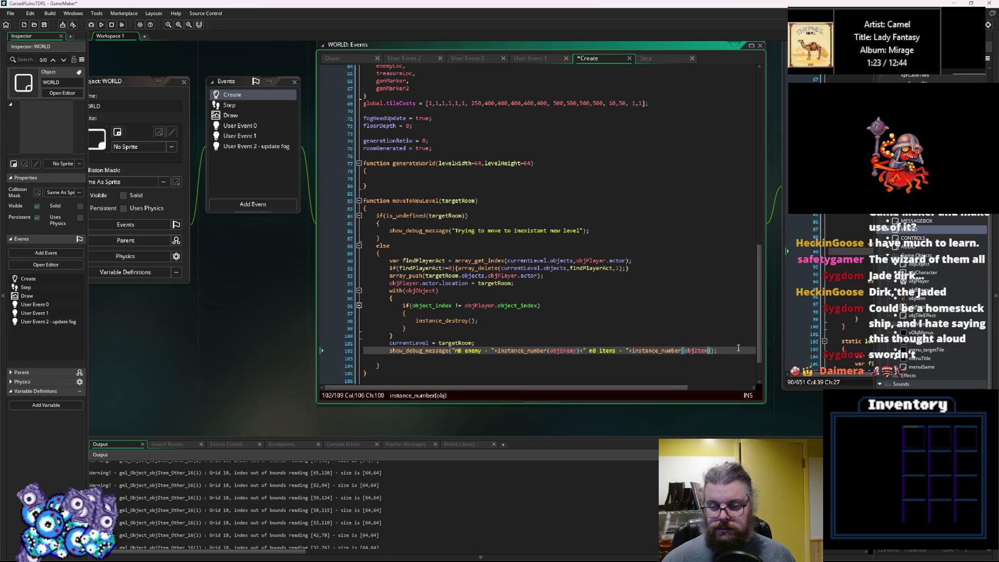
{"action": "left_click", "coordinate": [680, 305]}
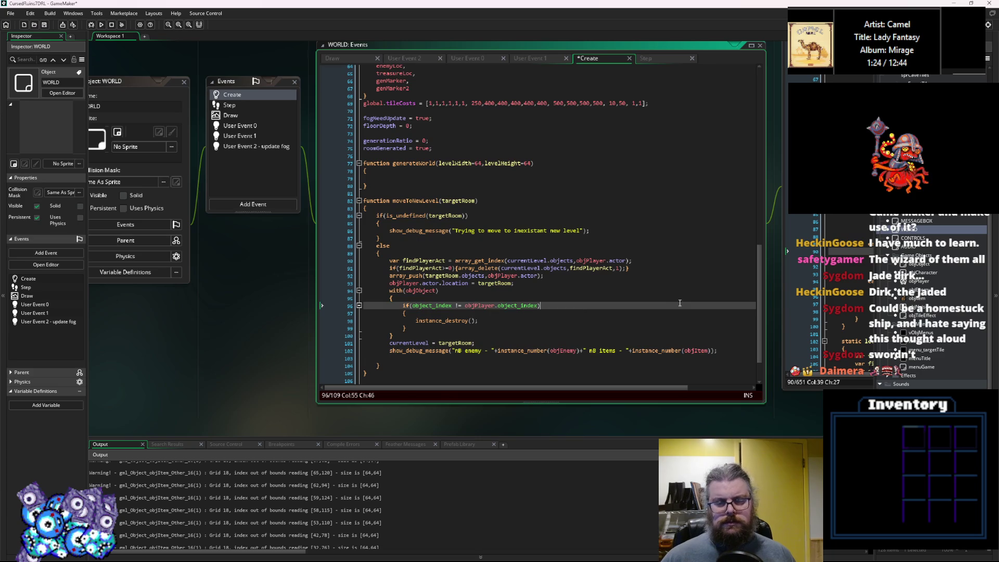
Step: Save the code and paste a copy of the debug message line above the level-move code
{"action": "left_click", "coordinate": [46, 23]}
{"action": "left_click", "coordinate": [727, 354]}
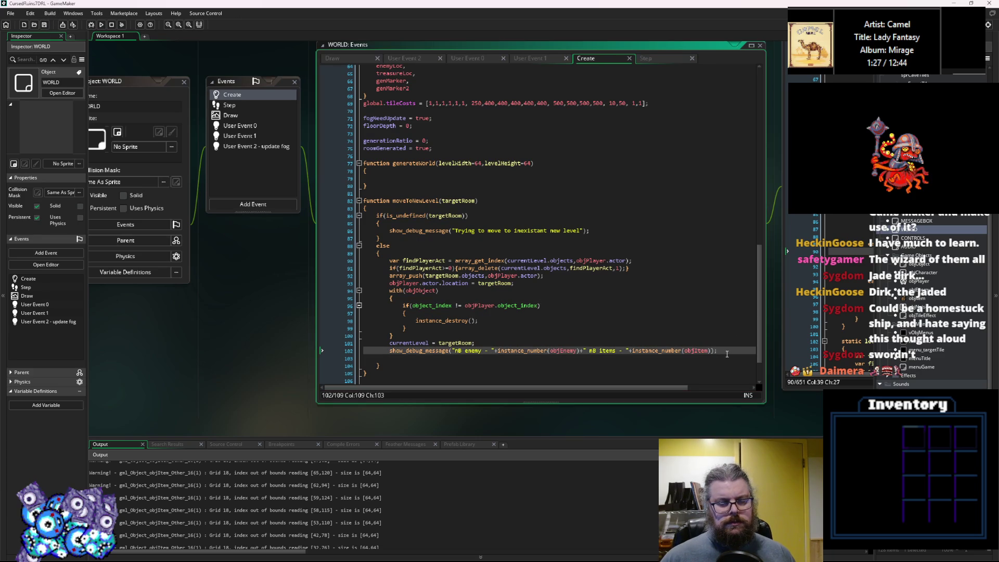
{"action": "mouse_move", "coordinate": [726, 353]}
{"action": "left_mouse_down"}
{"action": "mouse_move", "coordinate": [363, 335]}
{"action": "mouse_move", "coordinate": [390, 351]}
{"action": "left_mouse_up"}
{"action": "key", "text": "ctrl+c"}
{"action": "key", "text": "Up"}
{"action": "key", "text": "Up"}
{"action": "key", "text": "Up"}
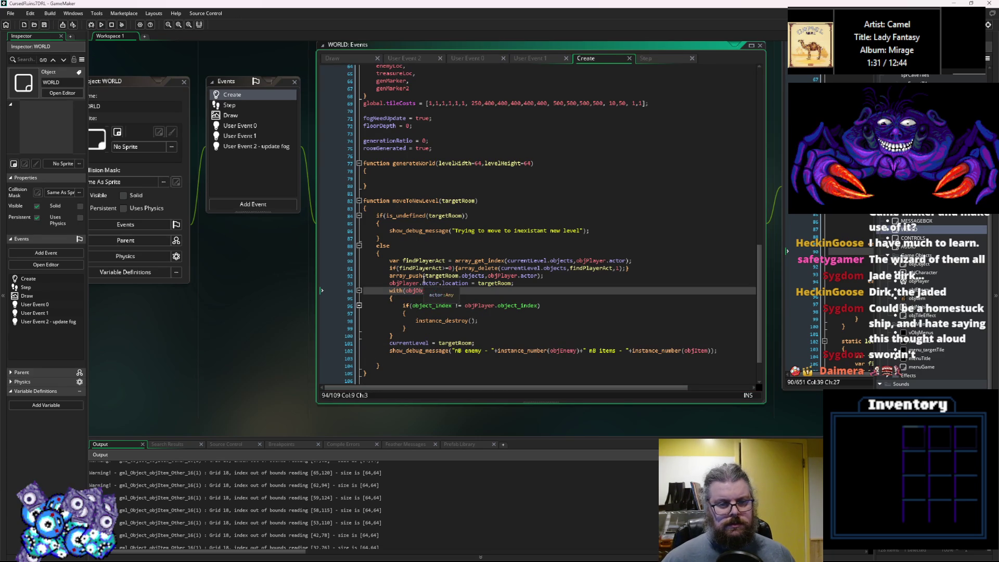
{"action": "key", "text": "Up"}
{"action": "key", "text": "Return"}
{"action": "key", "text": "Up"}
{"action": "key", "text": "ctrl+v"}
Step: Label the two messages 'Before -' and 'After -', then save and launch a debug run
{"action": "left_click", "coordinate": [455, 283]}
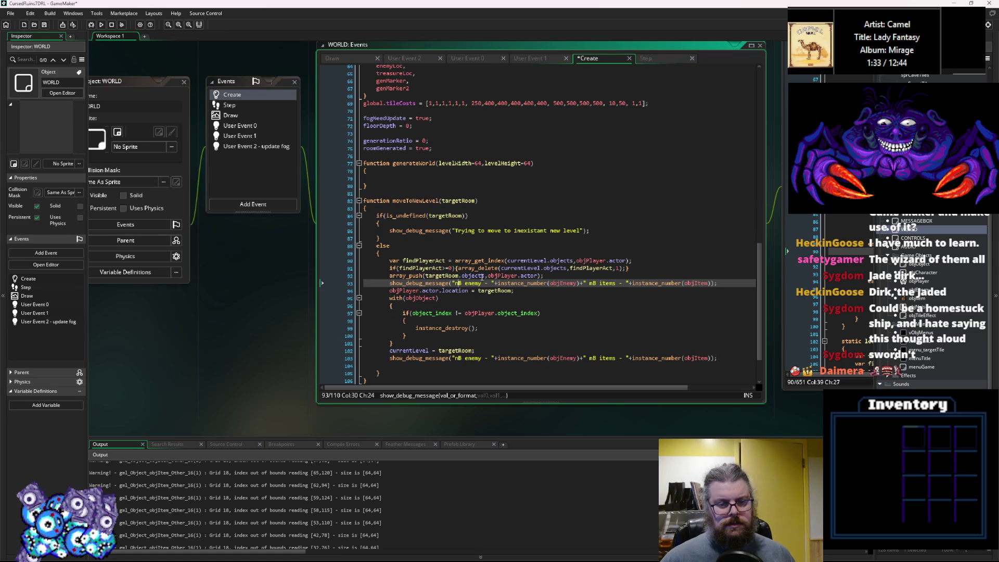
{"action": "type", "text": "Before -"}
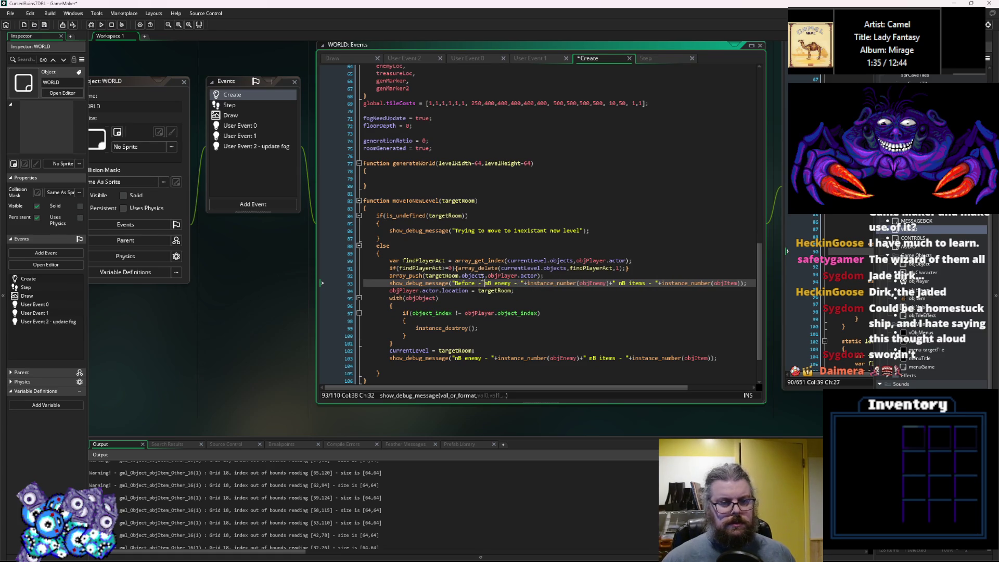
{"action": "left_click", "coordinate": [456, 358]}
{"action": "type", "text": "After -"}
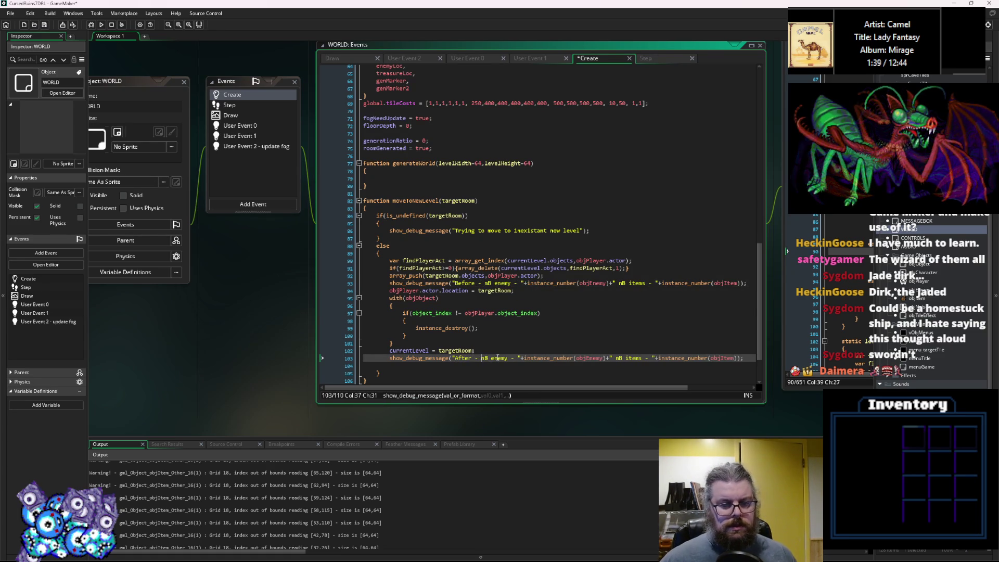
{"action": "left_click", "coordinate": [484, 312]}
{"action": "left_click", "coordinate": [45, 26]}
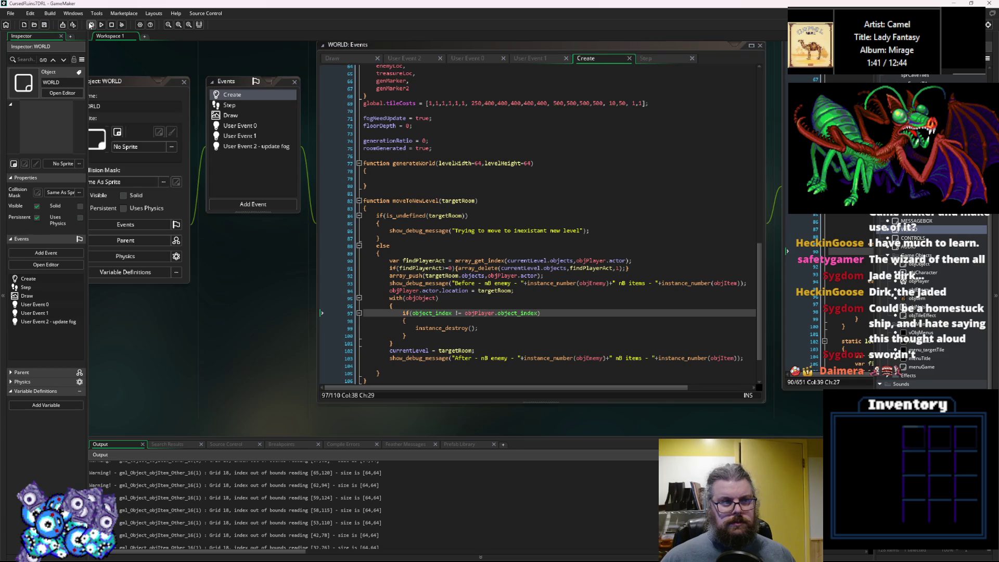
Step: Run the game in debug mode and press N to change level, triggering the line 93 code error
{"action": "left_click", "coordinate": [90, 25]}
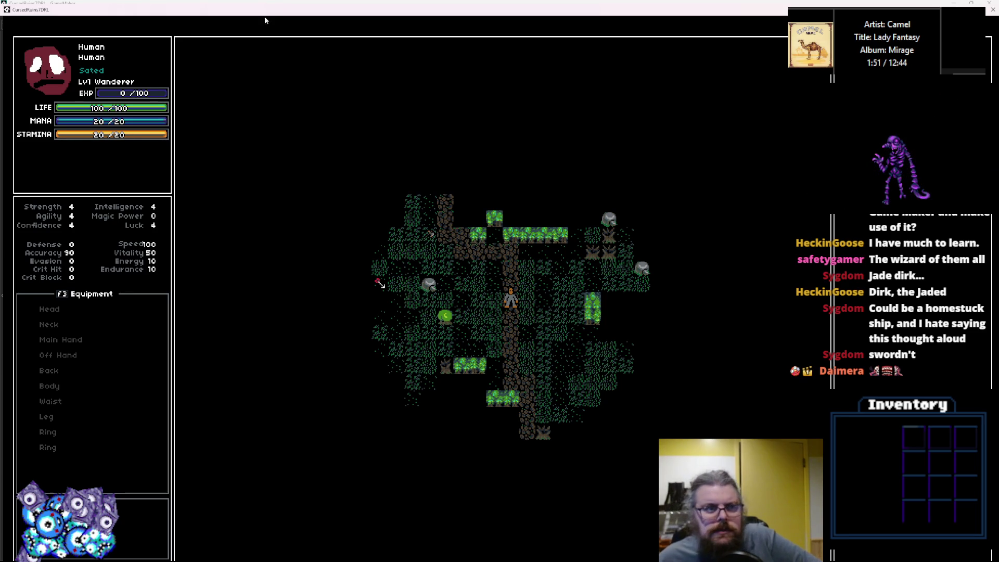
{"action": "key", "text": "n"}
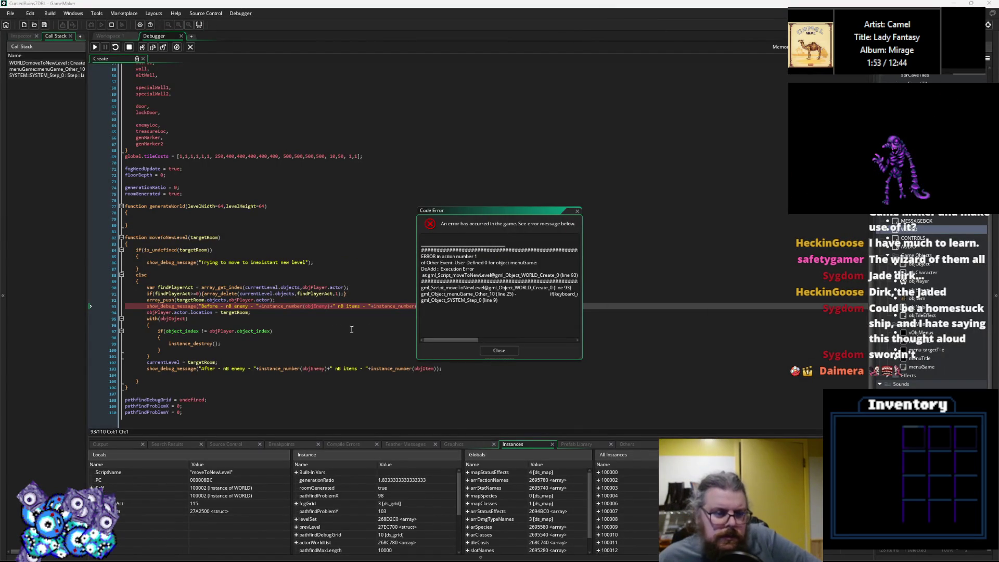
{"action": "left_click", "coordinate": [352, 329]}
{"action": "mouse_move", "coordinate": [312, 303]}
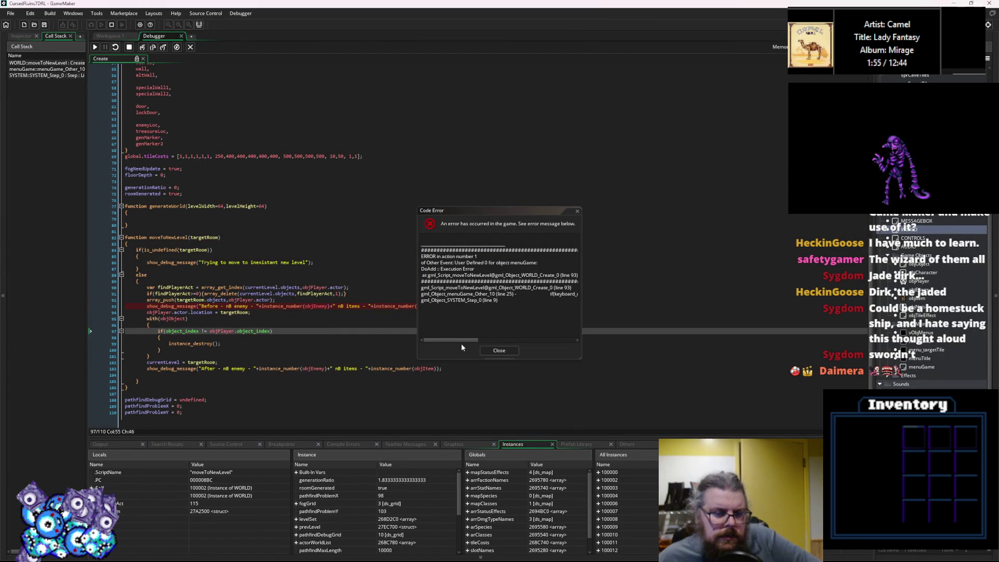
Step: Dismiss the code error and stop the debugging session
{"action": "left_click", "coordinate": [499, 350]}
{"action": "left_click", "coordinate": [374, 306]}
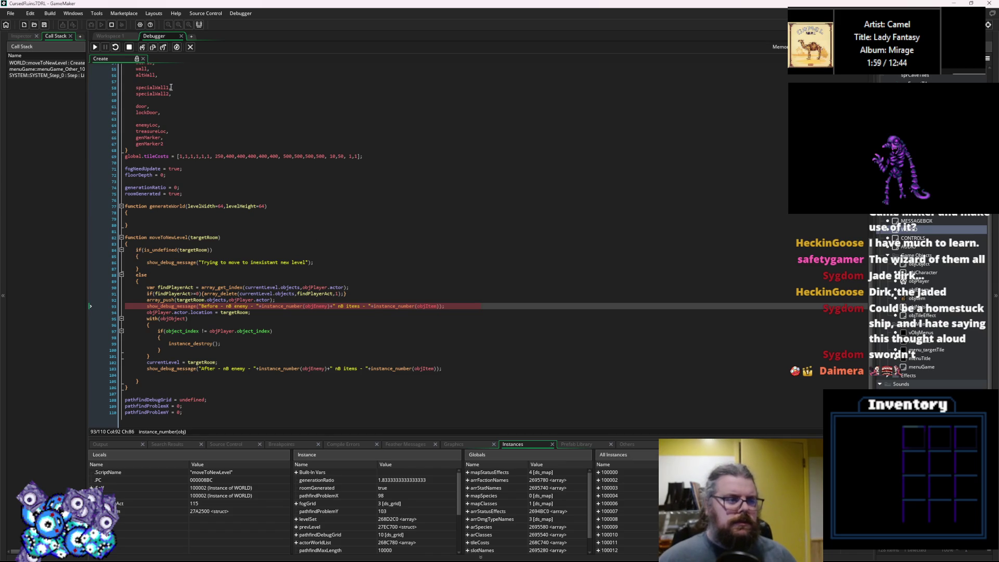
{"action": "left_click", "coordinate": [129, 47]}
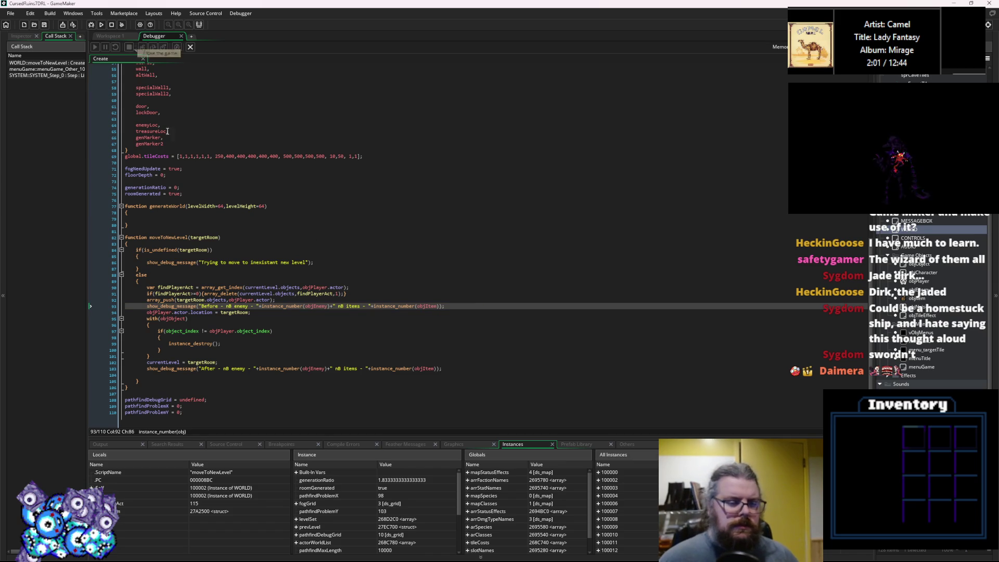
Step: Wrap both instance_number counts on line 93 in string()
{"action": "left_click", "coordinate": [260, 307]}
{"action": "type", "text": "str"}
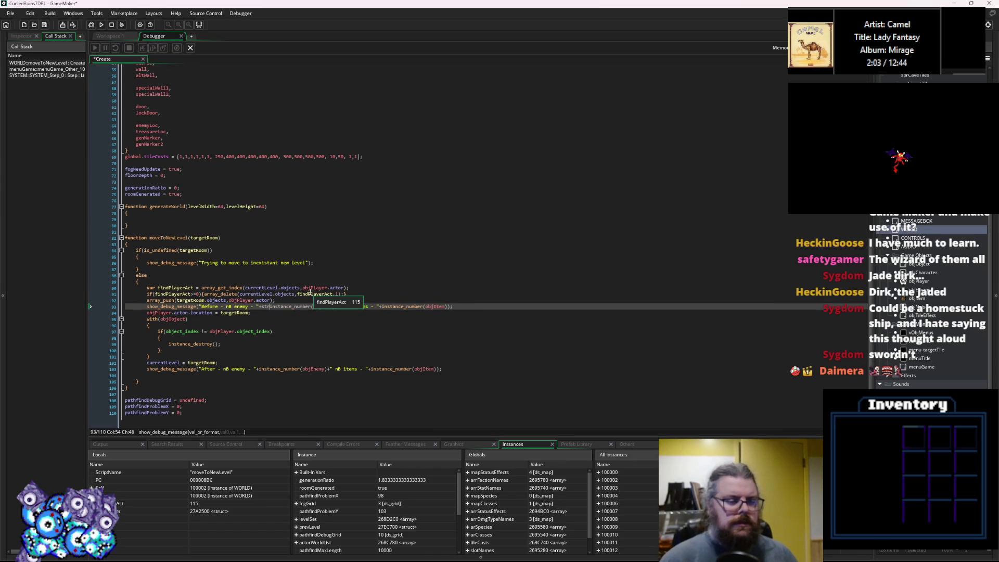
{"action": "type", "text": "g("}
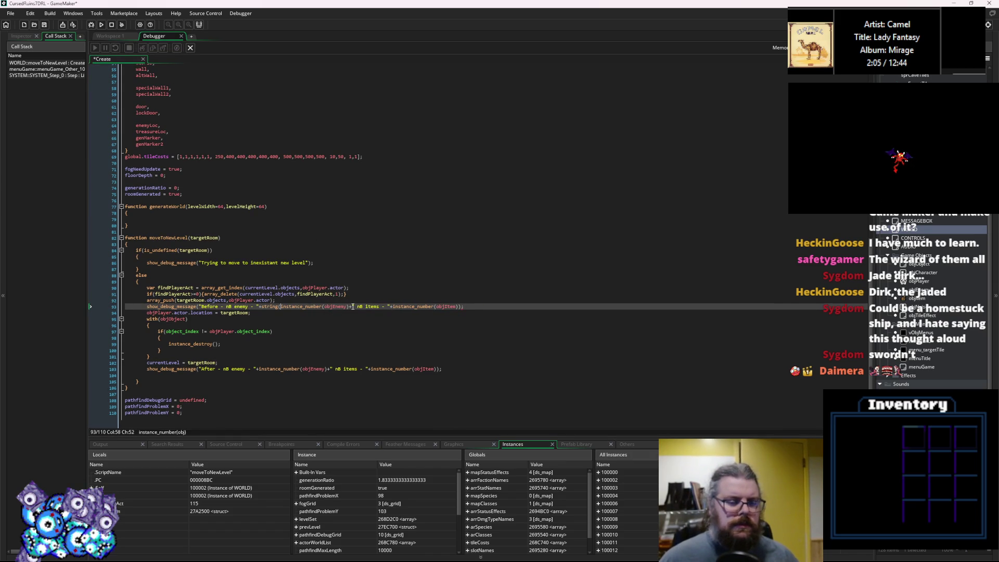
{"action": "type", "text": ")"}
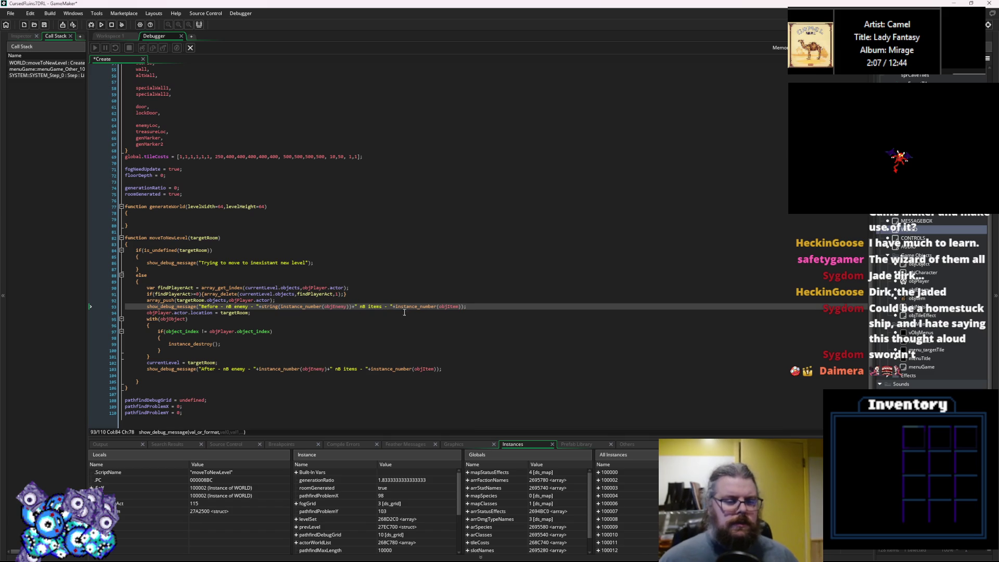
{"action": "left_click", "coordinate": [404, 307]}
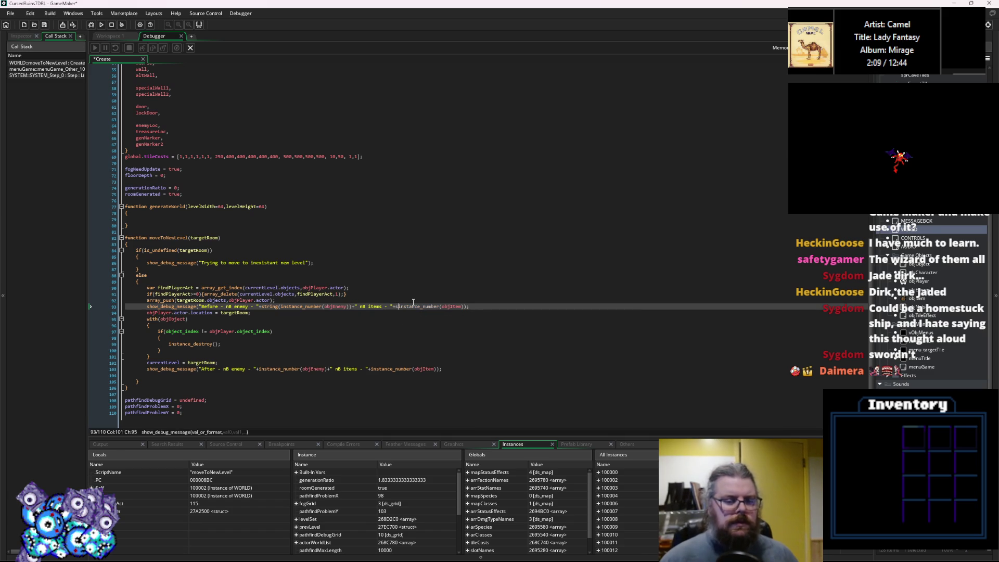
{"action": "type", "text": "tring("}
{"action": "left_click", "coordinate": [486, 306]}
{"action": "type", "text": ")"}
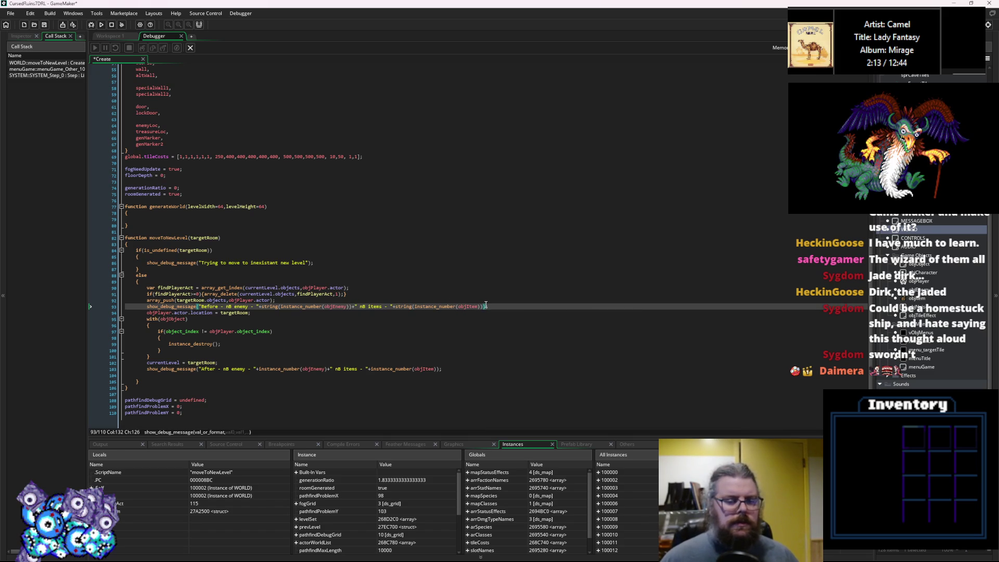
{"action": "left_click", "coordinate": [501, 311]}
Step: Copy the converted counts over line 103's counts and rerun the game in debug mode
{"action": "left_click_drag", "start_coordinate": [499, 305], "coordinate": [260, 307]}
{"action": "key", "text": "ctrl+c"}
{"action": "left_click_drag", "start_coordinate": [255, 369], "coordinate": [442, 369]}
{"action": "key", "text": "ctrl+v"}
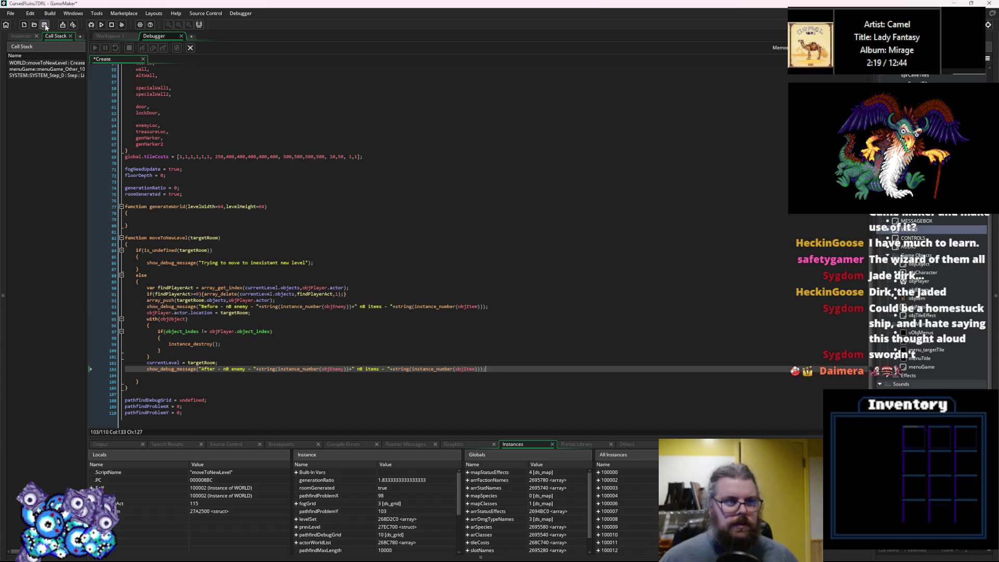
{"action": "left_click", "coordinate": [90, 26]}
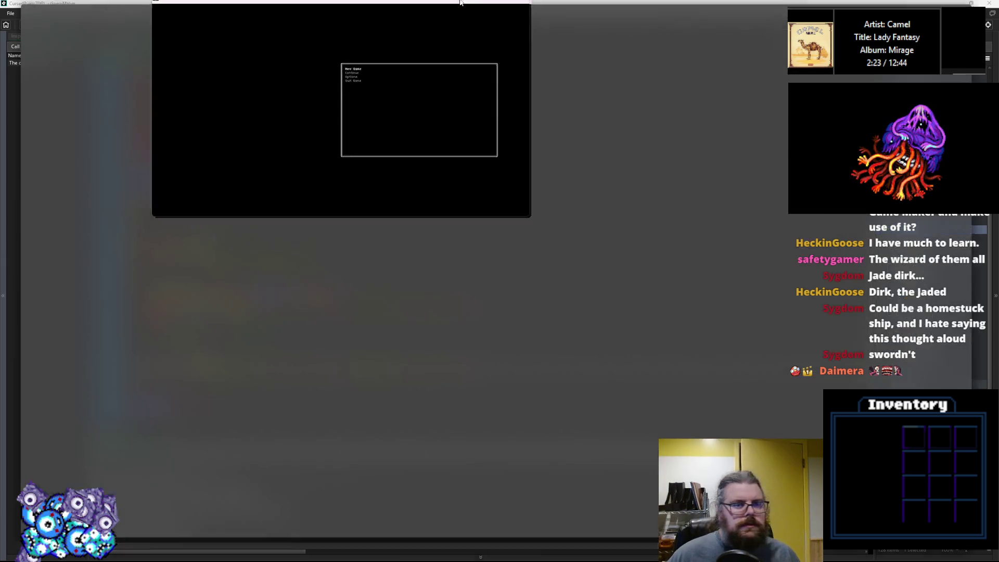
Step: Start a new game, descend one dungeon level with R, and close the game window
{"action": "double_click", "coordinate": [459, 3]}
{"action": "key", "text": "Return"}
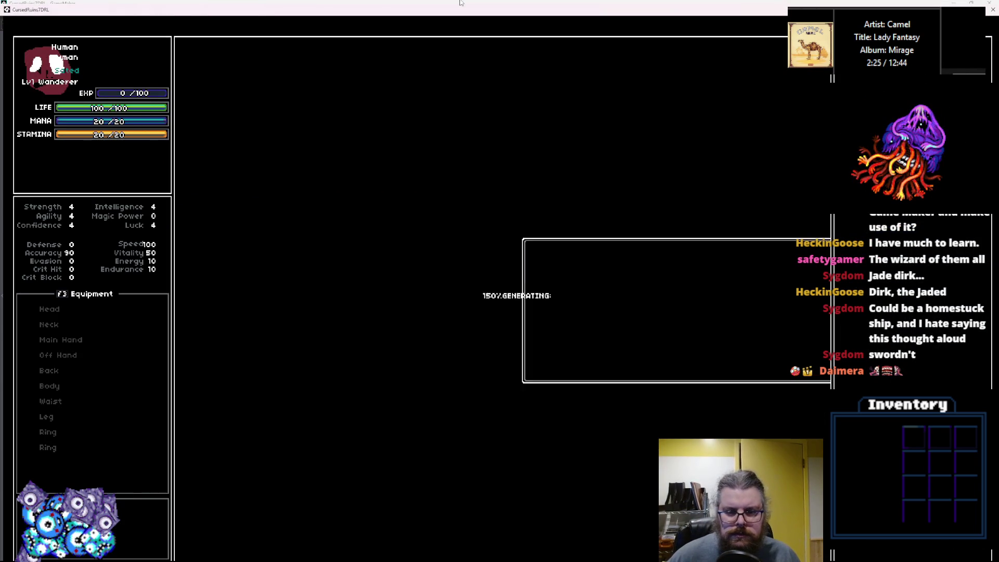
{"action": "key", "text": "r"}
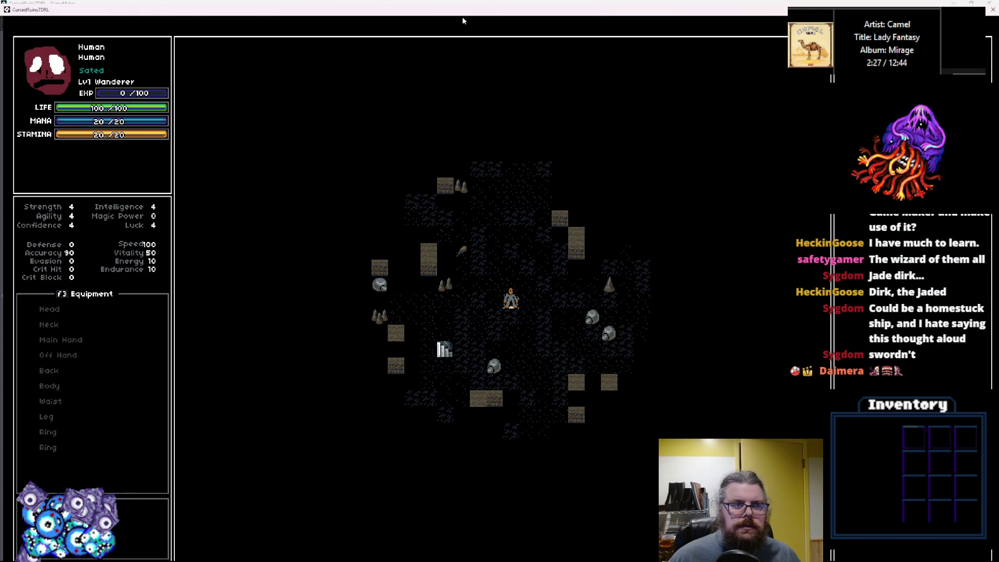
{"action": "double_click", "coordinate": [469, 8]}
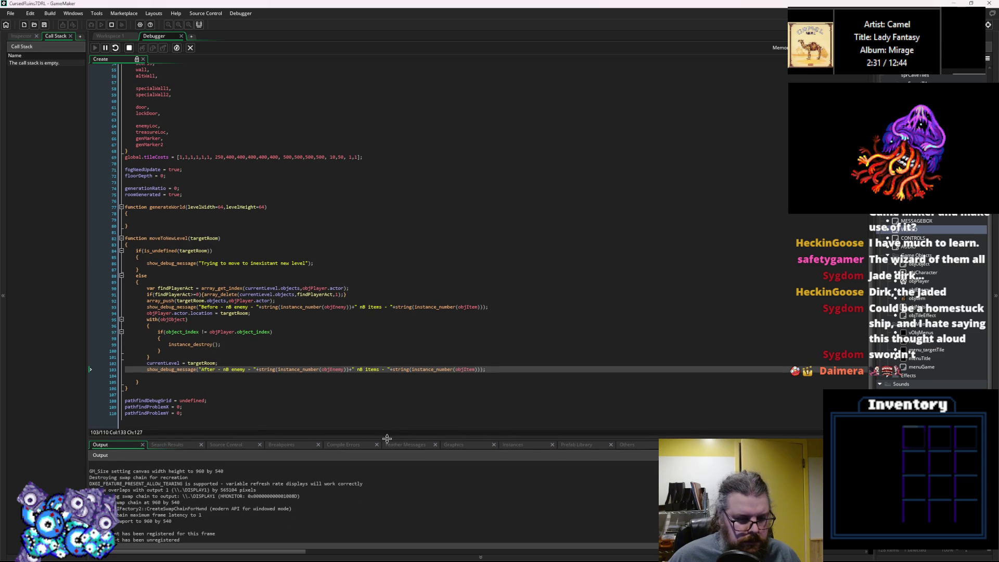
Step: Review the Output log's enemy and item counts, then stop the run and leave the debugger
{"action": "scroll", "coordinate": [378, 352], "scroll_direction": "up", "scroll_amount": 10}
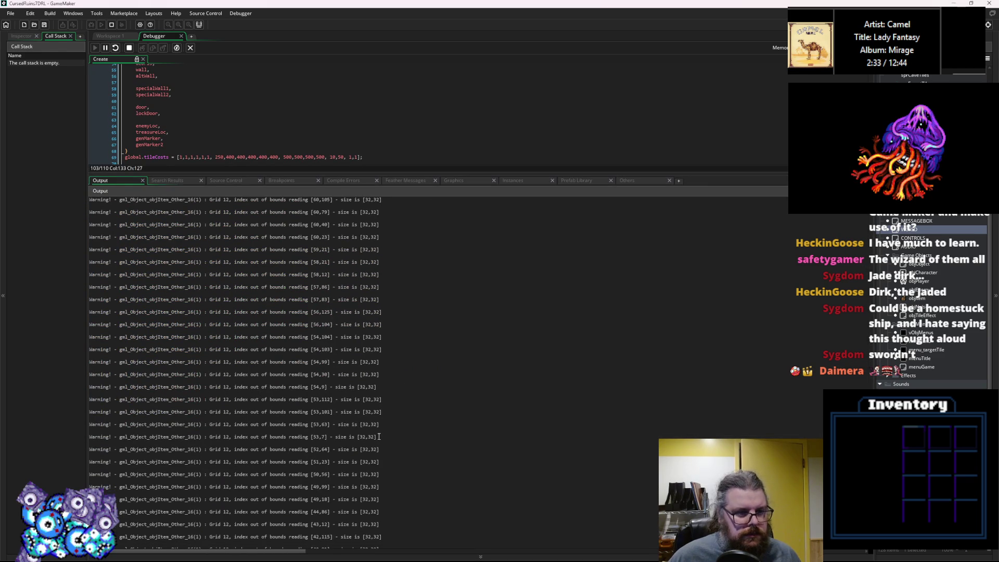
{"action": "scroll", "coordinate": [379, 436], "scroll_direction": "up", "scroll_amount": 15}
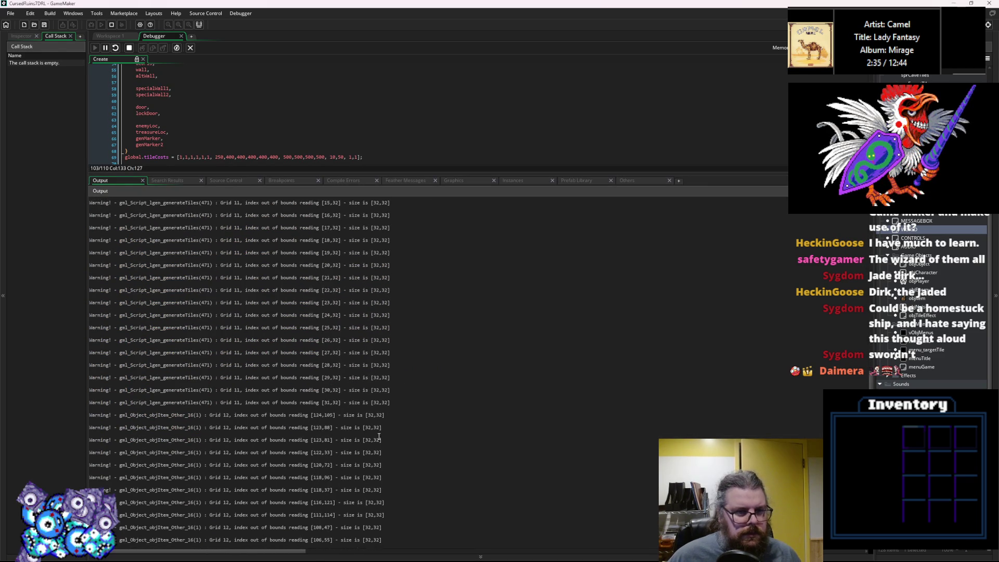
{"action": "scroll", "coordinate": [480, 375], "scroll_direction": "up", "scroll_amount": 1}
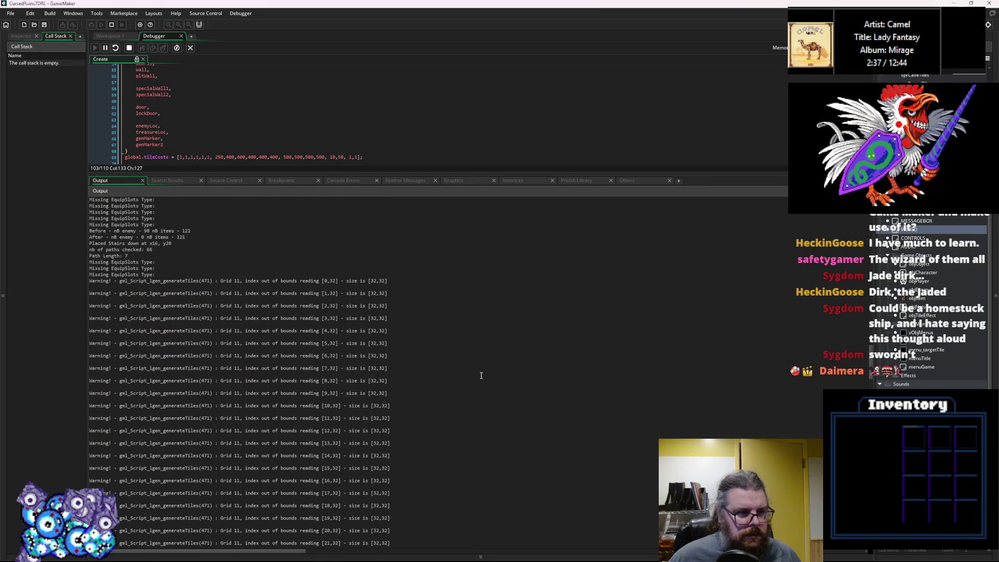
{"action": "scroll", "coordinate": [481, 375], "scroll_direction": "up", "scroll_amount": 1}
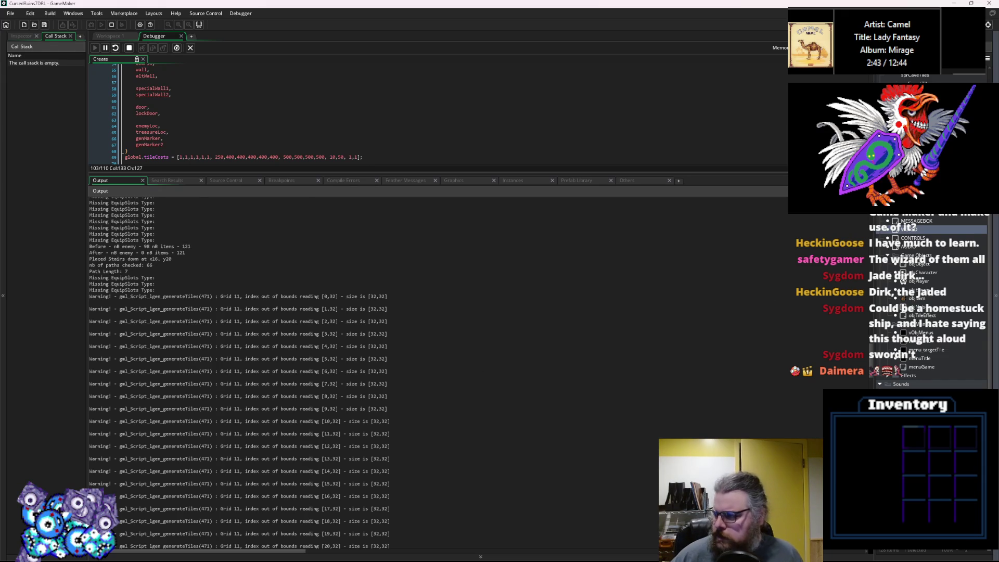
{"action": "left_click", "coordinate": [191, 48]}
{"action": "left_click", "coordinate": [190, 48]}
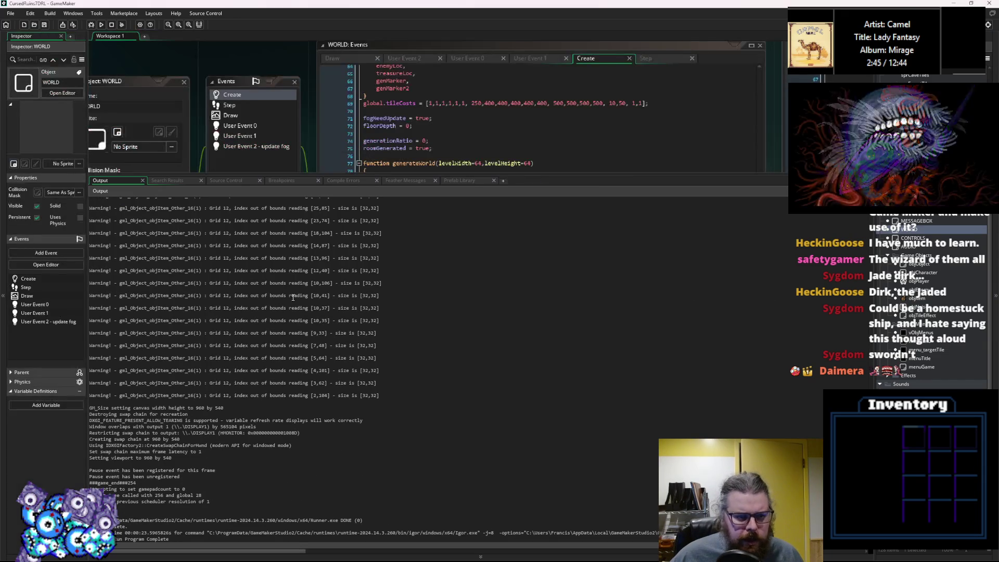
Step: Widen the WORLD code window and paste a duplicate of the with(objObject) block below it
{"action": "left_click_drag", "start_coordinate": [409, 172], "coordinate": [409, 504]}
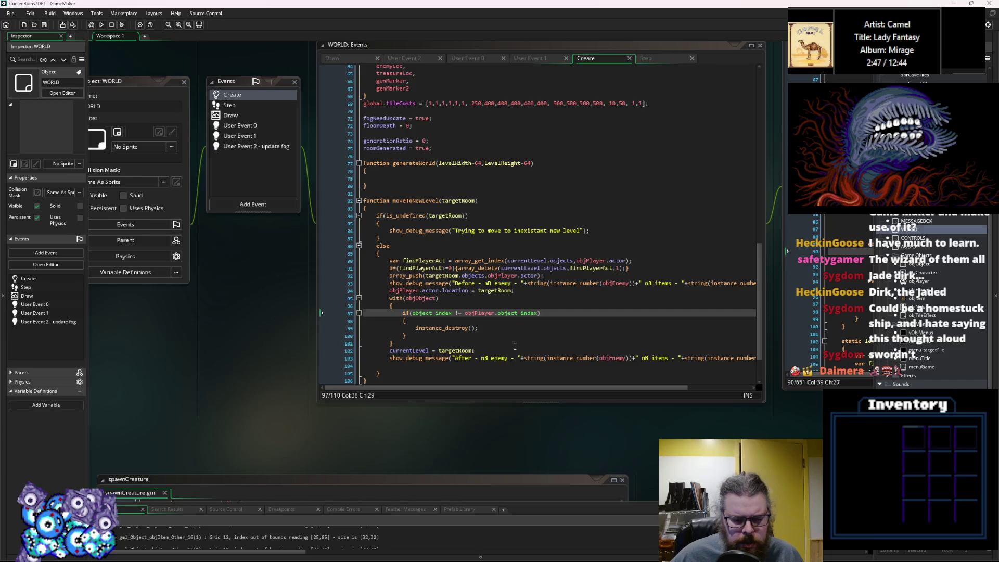
{"action": "left_click", "coordinate": [387, 390]}
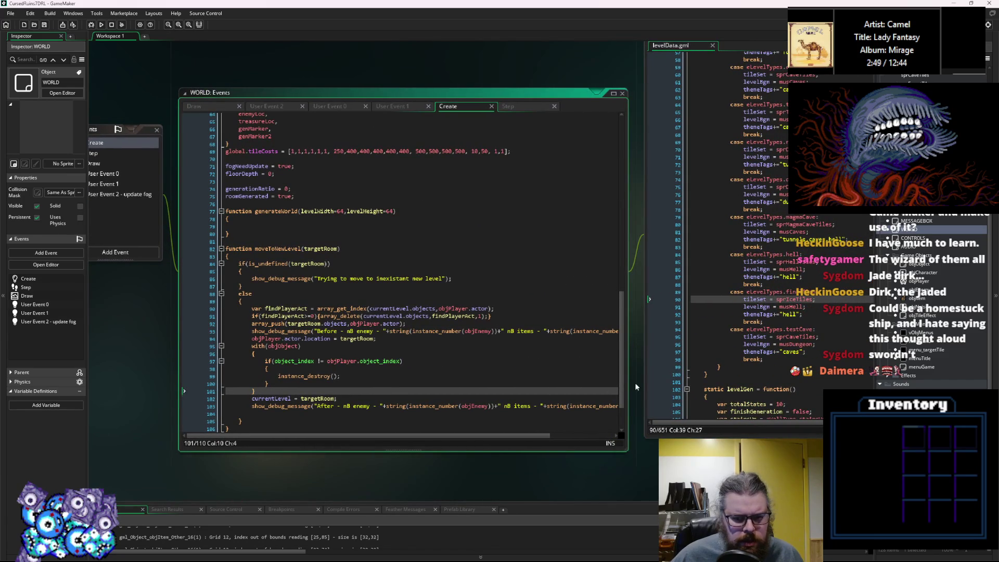
{"action": "mouse_move", "coordinate": [634, 387]}
{"action": "left_mouse_down"}
{"action": "mouse_move", "coordinate": [757, 387]}
{"action": "mouse_move", "coordinate": [745, 386]}
{"action": "left_mouse_up"}
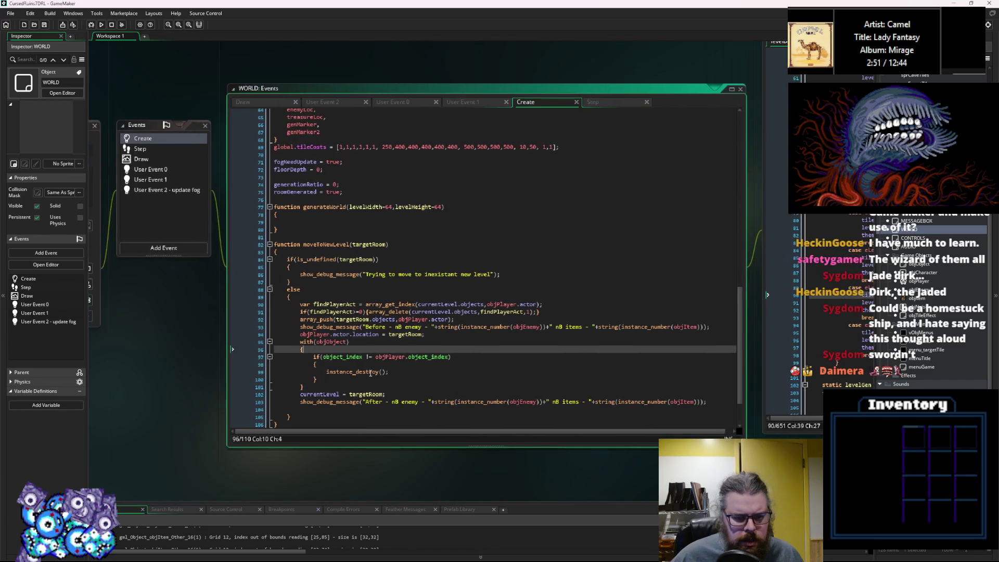
{"action": "left_click_drag", "start_coordinate": [333, 388], "coordinate": [323, 349]}
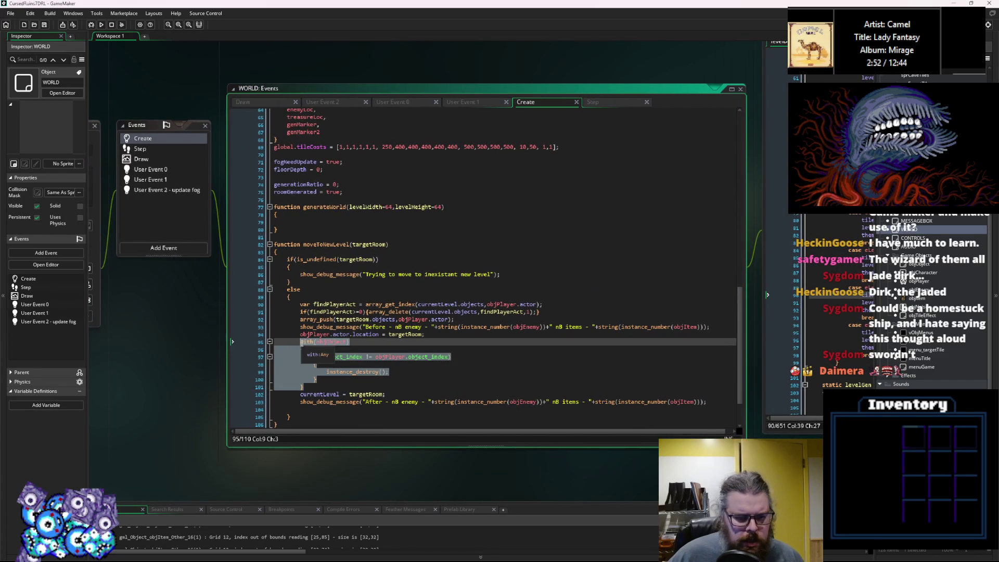
{"action": "left_click", "coordinate": [314, 387]}
{"action": "key", "text": "Return"}
{"action": "key", "text": "ctrl+v"}
Step: Delete the After and Before debug message lines
{"action": "scroll", "coordinate": [710, 382], "scroll_direction": "down", "scroll_amount": 3}
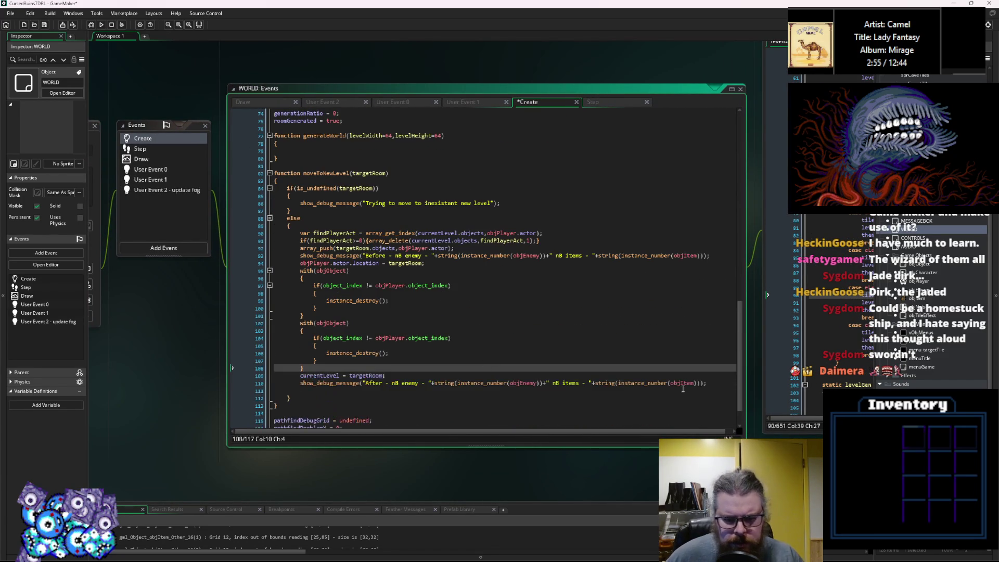
{"action": "left_click", "coordinate": [710, 383]}
{"action": "key", "text": "shift+Up"}
{"action": "key", "text": "BackSpace"}
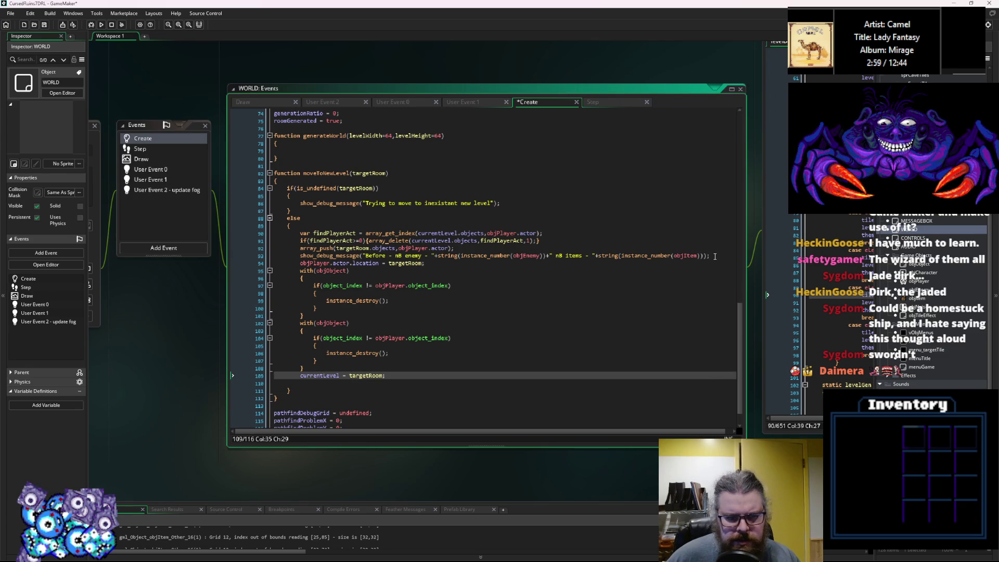
{"action": "left_click", "coordinate": [714, 256]}
{"action": "key", "text": "shift+Up"}
{"action": "key", "text": "BackSpace"}
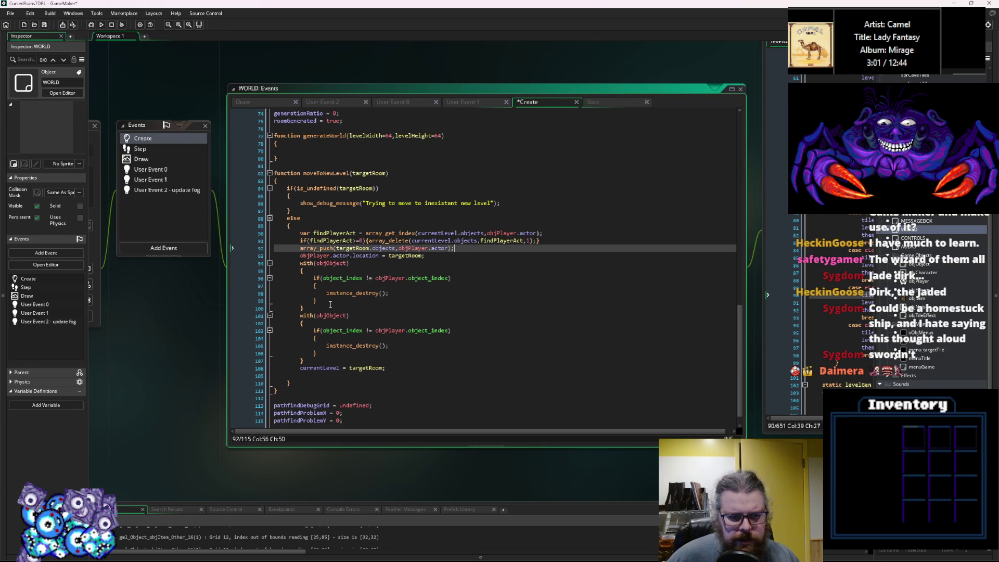
Step: Change the duplicated block to with(objItem) and remove its player check
{"action": "left_click", "coordinate": [325, 316]}
{"action": "double_click", "coordinate": [325, 316]}
{"action": "type", "text": "objItem"}
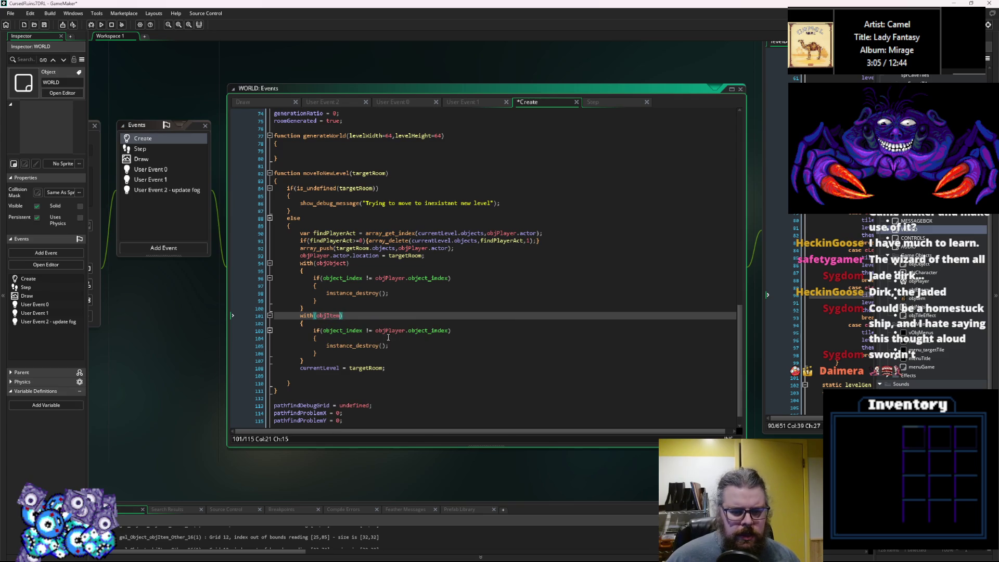
{"action": "left_click", "coordinate": [252, 332]}
{"action": "key", "text": "Delete"}
Step: Remove the leftover empty lines around instance_destroy, save, and start a debug run
{"action": "left_click", "coordinate": [327, 338]}
{"action": "left_click", "coordinate": [318, 347]}
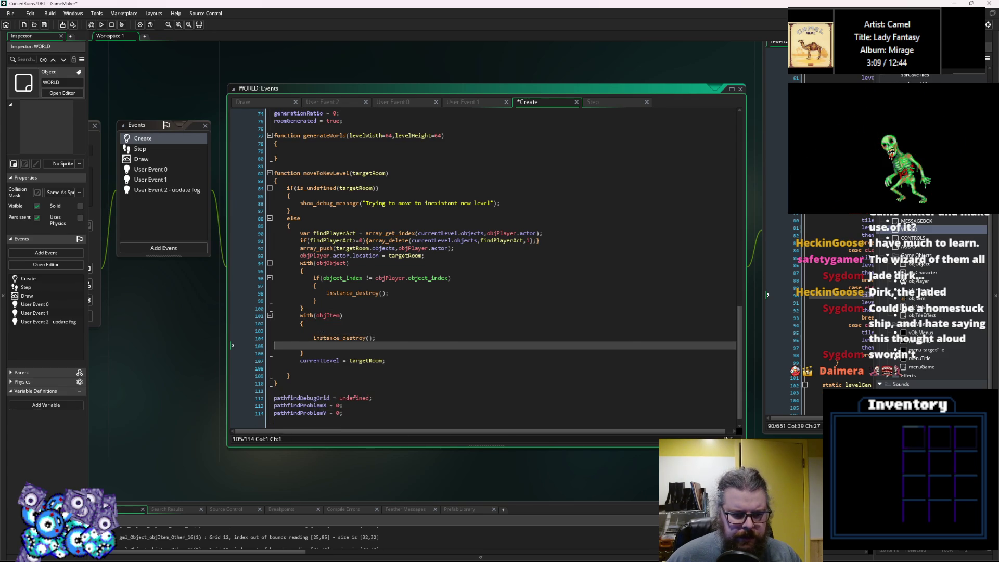
{"action": "key", "text": "BackSpace"}
{"action": "left_click", "coordinate": [322, 334]}
{"action": "key", "text": "BackSpace"}
{"action": "left_click", "coordinate": [375, 289]}
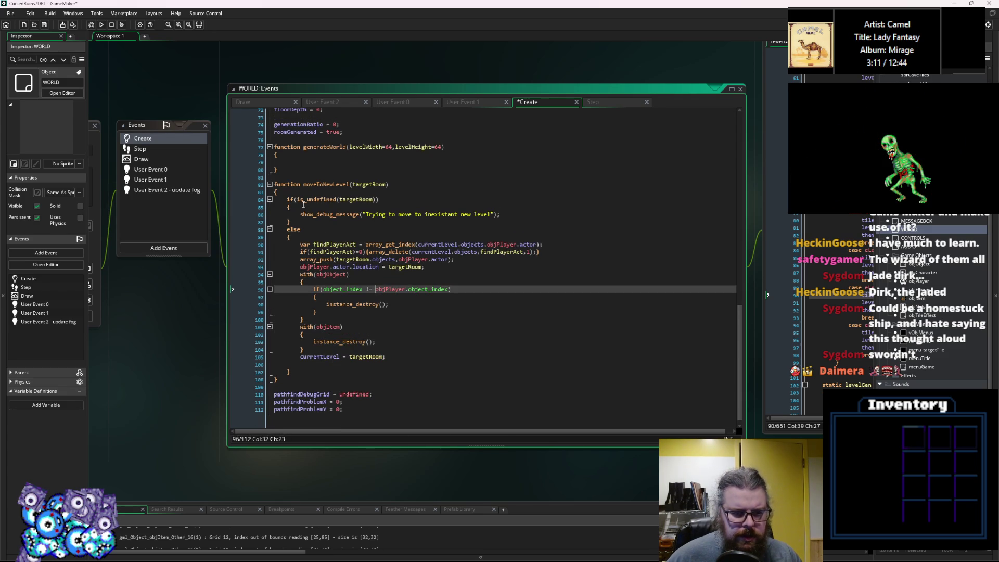
{"action": "left_click", "coordinate": [44, 25]}
{"action": "left_click", "coordinate": [94, 28]}
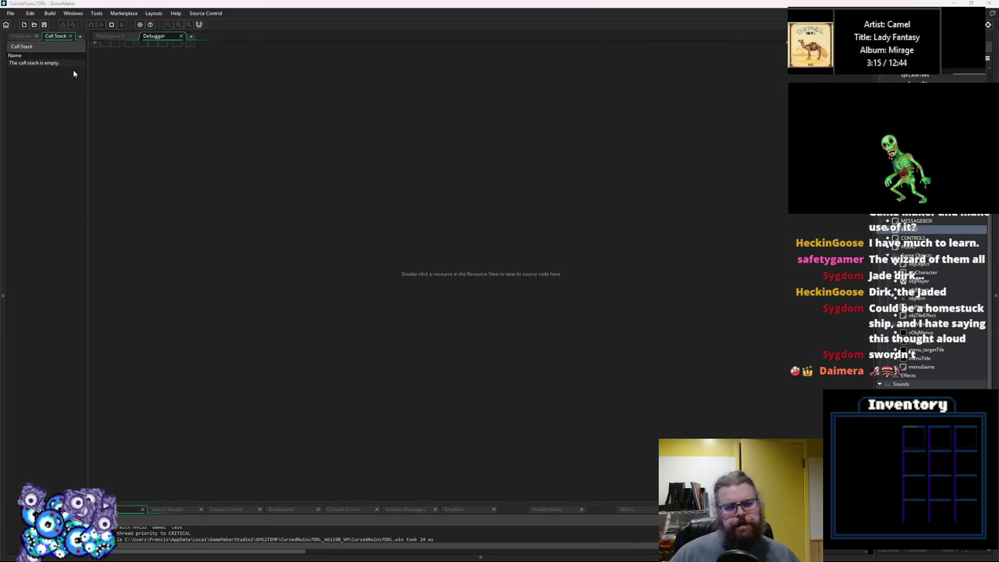
Step: Start a new game, equip the Spiked Club, then swap it for the Spiked Mace
{"action": "key", "text": "Return"}
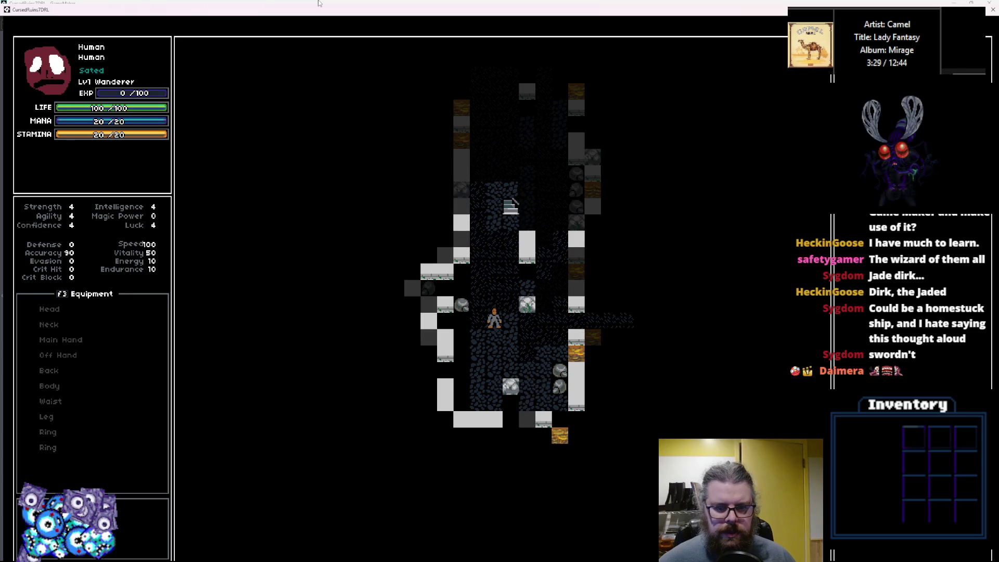
{"action": "key", "text": "Right"}
{"action": "key", "text": "Right"}
{"action": "key", "text": "Right"}
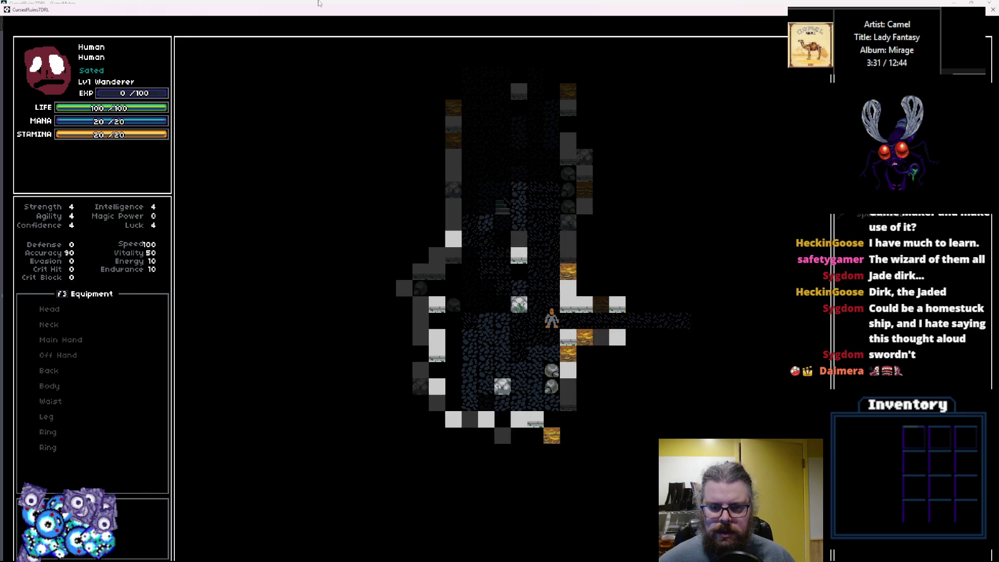
{"action": "key", "text": "Return"}
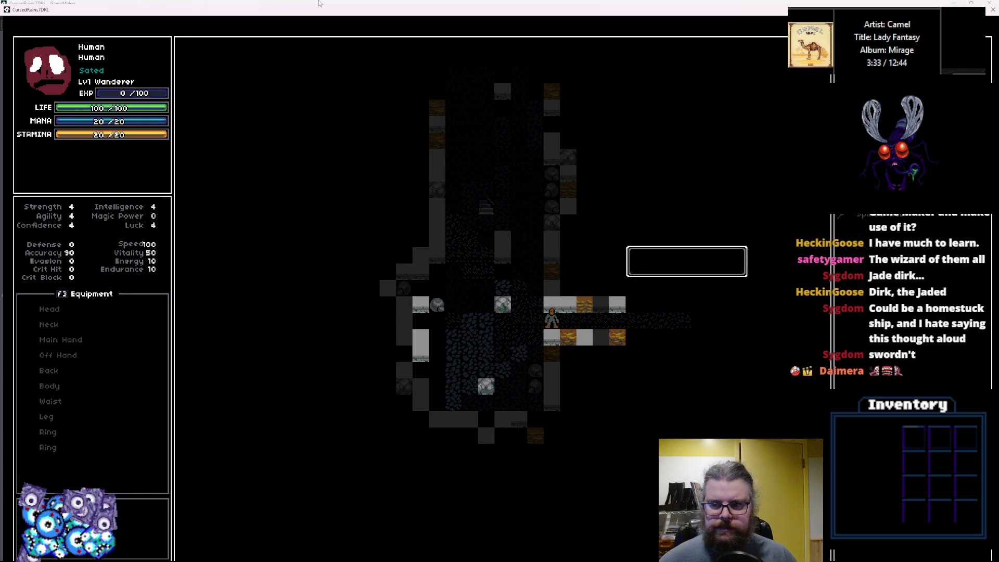
{"action": "key", "text": "Return"}
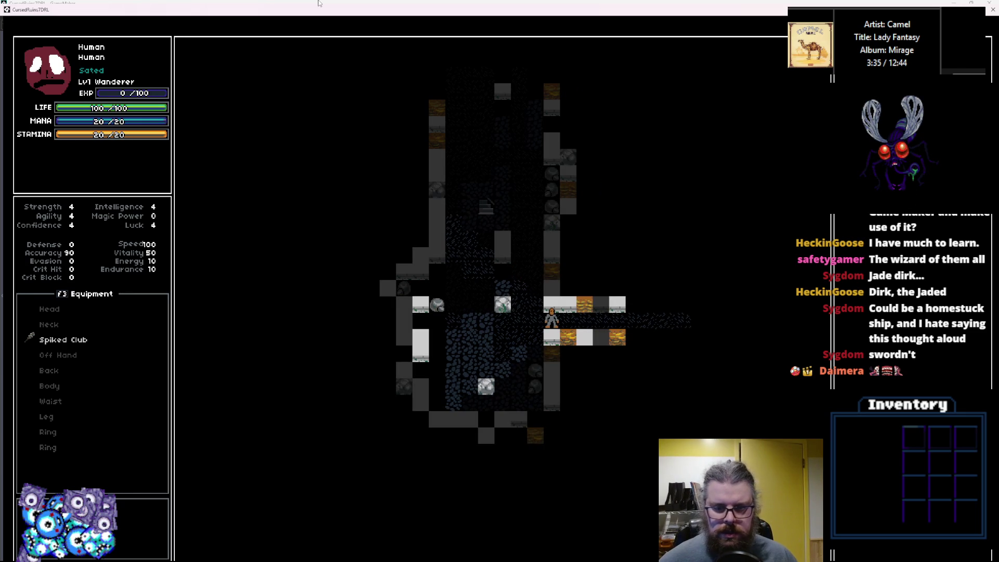
{"action": "key", "text": "Right"}
{"action": "key", "text": "Right"}
{"action": "key", "text": "Right"}
{"action": "key", "text": "Right"}
{"action": "key", "text": "Right"}
{"action": "key", "text": "Right"}
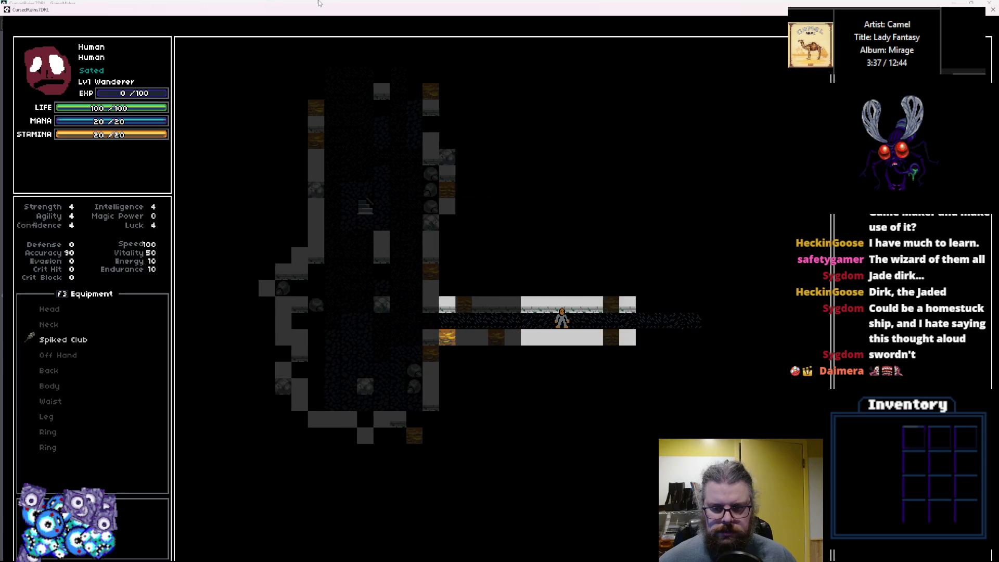
{"action": "key", "text": "Right"}
{"action": "key", "text": "Right"}
{"action": "key", "text": "Right"}
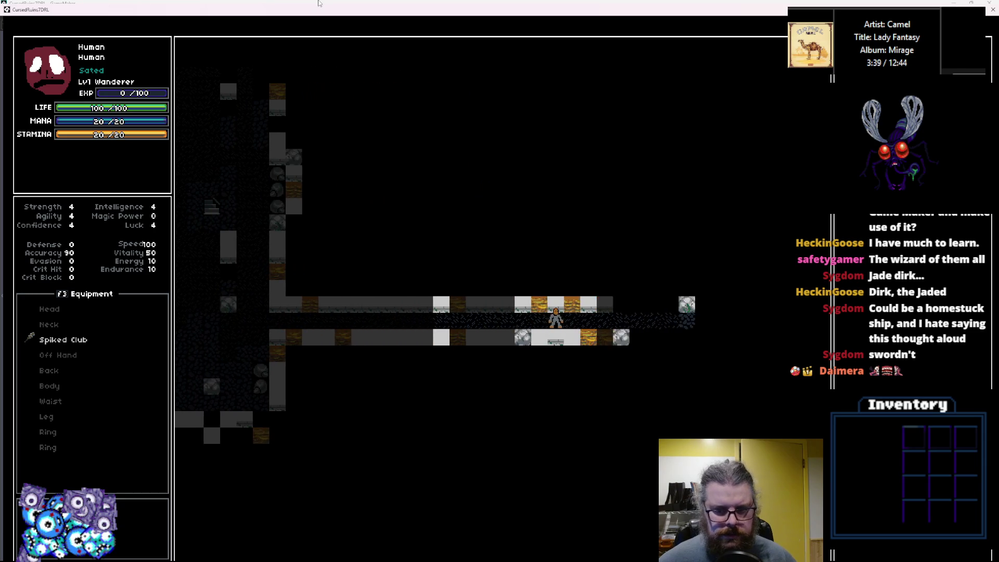
{"action": "key", "text": "Right"}
{"action": "key", "text": "Right"}
{"action": "key", "text": "Right"}
{"action": "key", "text": "Down"}
{"action": "key", "text": "Down"}
{"action": "key", "text": "Down"}
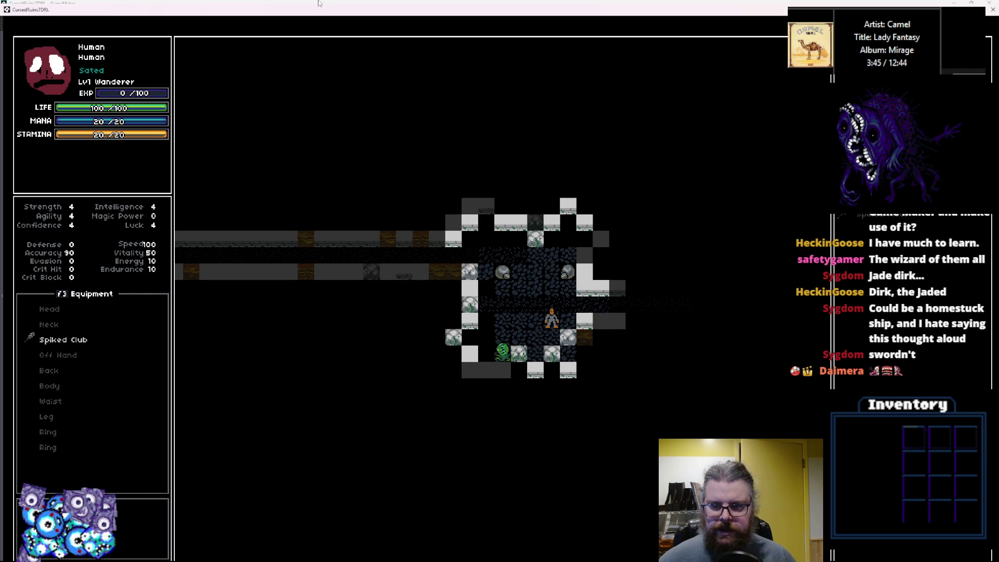
{"action": "key", "text": "Up"}
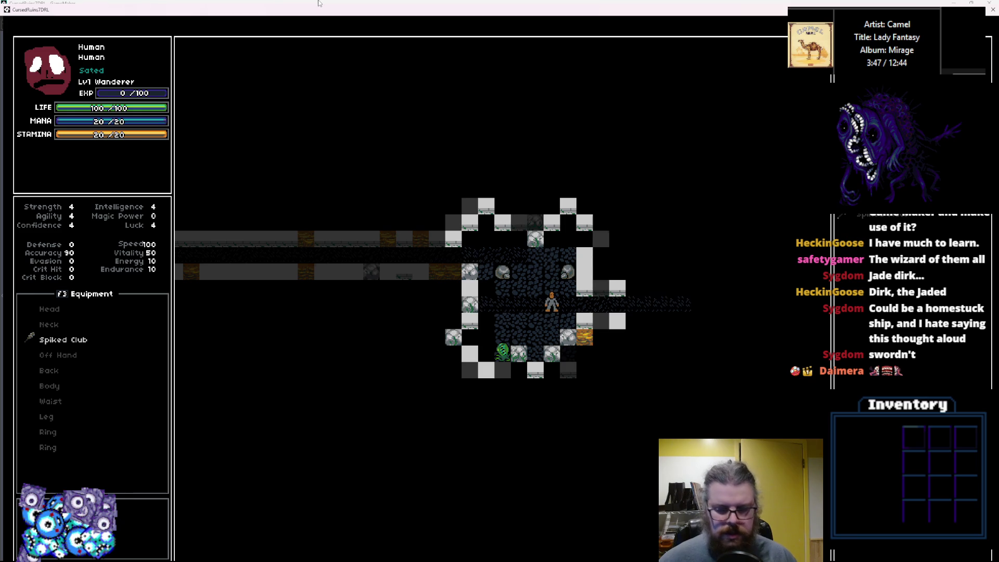
{"action": "key", "text": "Return"}
{"action": "key", "text": "Return"}
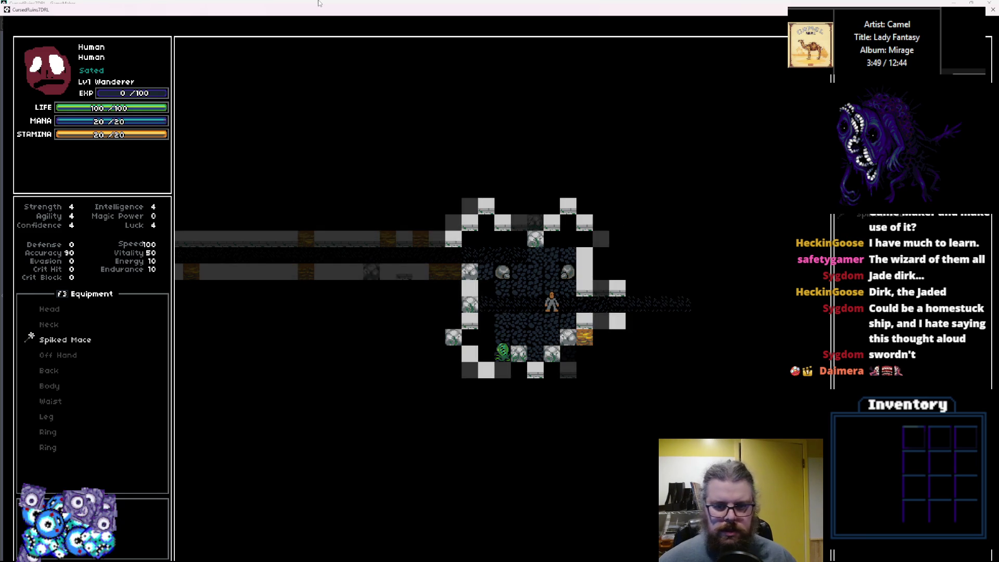
Step: Return to the room and attack the green monster until it is beaten
{"action": "key", "text": "Right"}
{"action": "key", "text": "Right"}
{"action": "key", "text": "Right"}
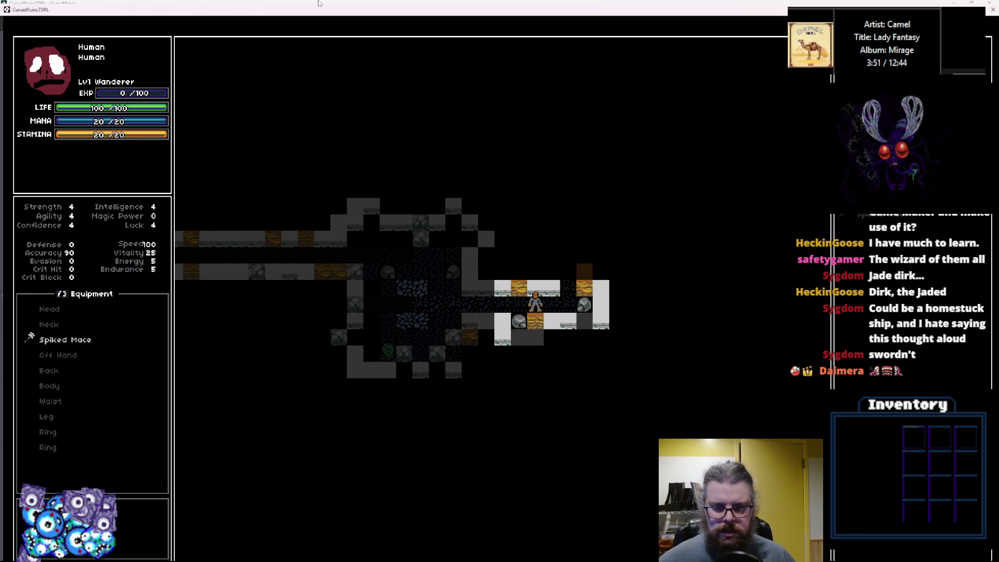
{"action": "key", "text": "Left"}
{"action": "key", "text": "Left"}
{"action": "key", "text": "Left"}
{"action": "key", "text": "Down"}
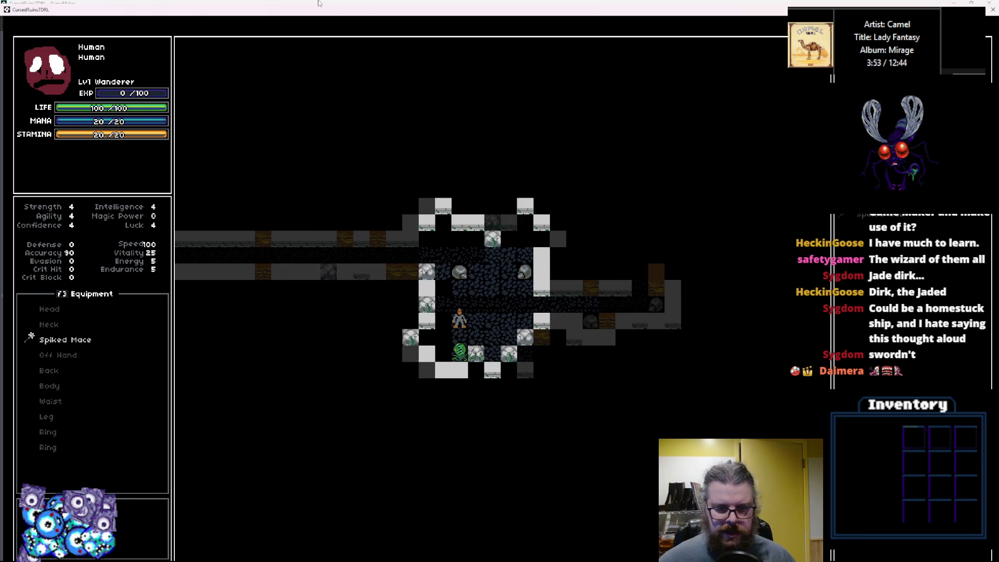
{"action": "key", "text": "Down"}
{"action": "key", "text": "Down"}
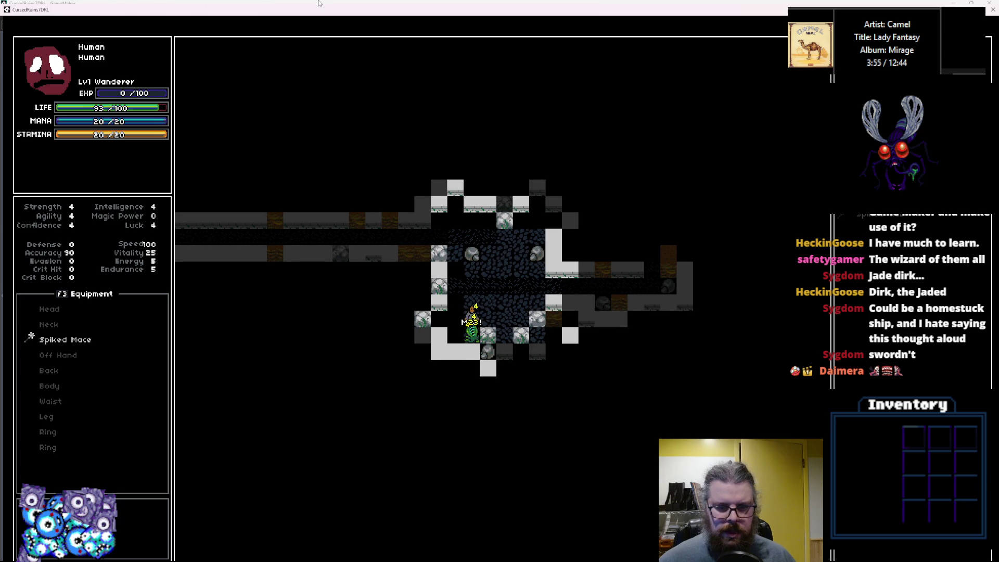
{"action": "key", "text": "Down"}
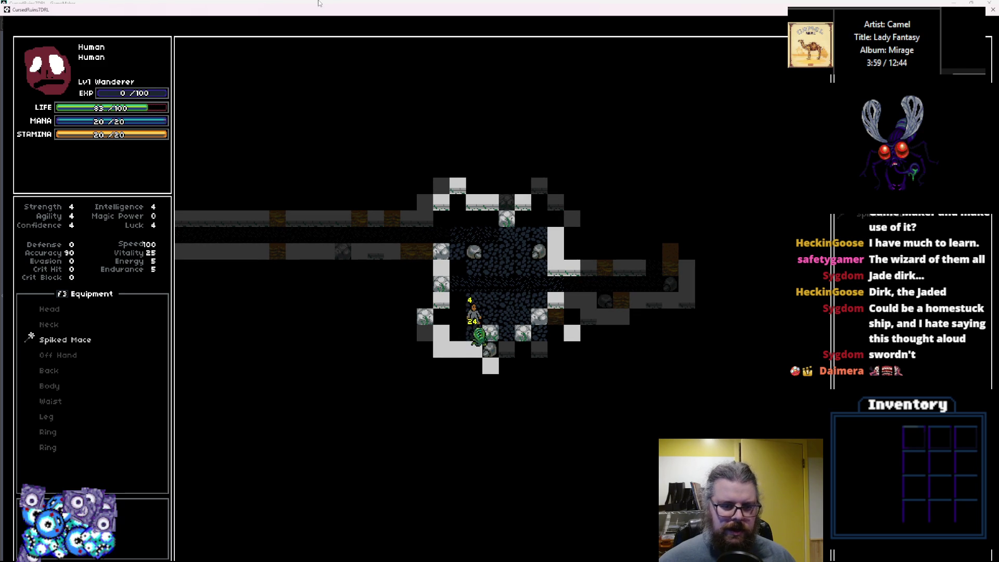
Step: Walk east, up the north passage and left into the cobblestone room beside the stairs
{"action": "key", "text": "Up"}
{"action": "key", "text": "Up"}
{"action": "key", "text": "Right"}
{"action": "key", "text": "Right"}
{"action": "key", "text": "Right"}
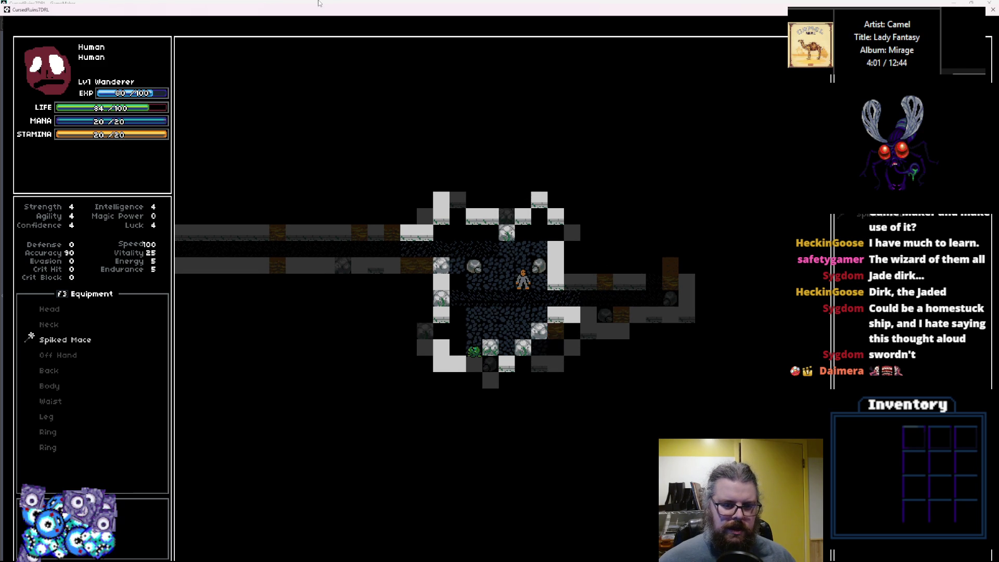
{"action": "key", "text": "Right"}
{"action": "key", "text": "Right"}
{"action": "key", "text": "Right"}
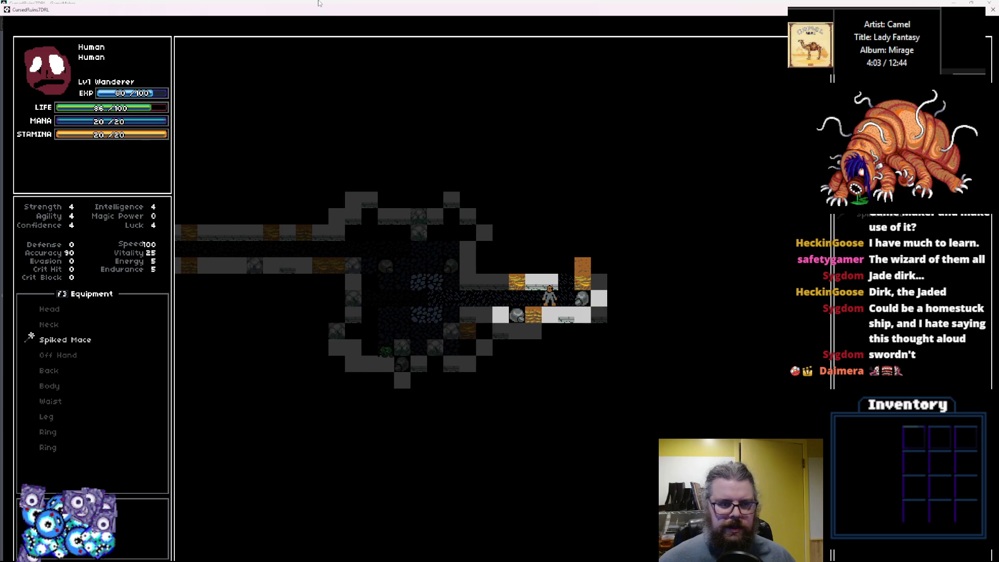
{"action": "key", "text": "Up"}
{"action": "key", "text": "Up"}
{"action": "key", "text": "Up"}
{"action": "key", "text": "Up"}
{"action": "key", "text": "Up"}
{"action": "key", "text": "Up"}
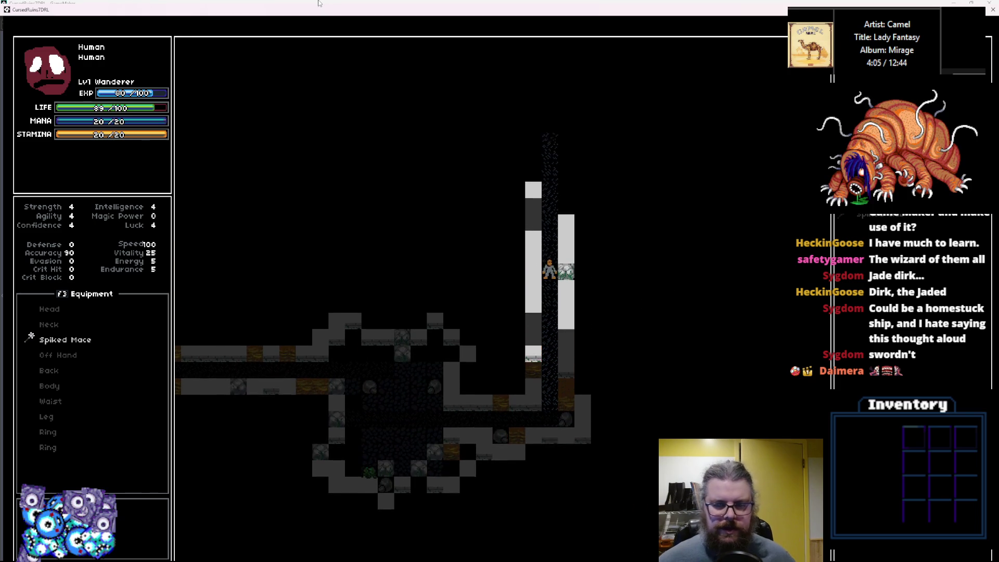
{"action": "key", "text": "Up"}
{"action": "key", "text": "Up"}
{"action": "key", "text": "Up"}
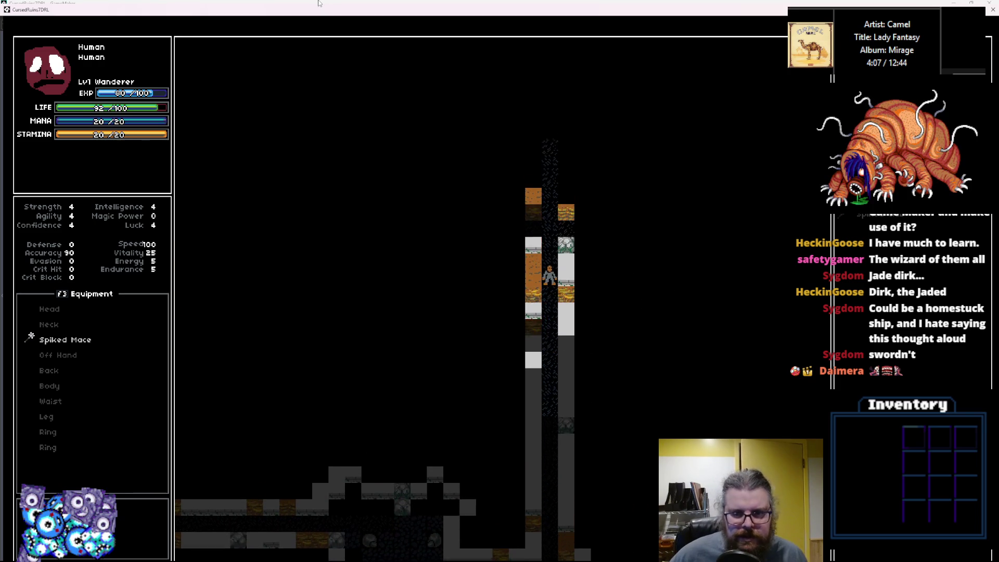
{"action": "key", "text": "Left"}
{"action": "key", "text": "Left"}
{"action": "key", "text": "Left"}
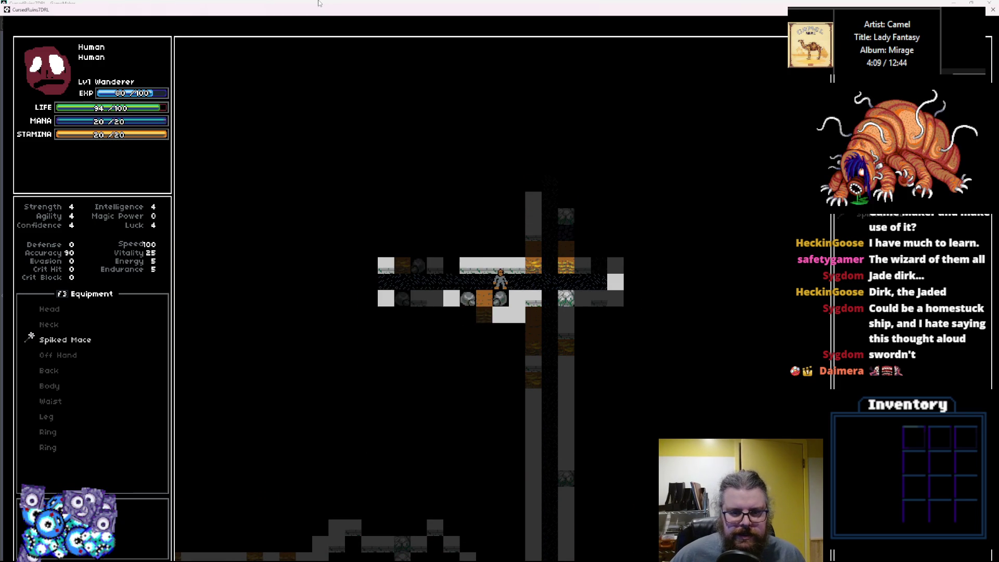
{"action": "key", "text": "Left"}
{"action": "key", "text": "Left"}
{"action": "key", "text": "Left"}
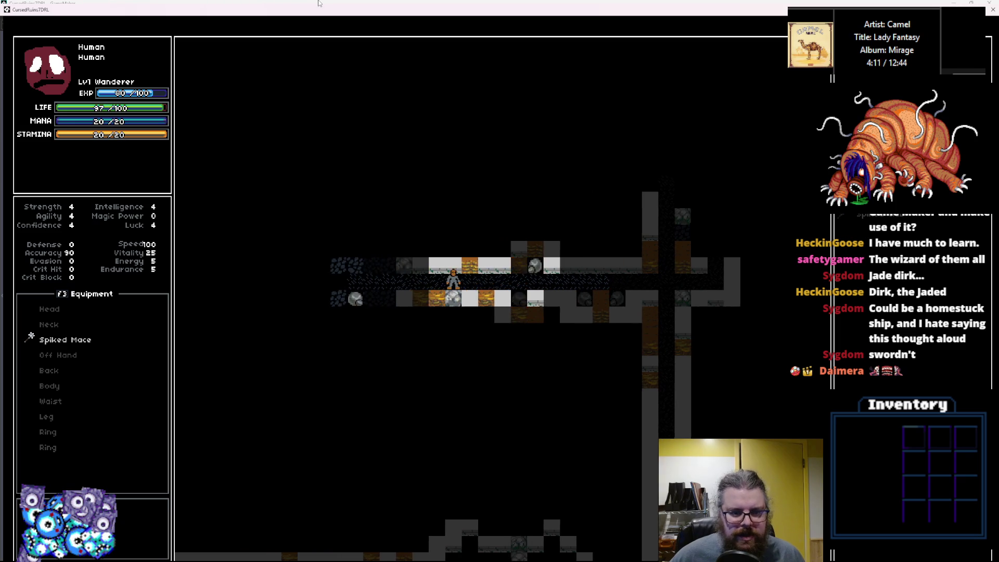
{"action": "key", "text": "Left"}
{"action": "key", "text": "Left"}
{"action": "key", "text": "Left"}
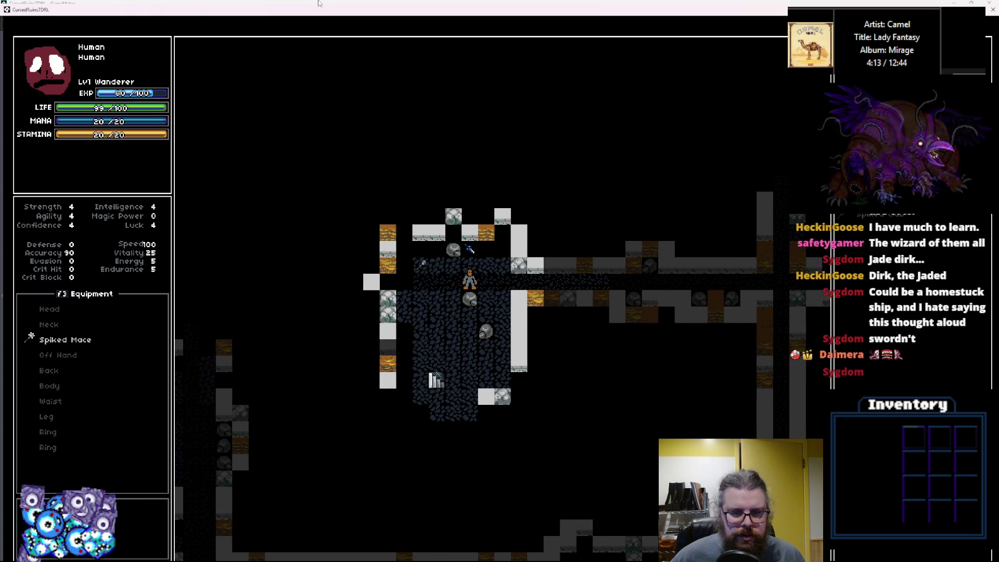
{"action": "key", "text": "Down"}
{"action": "key", "text": "Down"}
{"action": "key", "text": "Down"}
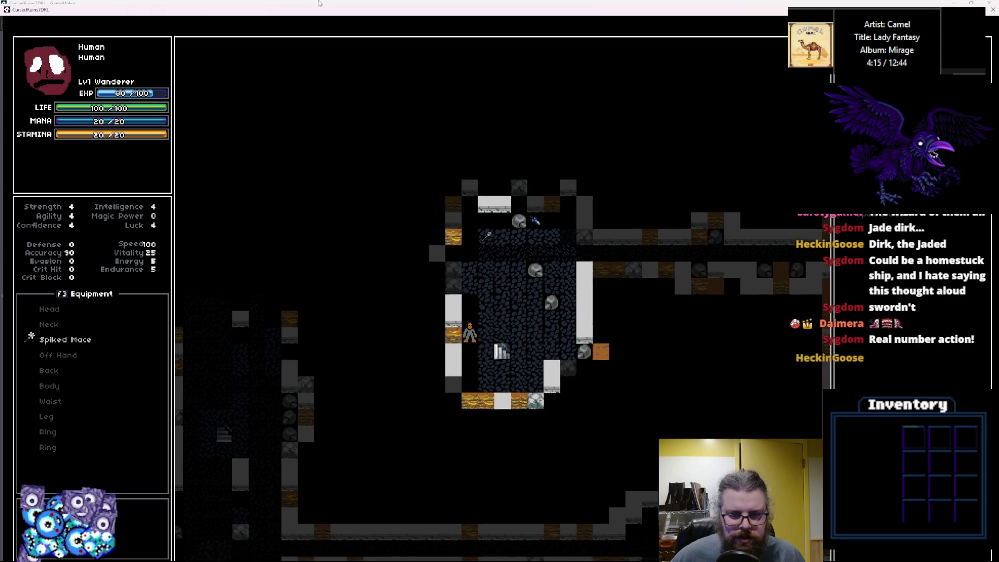
{"action": "key", "text": "Left"}
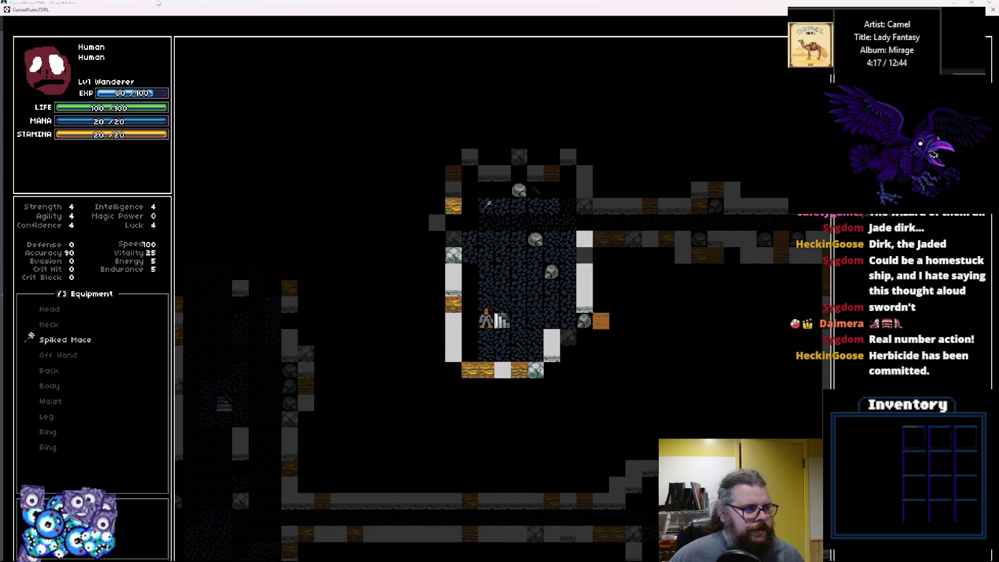
{"action": "double_click", "coordinate": [326, 14]}
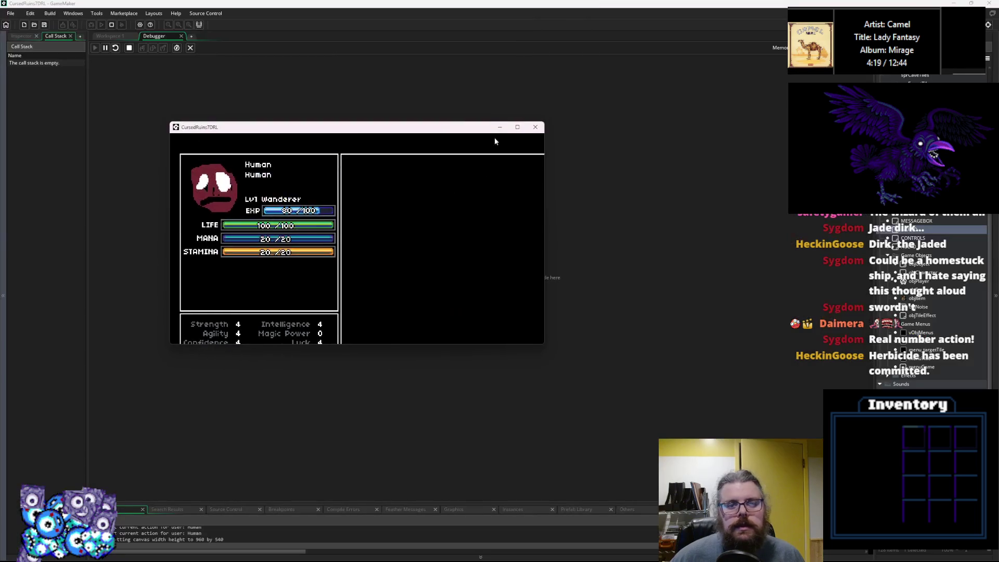
Step: Close the running game and the Debugger tab, then switch to the gameData spreadsheet
{"action": "left_click", "coordinate": [535, 127]}
{"action": "left_click", "coordinate": [190, 48]}
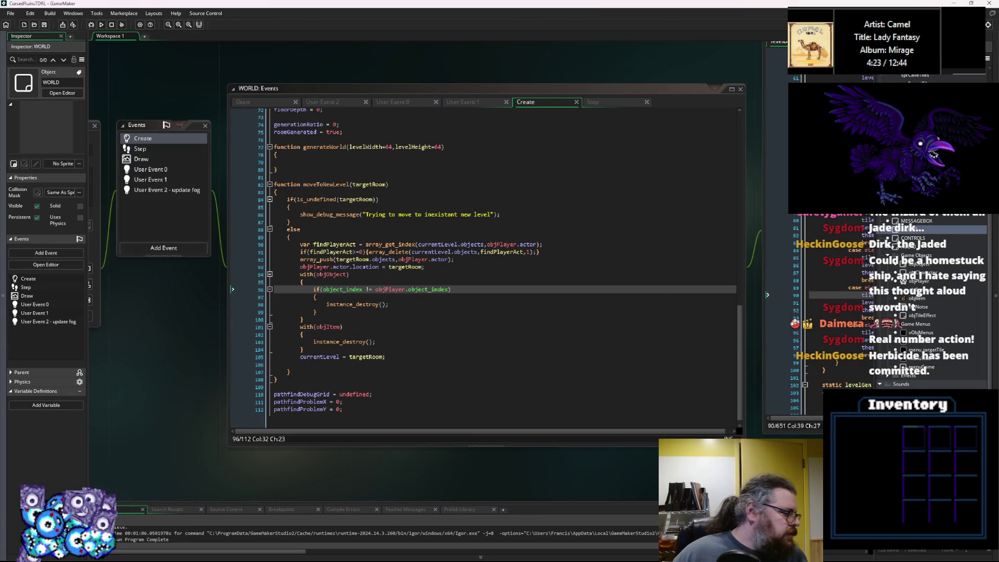
{"action": "key", "text": "alt+Tab"}
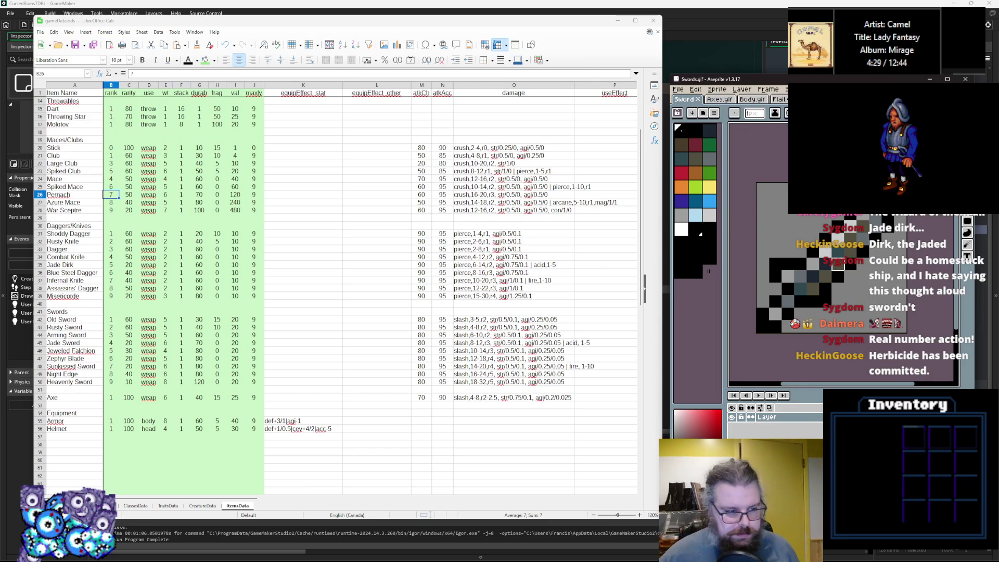
Step: Close the Sword sprite editor and insert an empty row below the Axe row
{"action": "left_click", "coordinate": [114, 399]}
{"action": "left_click", "coordinate": [697, 99]}
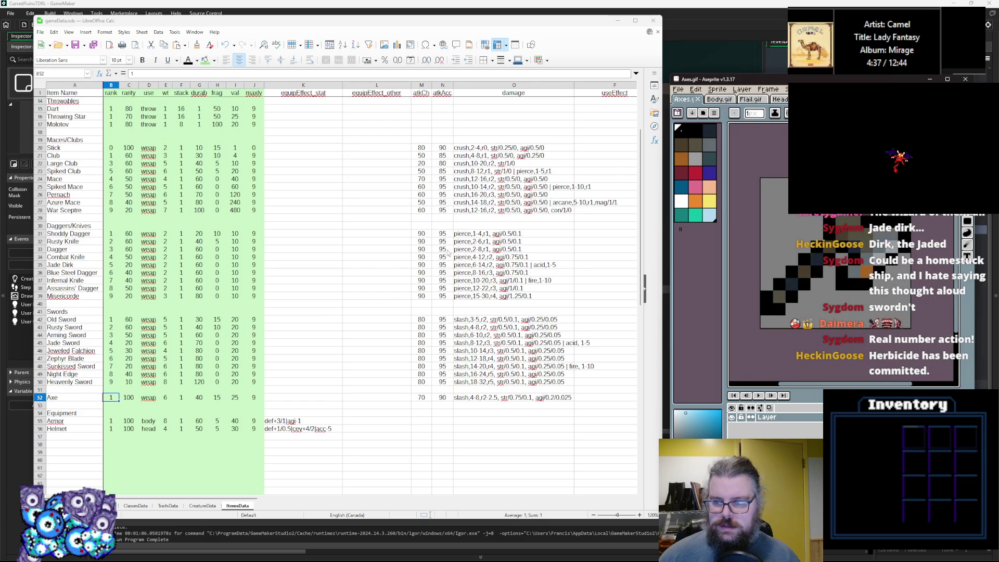
{"action": "scroll", "coordinate": [131, 387], "scroll_direction": "down", "scroll_amount": 2}
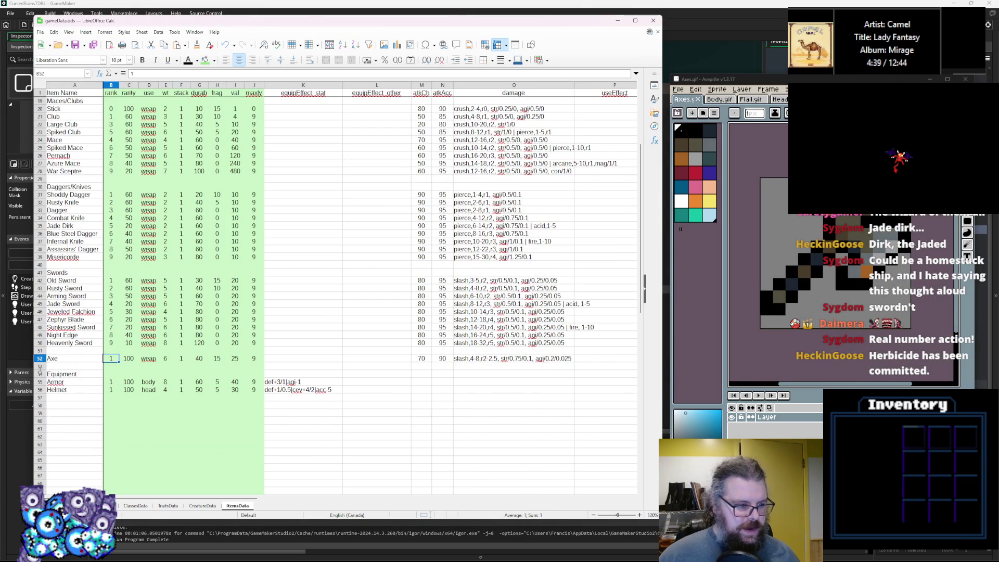
{"action": "right_click", "coordinate": [40, 366]}
{"action": "left_click", "coordinate": [68, 407]}
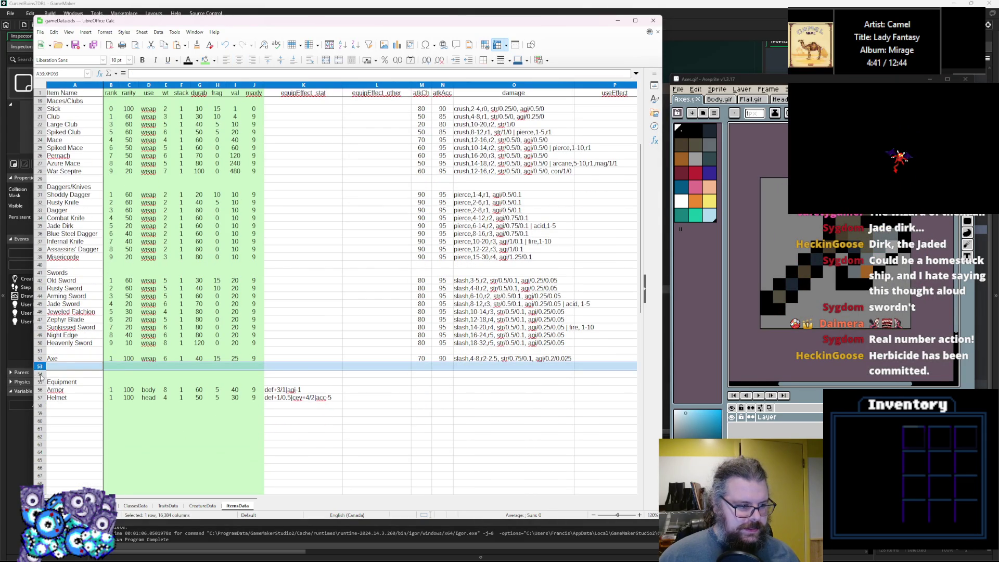
Step: Insert more empty rows below Axe from the selected rows 53–54
{"action": "left_click", "coordinate": [40, 374], "text": "shift"}
{"action": "right_click", "coordinate": [40, 374]}
{"action": "left_click", "coordinate": [67, 407]}
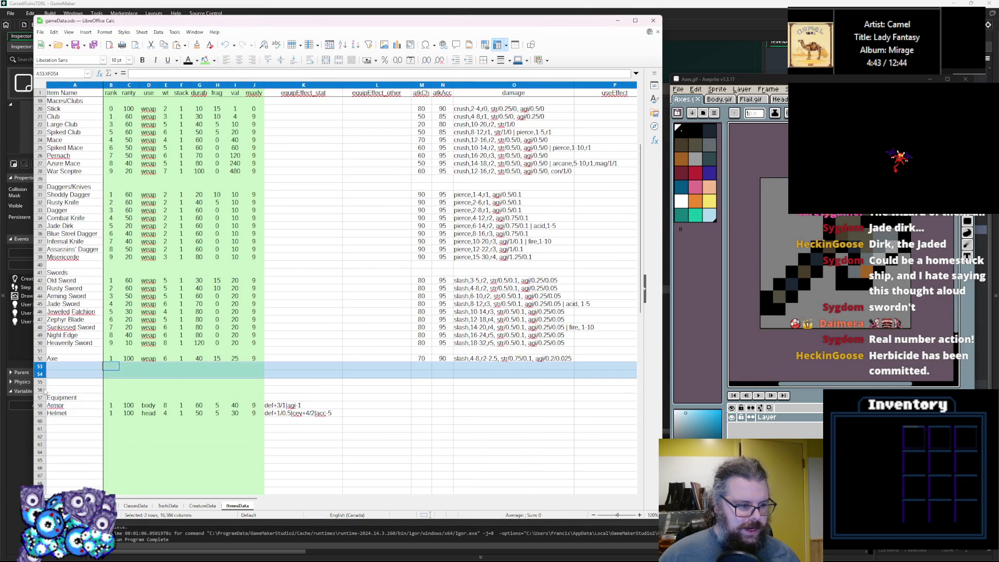
{"action": "right_click", "coordinate": [40, 374]}
{"action": "left_click", "coordinate": [78, 425]}
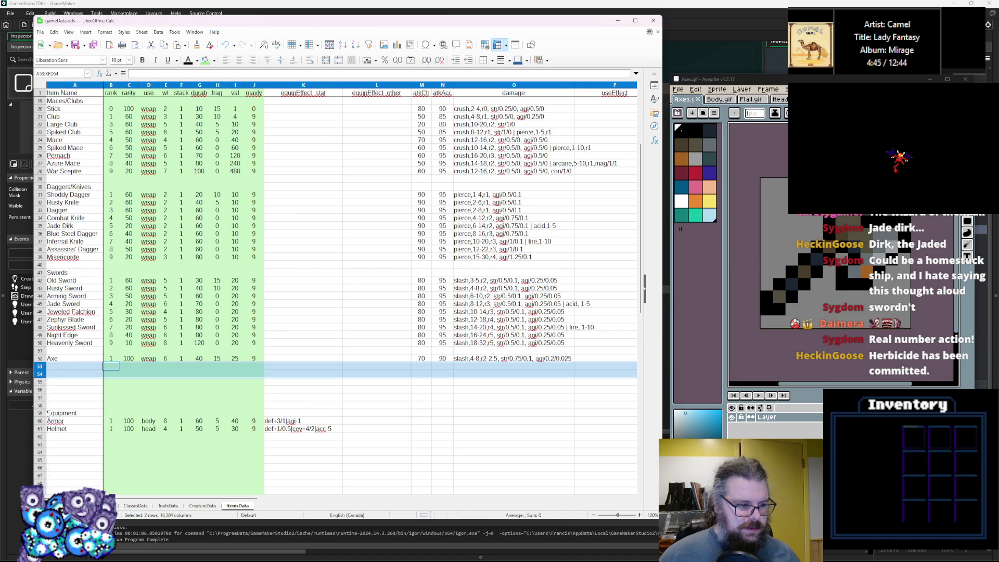
Step: Select empty rows 53–58 and insert six more blank rows beneath Axe
{"action": "left_click_drag", "start_coordinate": [40, 405], "coordinate": [42, 366]}
{"action": "right_click", "coordinate": [40, 359]}
{"action": "key", "text": "Escape"}
{"action": "left_click_drag", "start_coordinate": [40, 406], "coordinate": [41, 366]}
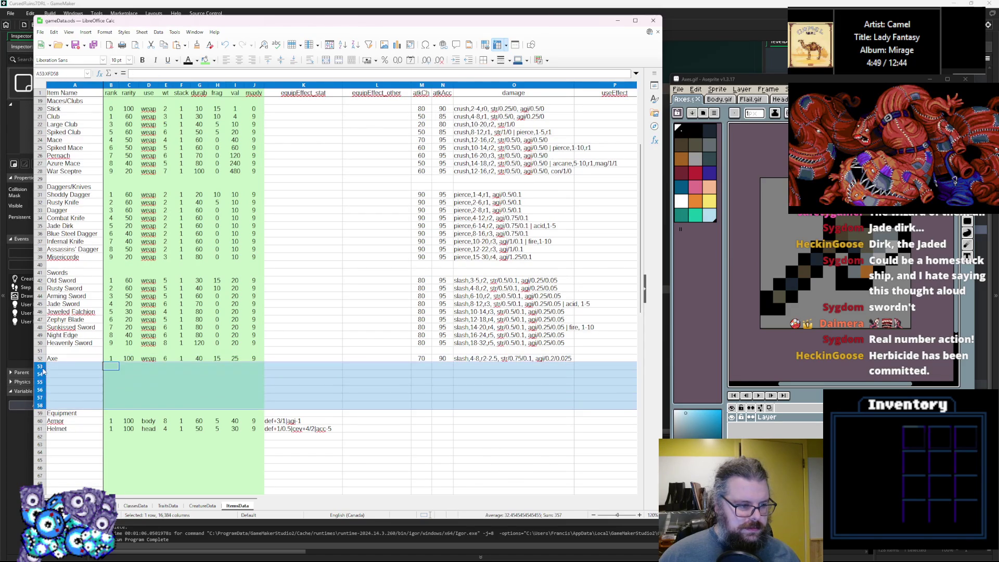
{"action": "right_click", "coordinate": [43, 367]}
{"action": "left_click", "coordinate": [74, 411]}
{"action": "left_click", "coordinate": [71, 373]}
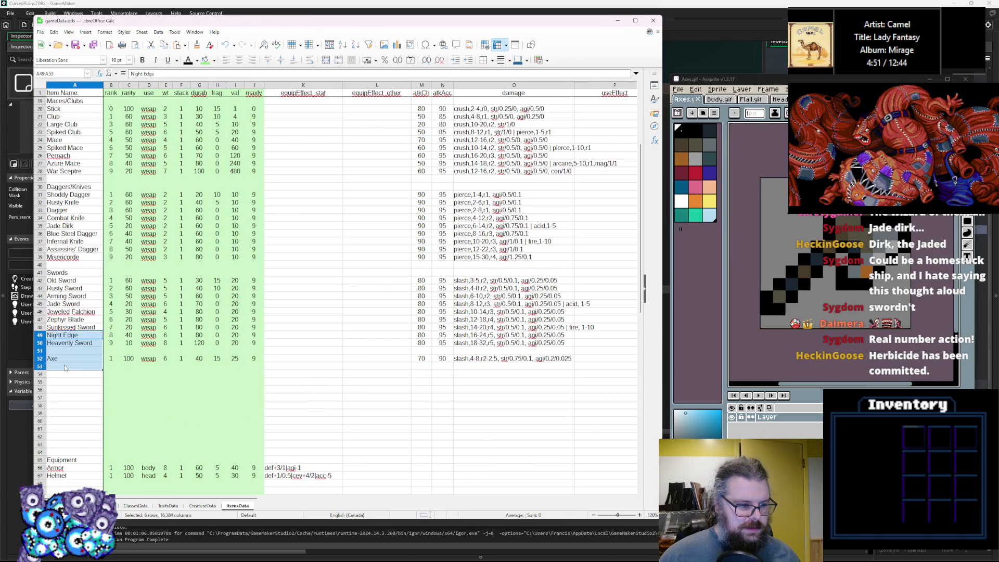
{"action": "left_click", "coordinate": [76, 366]}
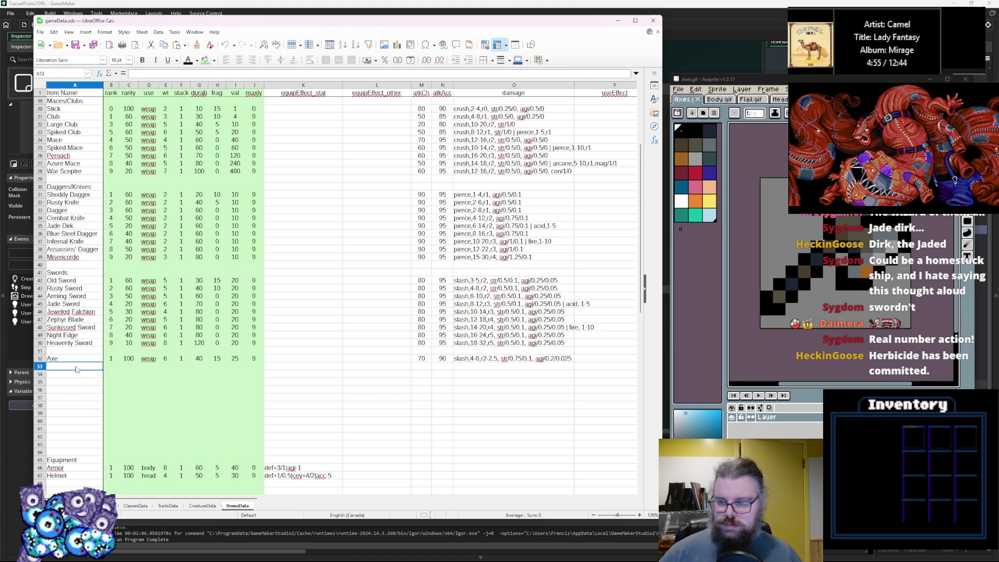
{"action": "right_click", "coordinate": [41, 358]}
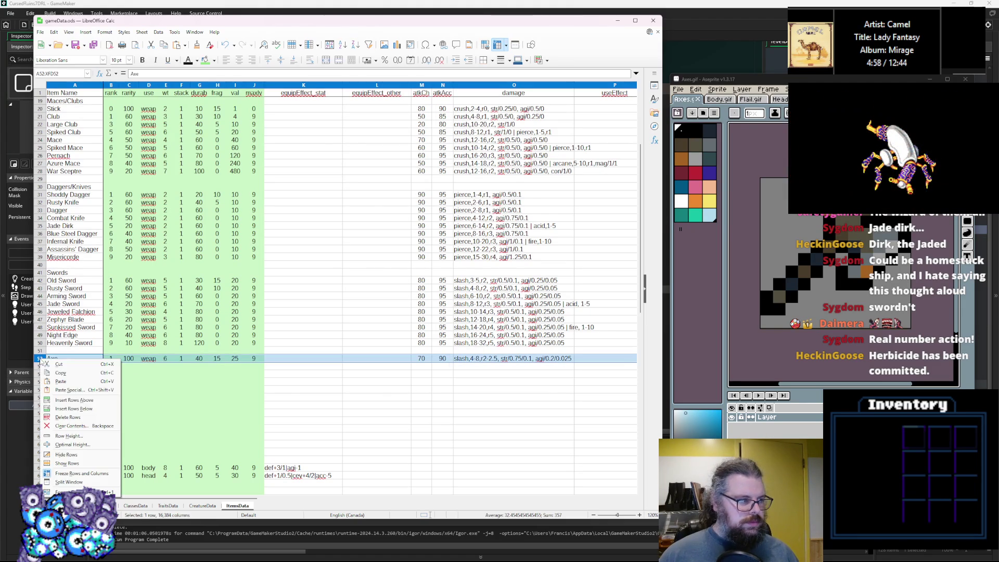
Step: Insert a blank row above Axe and add an 'Axes and Hammers' heading in A52, coloured brown
{"action": "left_click", "coordinate": [74, 400]}
{"action": "left_click", "coordinate": [78, 354]}
{"action": "left_click", "coordinate": [75, 359]}
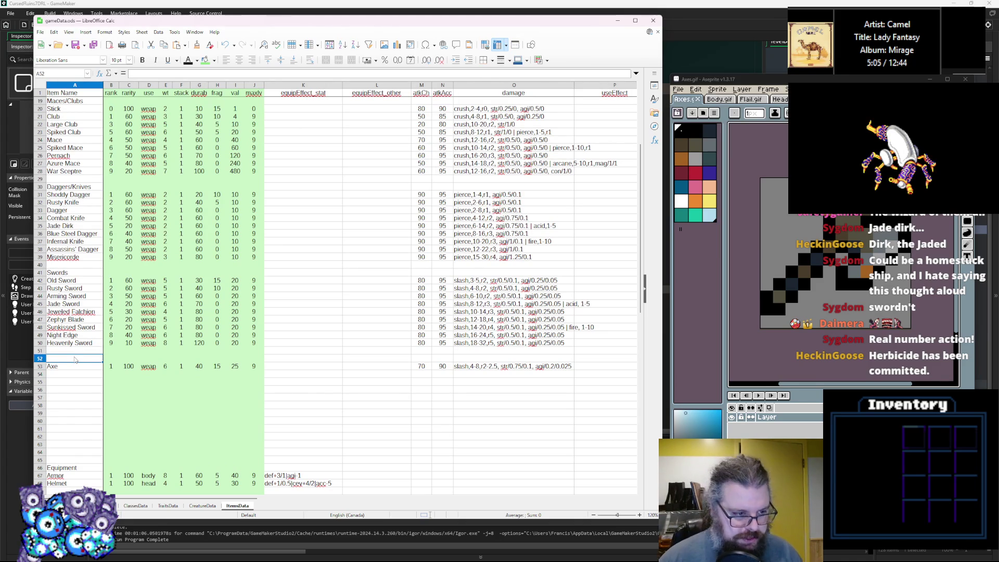
{"action": "type", "text": "Axes"}
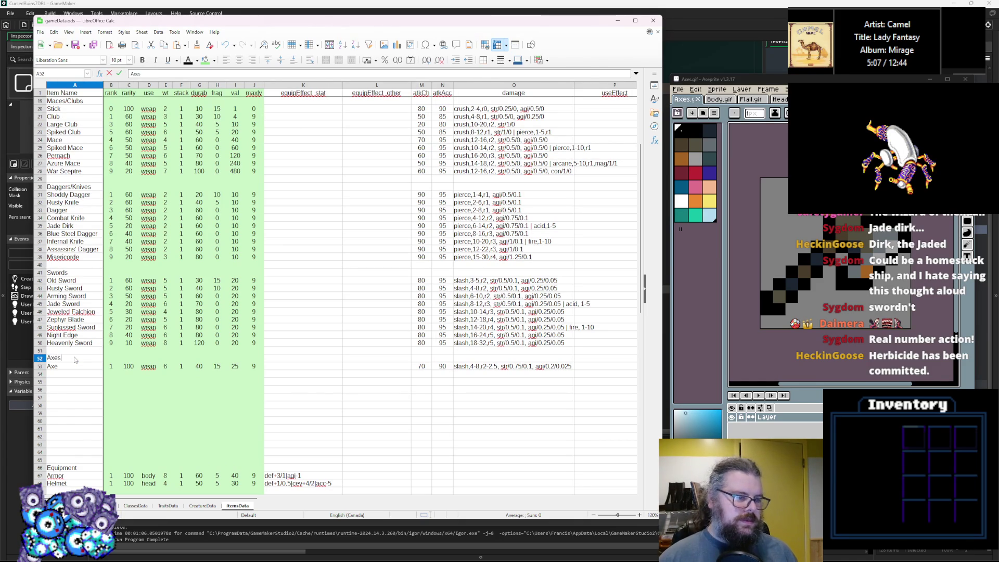
{"action": "type", "text": " and Hammers"}
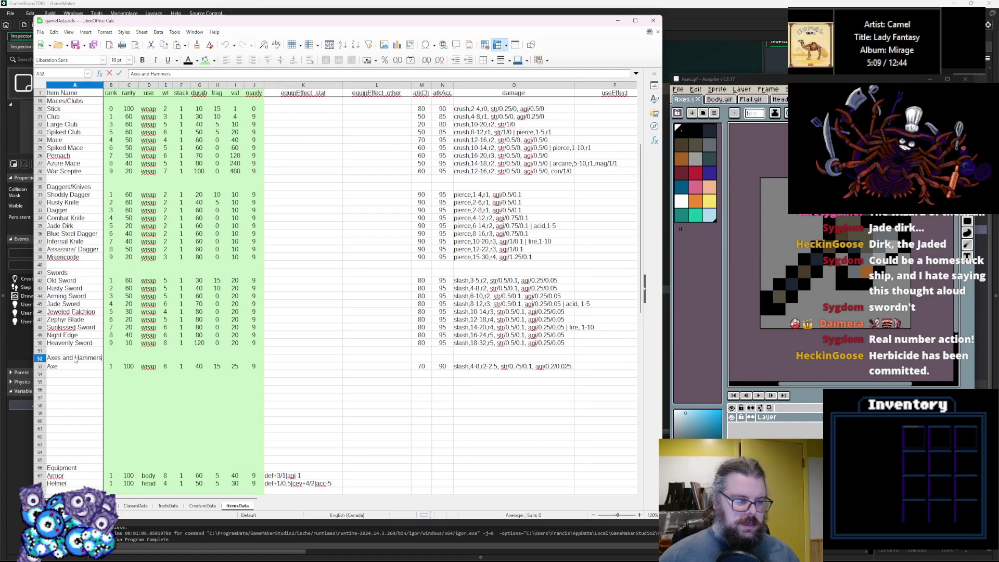
{"action": "left_click", "coordinate": [869, 300], "text": "alt"}
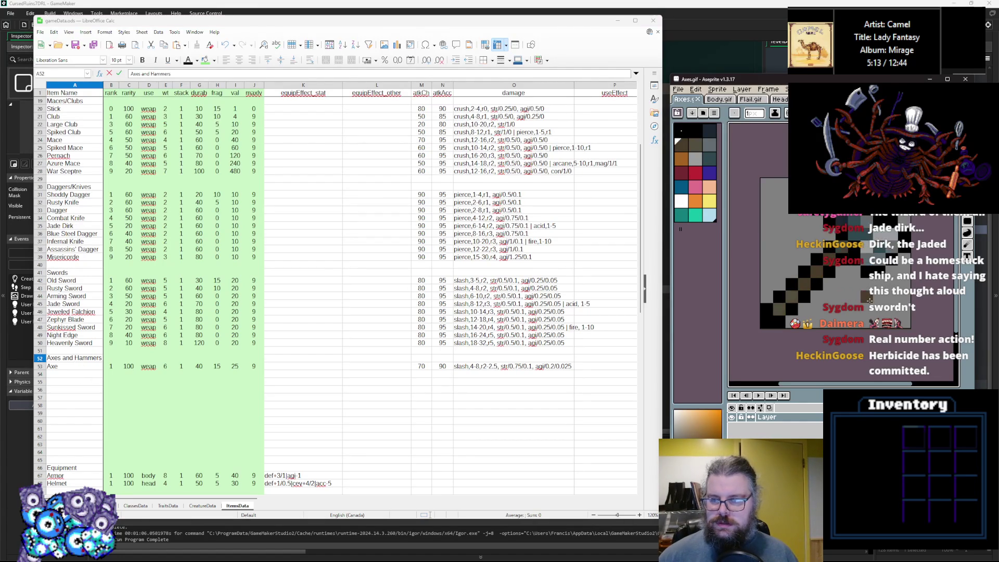
Step: Rename the Axe in A53 to 'Rusty Axe'
{"action": "left_click", "coordinate": [80, 366]}
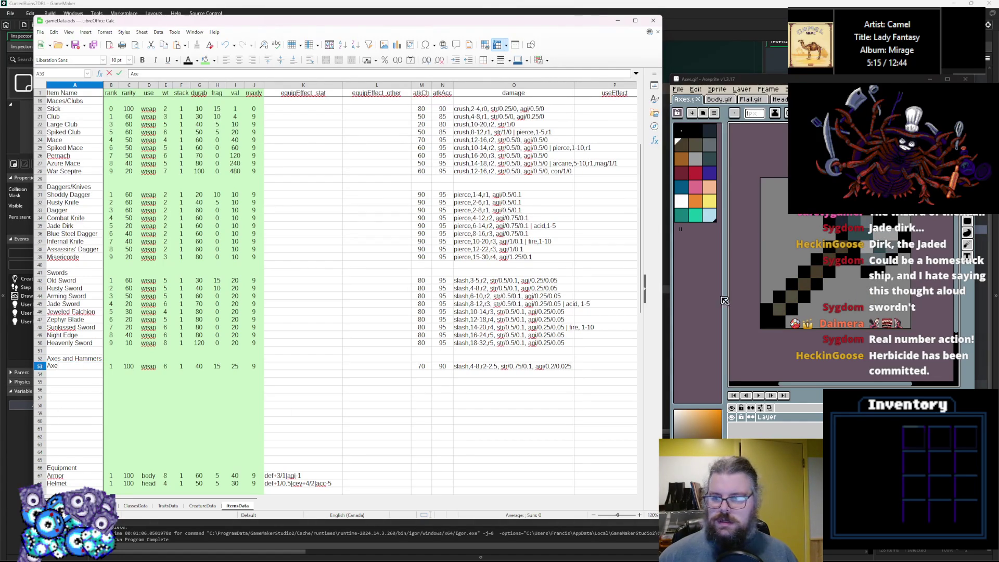
{"action": "double_click", "coordinate": [72, 366]}
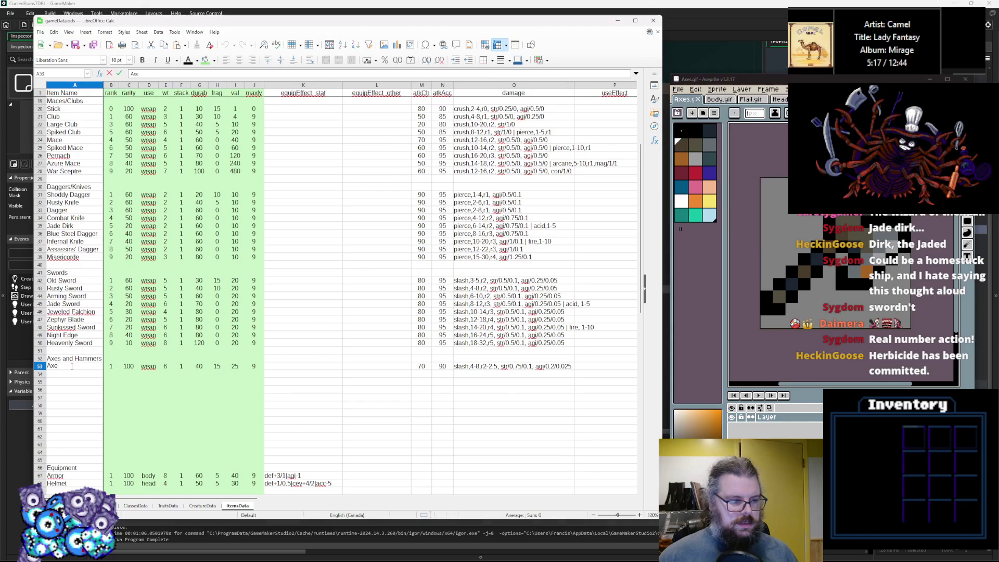
{"action": "key", "text": "Home"}
{"action": "type", "text": "Rusty"}
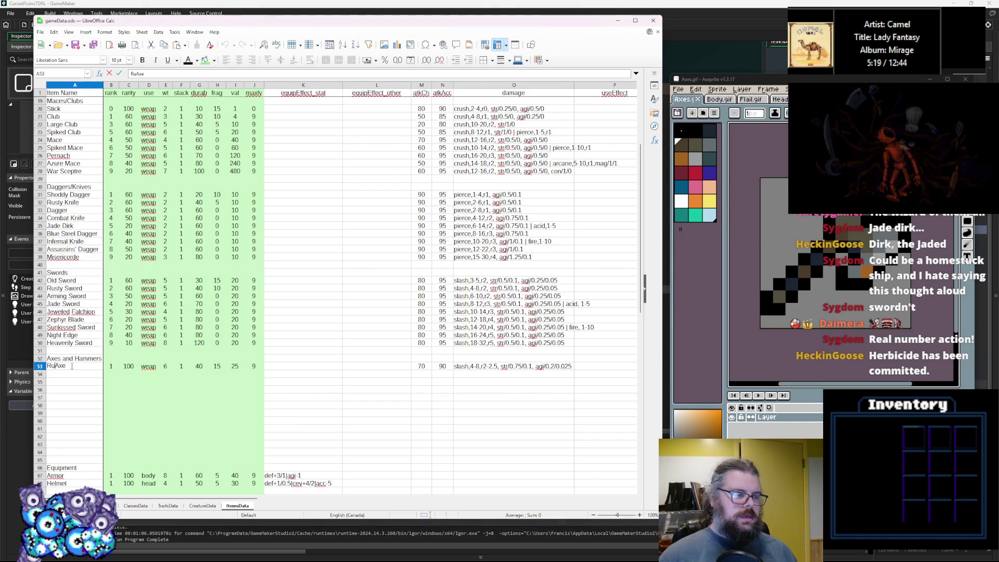
{"action": "key", "text": "Return"}
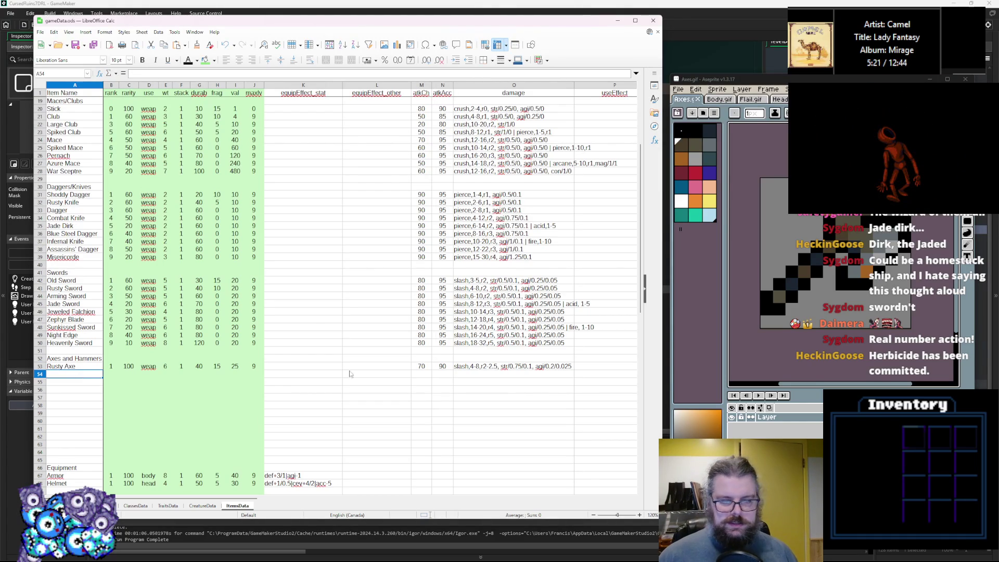
Step: Paste copies of the Rusty Axe row into the rows below it
{"action": "left_click", "coordinate": [42, 367]}
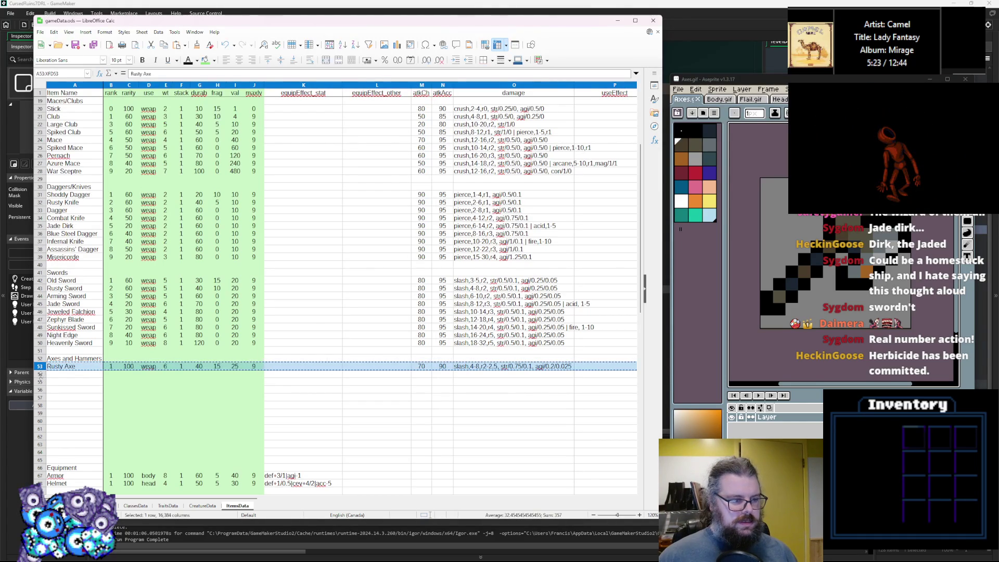
{"action": "left_click", "coordinate": [40, 374]}
{"action": "key", "text": "ctrl+v"}
{"action": "left_click", "coordinate": [41, 379]}
{"action": "key", "text": "ctrl+v"}
{"action": "key", "text": "Down"}
{"action": "key", "text": "ctrl+v"}
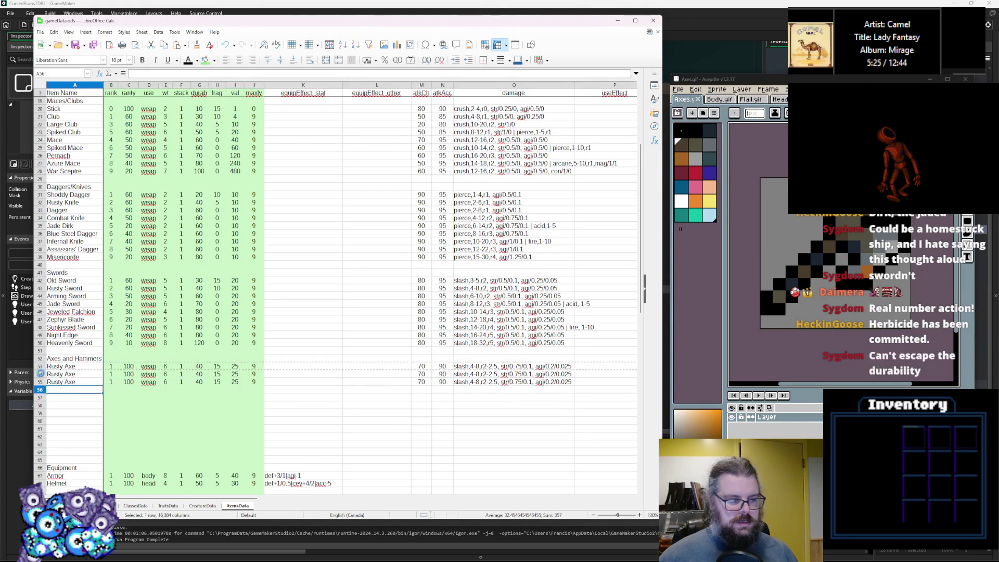
{"action": "key", "text": "Down"}
{"action": "key", "text": "ctrl+v"}
{"action": "key", "text": "Down"}
{"action": "key", "text": "Down"}
{"action": "key", "text": "ctrl+v"}
{"action": "key", "text": "Down"}
{"action": "key", "text": "ctrl+v"}
{"action": "key", "text": "Down"}
{"action": "key", "text": "ctrl+v"}
{"action": "key", "text": "Down"}
{"action": "key", "text": "ctrl+v"}
{"action": "key", "text": "Down"}
{"action": "key", "text": "ctrl+v"}
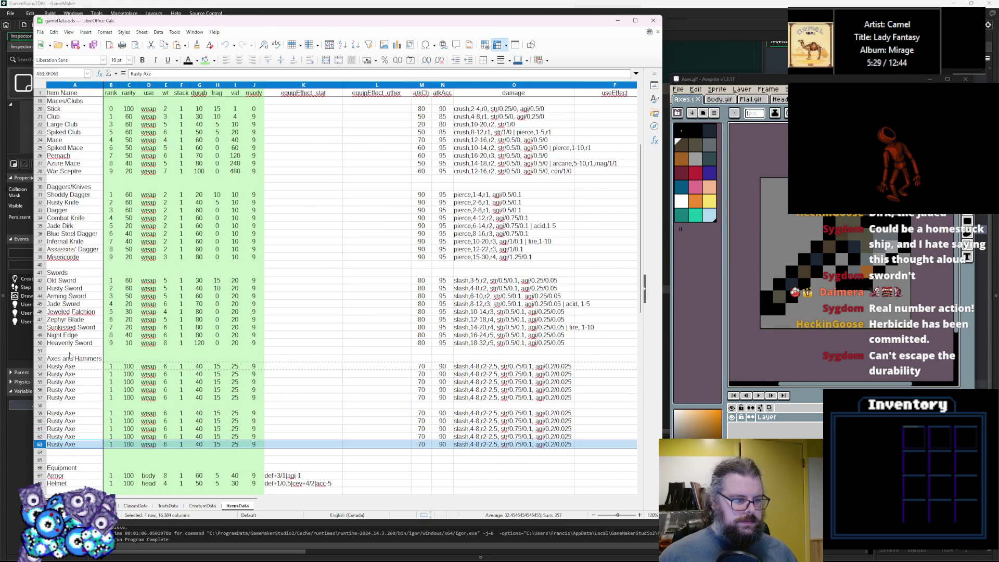
Step: Trim the heading to 'Axes' and add a 'Hammers' heading in a new row below row 58
{"action": "double_click", "coordinate": [62, 358]}
{"action": "left_click_drag", "start_coordinate": [63, 358], "coordinate": [118, 360]}
{"action": "key", "text": "BackSpace"}
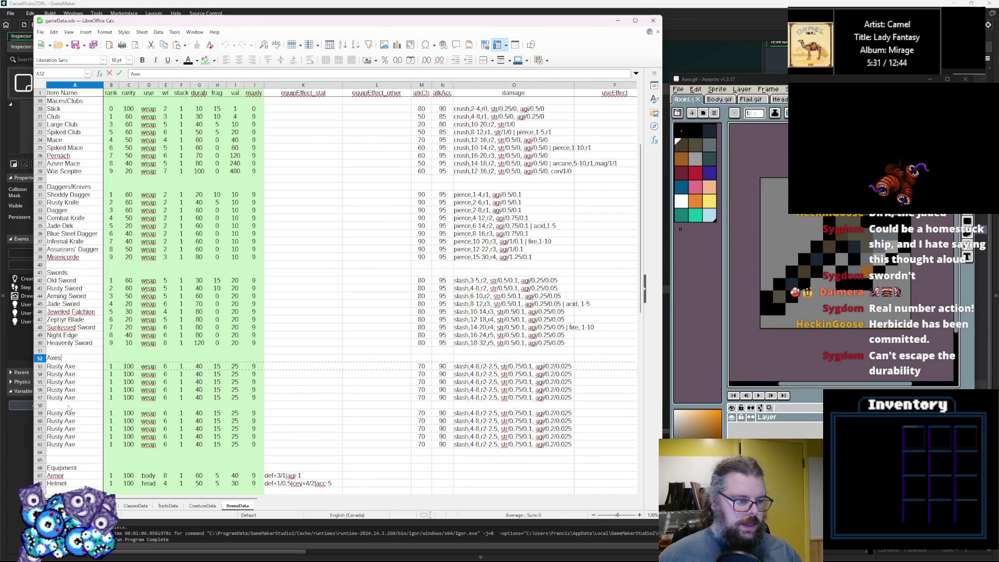
{"action": "right_click", "coordinate": [40, 405]}
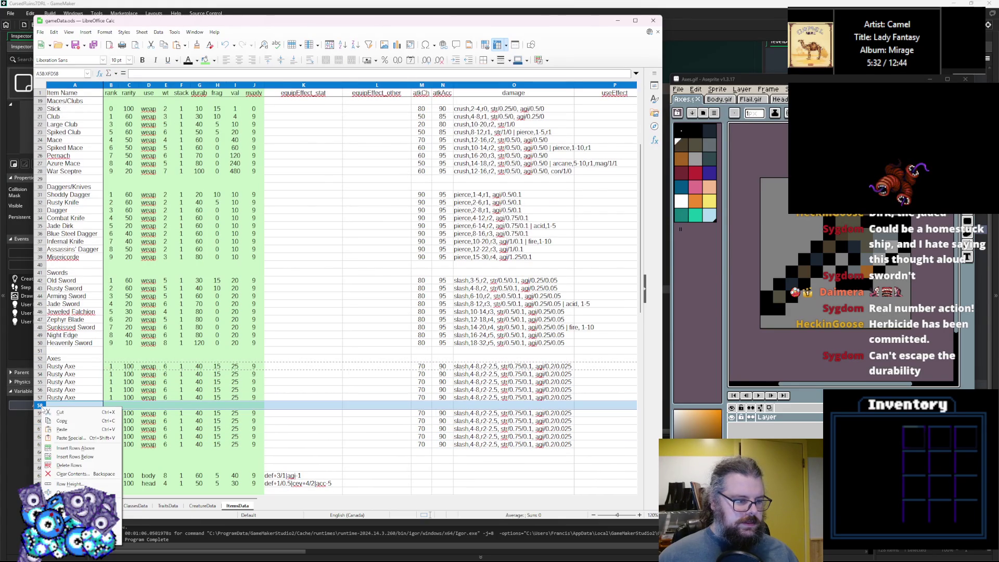
{"action": "left_click", "coordinate": [75, 456]}
{"action": "type", "text": "Hammer"}
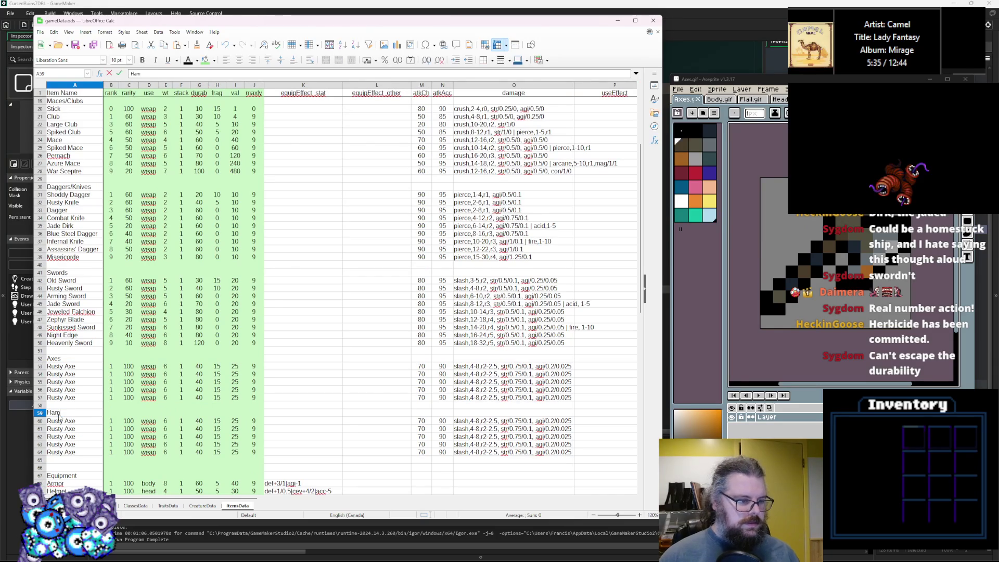
{"action": "type", "text": "s"}
{"action": "left_click", "coordinate": [85, 375]}
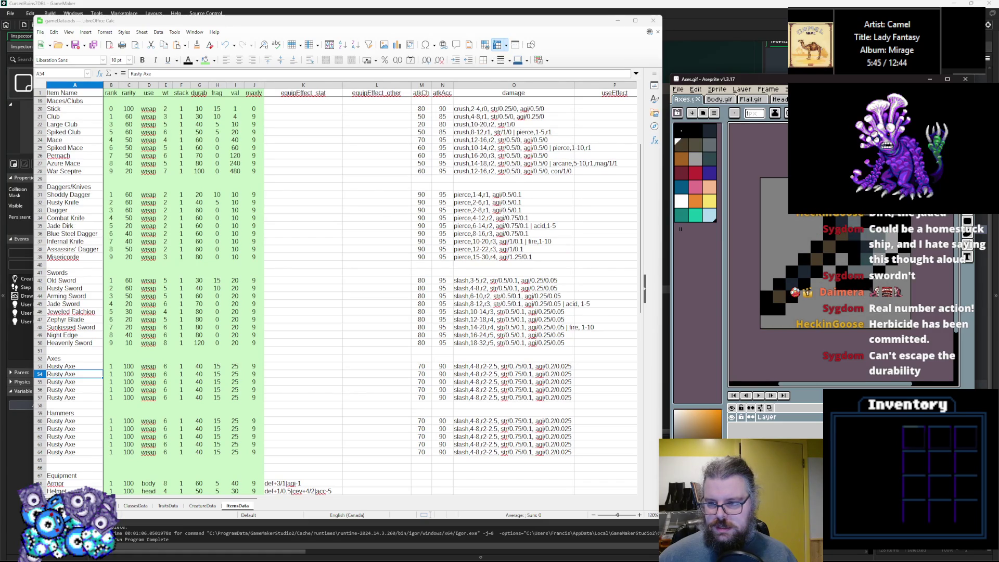
{"action": "double_click", "coordinate": [70, 360]}
{"action": "type", "text": "and Hammers"}
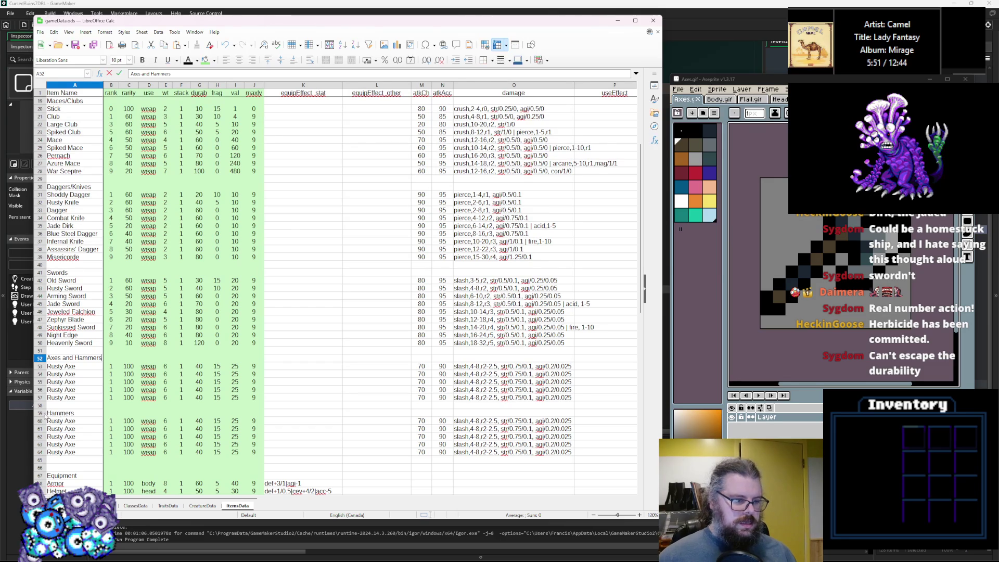
Step: Clear the Hammers block in rows 59 to 64
{"action": "left_click_drag", "start_coordinate": [40, 413], "coordinate": [40, 447]}
{"action": "key", "text": "BackSpace"}
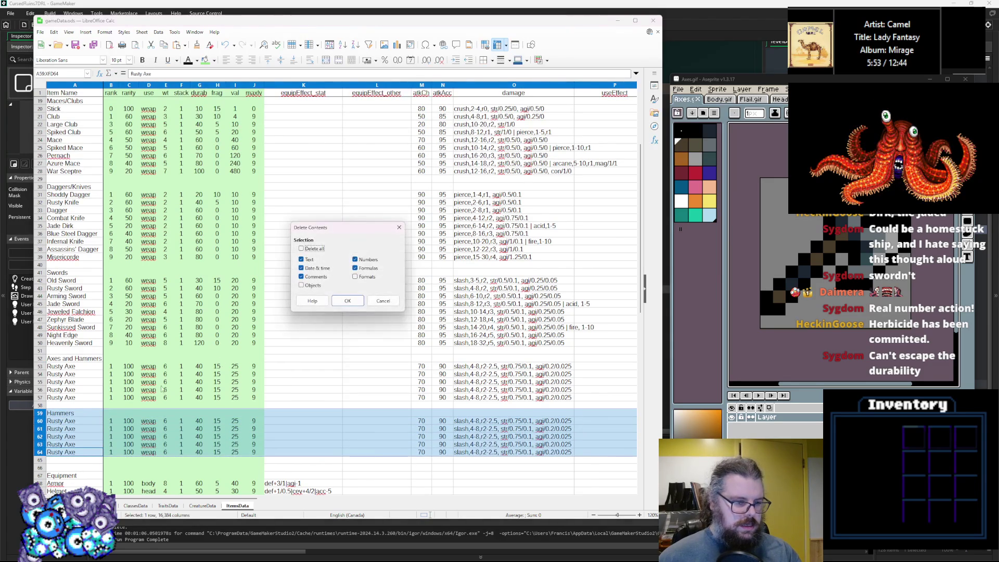
{"action": "key", "text": "Escape"}
{"action": "key", "text": "ctrl+Up"}
{"action": "key", "text": "ctrl+Up"}
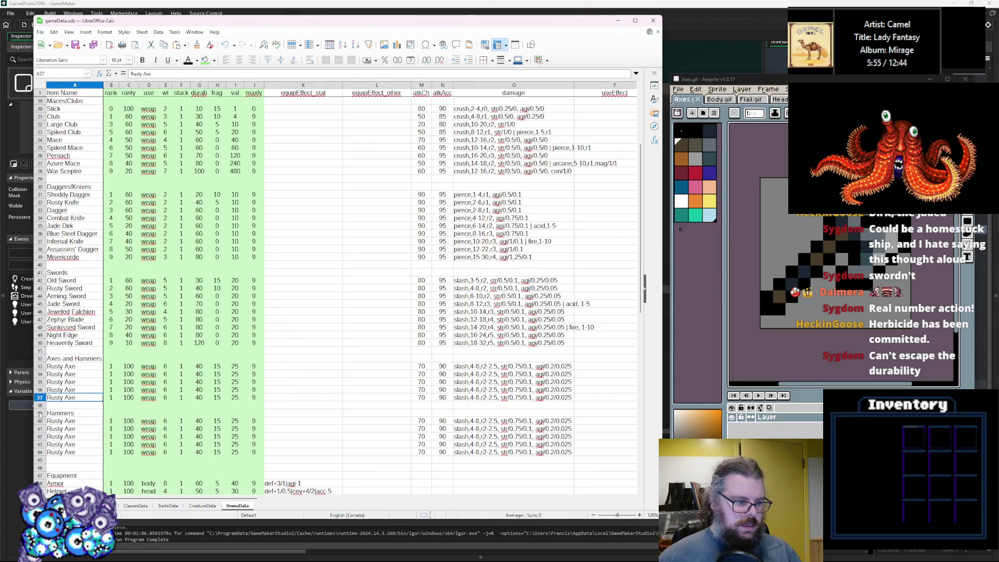
{"action": "left_click_drag", "start_coordinate": [39, 413], "coordinate": [41, 452]}
{"action": "key", "text": "Delete"}
Step: Copy Rusty Axe row 57 into rows 58 and 59
{"action": "left_click", "coordinate": [40, 397]}
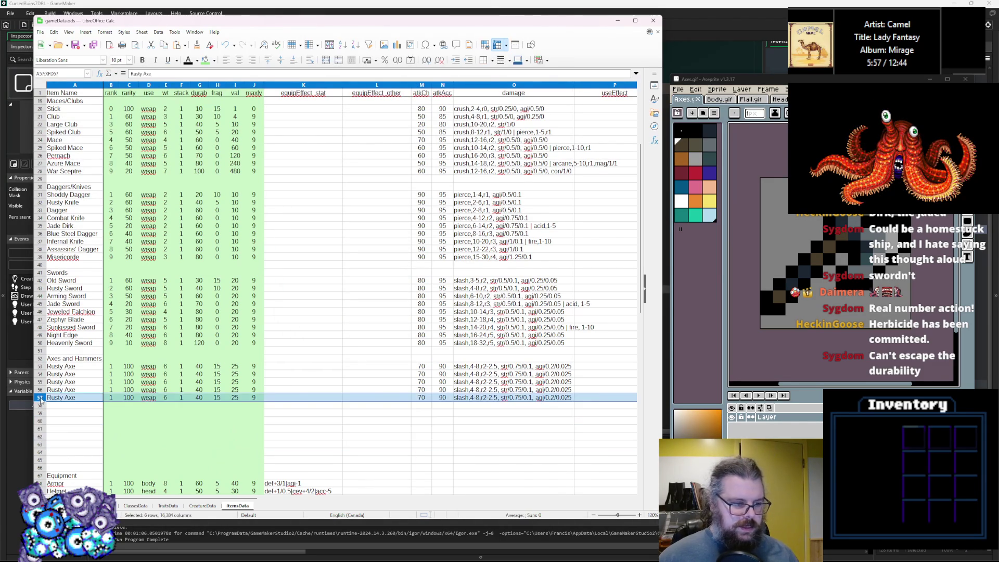
{"action": "key", "text": "ctrl+c"}
{"action": "left_click", "coordinate": [40, 406]}
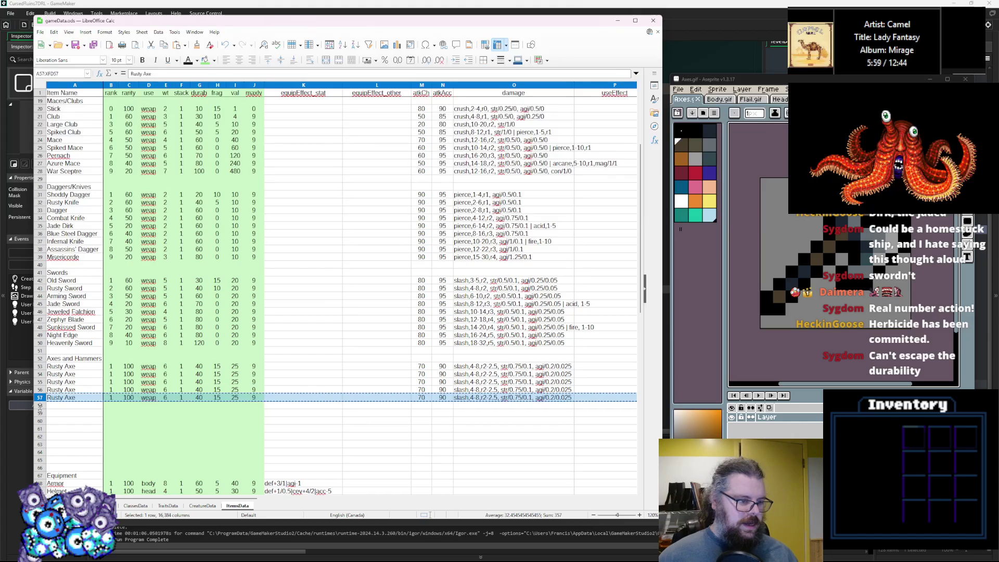
{"action": "key", "text": "ctrl+v"}
{"action": "left_click", "coordinate": [41, 413]}
{"action": "key", "text": "ctrl+v"}
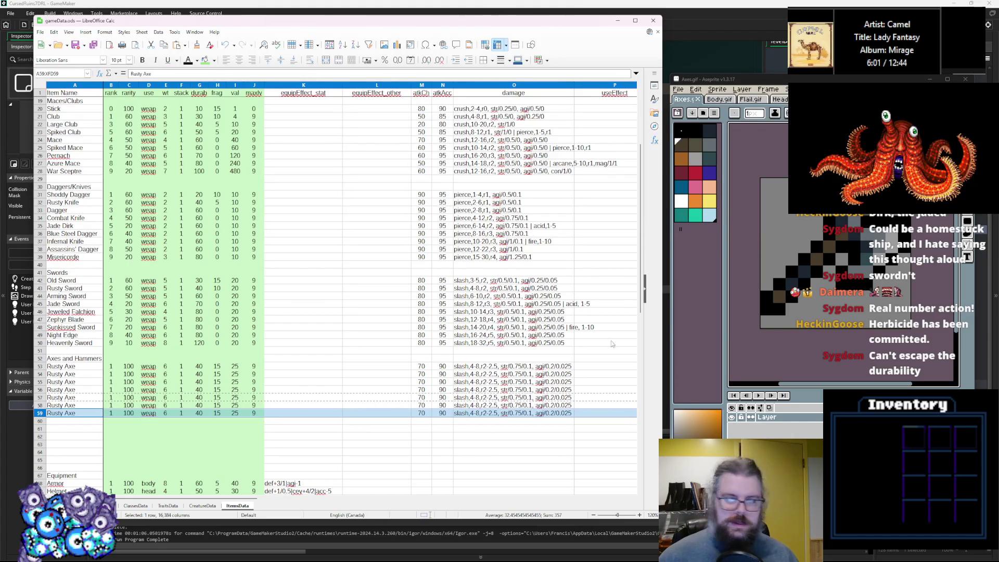
{"action": "left_click", "coordinate": [741, 310]}
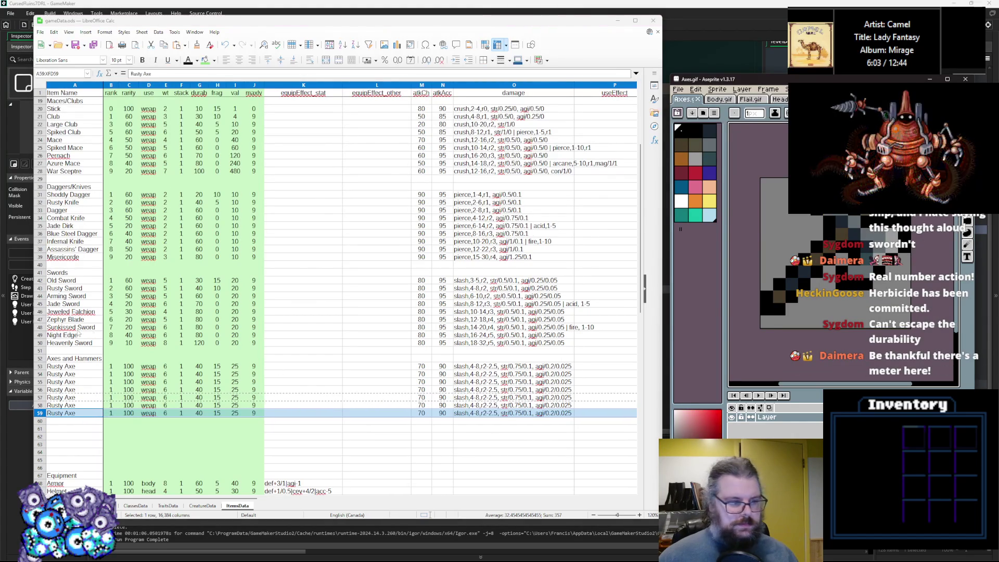
{"action": "left_click", "coordinate": [54, 374]}
Step: Rename A54 to 'Axe' and A56 to 'Battle Axe'
{"action": "double_click", "coordinate": [55, 373]}
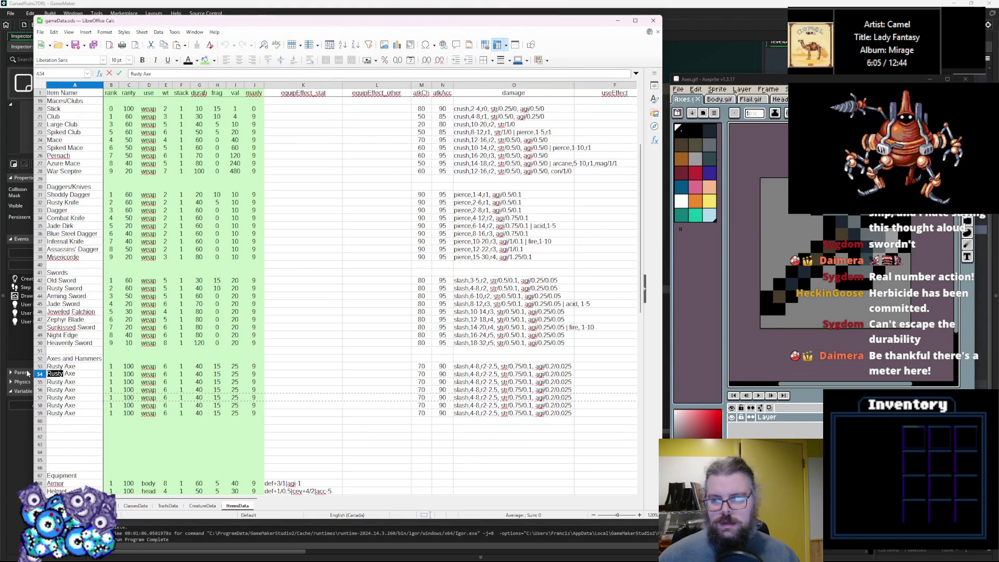
{"action": "type", "text": "WaW"}
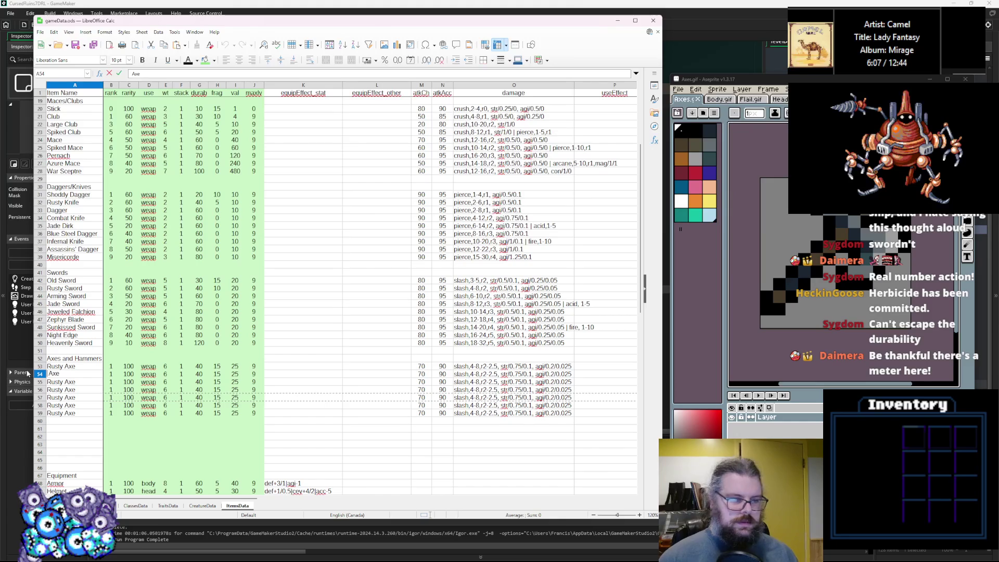
{"action": "key", "text": "BackSpace"}
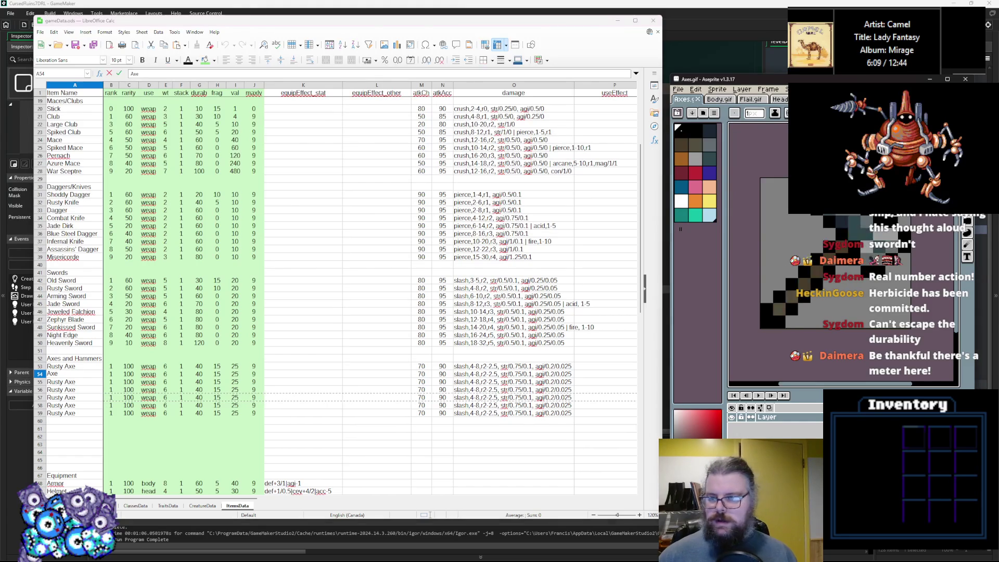
{"action": "left_click", "coordinate": [61, 383]}
{"action": "type", "text": "Warhammer"}
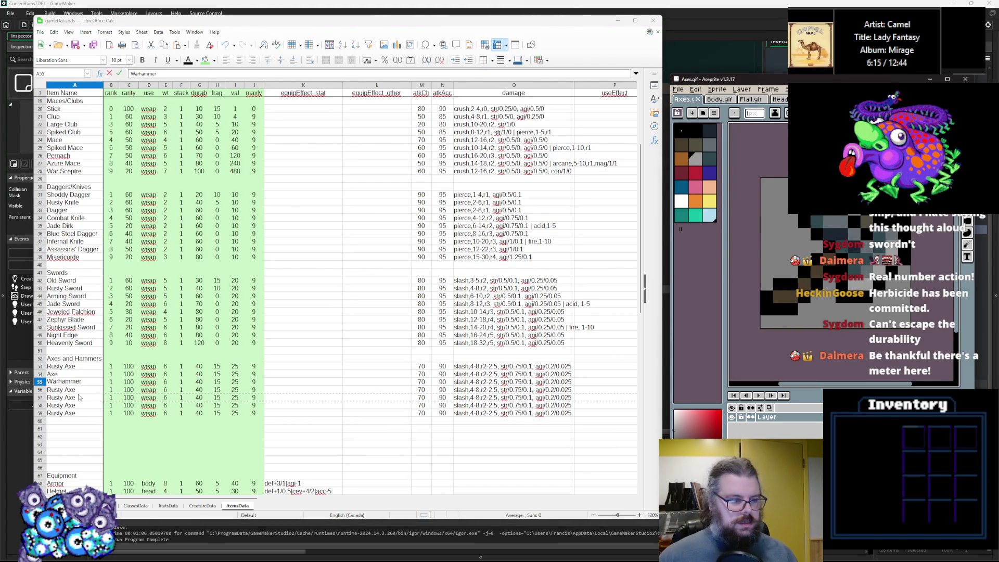
{"action": "left_click", "coordinate": [69, 391]}
{"action": "type", "text": "Battle Axe"}
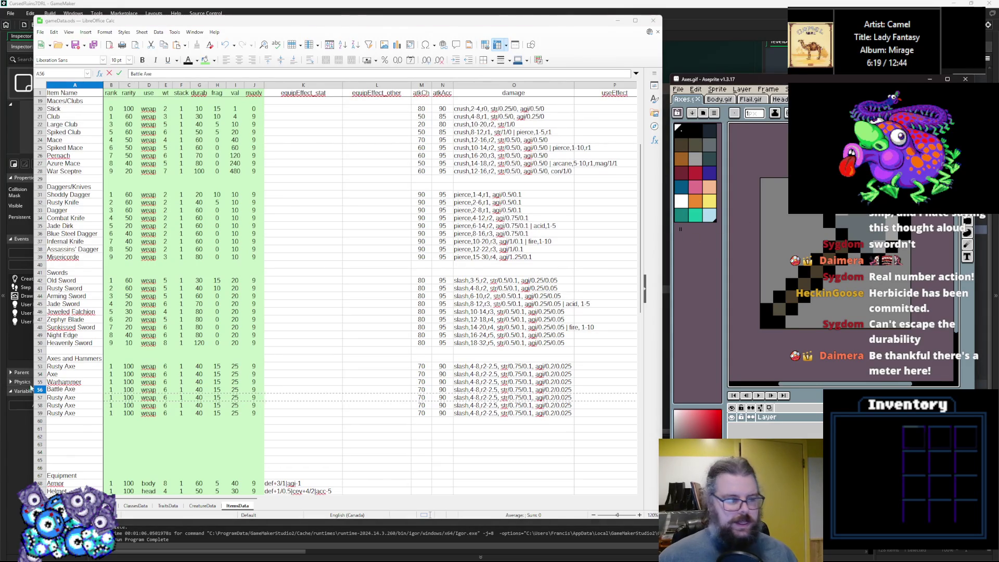
{"action": "left_click", "coordinate": [76, 399]}
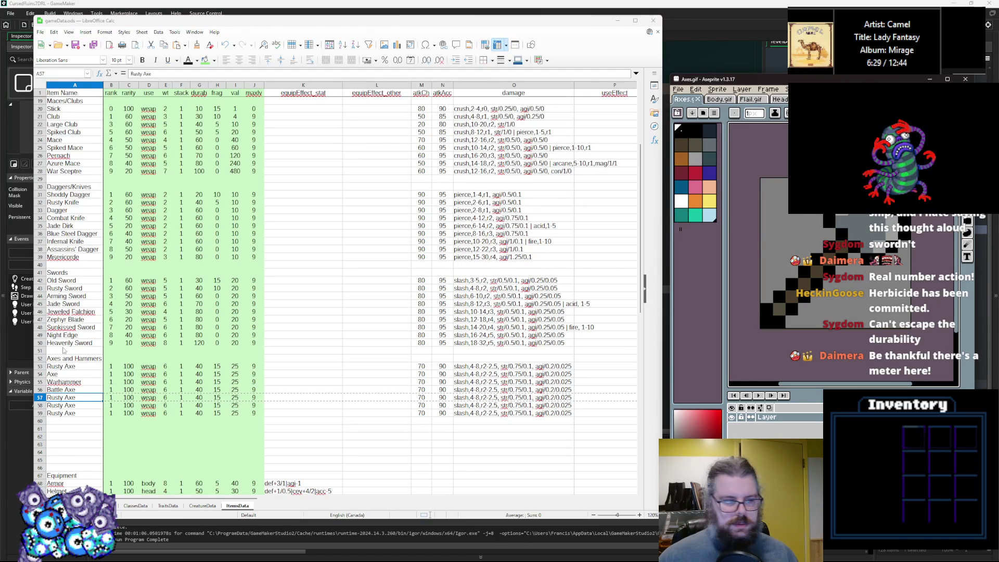
Step: Rename A55 to 'Sledgehammer' and A57 to 'Warhammer'
{"action": "left_click", "coordinate": [58, 382]}
{"action": "type", "text": "Sledgehammer"}
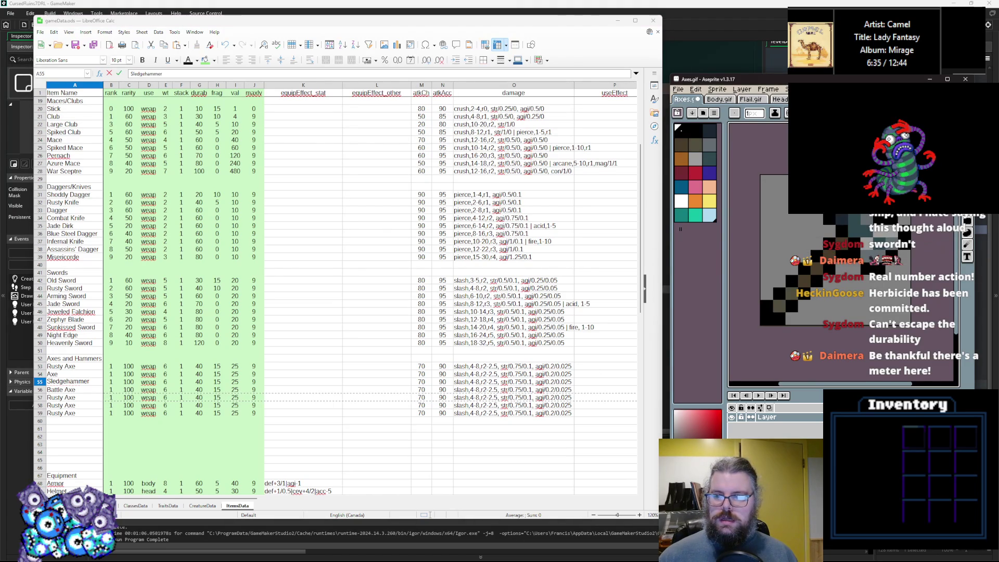
{"action": "double_click", "coordinate": [59, 398]}
{"action": "left_click_drag", "start_coordinate": [48, 397], "coordinate": [76, 397]}
{"action": "type", "text": "Warha"}
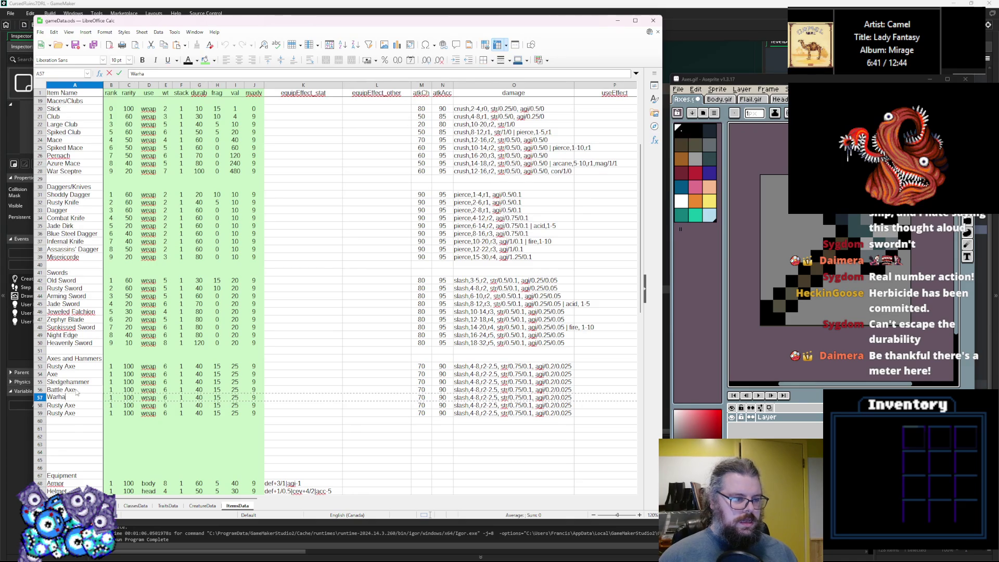
{"action": "left_click", "coordinate": [234, 335]}
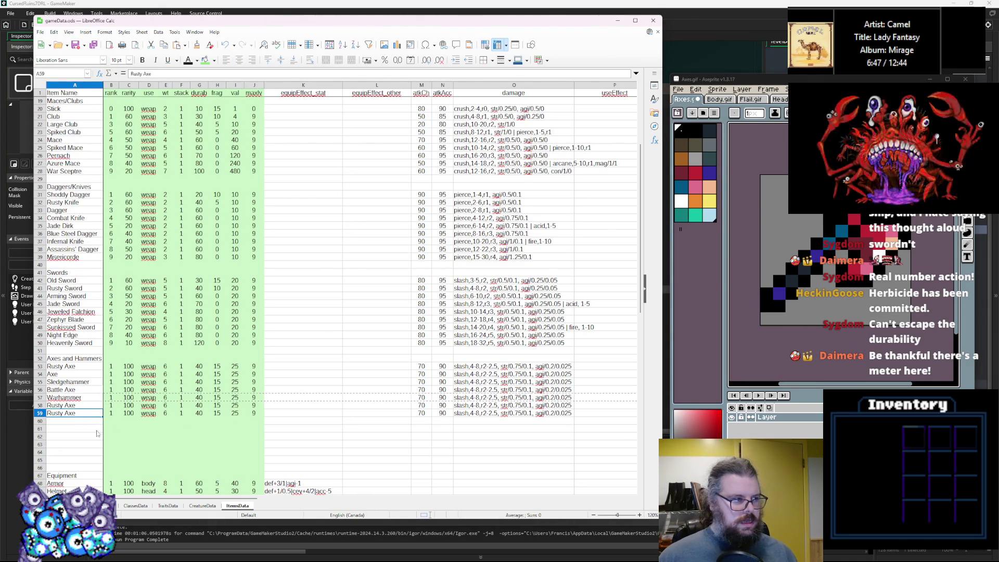
{"action": "left_click", "coordinate": [116, 428]}
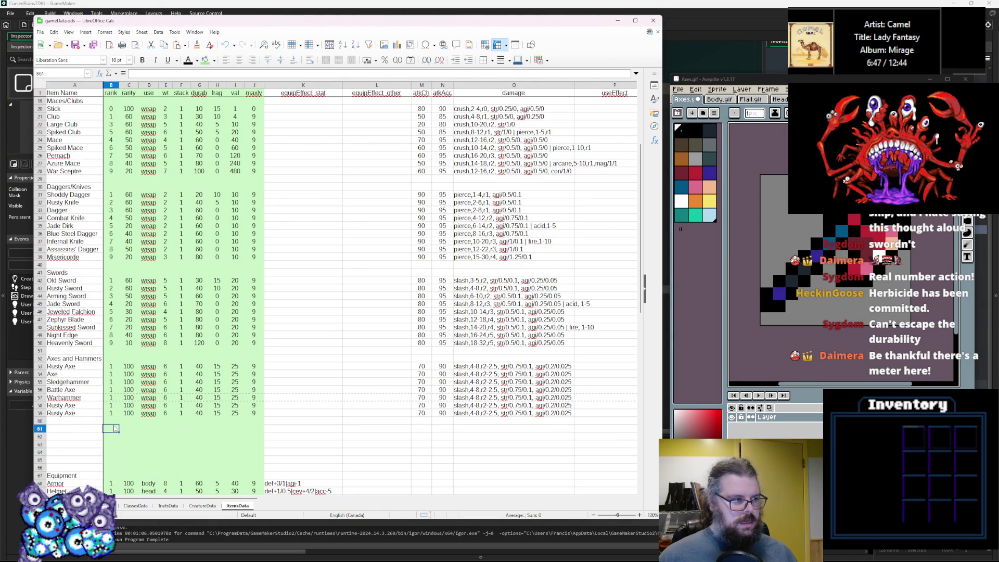
Step: Copy the last Rusty Axe row into row 60
{"action": "left_click", "coordinate": [40, 413]}
{"action": "key", "text": "ctrl+c"}
{"action": "left_click", "coordinate": [40, 421]}
{"action": "key", "text": "ctrl+v"}
{"action": "left_click", "coordinate": [64, 442]}
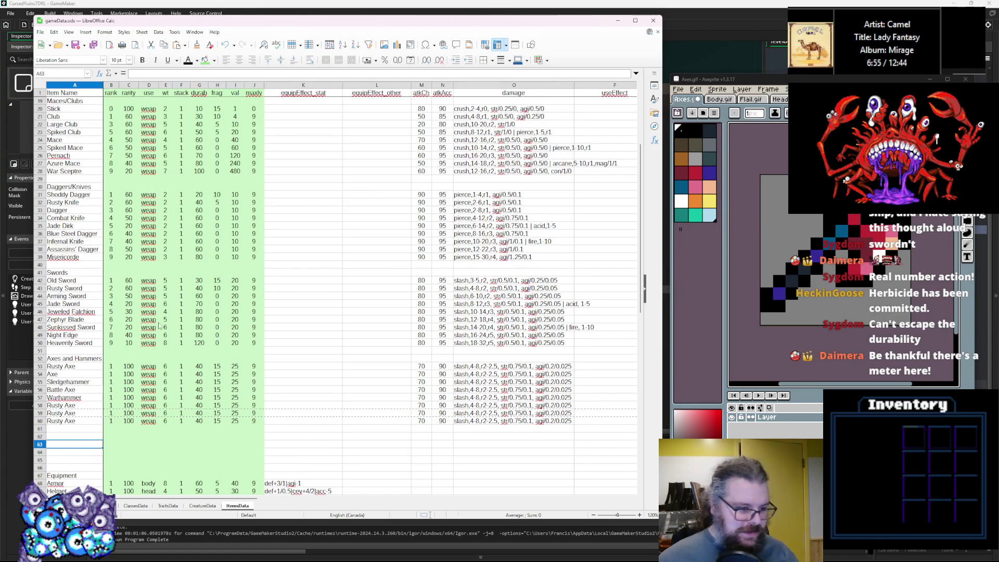
Step: Rename the Rusty Axe in A58 to 'Crimson Axe'
{"action": "left_click", "coordinate": [70, 424]}
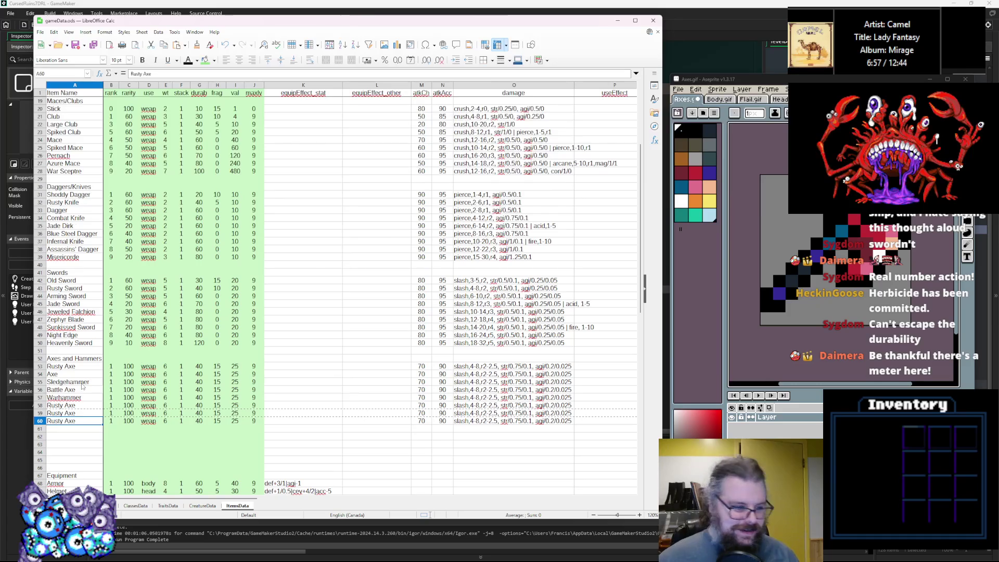
{"action": "left_click", "coordinate": [63, 397]}
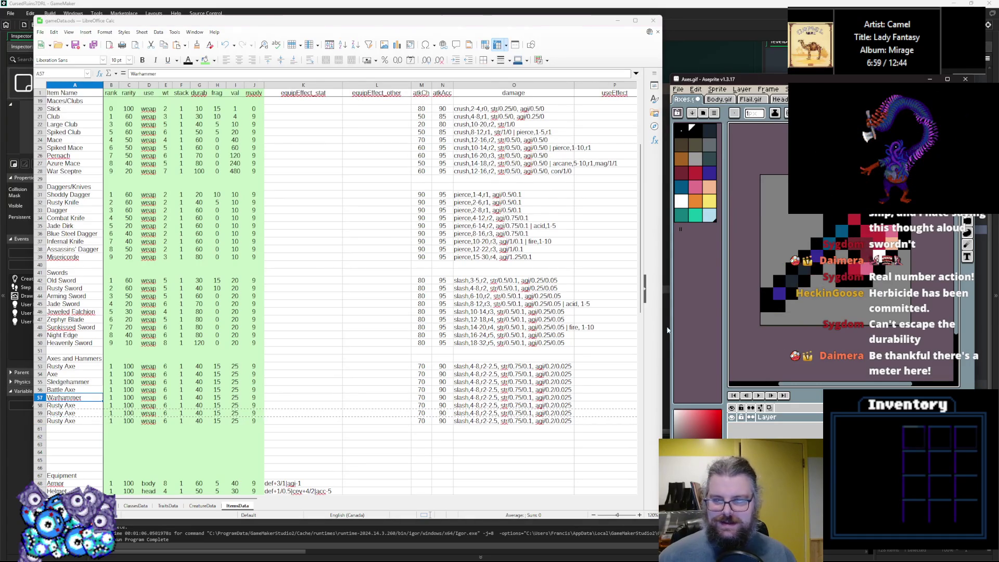
{"action": "triple_click", "coordinate": [63, 405]}
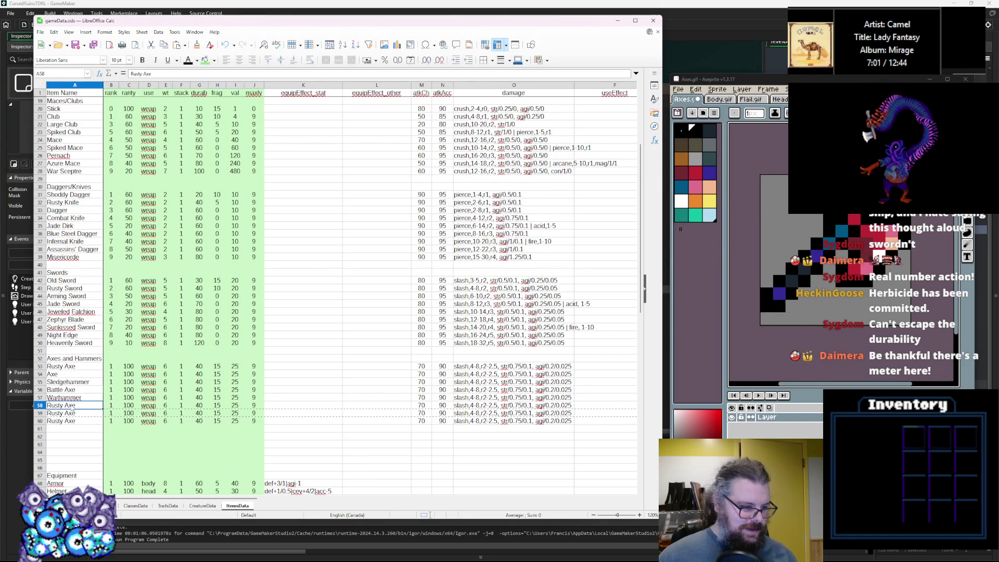
{"action": "type", "text": "Crimson"}
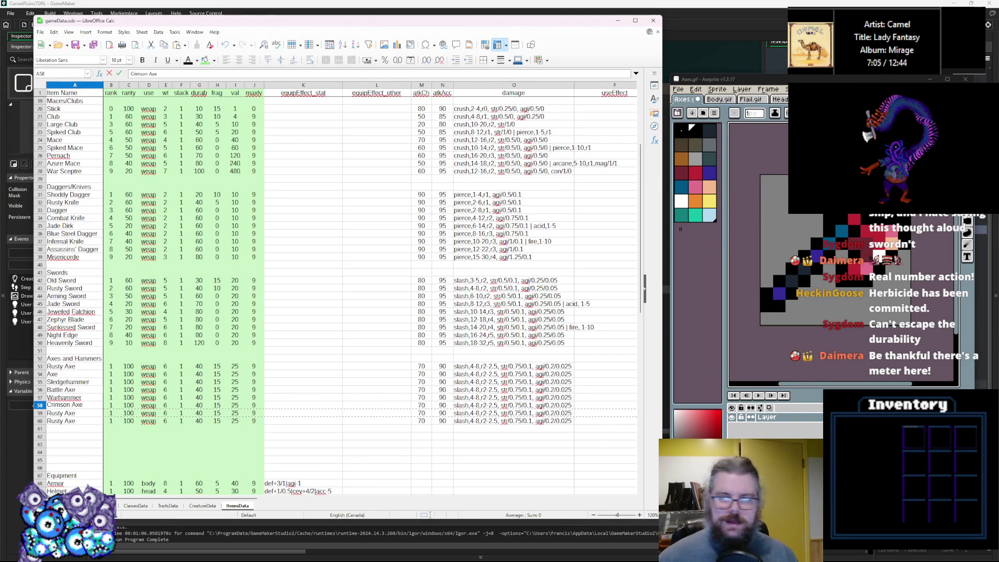
{"action": "left_click", "coordinate": [79, 436]}
Step: Rename A59 to 'Brimstone Axe' and A60 to 'Giants' Axe'
{"action": "left_click", "coordinate": [82, 413]}
{"action": "type", "text": "Molte"}
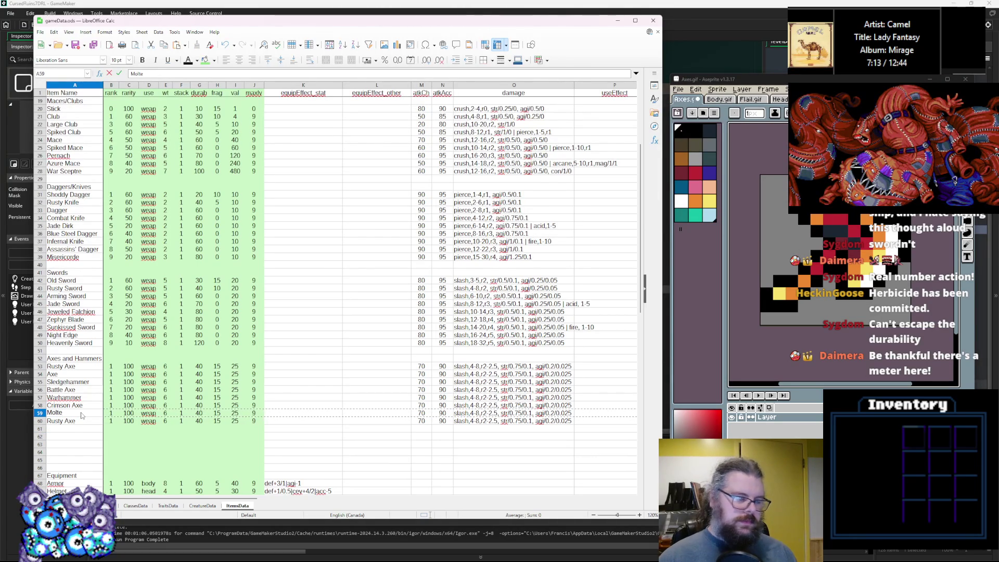
{"action": "key", "text": "BackSpace"}
{"action": "key", "text": "BackSpace"}
{"action": "key", "text": "BackSpace"}
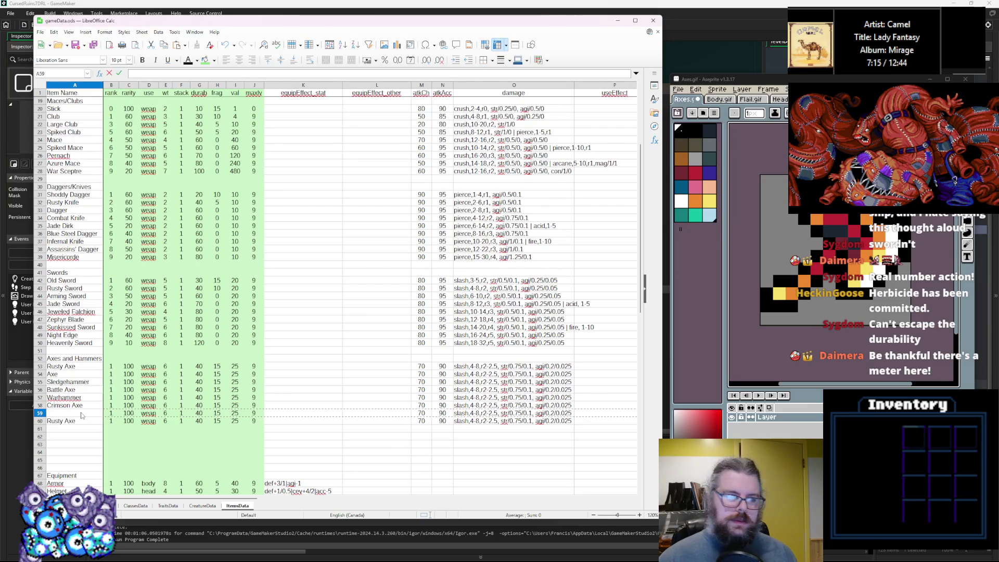
{"action": "type", "text": "Brimsto"}
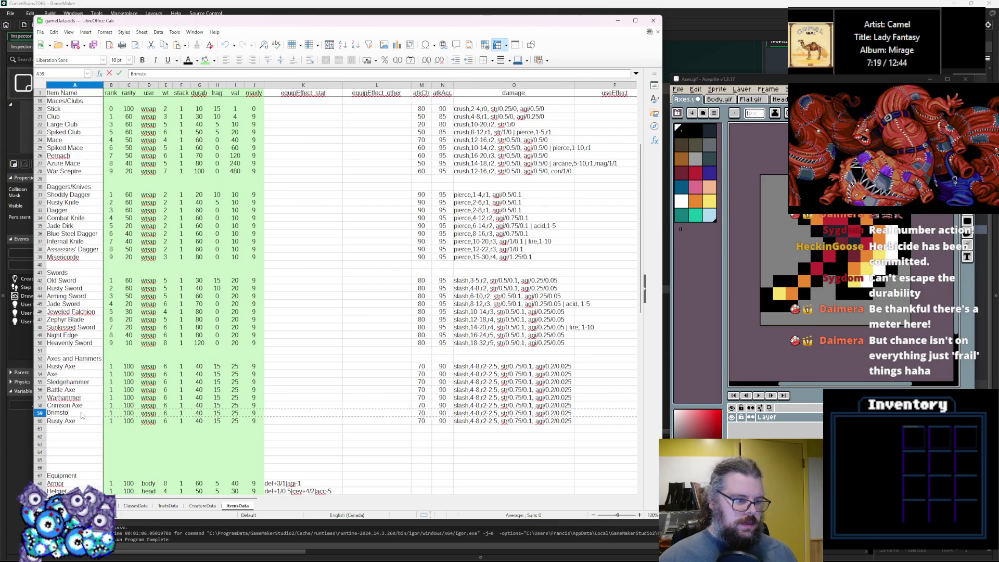
{"action": "type", "text": "ne Axe"}
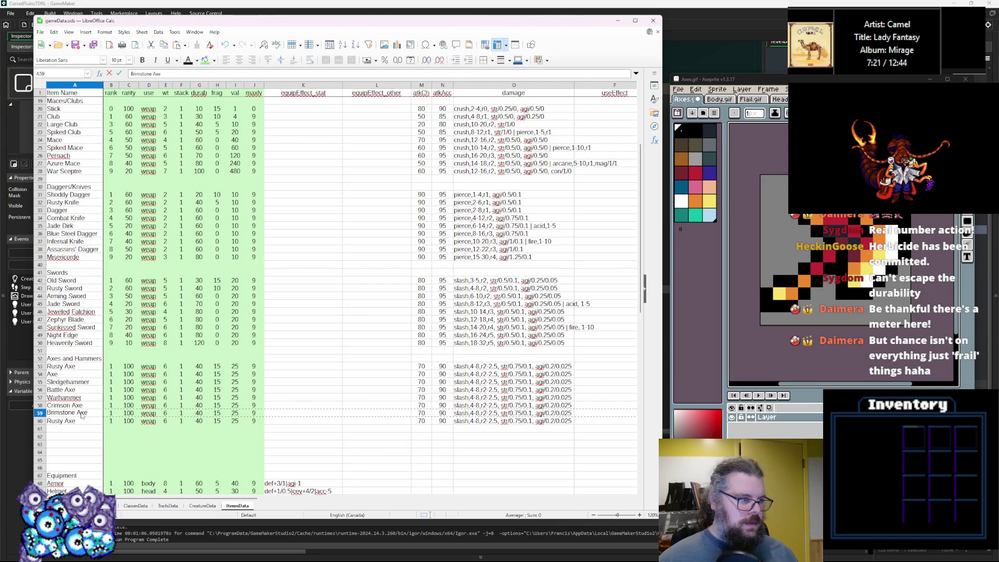
{"action": "left_click", "coordinate": [111, 342]}
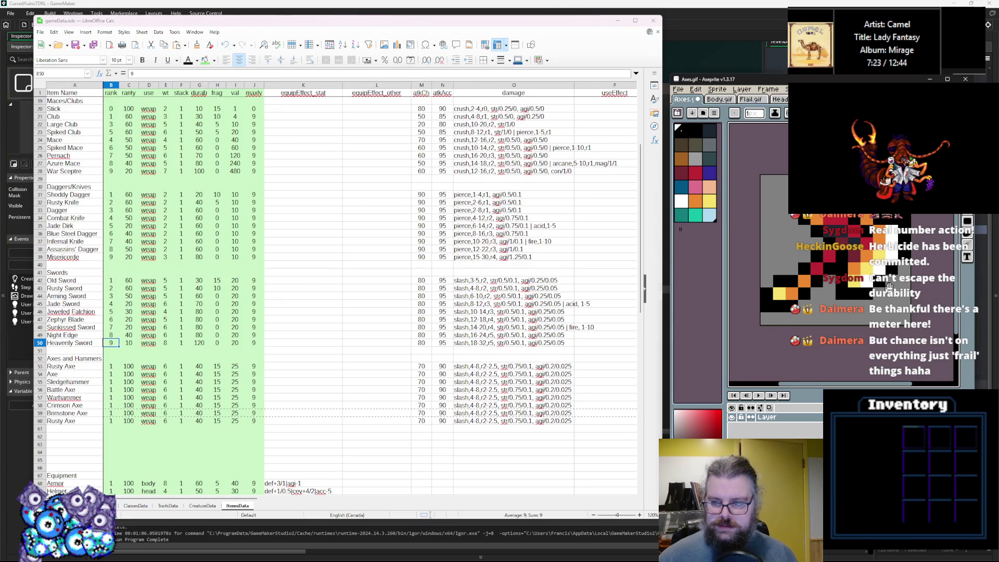
{"action": "triple_click", "coordinate": [83, 420]}
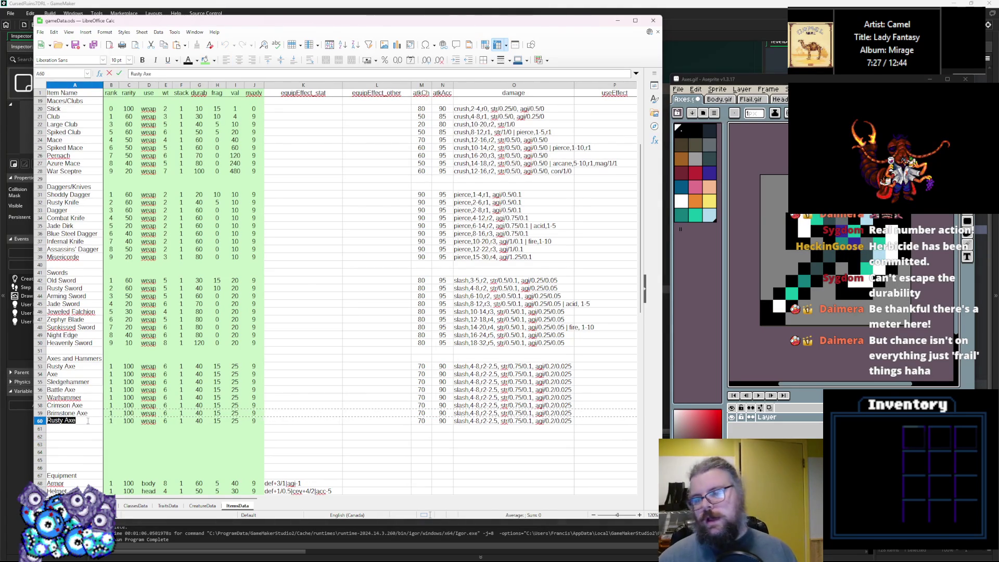
{"action": "type", "text": "T"}
{"action": "key", "text": "BackSpace"}
{"action": "type", "text": "Giants"}
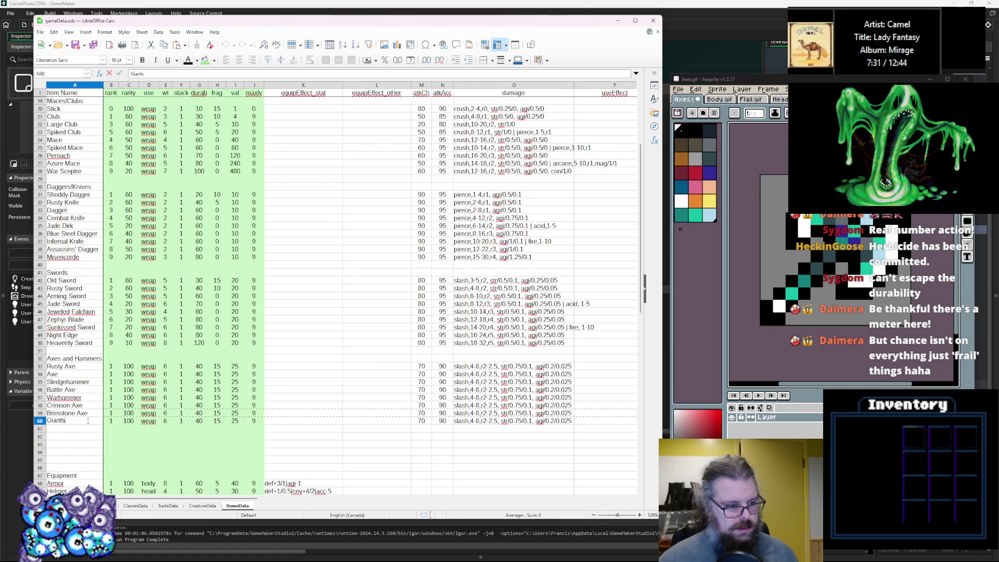
{"action": "type", "text": "'"}
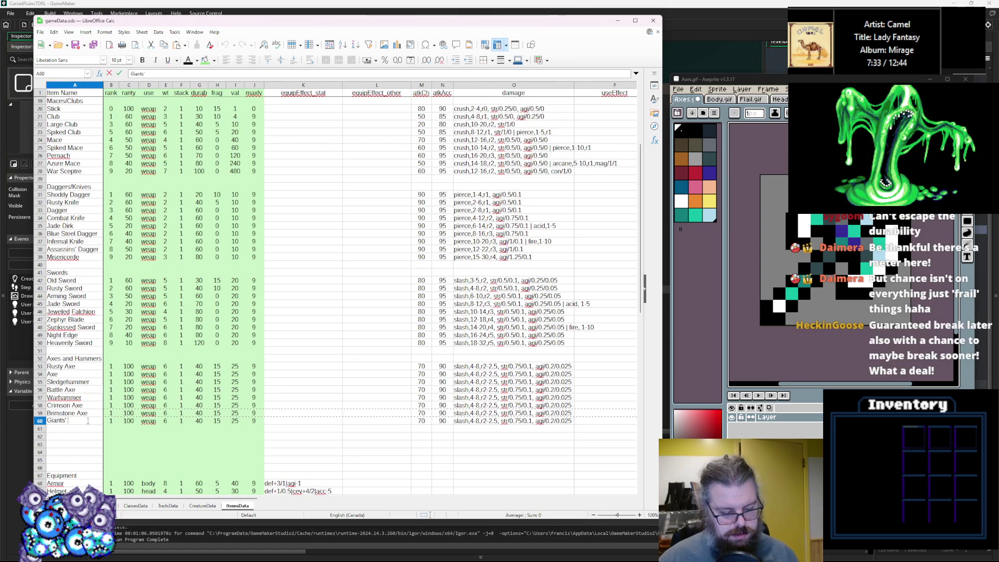
{"action": "type", "text": " Axe"}
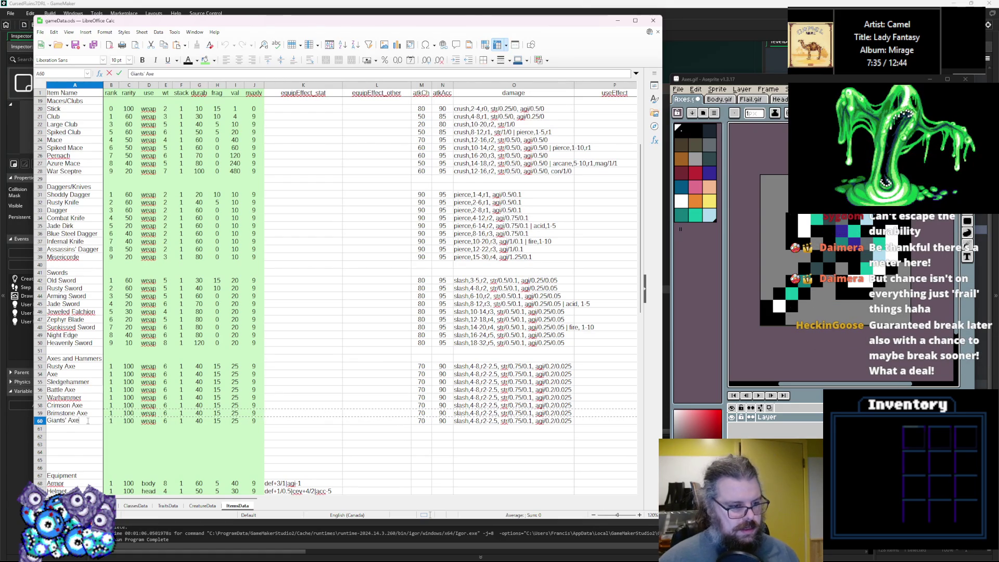
{"action": "left_click", "coordinate": [113, 375]}
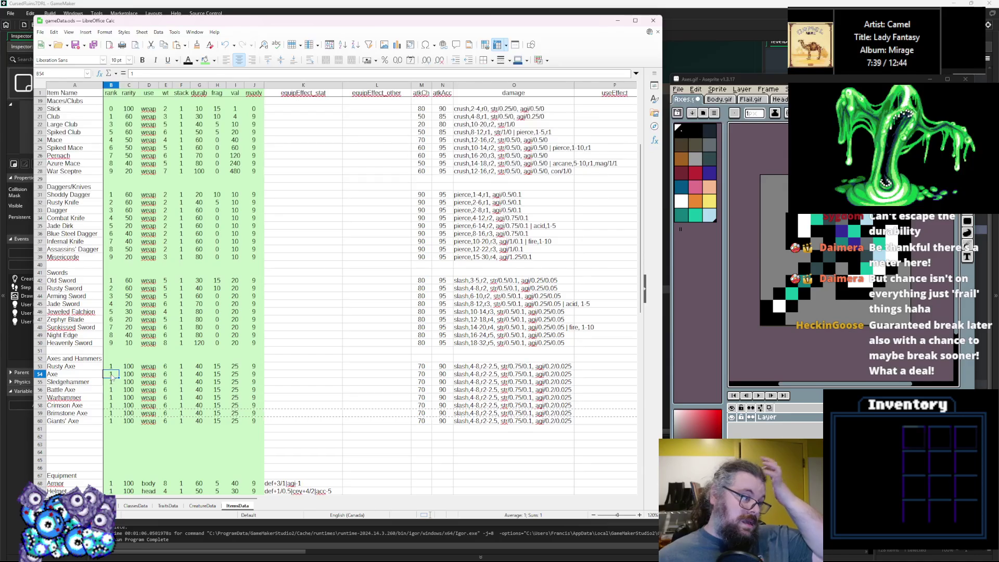
Step: Enter ranks 3, 2, 4, 5, 8 and 9 down the axe and hammer rows
{"action": "key", "text": "Right"}
{"action": "key", "text": "ctrl+Down"}
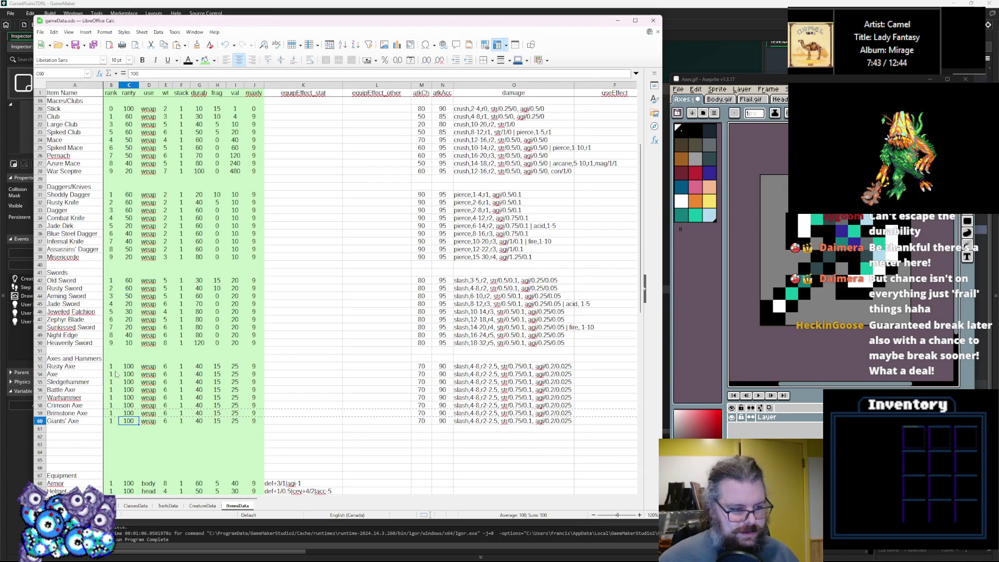
{"action": "left_click", "coordinate": [113, 374]}
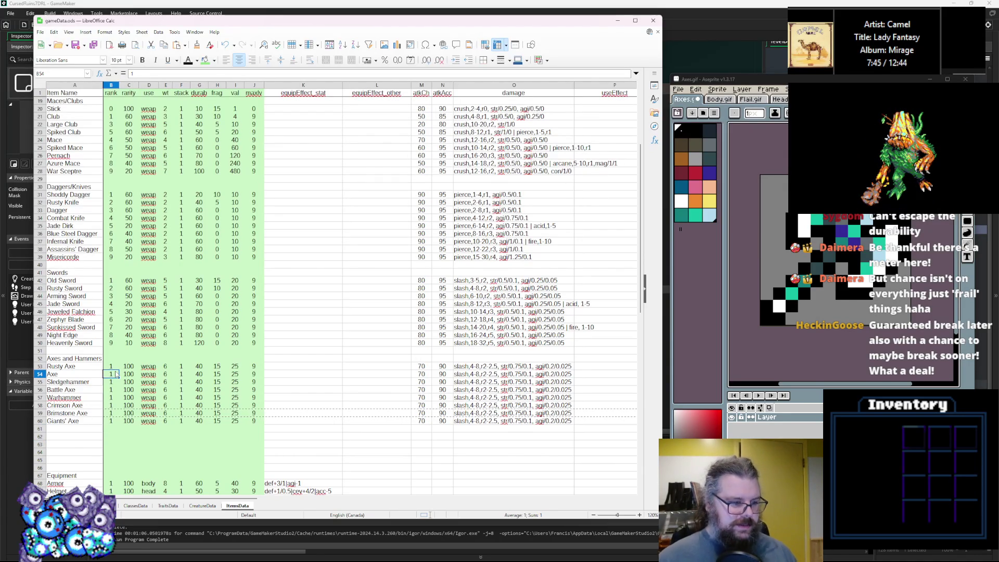
{"action": "type", "text": "3"}
{"action": "key", "text": "Return"}
{"action": "type", "text": "2"}
{"action": "key", "text": "Return"}
{"action": "type", "text": "4"}
{"action": "key", "text": "Return"}
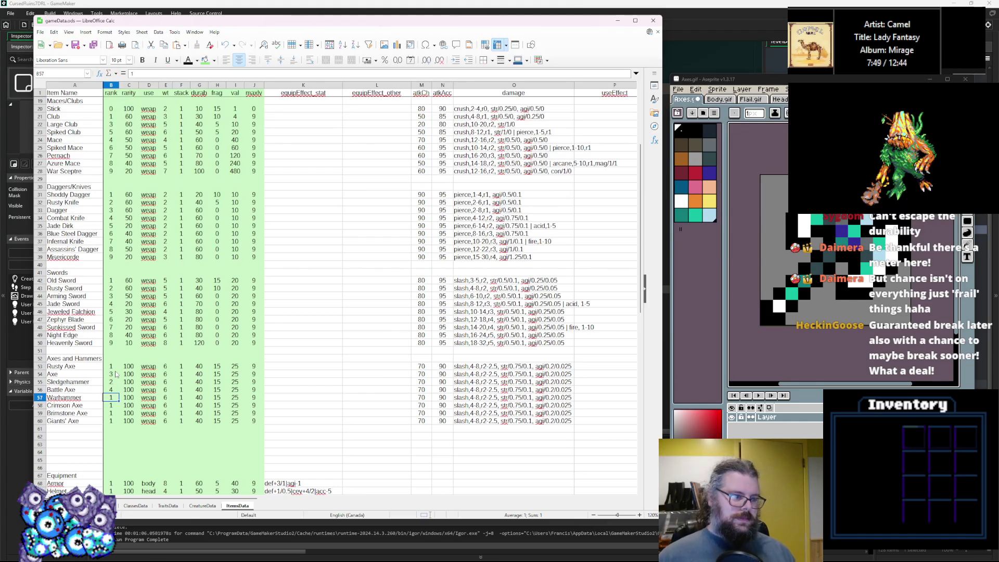
{"action": "type", "text": "5"}
{"action": "key", "text": "Return"}
{"action": "type", "text": "8"}
{"action": "type", "text": "7"}
{"action": "key", "text": "Return"}
{"action": "type", "text": "8"}
{"action": "key", "text": "Return"}
{"action": "type", "text": "9"}
Step: Set rarities 60, 60, 60, 60, 60, 40, 30 and 10 from Rusty Axe down to Giants' Axe
{"action": "left_click", "coordinate": [130, 367]}
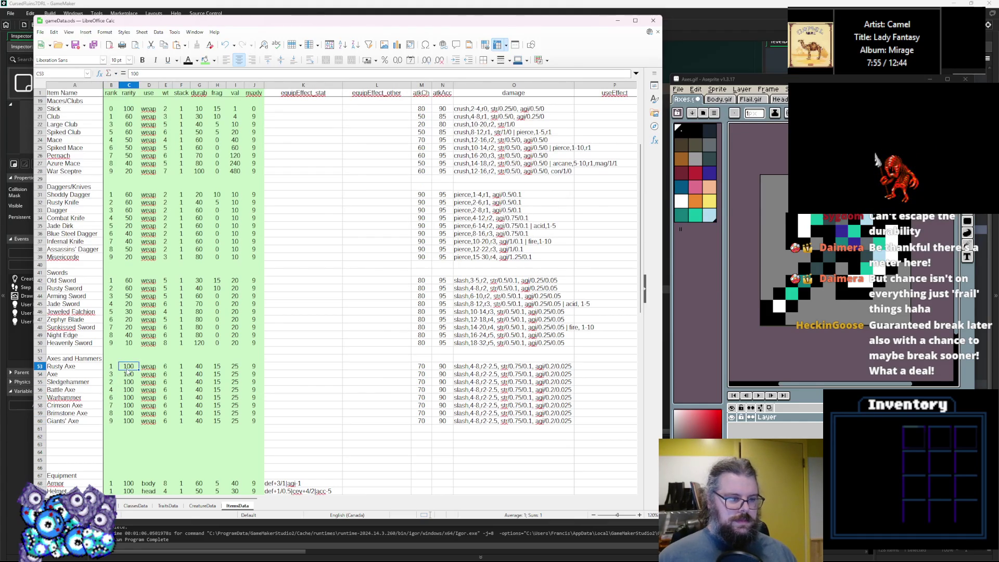
{"action": "type", "text": "60"}
{"action": "key", "text": "Return"}
{"action": "type", "text": "6"}
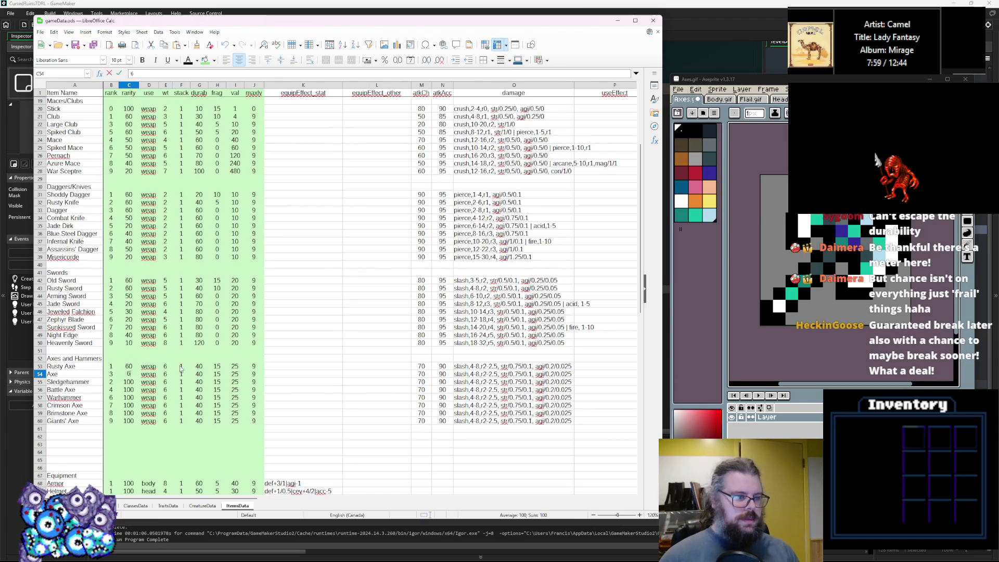
{"action": "key", "text": "Return"}
{"action": "type", "text": "60"}
{"action": "key", "text": "Return"}
{"action": "type", "text": "60"}
{"action": "key", "text": "Return"}
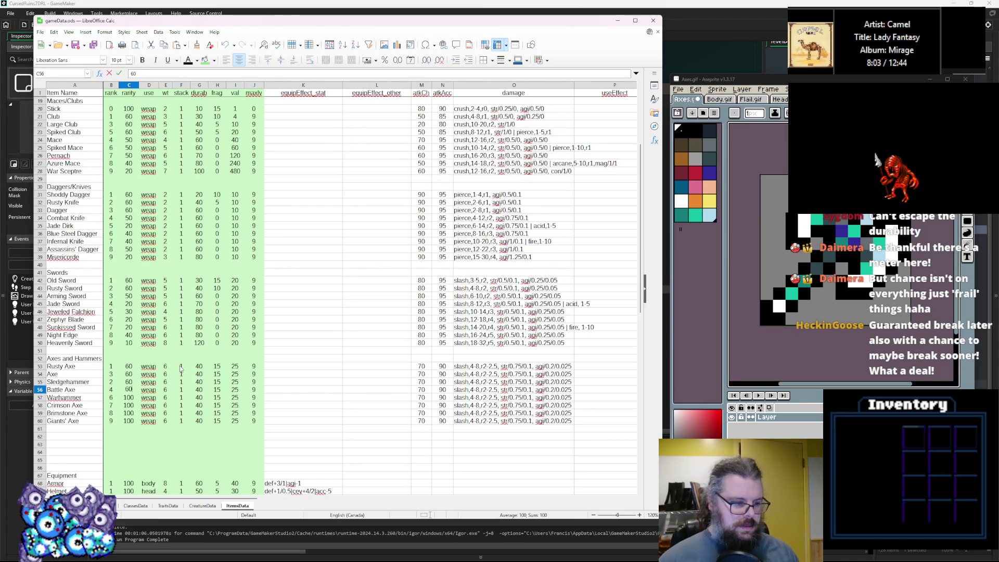
{"action": "type", "text": "60"}
{"action": "key", "text": "Return"}
{"action": "type", "text": "40"}
{"action": "key", "text": "Return"}
{"action": "type", "text": "30"}
{"action": "key", "text": "Return"}
{"action": "type", "text": "10"}
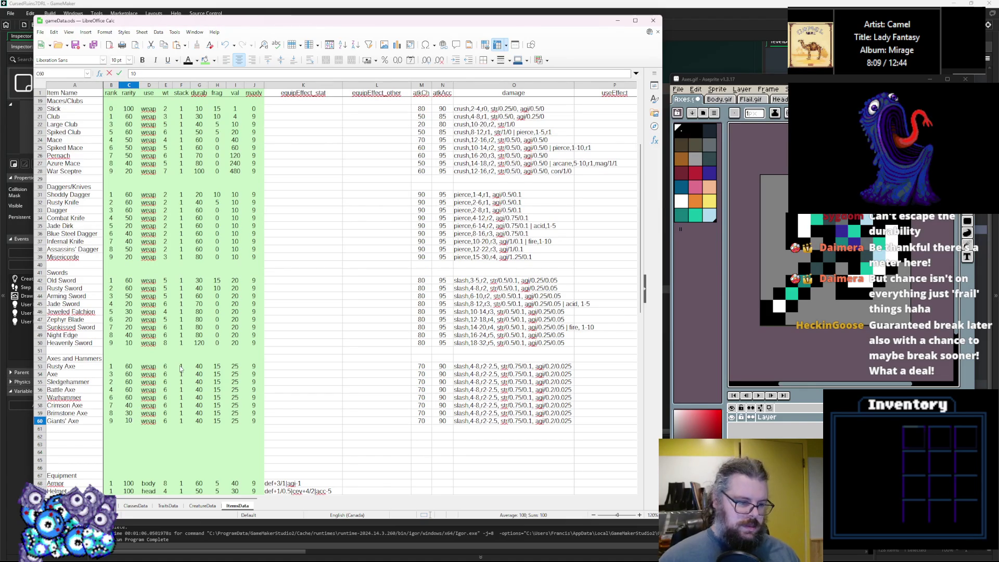
{"action": "left_click", "coordinate": [200, 389]}
Step: Enter axe weights 7, 8, 8, 8, 9, 9, 12, correcting Brimstone Axe's weight to 10
{"action": "left_click", "coordinate": [164, 370]}
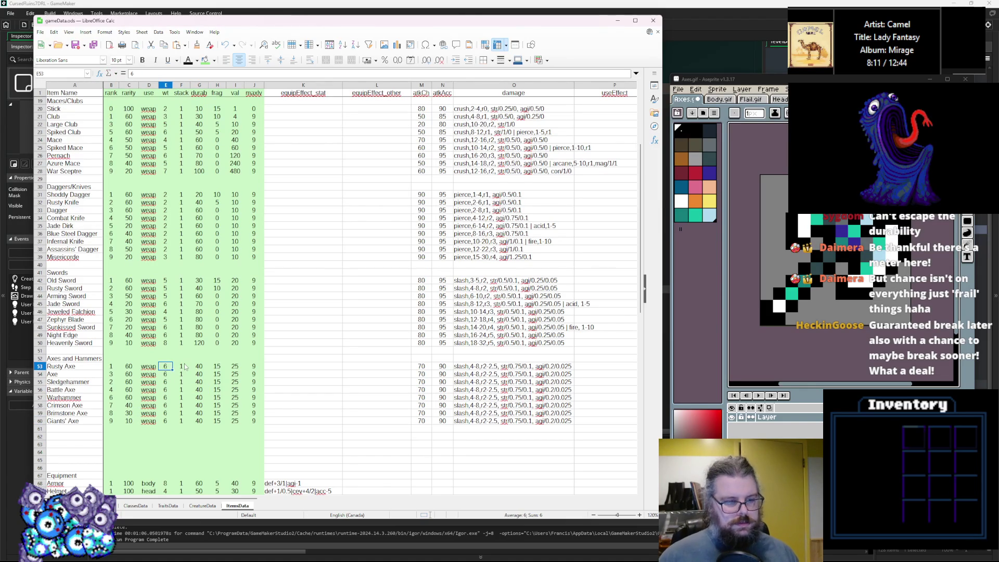
{"action": "key", "text": "BackSpace"}
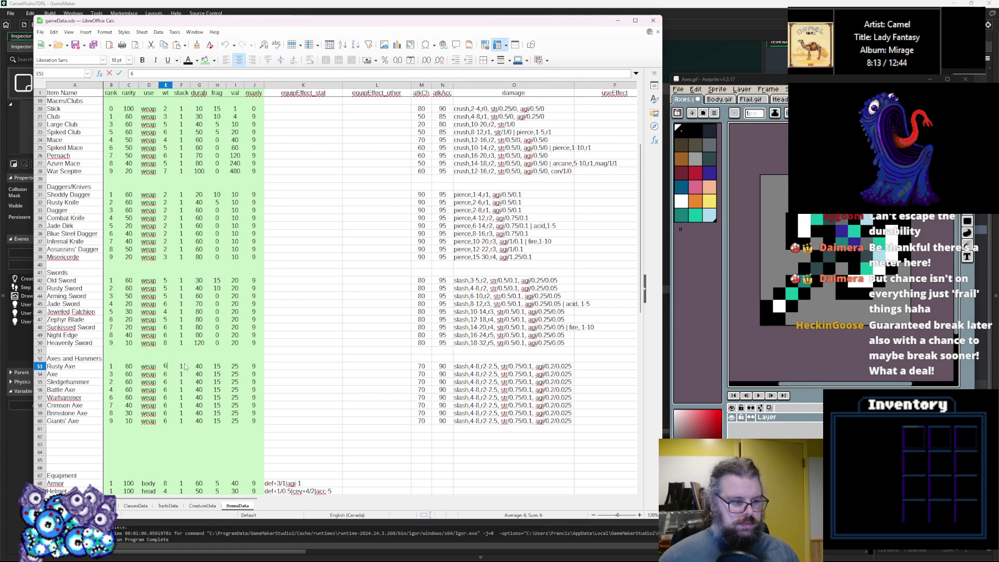
{"action": "type", "text": "7"}
{"action": "key", "text": "Return"}
{"action": "type", "text": "7"}
{"action": "key", "text": "Return"}
{"action": "type", "text": "8"}
{"action": "key", "text": "Return"}
{"action": "type", "text": "8"}
{"action": "key", "text": "Return"}
{"action": "type", "text": "8"}
{"action": "key", "text": "Return"}
{"action": "type", "text": "9"}
{"action": "key", "text": "Return"}
{"action": "type", "text": "9"}
{"action": "key", "text": "Return"}
{"action": "type", "text": "12"}
{"action": "left_click", "coordinate": [165, 413]}
{"action": "type", "text": "10"}
Step: Enter durability 60, 60, 60, 80, 100, 100, 150 for Axe through Giants' Axe
{"action": "left_click", "coordinate": [200, 366]}
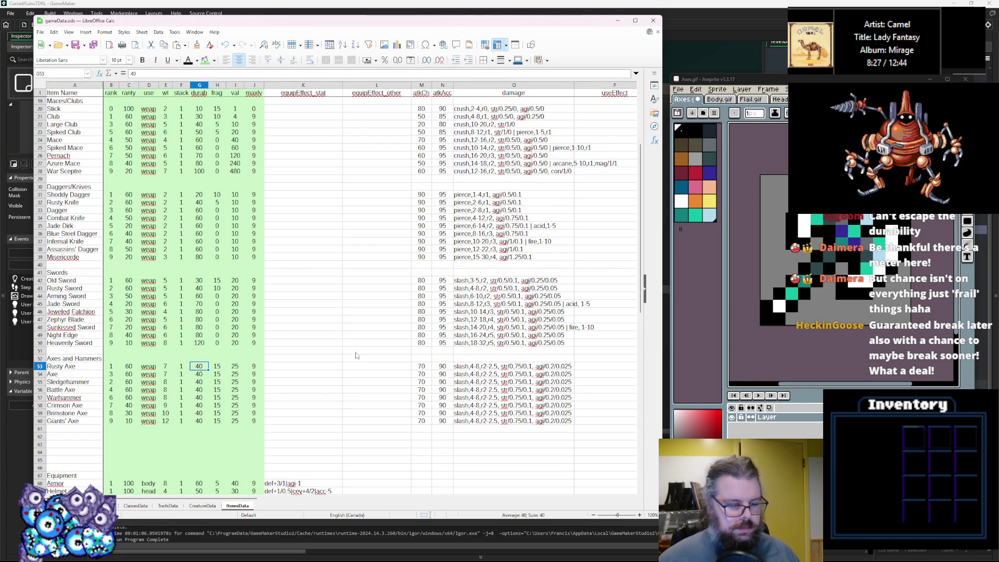
{"action": "key", "text": "Down"}
{"action": "type", "text": "60"}
{"action": "key", "text": "Return"}
{"action": "type", "text": "60"}
{"action": "key", "text": "Return"}
{"action": "type", "text": "60"}
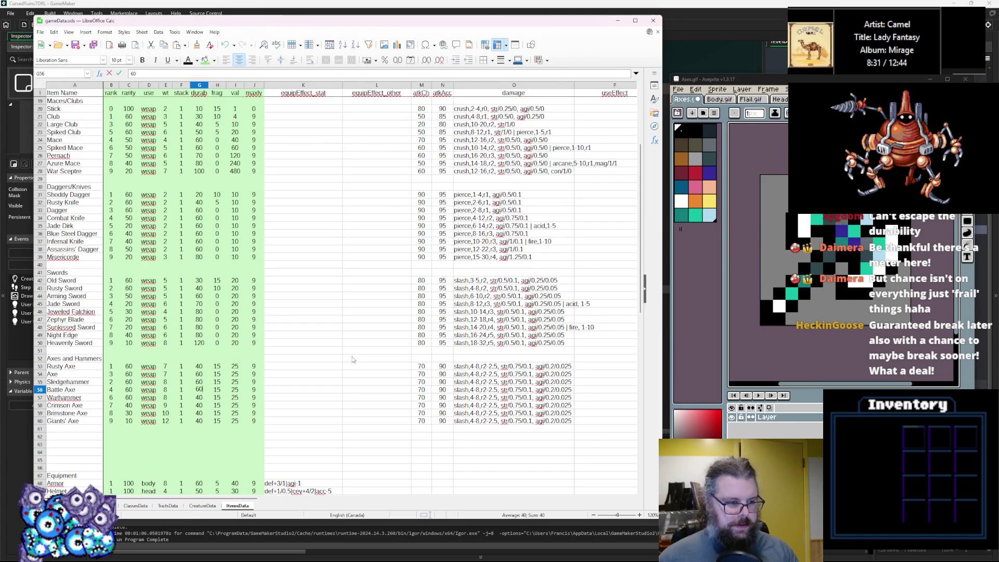
{"action": "key", "text": "Return"}
{"action": "type", "text": "80"}
{"action": "key", "text": "Return"}
{"action": "type", "text": "100"}
{"action": "key", "text": "Return"}
{"action": "type", "text": "100"}
{"action": "key", "text": "Return"}
{"action": "type", "text": "150"}
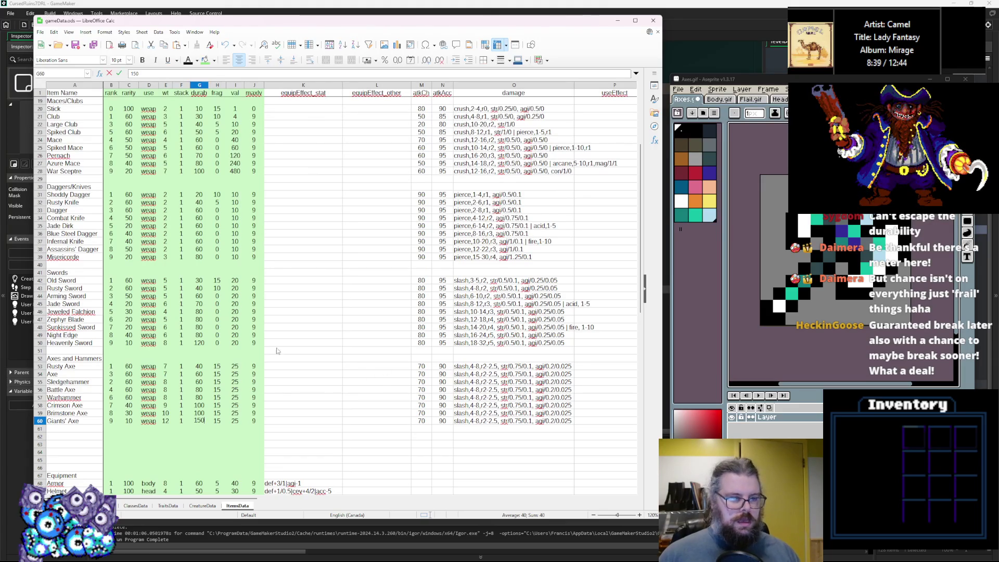
Step: Set frag to 10 for Rusty Axe and 0 for the other axe rows
{"action": "left_click", "coordinate": [222, 374]}
{"action": "key", "text": "Up"}
{"action": "left_click", "coordinate": [223, 374]}
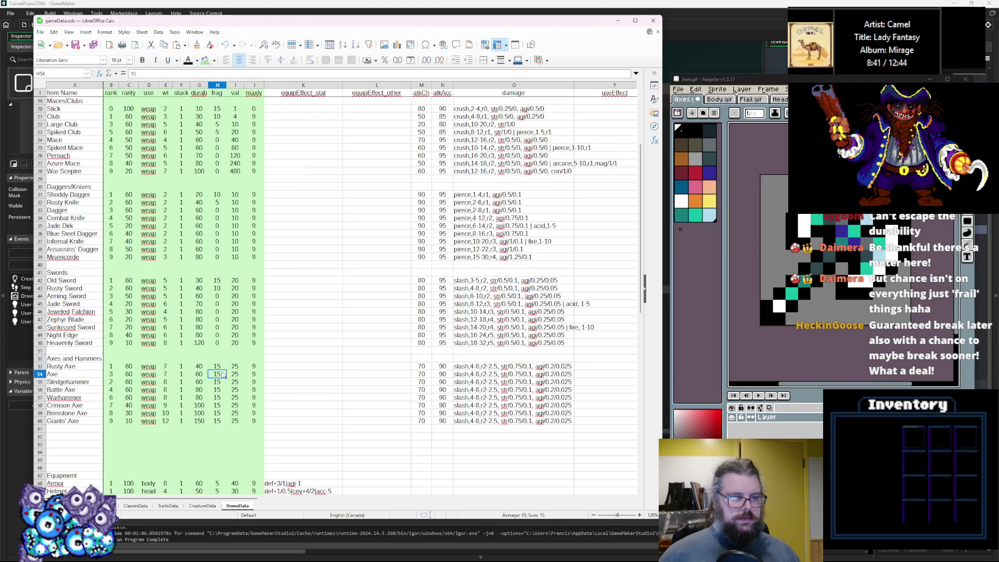
{"action": "key", "text": "Up"}
{"action": "type", "text": "10"}
{"action": "key", "text": "Return"}
{"action": "type", "text": "0"}
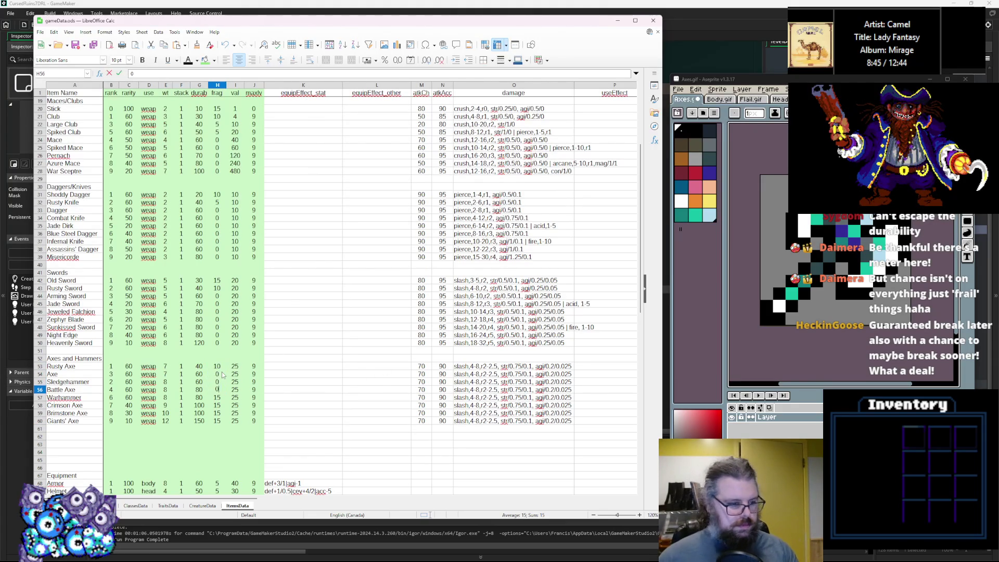
{"action": "type", "text": " 0 0 0 0 0 0"}
{"action": "key", "text": "Up"}
{"action": "key", "text": "Up"}
{"action": "key", "text": "Up"}
Step: Inspect Rusty Axe's value, attack chance and damage formula cells
{"action": "key", "text": "Right"}
{"action": "key", "text": "Up"}
{"action": "key", "text": "Up"}
{"action": "key", "text": "Up"}
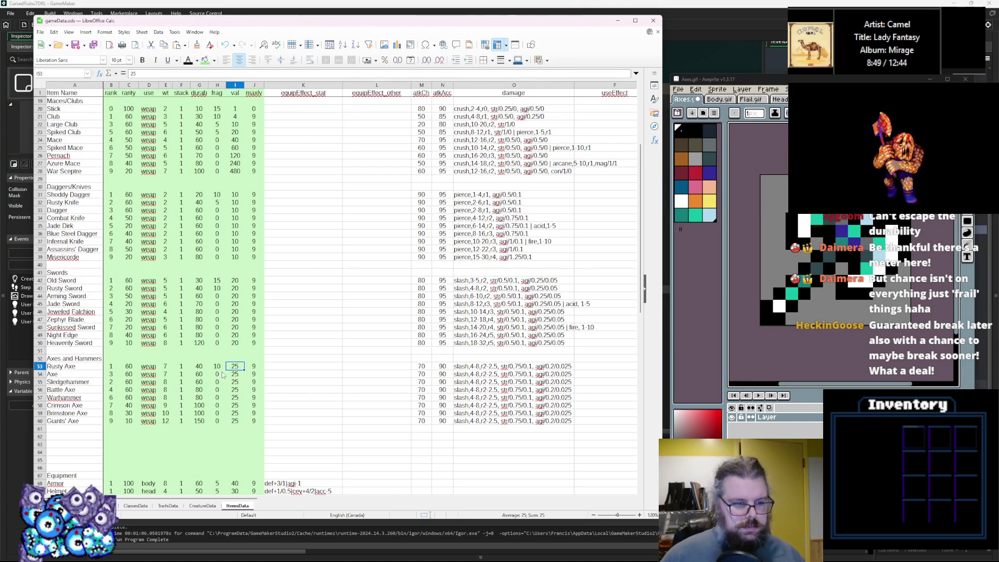
{"action": "key", "text": "Right"}
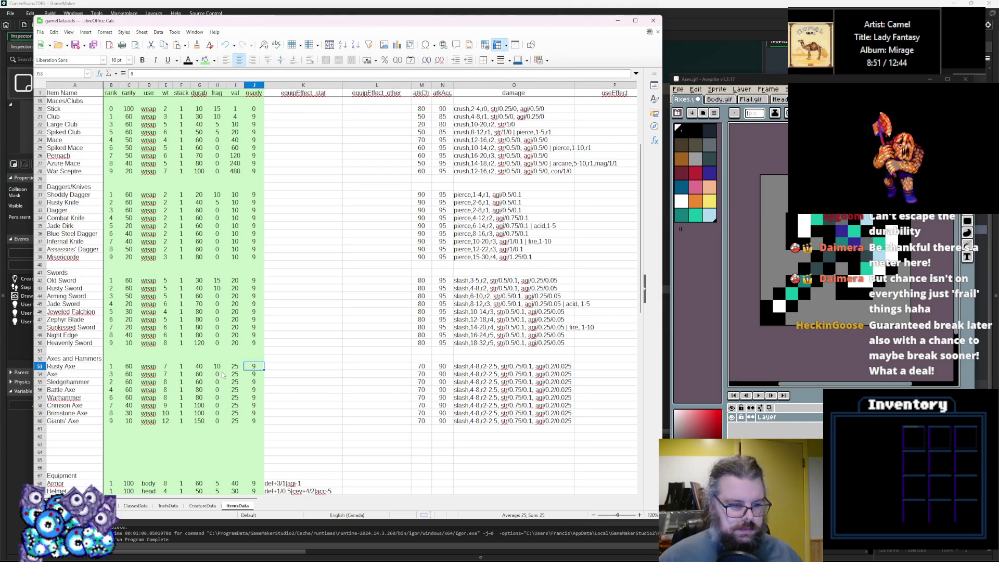
{"action": "left_click", "coordinate": [420, 374]}
{"action": "left_click", "coordinate": [424, 367]}
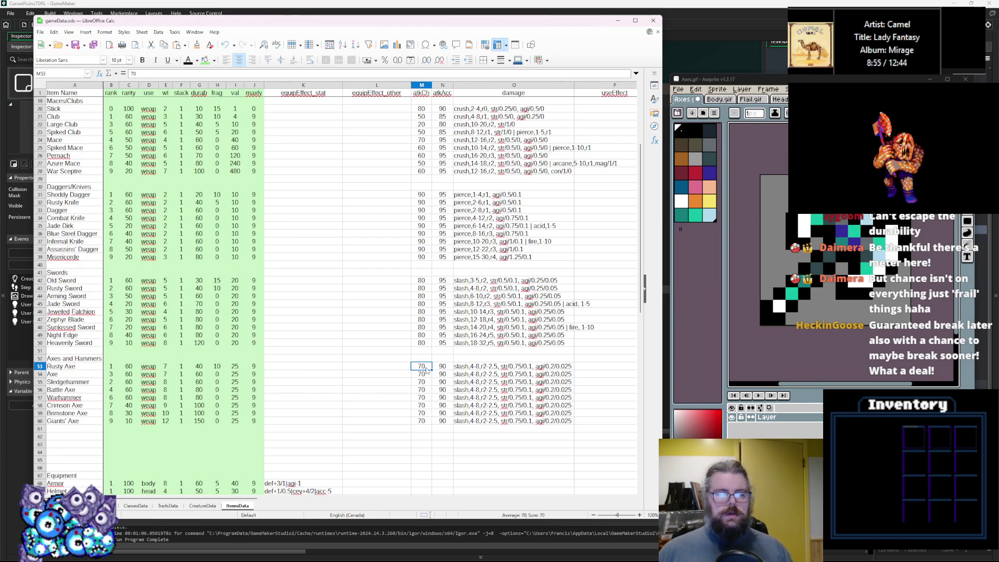
{"action": "left_click", "coordinate": [466, 369]}
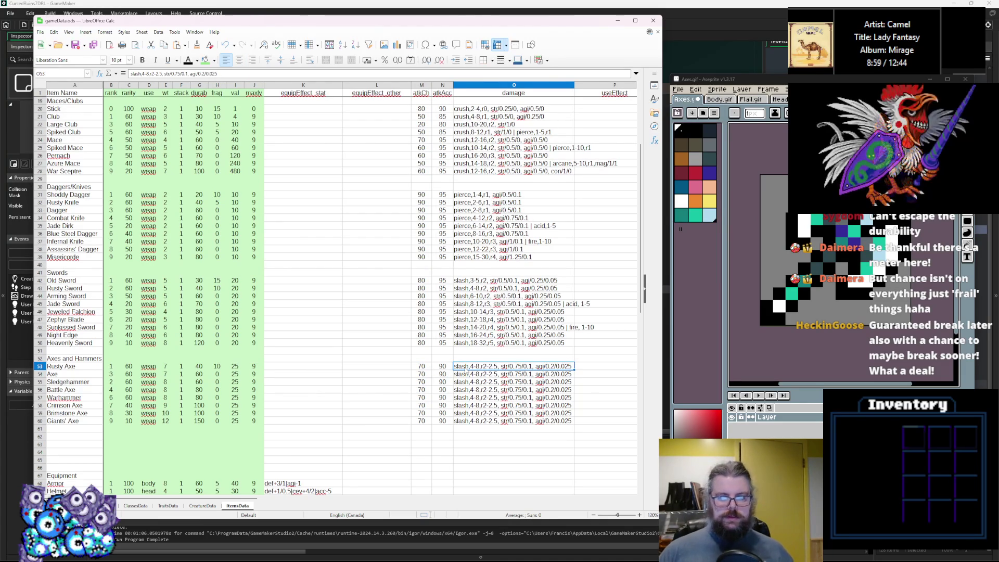
{"action": "mouse_move", "coordinate": [307, 499]}
{"action": "left_mouse_down"}
{"action": "mouse_move", "coordinate": [431, 504]}
{"action": "mouse_move", "coordinate": [267, 515]}
{"action": "mouse_move", "coordinate": [514, 531]}
{"action": "mouse_move", "coordinate": [326, 530]}
{"action": "left_mouse_up"}
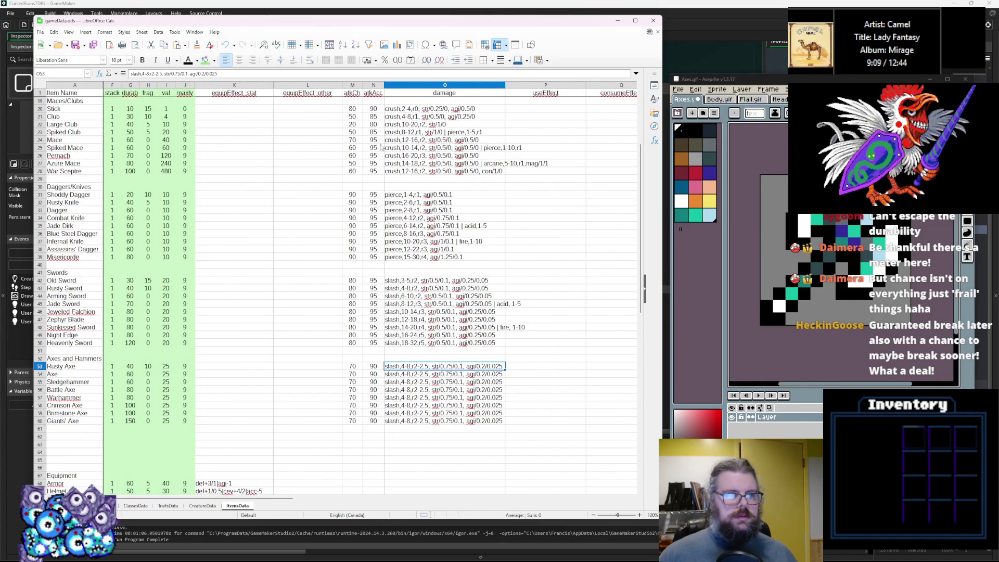
Step: Insert an empty column before column M and give it the header 'speed'
{"action": "scroll", "coordinate": [359, 119], "scroll_direction": "up", "scroll_amount": 3}
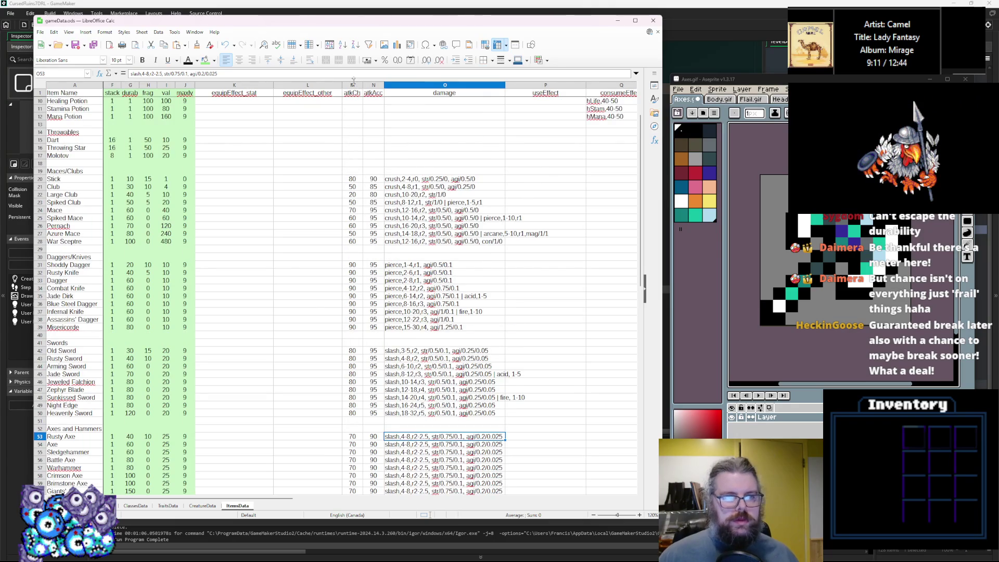
{"action": "right_click", "coordinate": [352, 85]}
{"action": "left_click", "coordinate": [378, 125]}
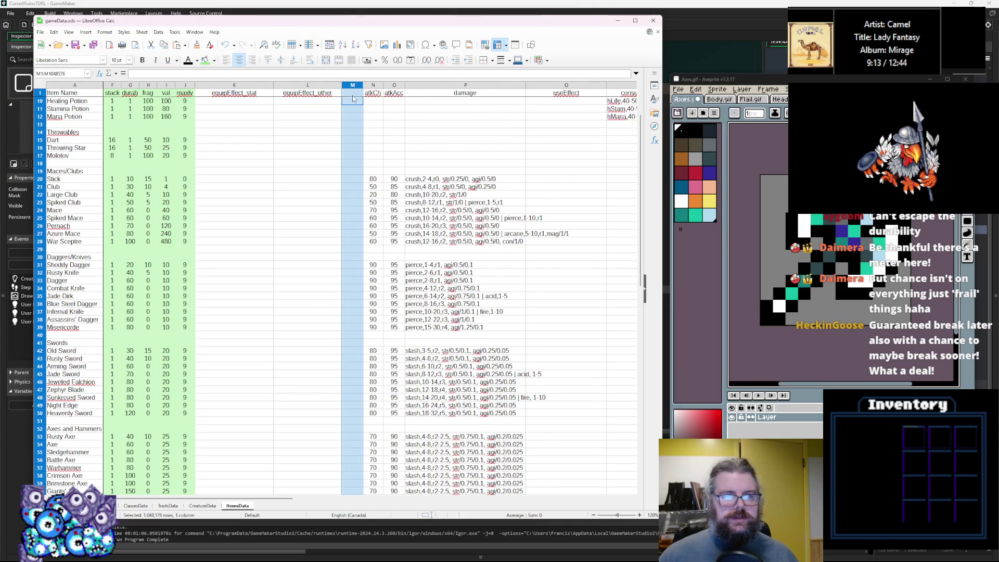
{"action": "left_click", "coordinate": [356, 96]}
{"action": "type", "text": "speed"}
{"action": "left_click", "coordinate": [356, 118]}
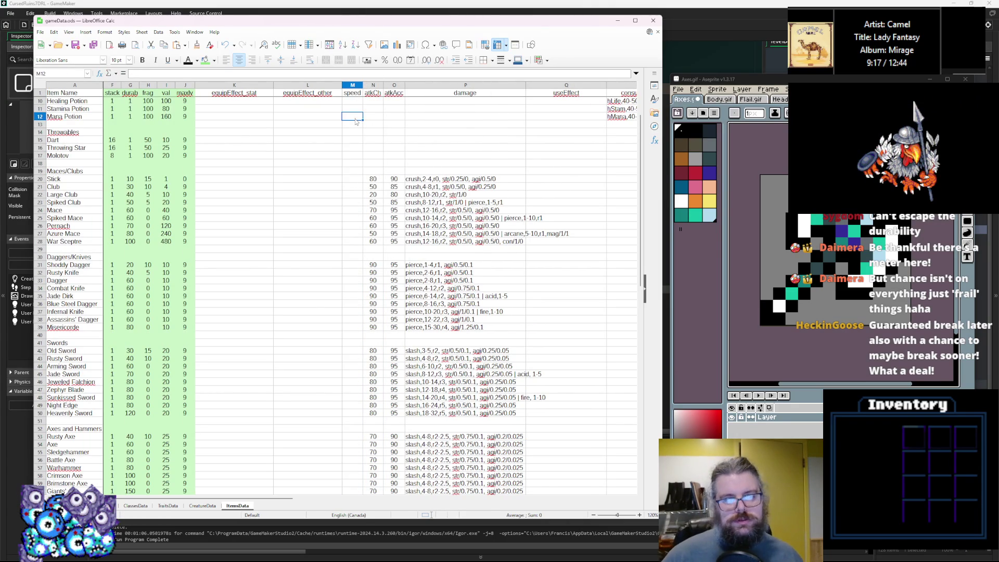
{"action": "scroll", "coordinate": [357, 121], "scroll_direction": "down", "scroll_amount": 2}
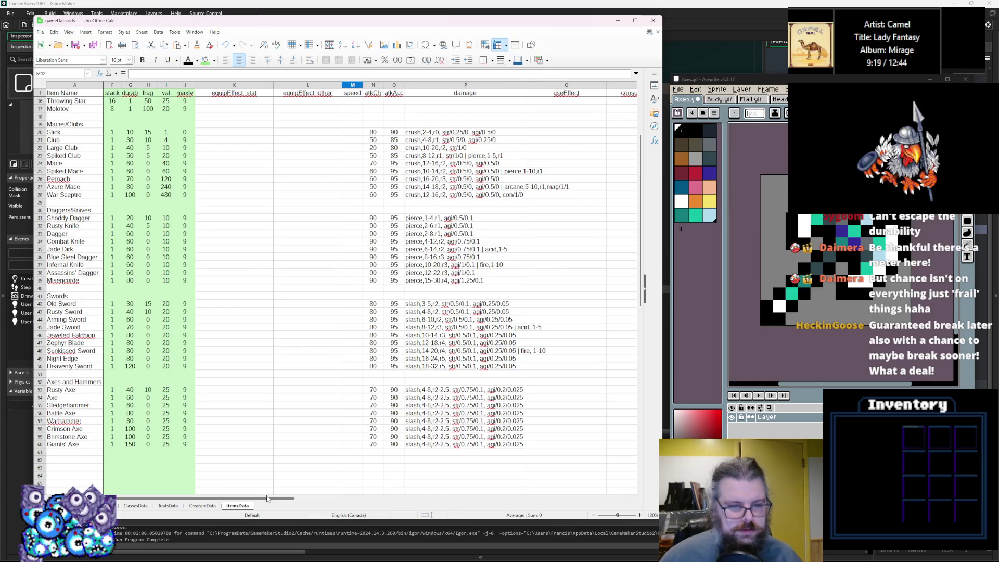
{"action": "mouse_move", "coordinate": [267, 502]}
{"action": "left_mouse_down"}
{"action": "mouse_move", "coordinate": [218, 501]}
{"action": "mouse_move", "coordinate": [291, 501]}
{"action": "mouse_move", "coordinate": [215, 501]}
{"action": "left_mouse_up"}
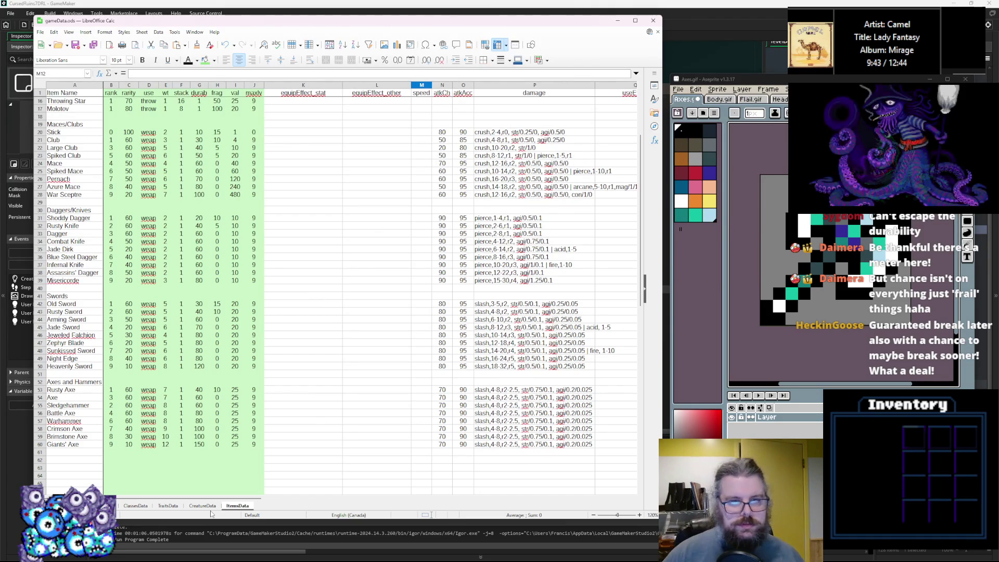
Step: Change slash damage to 6-10 for Axe, upper 12 for Sledgehammer, 12-18 for Battle Axe
{"action": "left_click", "coordinate": [422, 134]}
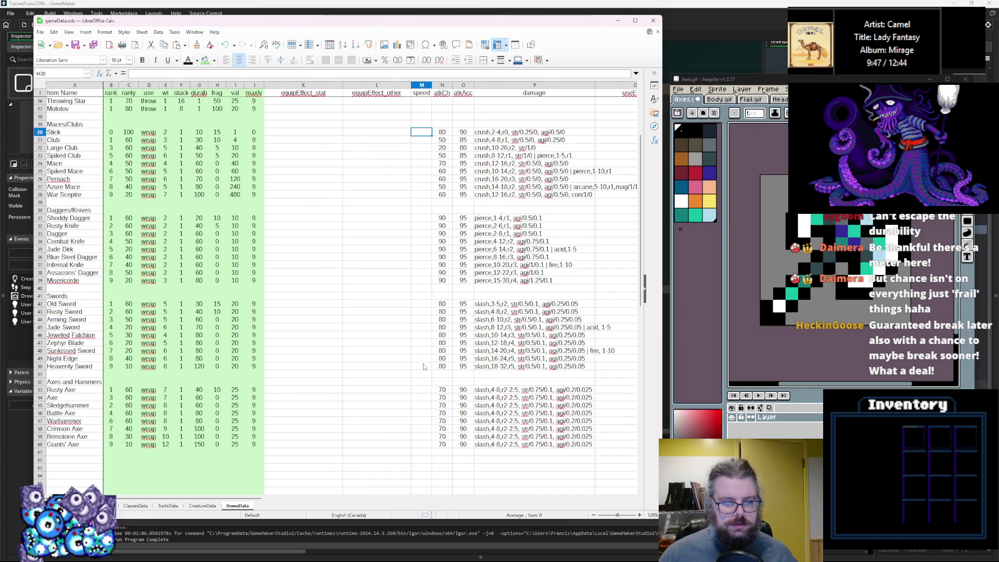
{"action": "scroll", "coordinate": [429, 398], "scroll_direction": "down", "scroll_amount": 1}
{"action": "double_click", "coordinate": [498, 373]}
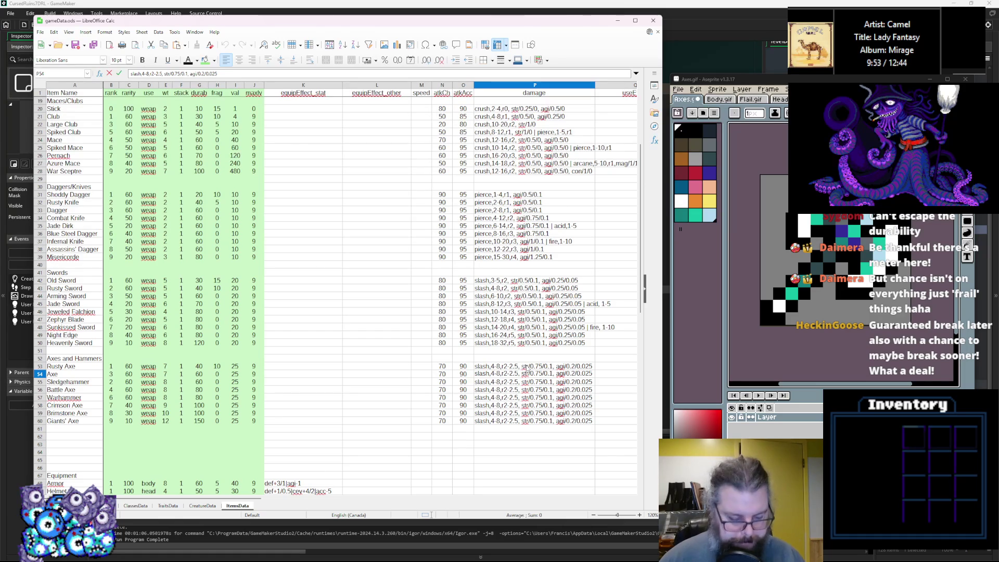
{"action": "type", "text": "6"}
{"action": "key", "text": "BackSpace"}
{"action": "key", "text": "BackSpace"}
{"action": "key", "text": "BackSpace"}
{"action": "type", "text": "6-10"}
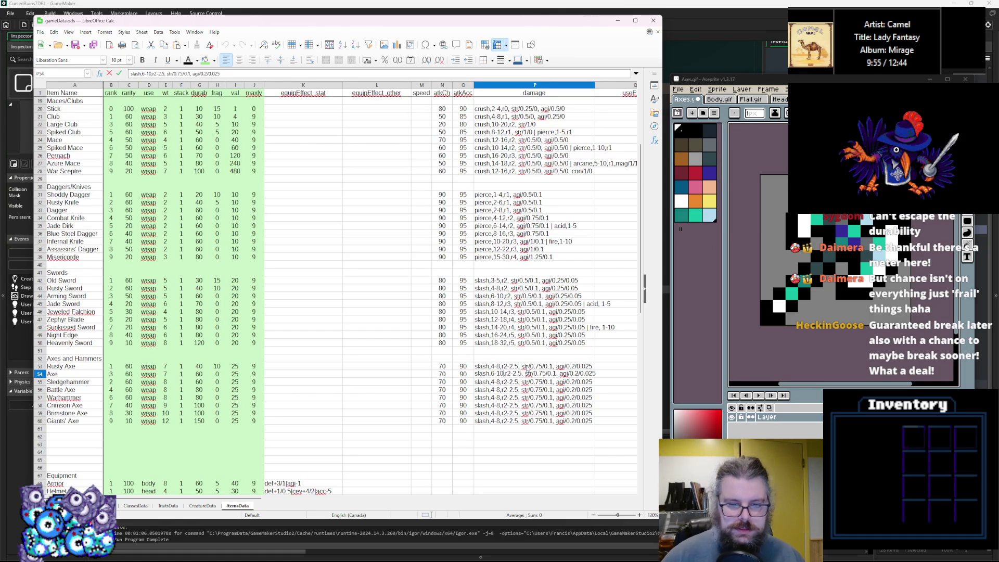
{"action": "left_click", "coordinate": [489, 383]}
{"action": "double_click", "coordinate": [493, 382]}
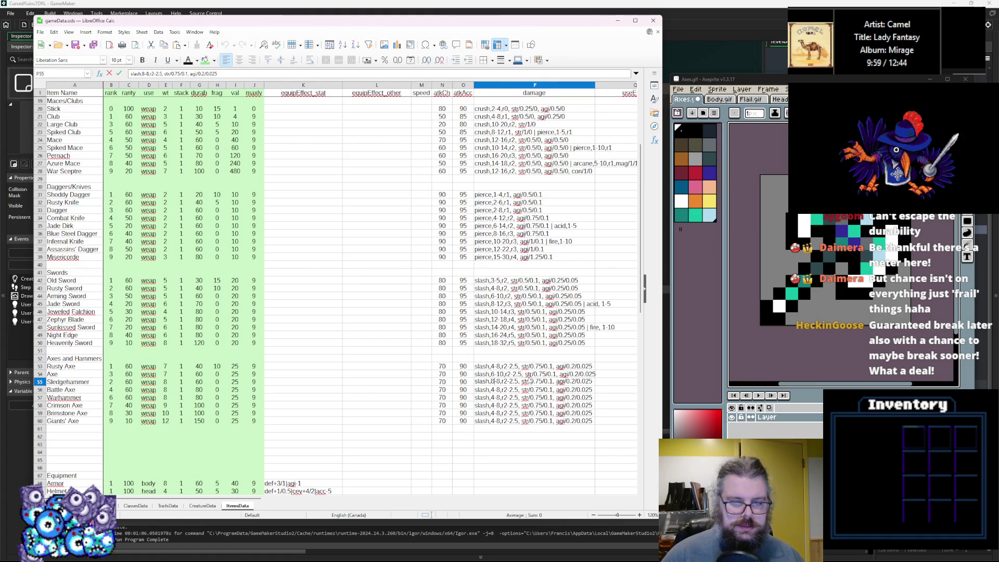
{"action": "key", "text": "Delete"}
{"action": "type", "text": "12"}
{"action": "double_click", "coordinate": [491, 390]}
{"action": "double_click", "coordinate": [494, 389]}
{"action": "key", "text": "BackSpace"}
{"action": "type", "text": "12-1"}
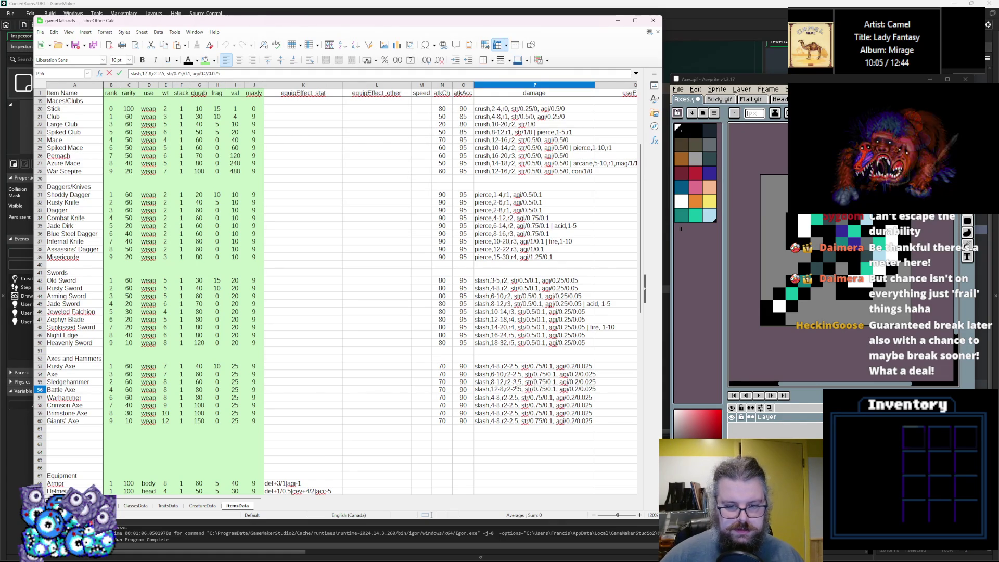
{"action": "type", "text": "8"}
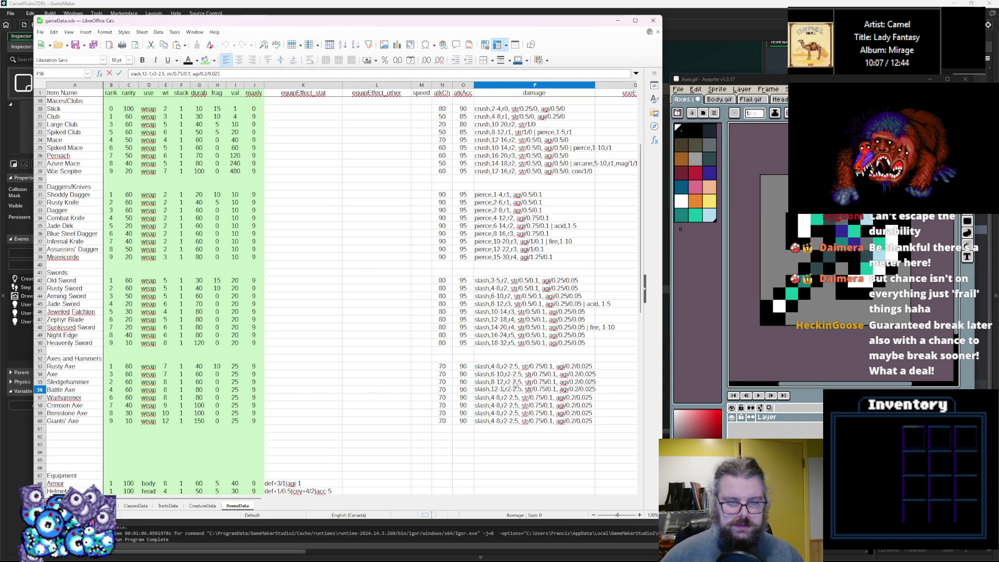
Step: Set damage maximums: Warhammer 24, Crimson Axe 20-32, Brimstone Axe 40, Giants' Axe 32-48
{"action": "double_click", "coordinate": [493, 397]}
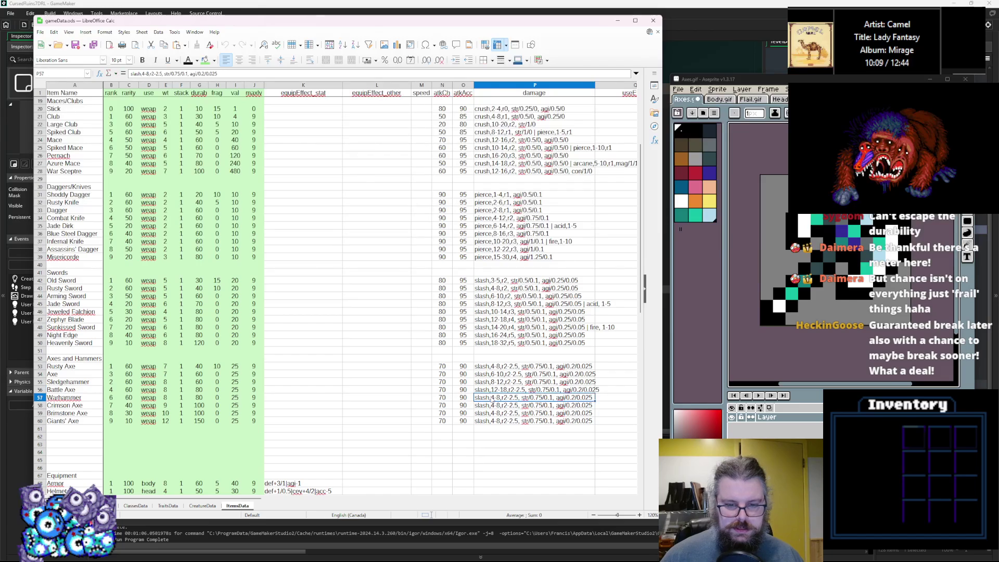
{"action": "type", "text": "1"}
{"action": "key", "text": "BackSpace"}
{"action": "type", "text": "6"}
{"action": "key", "text": "Right"}
{"action": "key", "text": "Delete"}
{"action": "type", "text": "24"}
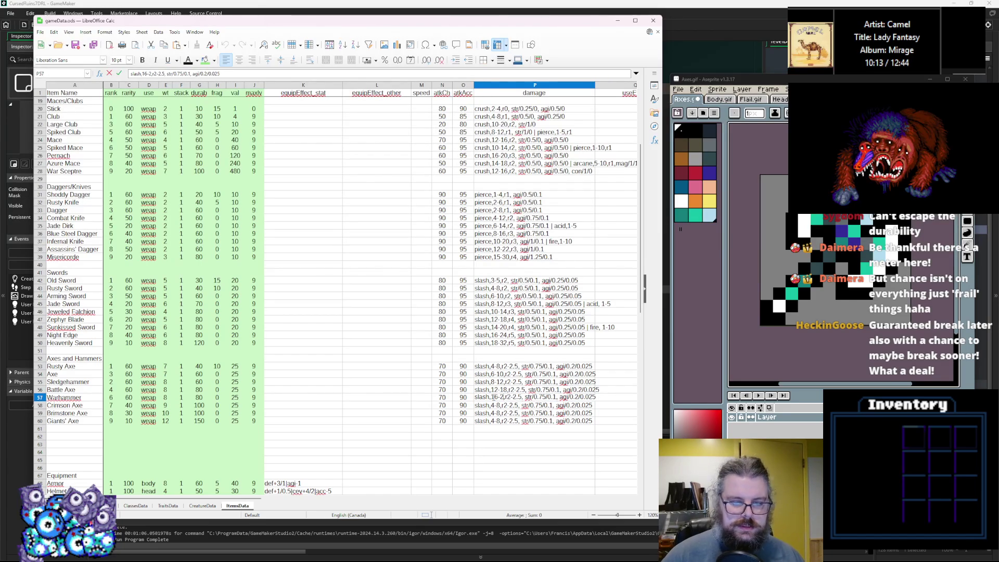
{"action": "double_click", "coordinate": [492, 408]}
{"action": "key", "text": "BackSpace"}
{"action": "type", "text": "20"}
{"action": "key", "text": "Right"}
{"action": "key", "text": "Delete"}
{"action": "type", "text": "32"}
{"action": "double_click", "coordinate": [494, 412]}
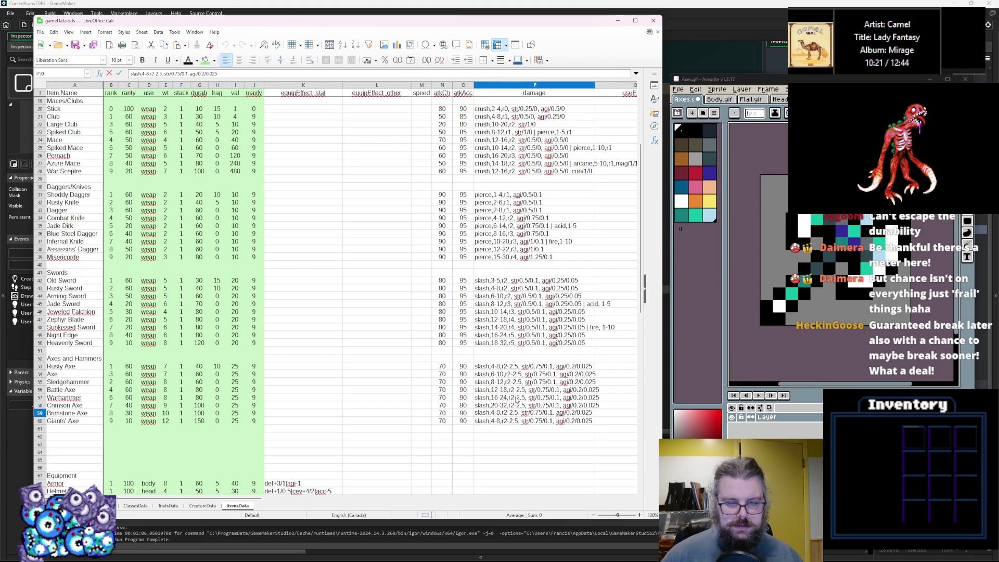
{"action": "type", "text": "2"}
{"action": "key", "text": "Right"}
{"action": "key", "text": "Right"}
{"action": "key", "text": "Delete"}
{"action": "type", "text": "40"}
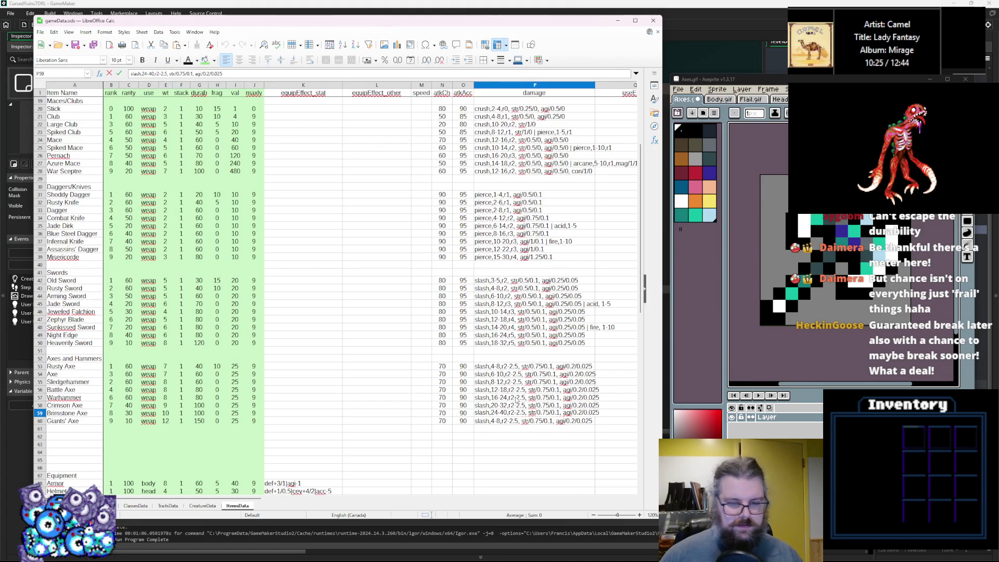
{"action": "double_click", "coordinate": [493, 420]}
{"action": "key", "text": "BackSpace"}
{"action": "type", "text": "32"}
{"action": "key", "text": "Right"}
{"action": "key", "text": "Delete"}
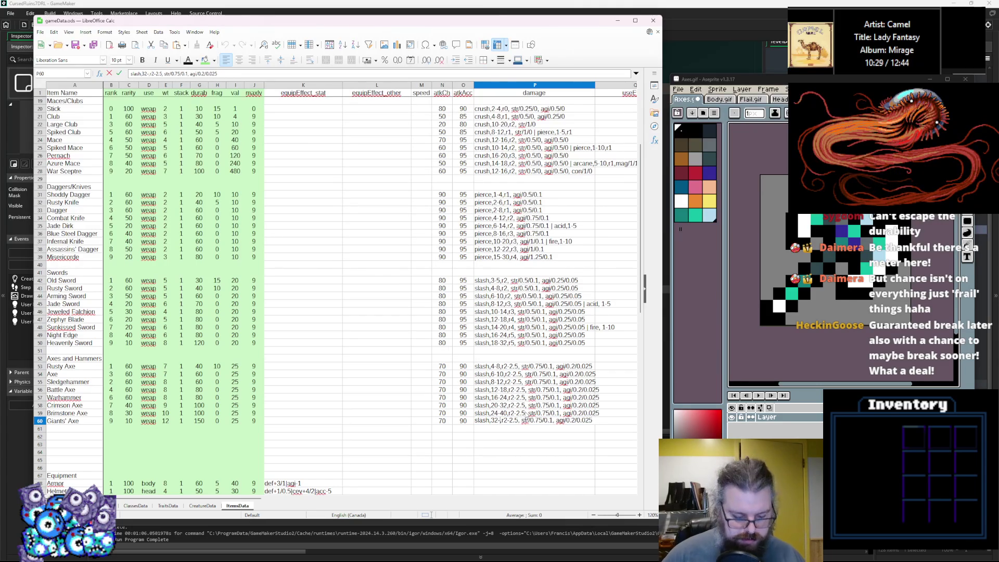
{"action": "type", "text": "48"}
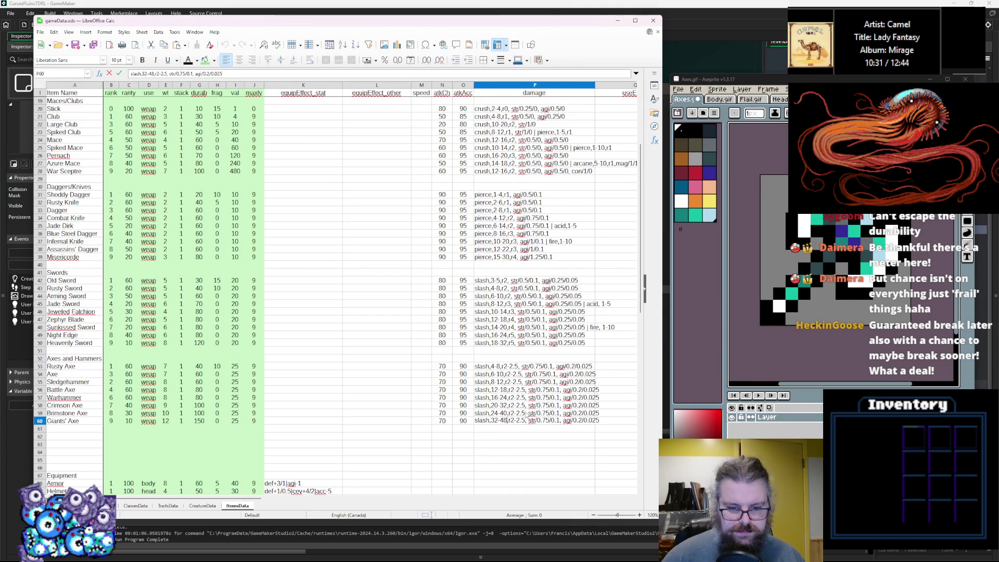
{"action": "left_click", "coordinate": [528, 452]}
Step: Set r values 3 through 8 for Sledgehammer through Giants' Axe
{"action": "double_click", "coordinate": [515, 389]}
{"action": "double_click", "coordinate": [512, 382]}
{"action": "type", "text": "3"}
{"action": "double_click", "coordinate": [514, 389]}
{"action": "type", "text": "4"}
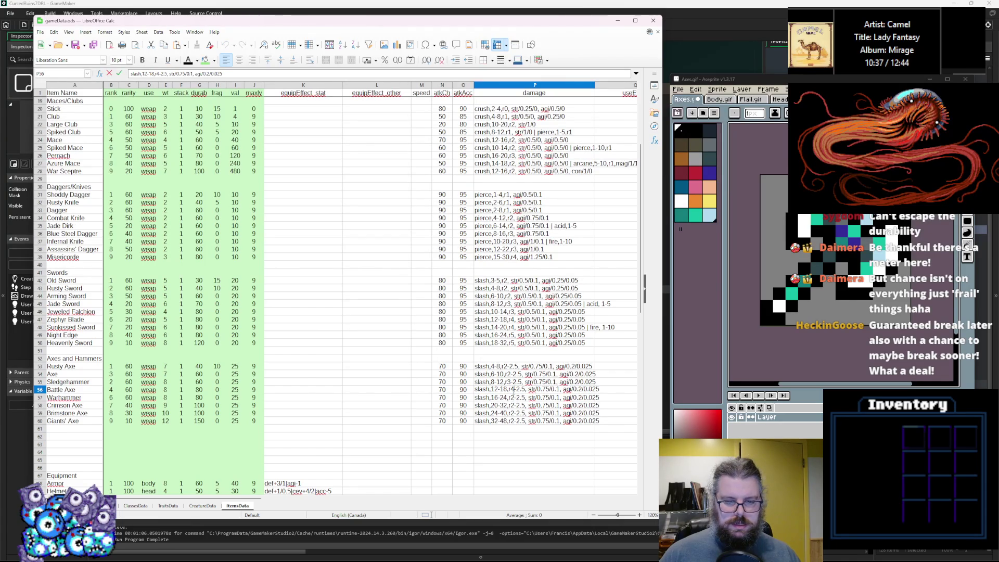
{"action": "left_click", "coordinate": [513, 398]}
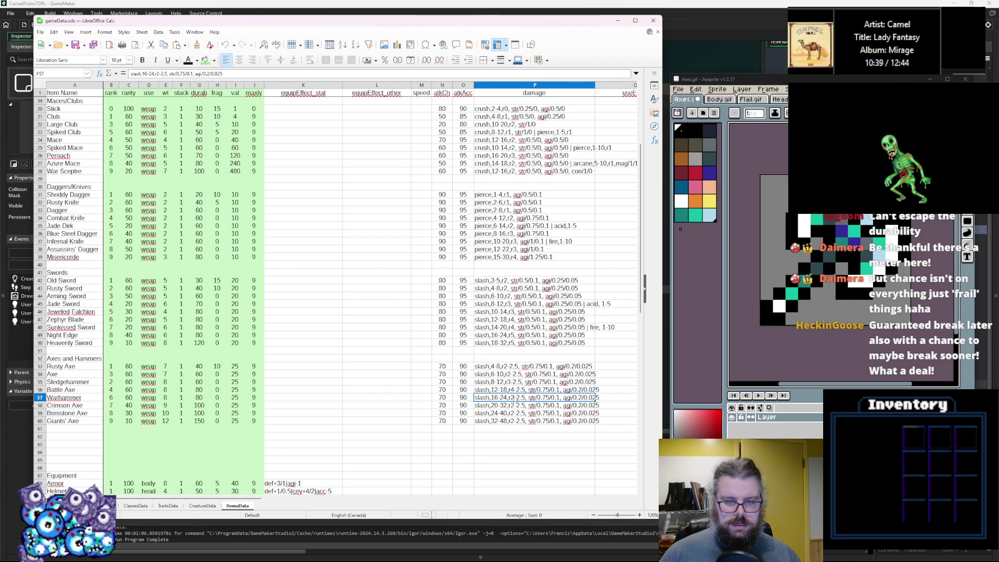
{"action": "double_click", "coordinate": [514, 398]}
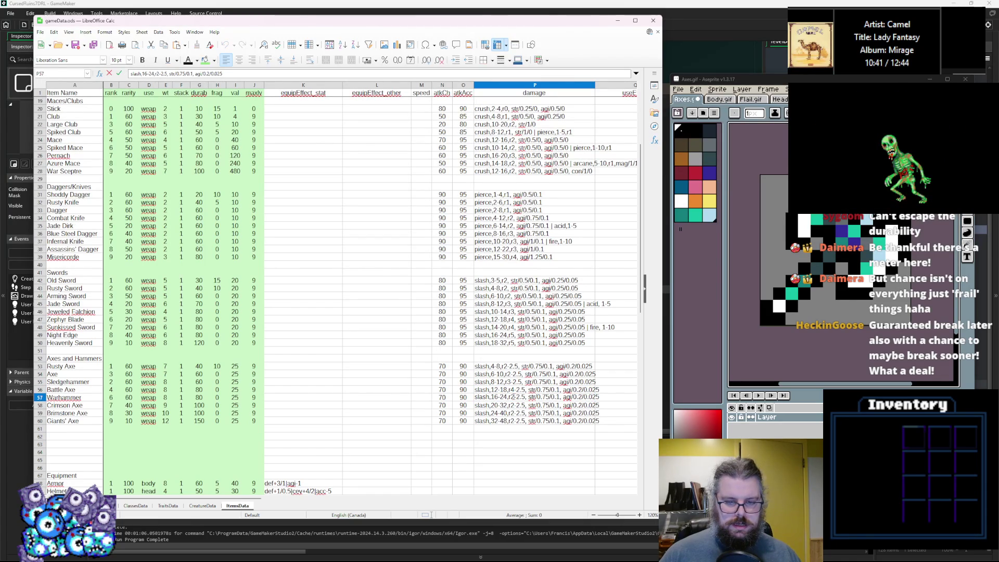
{"action": "type", "text": "5"}
{"action": "left_click", "coordinate": [514, 405]}
{"action": "double_click", "coordinate": [513, 405]}
{"action": "type", "text": "6"}
{"action": "key", "text": "BackSpace"}
{"action": "left_click", "coordinate": [513, 412]}
{"action": "double_click", "coordinate": [514, 413]}
{"action": "key", "text": "BackSpace"}
{"action": "type", "text": "7"}
{"action": "left_click", "coordinate": [511, 420]}
{"action": "double_click", "coordinate": [512, 420]}
{"action": "key", "text": "BackSpace"}
{"action": "type", "text": "8"}
{"action": "left_click", "coordinate": [538, 413]}
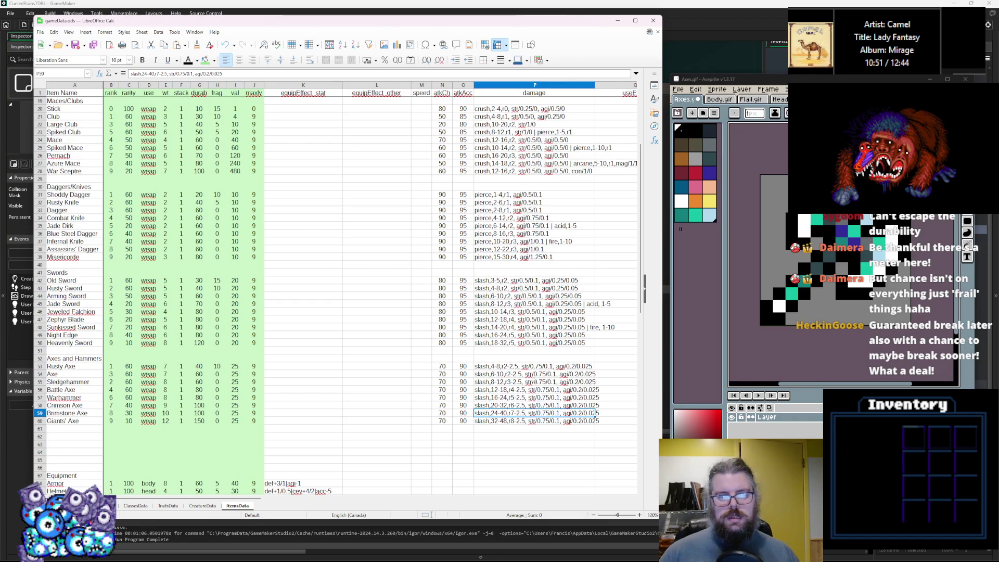
Step: Trim the .5 from the Giants' Axe, Crimson Axe, Warhammer and Battle Axe damage ranges
{"action": "left_click", "coordinate": [517, 373]}
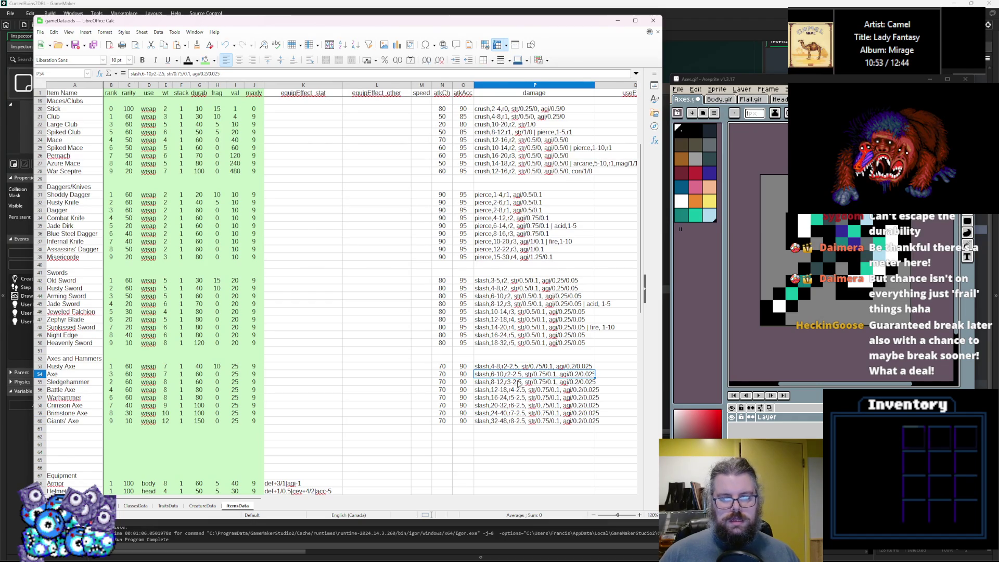
{"action": "double_click", "coordinate": [522, 420]}
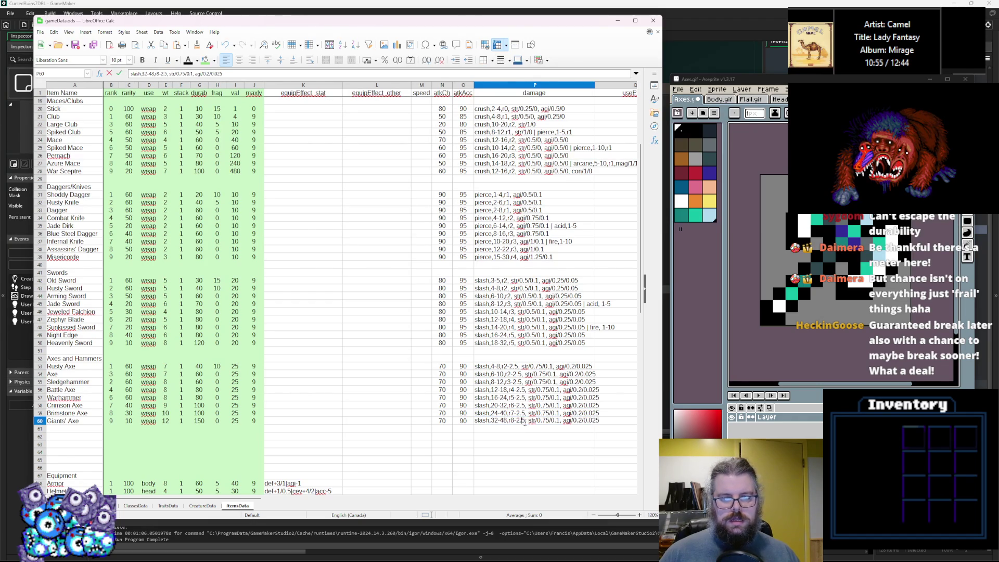
{"action": "key", "text": "BackSpace"}
{"action": "key", "text": "BackSpace"}
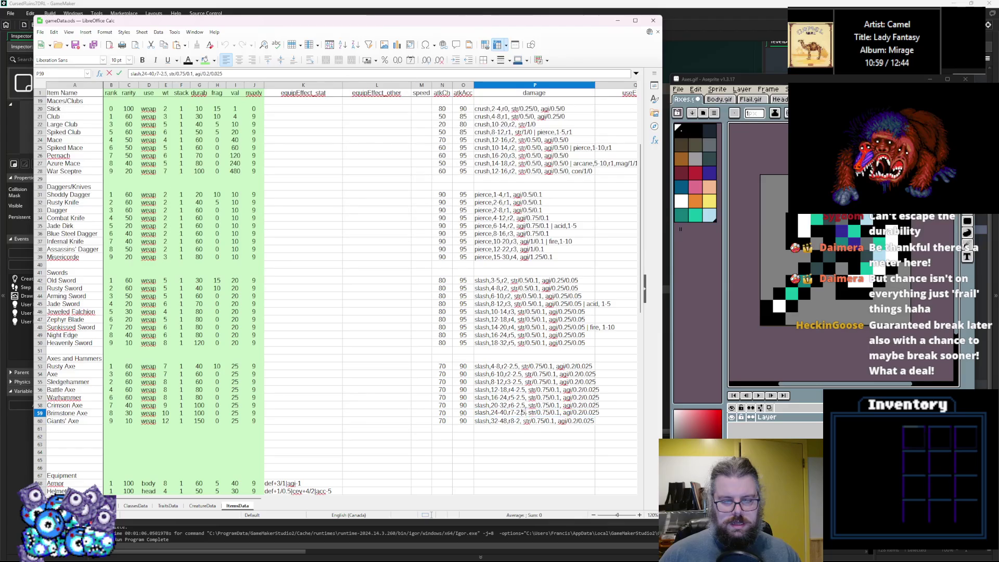
{"action": "left_click", "coordinate": [524, 408]}
{"action": "double_click", "coordinate": [524, 408]}
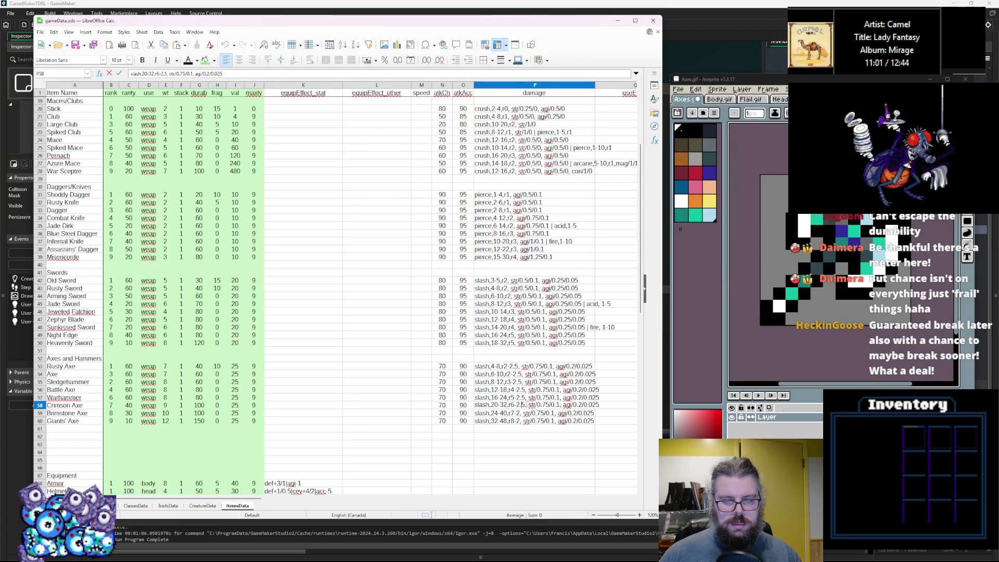
{"action": "key", "text": "BackSpace"}
{"action": "key", "text": "BackSpace"}
{"action": "double_click", "coordinate": [523, 398]}
{"action": "key", "text": "BackSpace"}
{"action": "key", "text": "BackSpace"}
{"action": "double_click", "coordinate": [525, 388]}
{"action": "key", "text": "BackSpace"}
{"action": "key", "text": "BackSpace"}
Step: Trim the decimals from the Sledgehammer, Axe and Rusty Axe damage ranges
{"action": "double_click", "coordinate": [522, 381]}
{"action": "double_click", "coordinate": [522, 384]}
{"action": "key", "text": "BackSpace"}
{"action": "key", "text": "BackSpace"}
{"action": "double_click", "coordinate": [522, 374]}
{"action": "key", "text": "BackSpace"}
{"action": "key", "text": "BackSpace"}
{"action": "double_click", "coordinate": [515, 366]}
{"action": "key", "text": "BackSpace"}
{"action": "key", "text": "BackSpace"}
{"action": "left_click", "coordinate": [512, 413]}
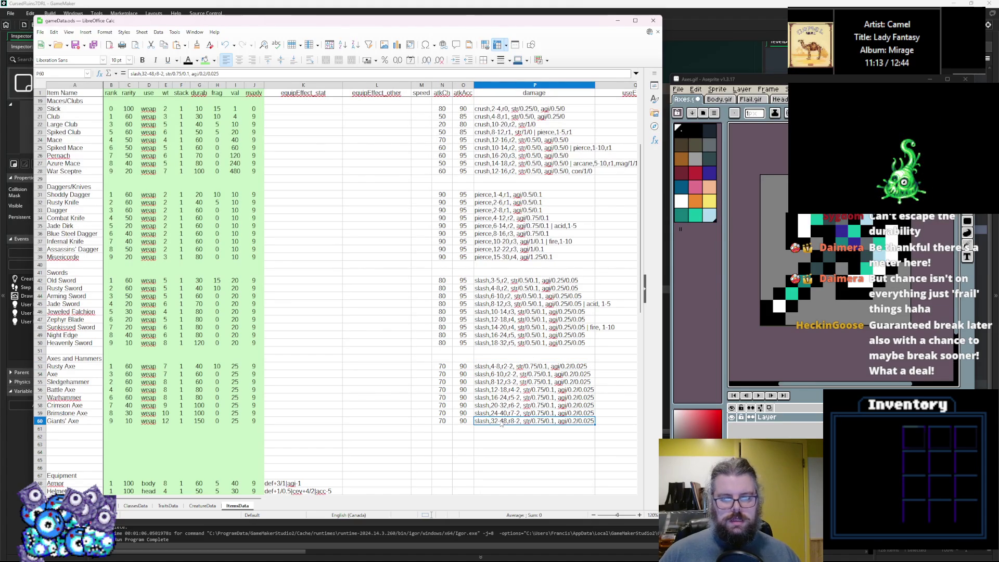
Step: Set the lower damage bounds to 2, 6, 8, 12 and 15 from Rusty Axe to Giants' Axe
{"action": "double_click", "coordinate": [495, 366]}
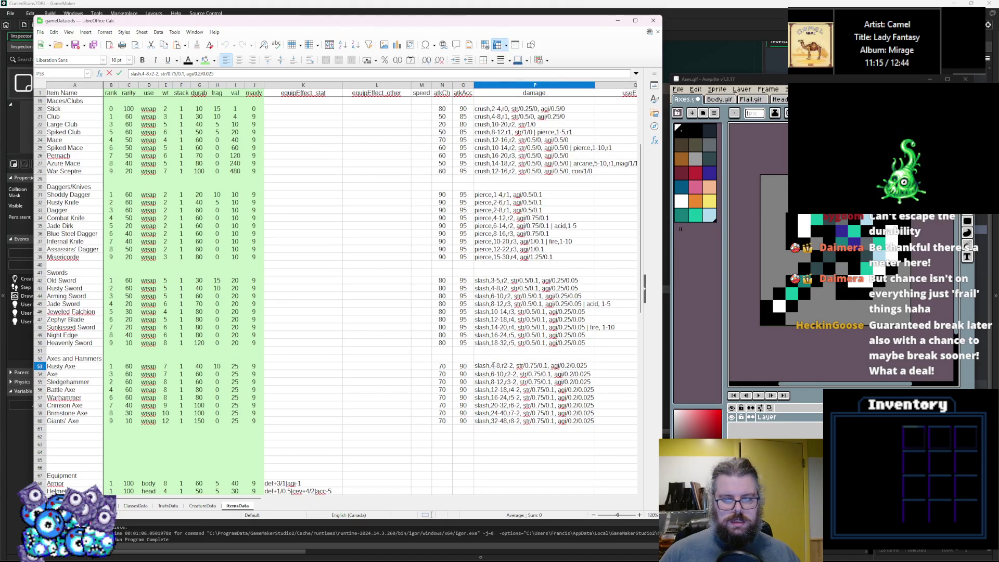
{"action": "type", "text": "2"}
{"action": "double_click", "coordinate": [495, 373]}
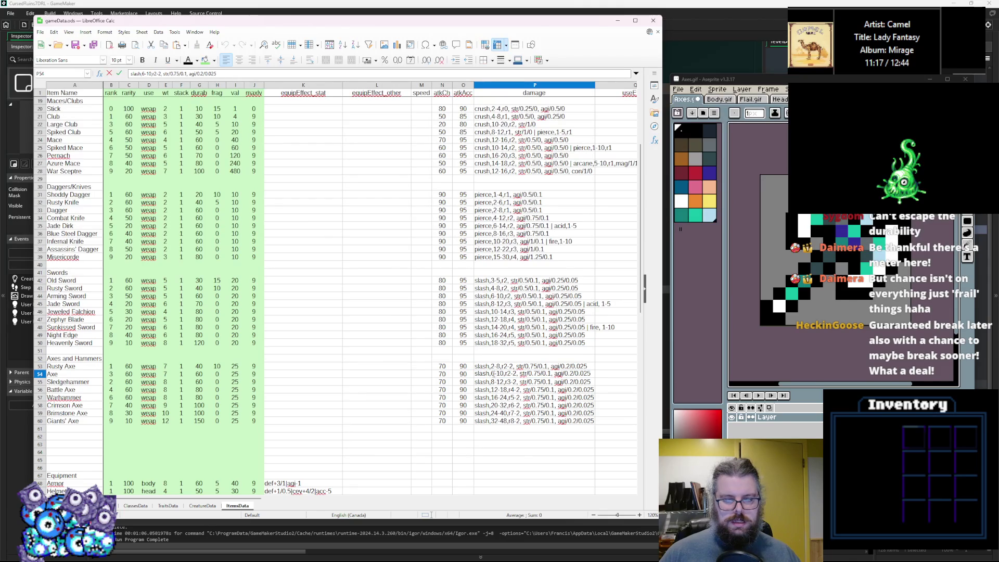
{"action": "type", "text": "3"}
{"action": "double_click", "coordinate": [493, 381]}
{"action": "double_click", "coordinate": [499, 389]}
{"action": "type", "text": "6"}
{"action": "double_click", "coordinate": [495, 397]}
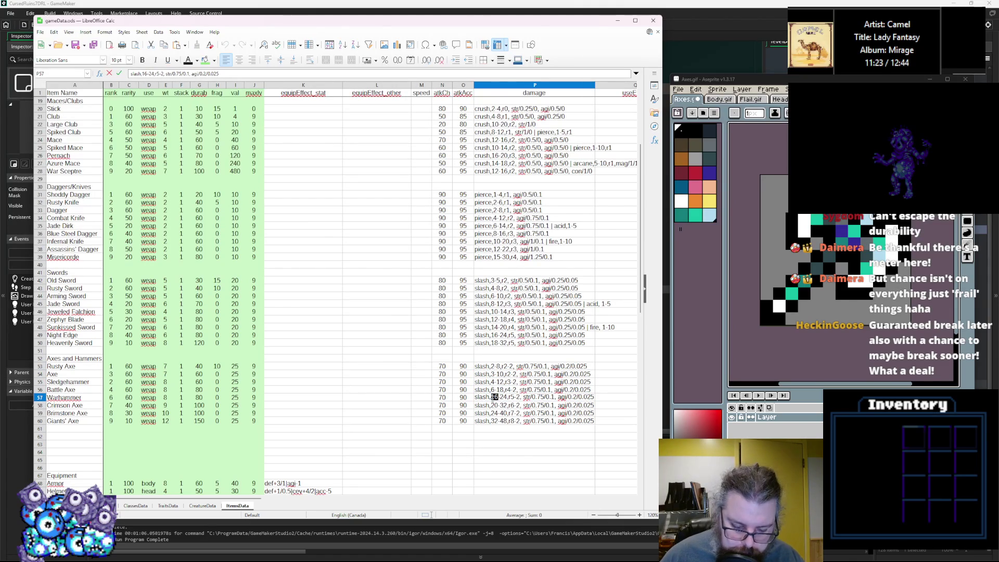
{"action": "type", "text": "8"}
{"action": "left_click", "coordinate": [498, 405]}
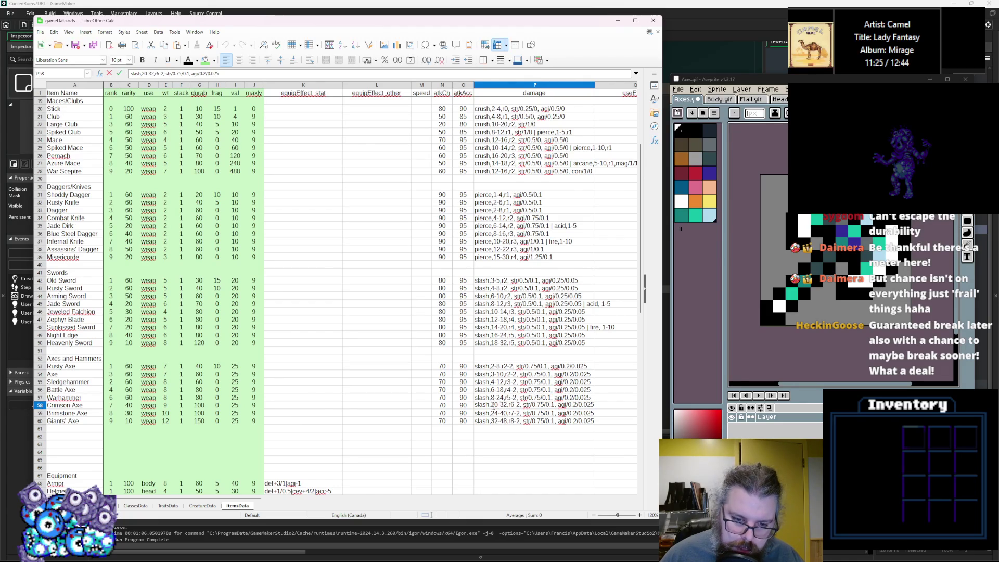
{"action": "type", "text": "1"}
{"action": "double_click", "coordinate": [497, 413]}
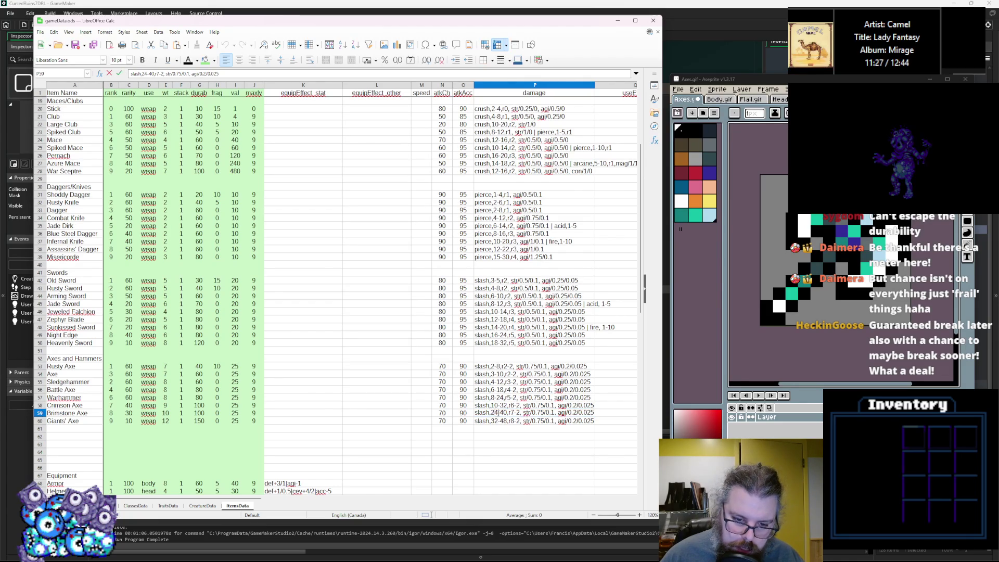
{"action": "type", "text": "12"}
{"action": "left_click", "coordinate": [496, 420]}
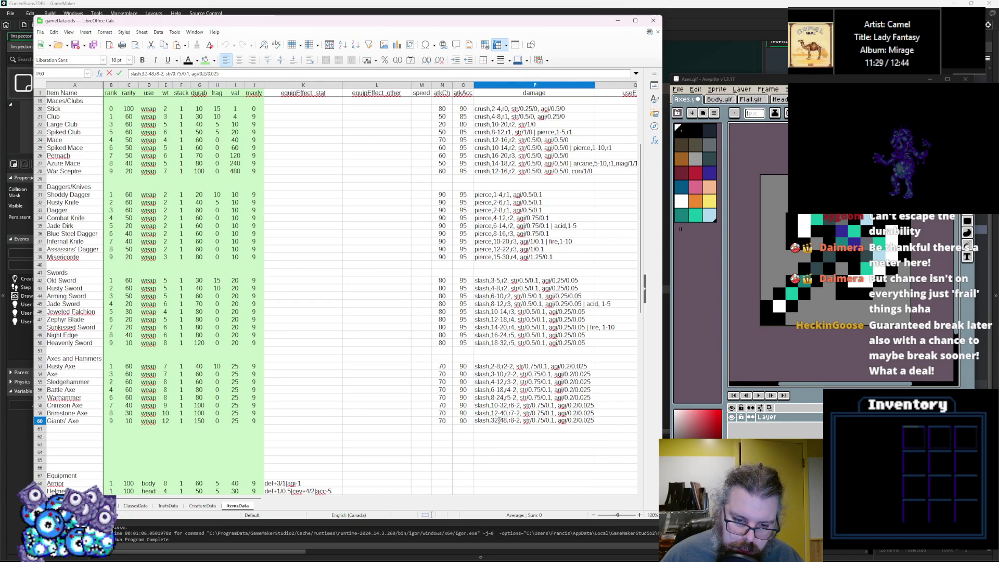
{"action": "type", "text": "15"}
{"action": "key", "text": "Return"}
{"action": "left_click", "coordinate": [545, 420]}
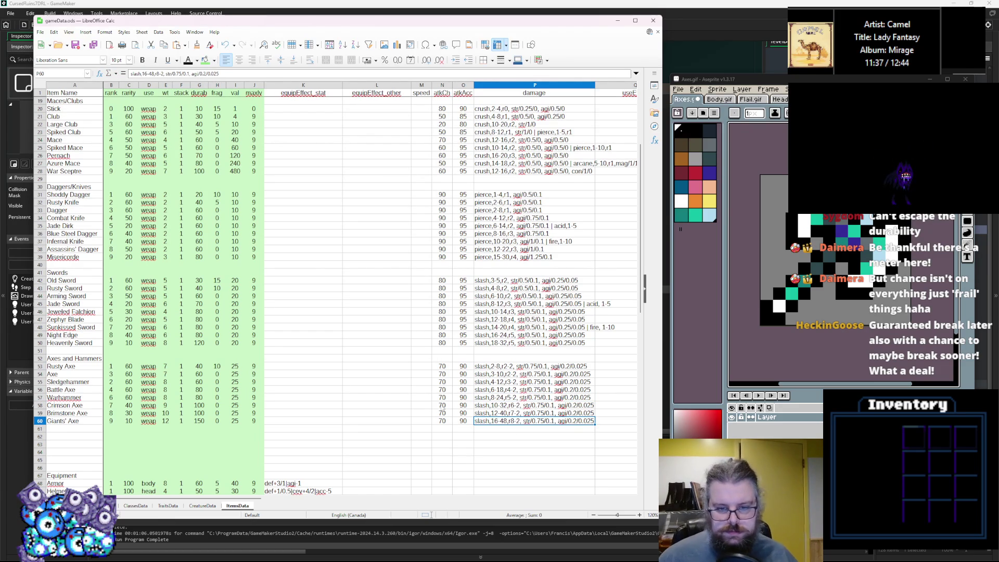
Step: Fill the row 54 Axe damage down the axe rows, undo it, then recheck the entries
{"action": "left_click", "coordinate": [584, 376]}
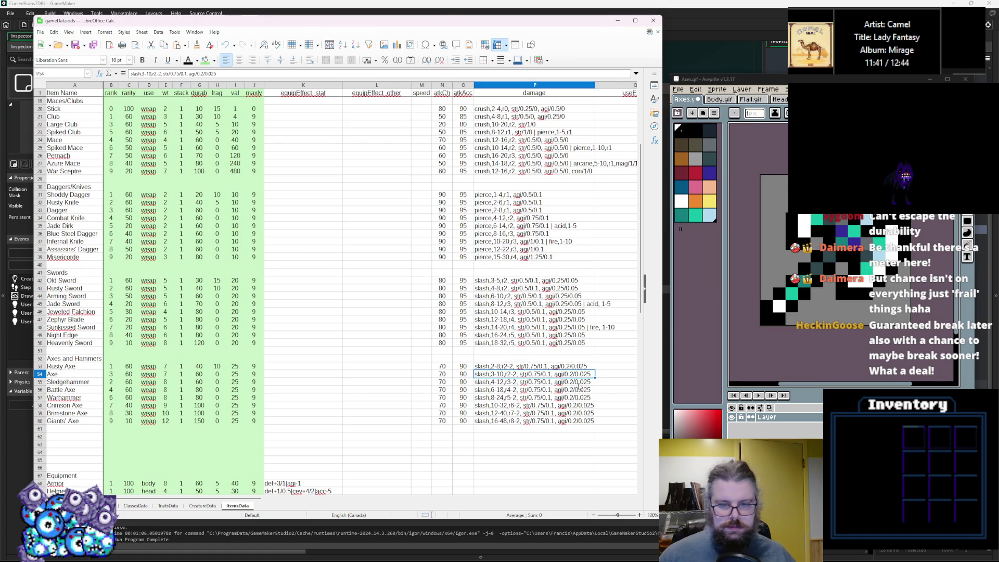
{"action": "double_click", "coordinate": [594, 375]}
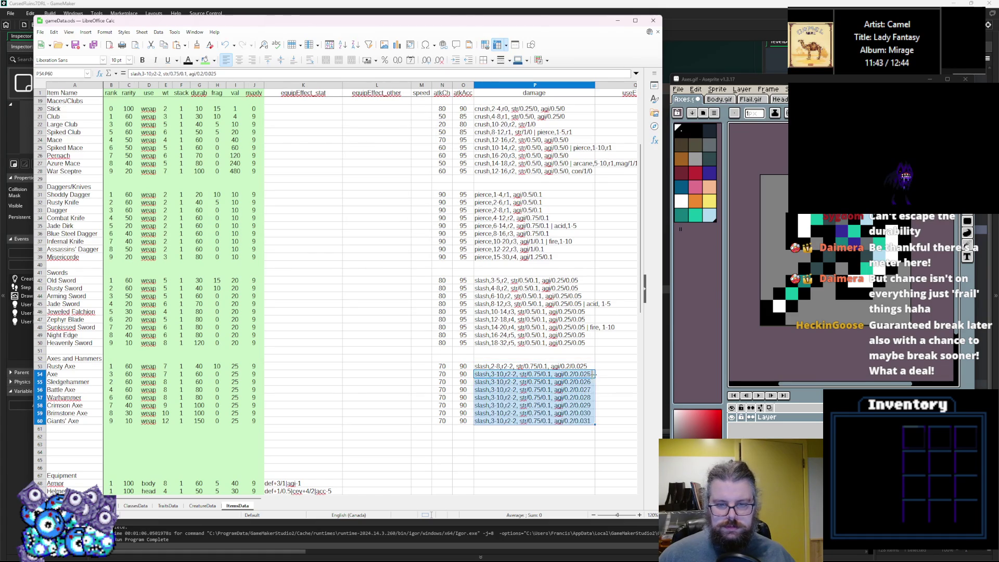
{"action": "key", "text": "ctrl+v"}
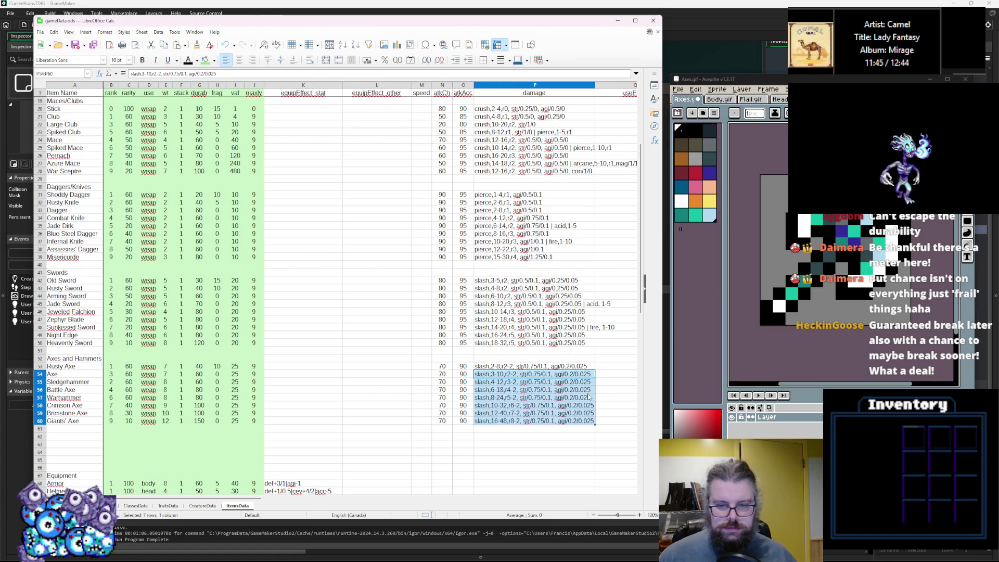
{"action": "left_click", "coordinate": [589, 397]}
{"action": "double_click", "coordinate": [581, 374]}
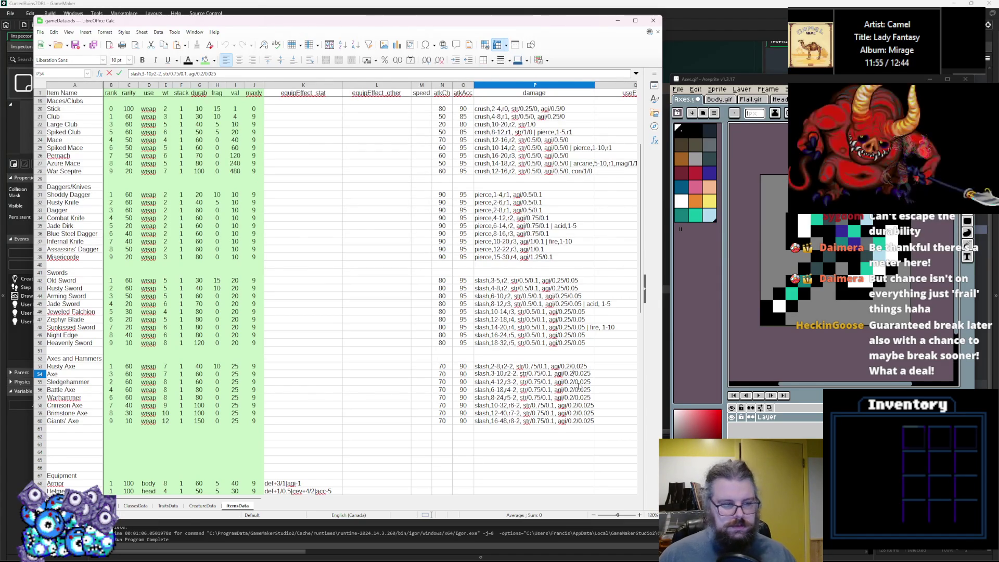
{"action": "left_click", "coordinate": [570, 412]}
{"action": "left_click", "coordinate": [546, 431]}
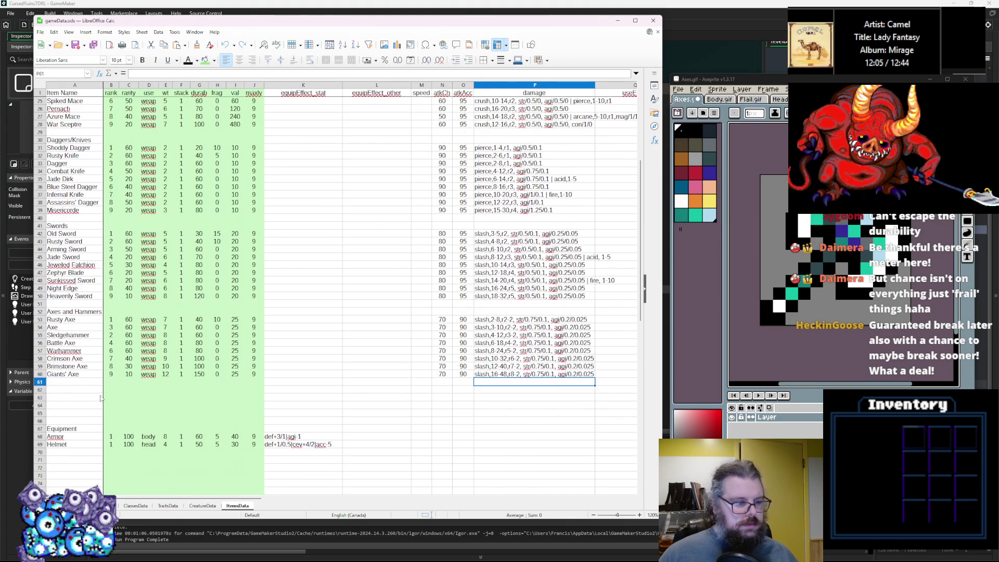
{"action": "scroll", "coordinate": [98, 386], "scroll_direction": "down", "scroll_amount": 2}
{"action": "left_click", "coordinate": [99, 397]}
{"action": "scroll", "coordinate": [116, 378], "scroll_direction": "up", "scroll_amount": 2}
{"action": "scroll", "coordinate": [115, 378], "scroll_direction": "up", "scroll_amount": 3}
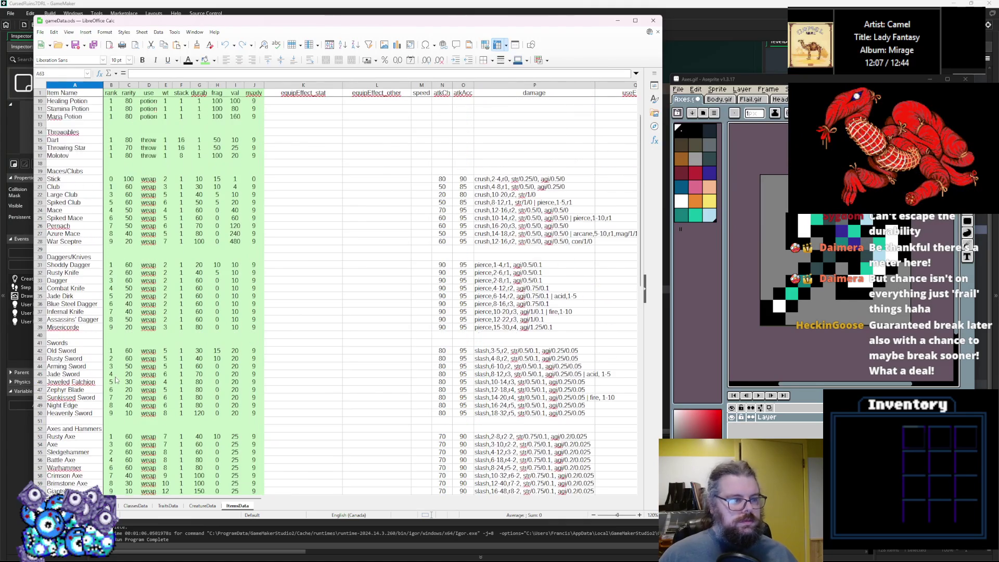
{"action": "scroll", "coordinate": [117, 380], "scroll_direction": "down", "scroll_amount": 4}
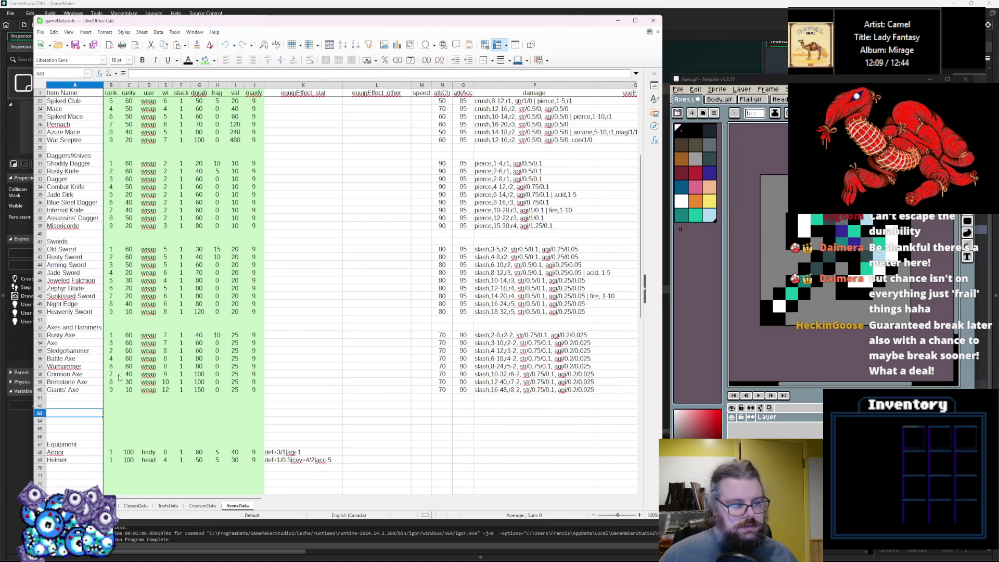
{"action": "left_click", "coordinate": [80, 389]}
{"action": "left_click", "coordinate": [79, 405]}
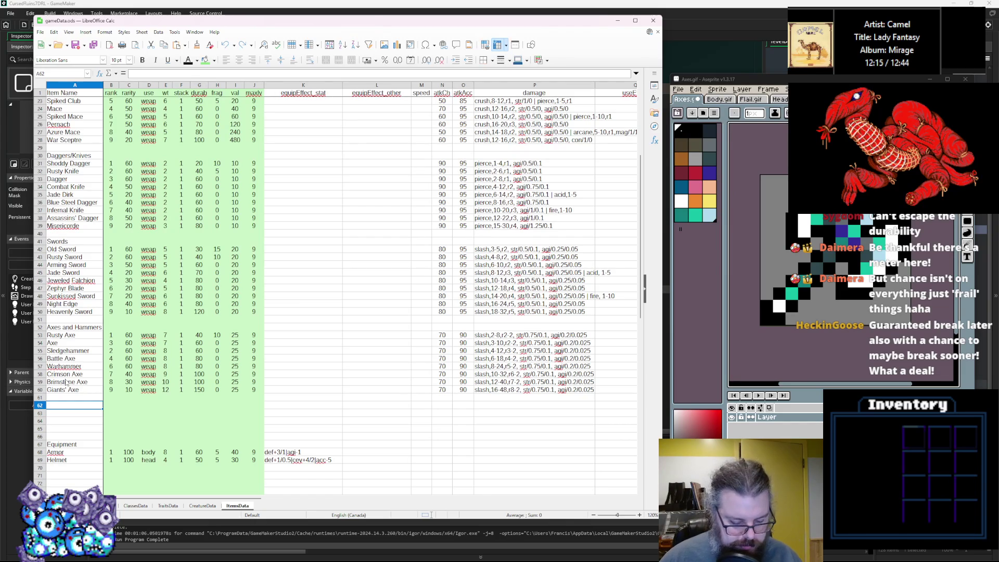
{"action": "type", "text": "Ra"}
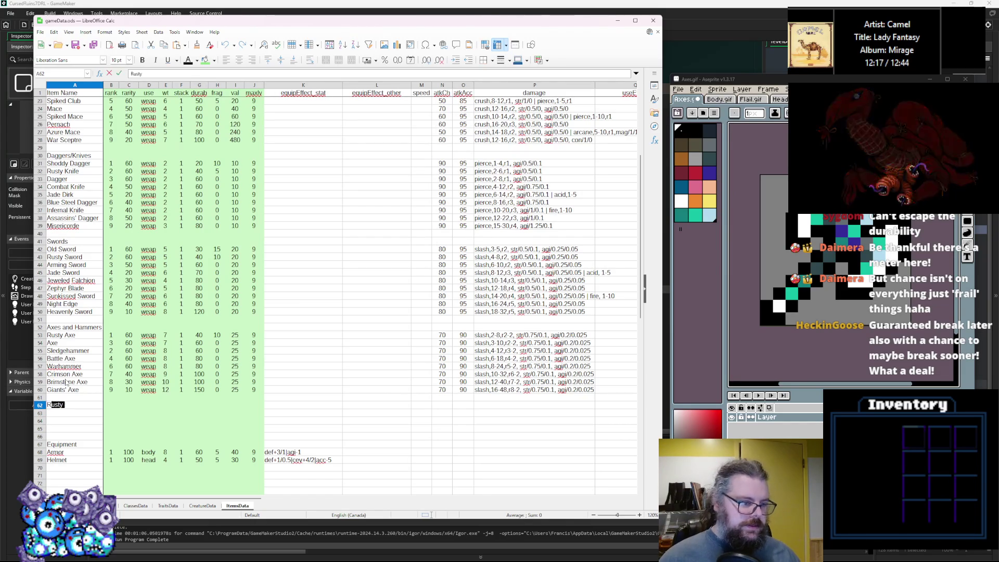
Step: Insert six blank rows above the Axes and Hammers block
{"action": "right_click", "coordinate": [42, 319]}
{"action": "left_click", "coordinate": [57, 343]}
{"action": "right_click", "coordinate": [42, 319]}
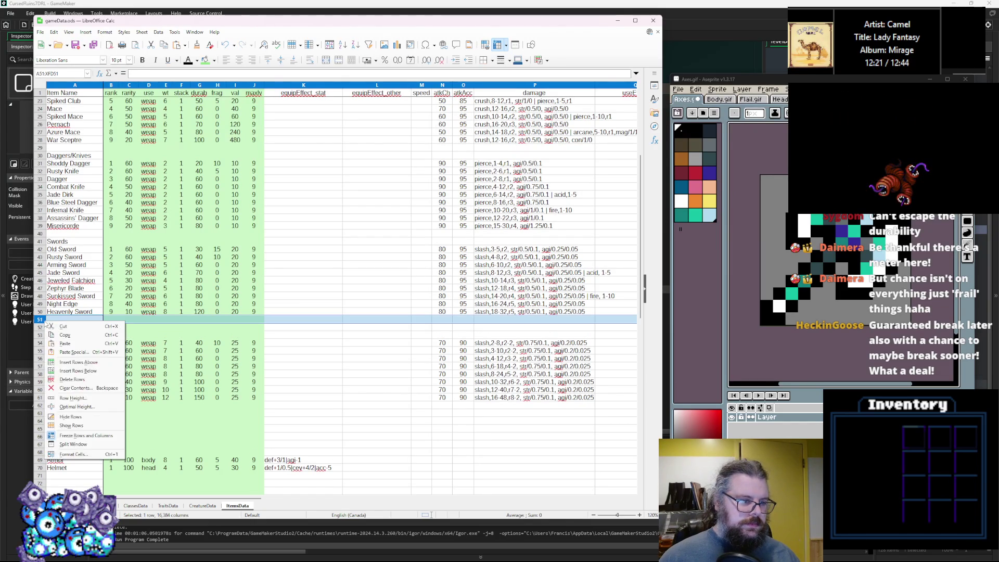
{"action": "left_click", "coordinate": [70, 364]}
{"action": "right_click", "coordinate": [41, 320]}
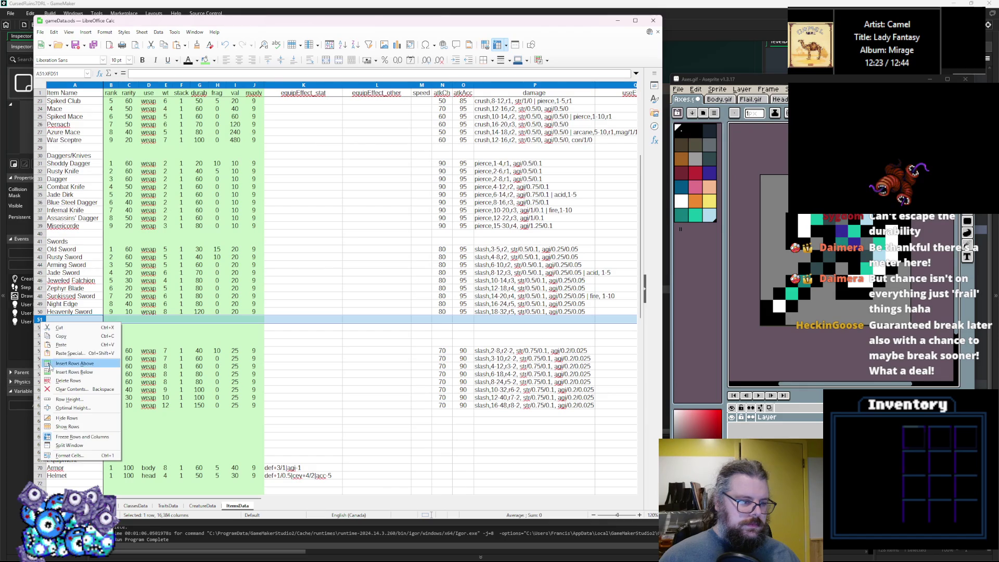
{"action": "left_click", "coordinate": [70, 363]}
{"action": "left_click", "coordinate": [46, 326]}
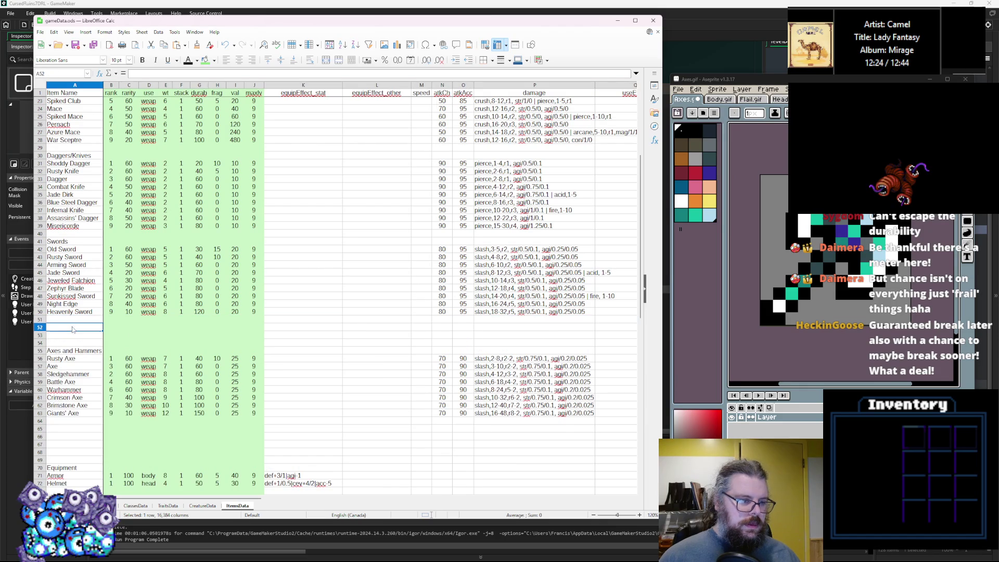
{"action": "left_click_drag", "start_coordinate": [40, 335], "coordinate": [40, 320]}
{"action": "right_click", "coordinate": [40, 320]}
{"action": "left_click", "coordinate": [53, 365]}
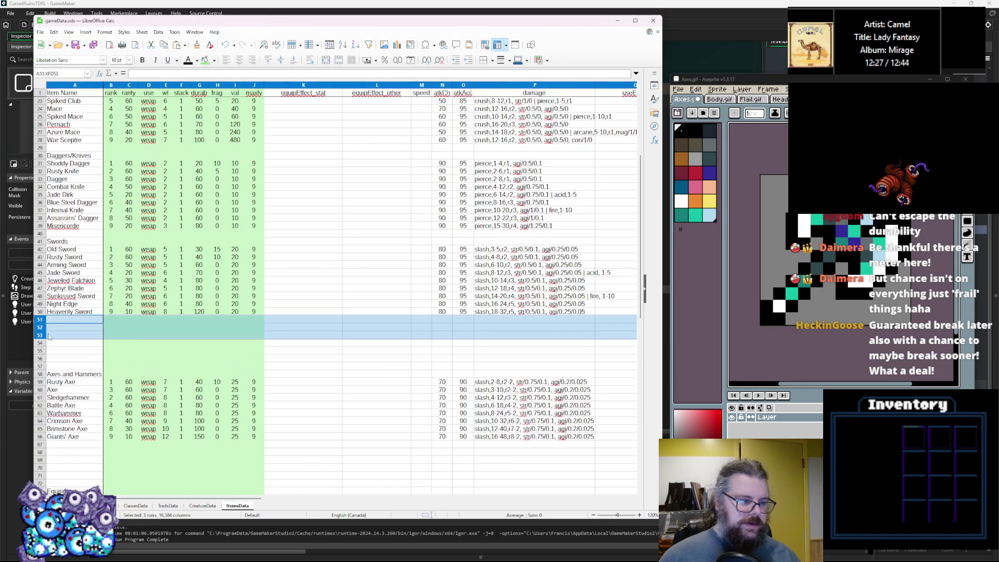
Step: Enter the heading 'Rapiers' in cell A52
{"action": "left_click", "coordinate": [56, 327]}
{"action": "type", "text": "Rapiers"}
{"action": "left_click", "coordinate": [68, 366]}
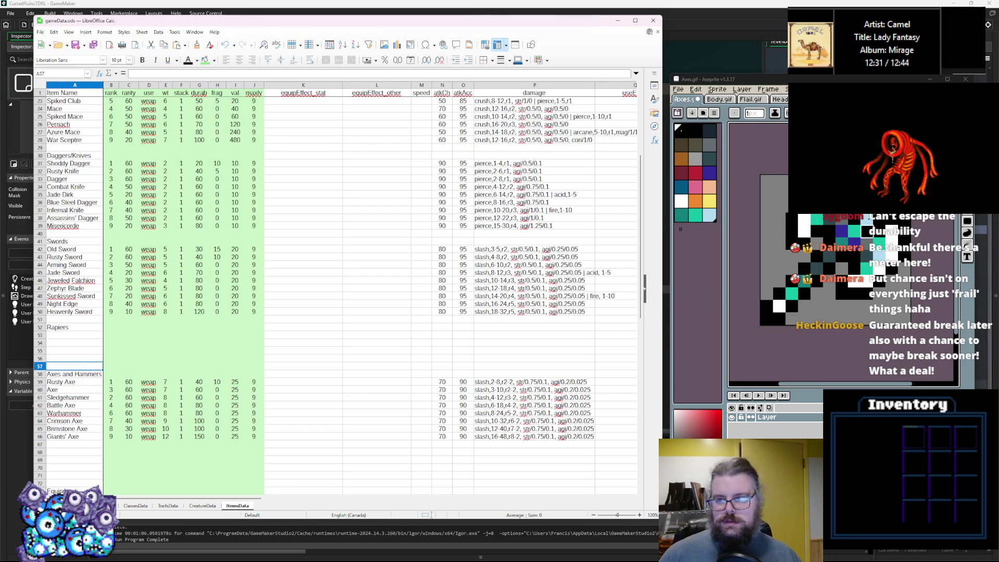
Step: Open the Body.gif sprite and bring the Rapiers.gif sprite forward
{"action": "scroll", "coordinate": [728, 99], "scroll_direction": "right", "scroll_amount": 1}
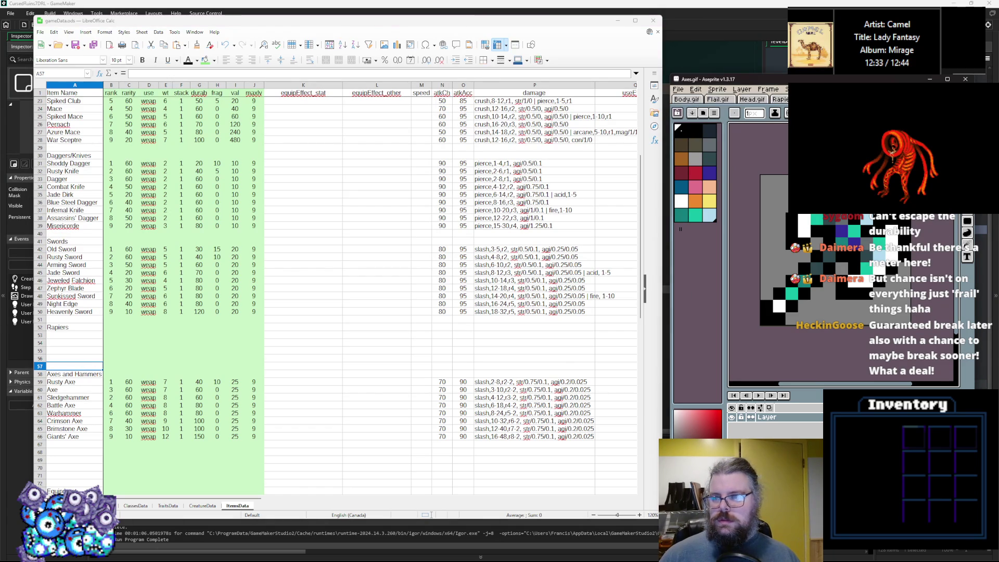
{"action": "left_click", "coordinate": [677, 89]}
{"action": "key", "text": "Escape"}
{"action": "left_click", "coordinate": [682, 100]}
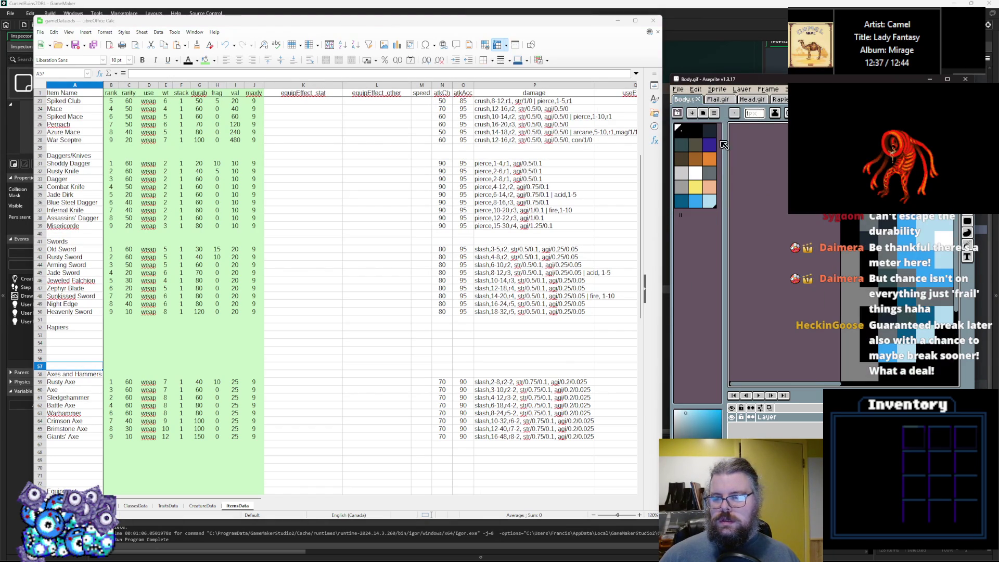
{"action": "scroll", "coordinate": [888, 278], "scroll_direction": "up", "scroll_amount": 1}
{"action": "left_click_drag", "start_coordinate": [779, 100], "coordinate": [701, 102]}
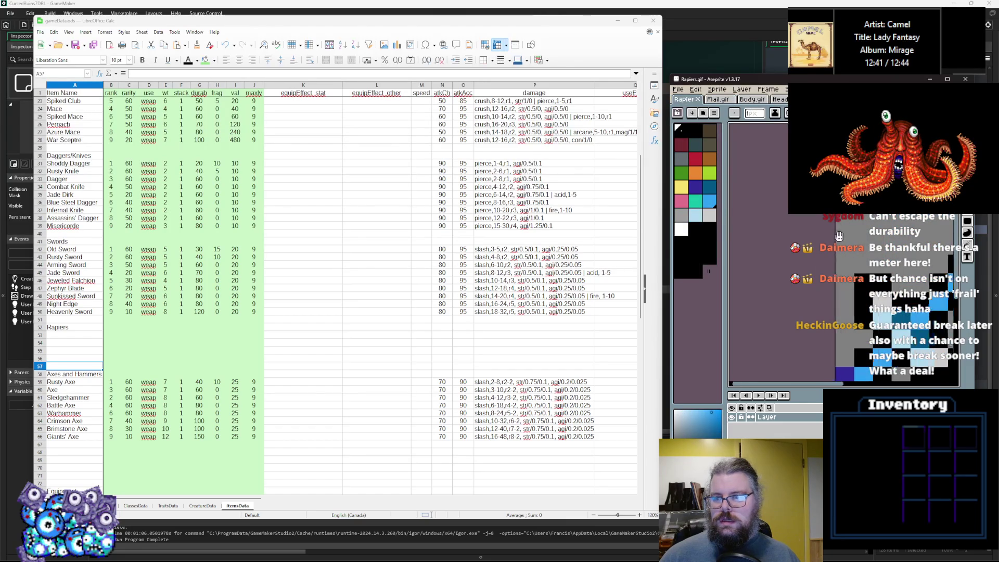
{"action": "scroll", "coordinate": [803, 255], "scroll_direction": "up", "scroll_amount": 2}
Step: Select rows 53 to 55 under the Rapiers heading for inserting rows
{"action": "left_click", "coordinate": [78, 327]}
{"action": "left_click_drag", "start_coordinate": [41, 351], "coordinate": [40, 335]}
{"action": "right_click", "coordinate": [41, 336]}
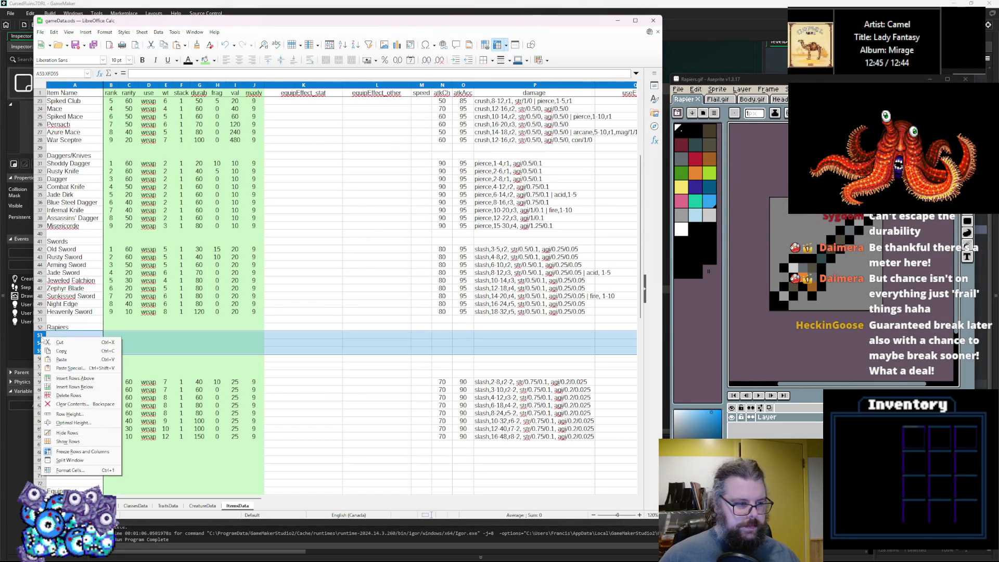
Step: Insert three blank rows under Rapiers and start a rapier name in A53
{"action": "left_click", "coordinate": [62, 379]}
{"action": "left_click", "coordinate": [79, 337]}
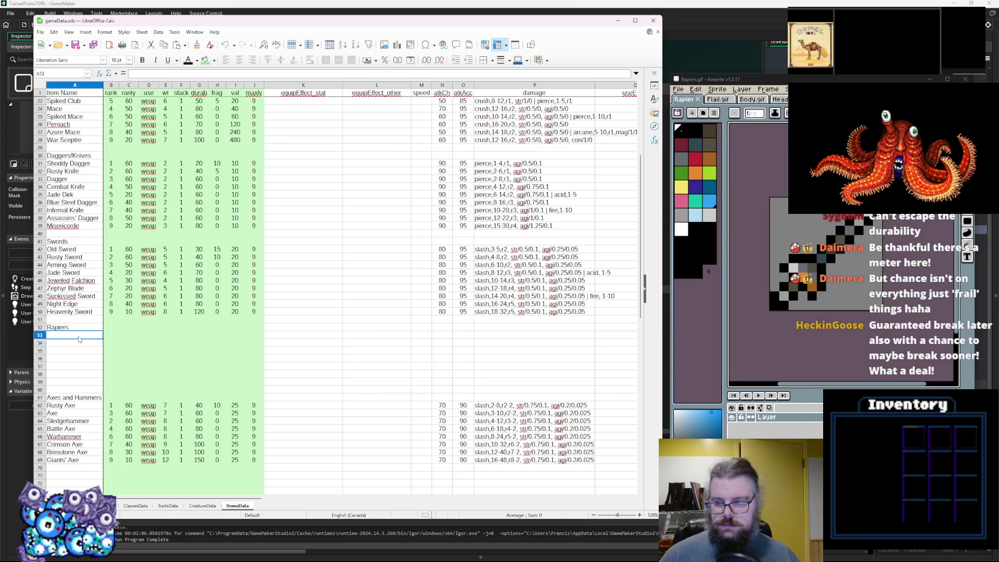
{"action": "type", "text": "Foil"}
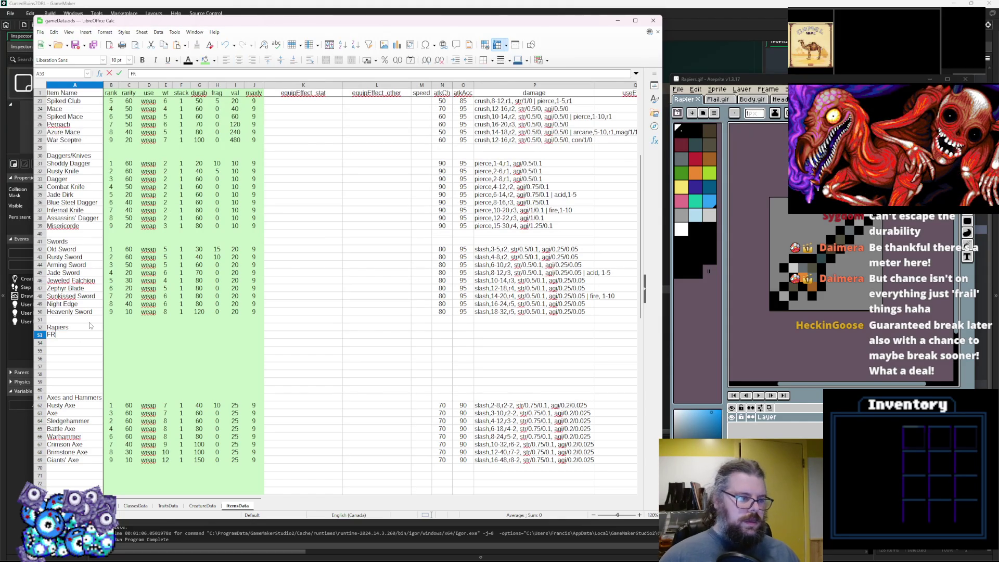
{"action": "key", "text": "BackSpace"}
{"action": "type", "text": "Rusty Foil"}
{"action": "left_click", "coordinate": [696, 129]}
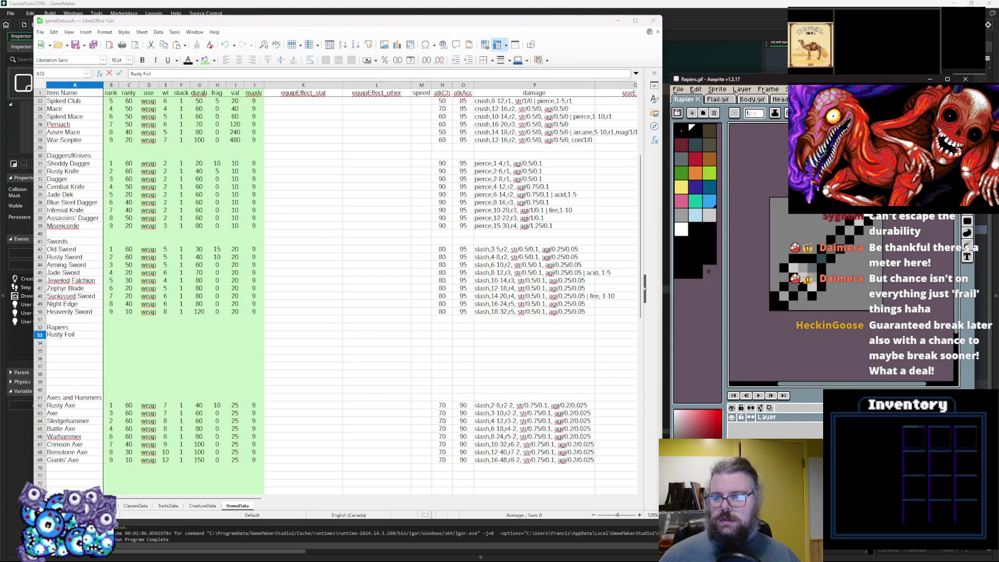
Step: Paste the Old Sword row into row 53 and rename it 'Rusty Foil'
{"action": "mouse_move", "coordinate": [489, 248]}
{"action": "left_mouse_down"}
{"action": "mouse_move", "coordinate": [62, 250]}
{"action": "mouse_move", "coordinate": [77, 251]}
{"action": "left_mouse_up"}
{"action": "left_click", "coordinate": [97, 333]}
{"action": "key", "text": "ctrl+v"}
{"action": "left_click", "coordinate": [77, 337]}
{"action": "type", "text": "Rustt"}
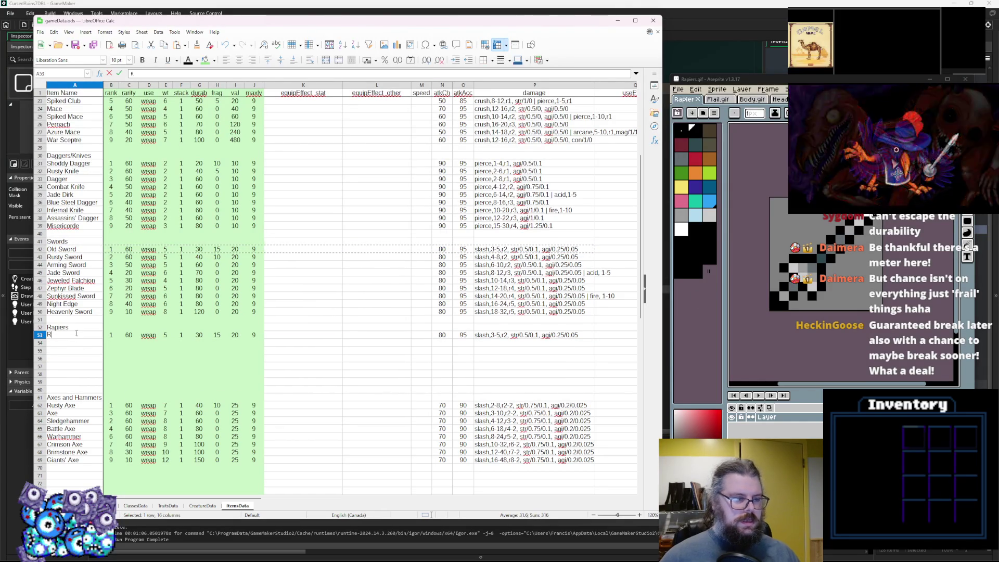
{"action": "key", "text": "BackSpace"}
{"action": "type", "text": "y Foil"}
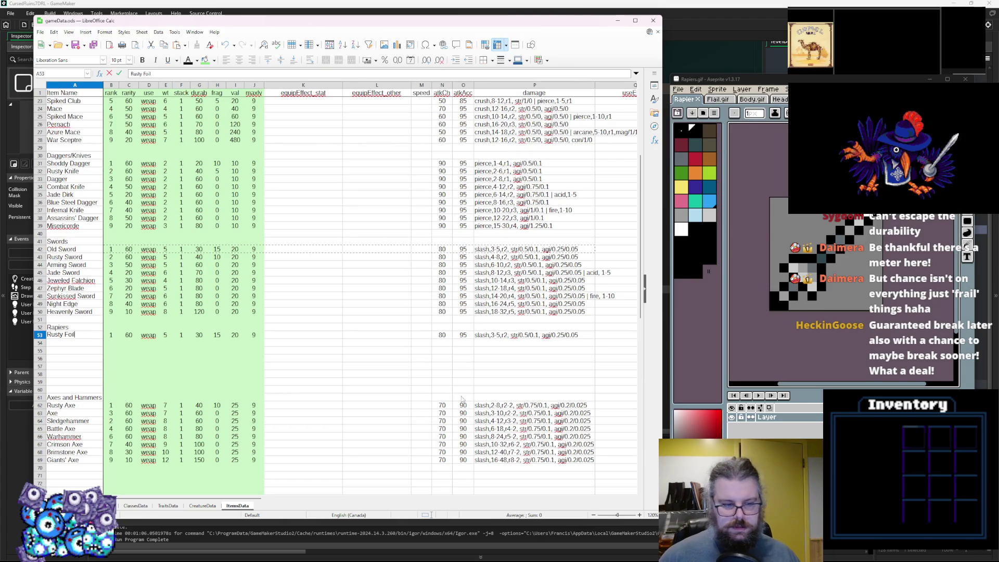
Step: Change the Sledgehammer and Warhammer damage type from slash to crush
{"action": "left_click", "coordinate": [481, 422]}
{"action": "double_click", "coordinate": [482, 421]}
{"action": "type", "text": "crush"}
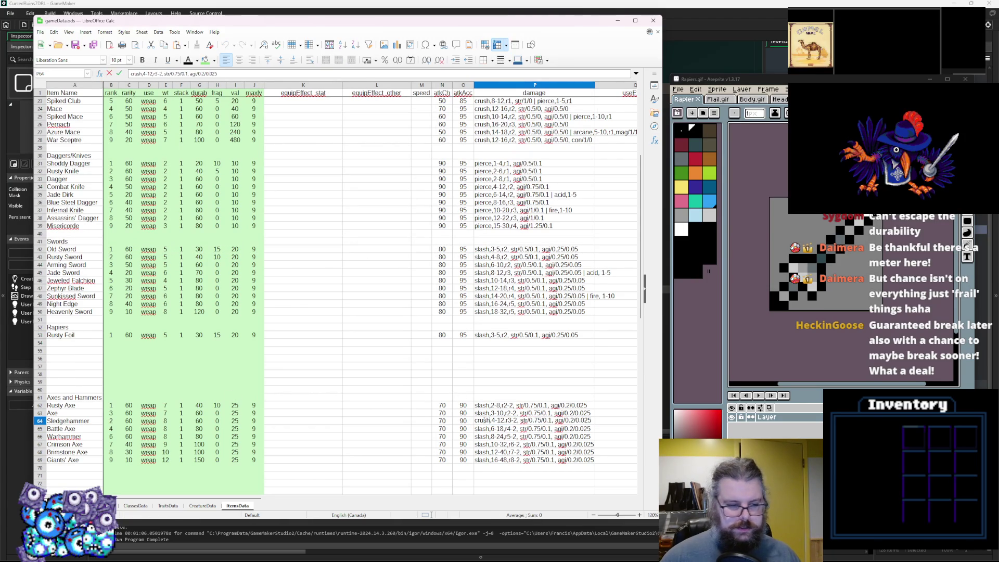
{"action": "double_click", "coordinate": [481, 422]}
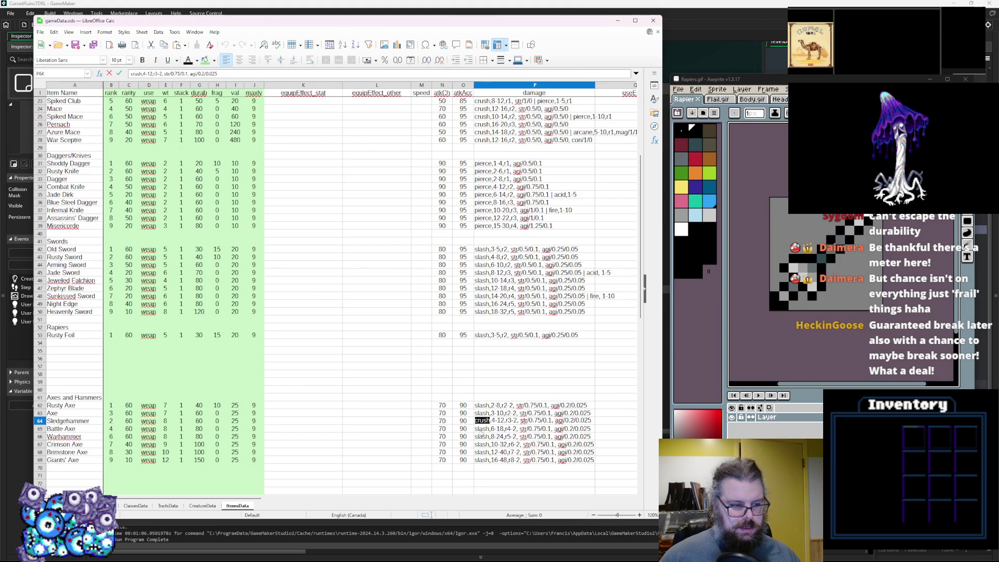
{"action": "left_click", "coordinate": [481, 439]}
{"action": "double_click", "coordinate": [481, 436]}
{"action": "double_click", "coordinate": [481, 436]}
{"action": "key", "text": "ctrl+v"}
{"action": "left_click", "coordinate": [410, 375]}
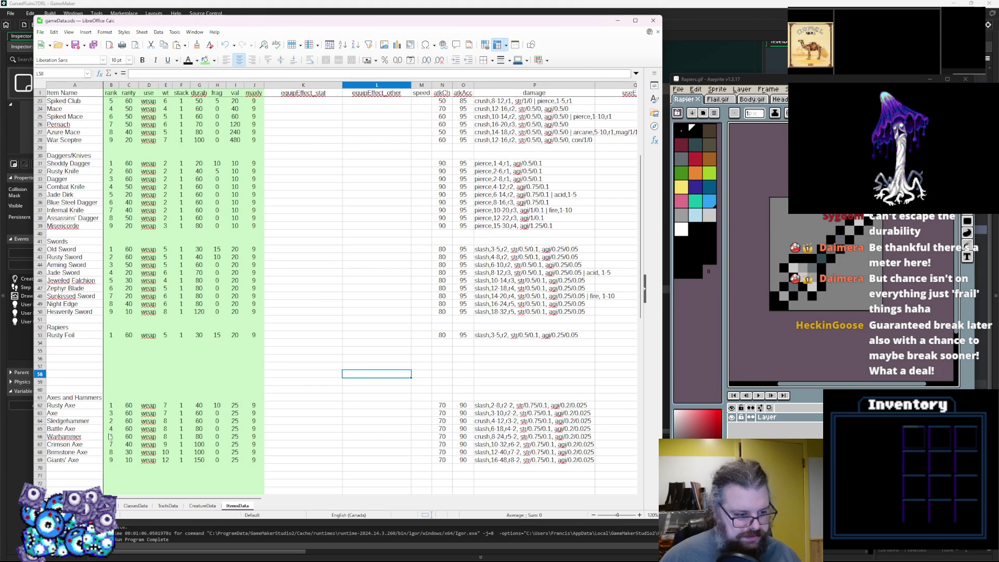
Step: Replace slash with pierce in the Rusty Foil damage entry
{"action": "left_click", "coordinate": [87, 345]}
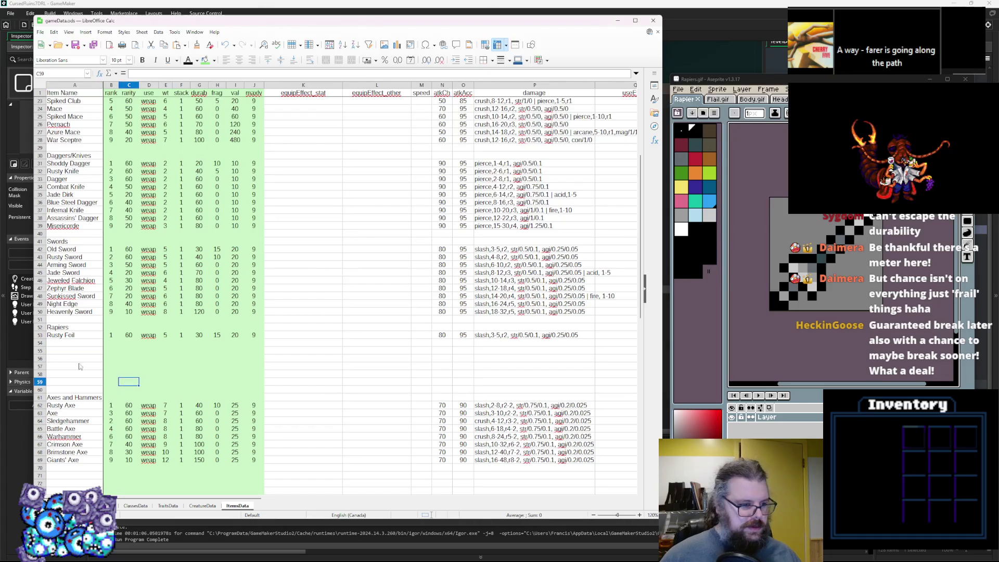
{"action": "double_click", "coordinate": [489, 336]}
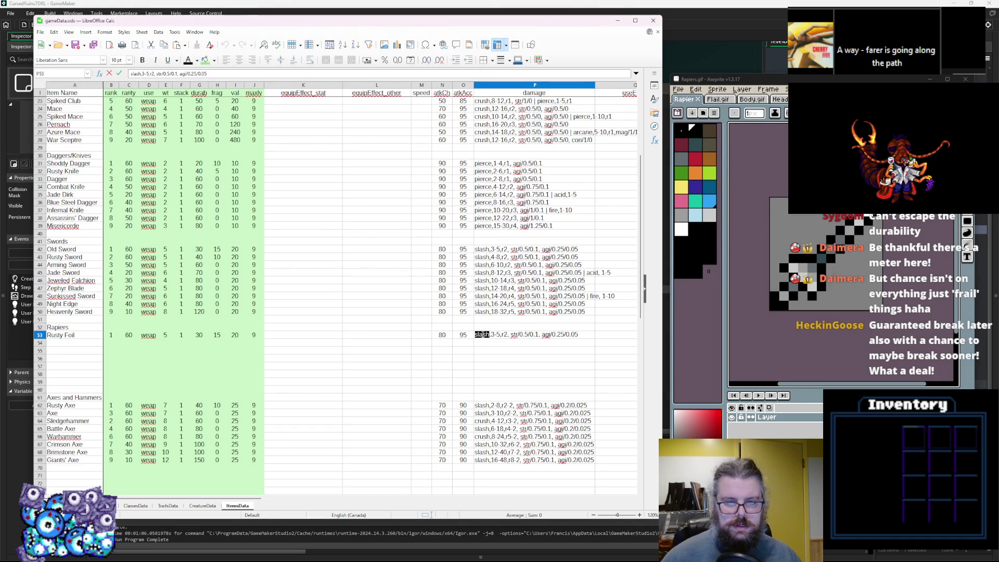
{"action": "type", "text": "pierce"}
{"action": "left_click", "coordinate": [477, 352]}
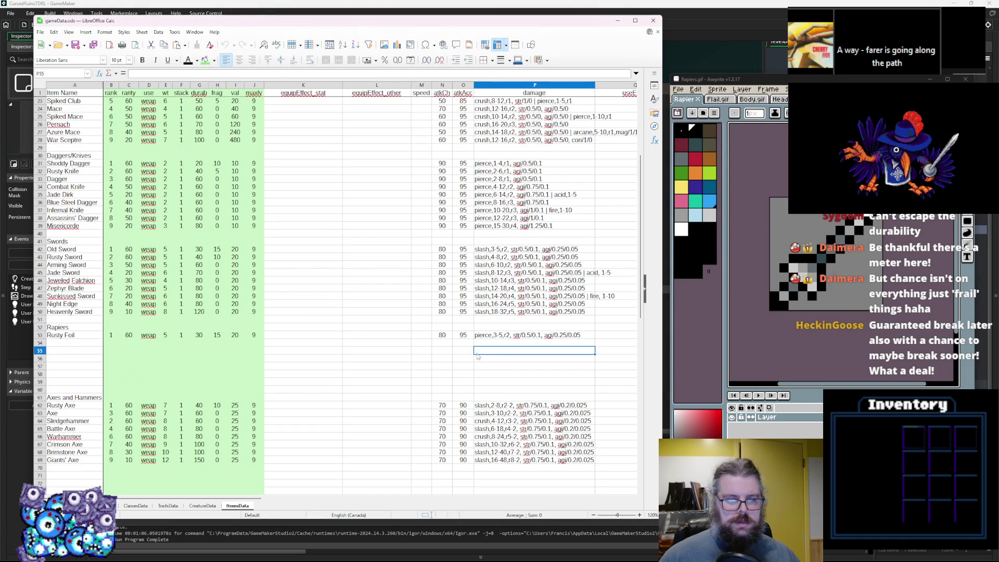
Step: Copy the Rusty Foil row 53 and paste it into each of rows 54 through 59
{"action": "left_click", "coordinate": [40, 336]}
{"action": "key", "text": "ctrl+c"}
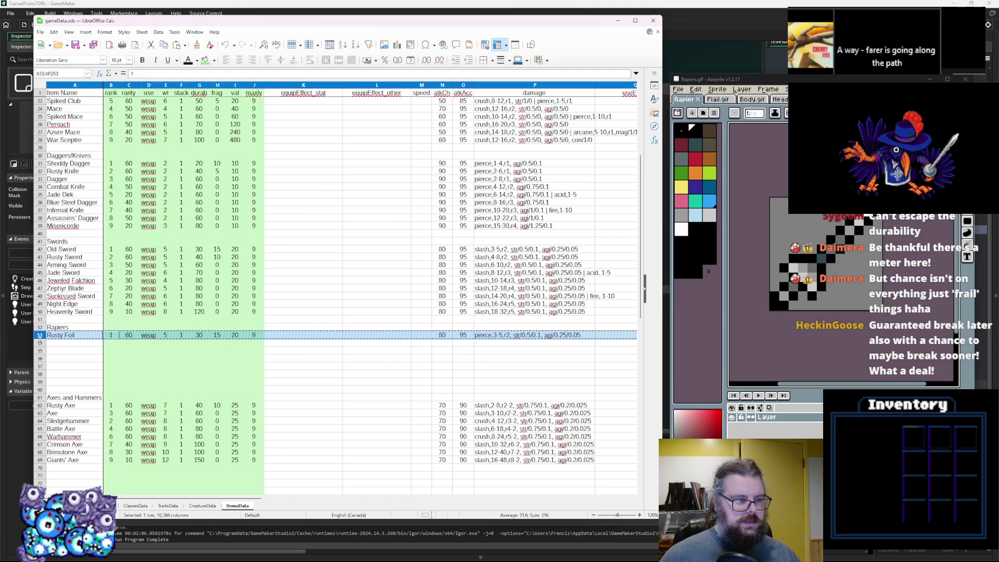
{"action": "left_click", "coordinate": [40, 344]}
{"action": "key", "text": "ctrl+v"}
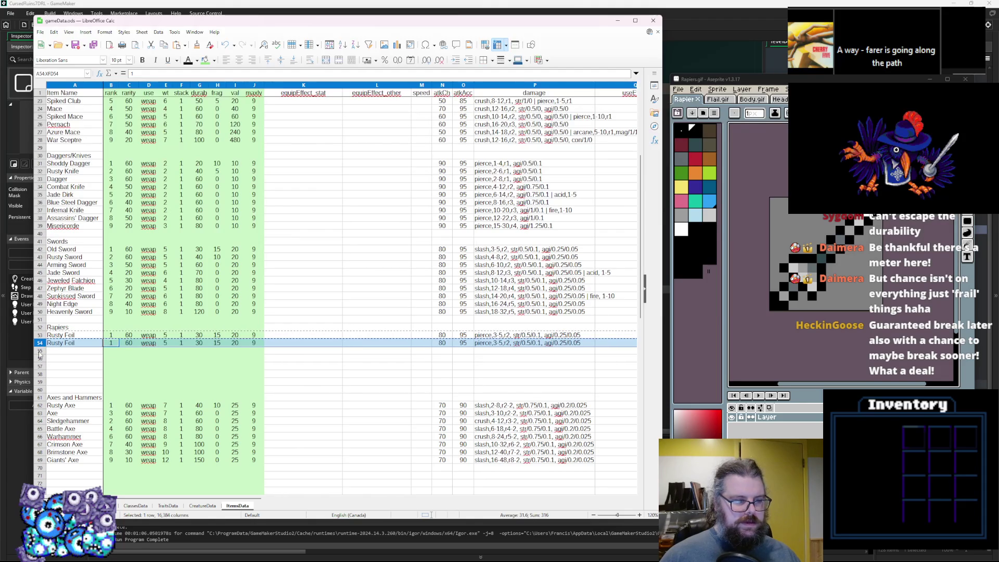
{"action": "left_click", "coordinate": [233, 397]}
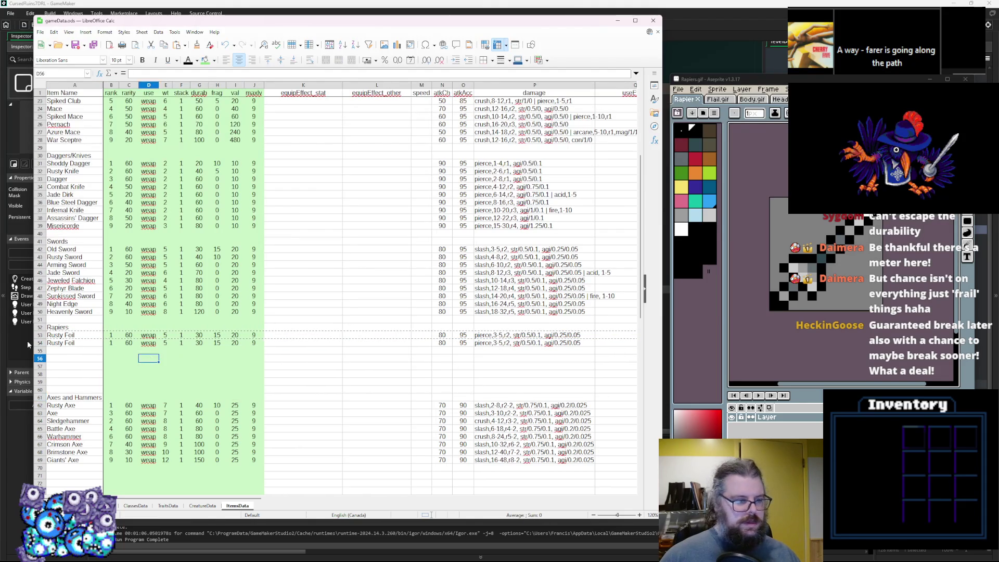
{"action": "left_click", "coordinate": [40, 351]}
{"action": "key", "text": "ctrl+v"}
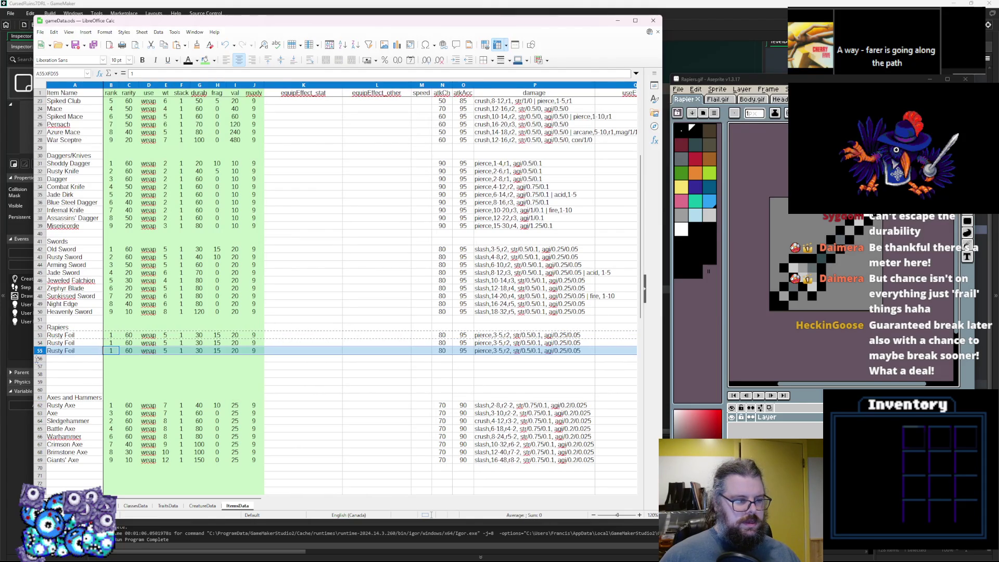
{"action": "left_click", "coordinate": [40, 358]}
{"action": "key", "text": "ctrl+v"}
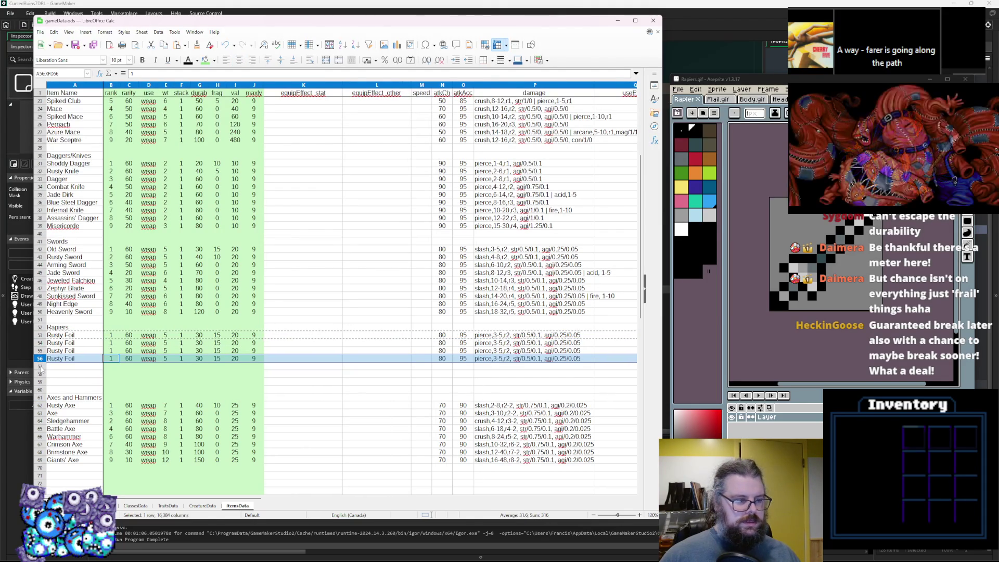
{"action": "left_click", "coordinate": [40, 366]}
{"action": "key", "text": "ctrl+v"}
{"action": "left_click", "coordinate": [40, 374]}
{"action": "key", "text": "ctrl+v"}
{"action": "left_click", "coordinate": [41, 381]}
{"action": "key", "text": "ctrl+v"}
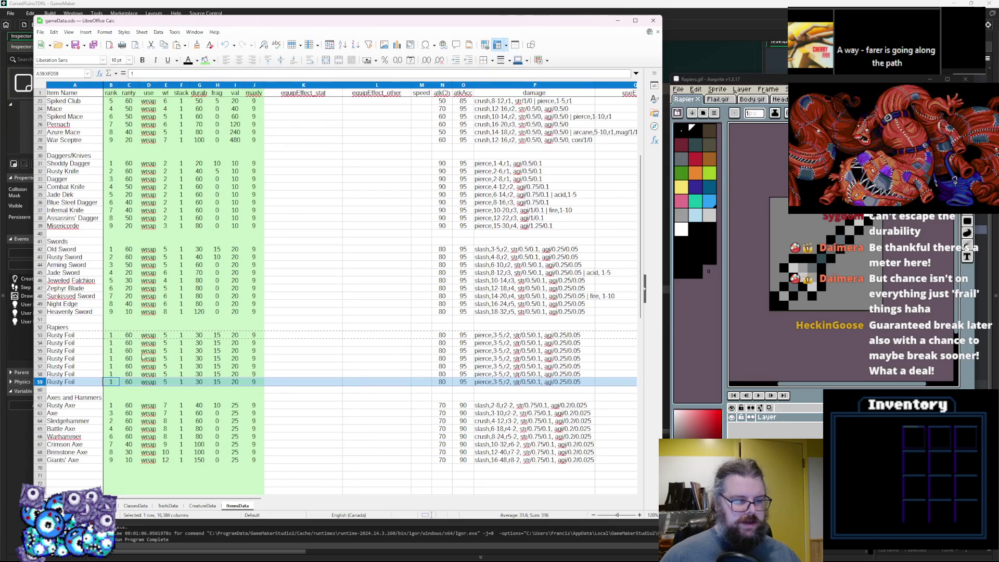
{"action": "double_click", "coordinate": [74, 342]}
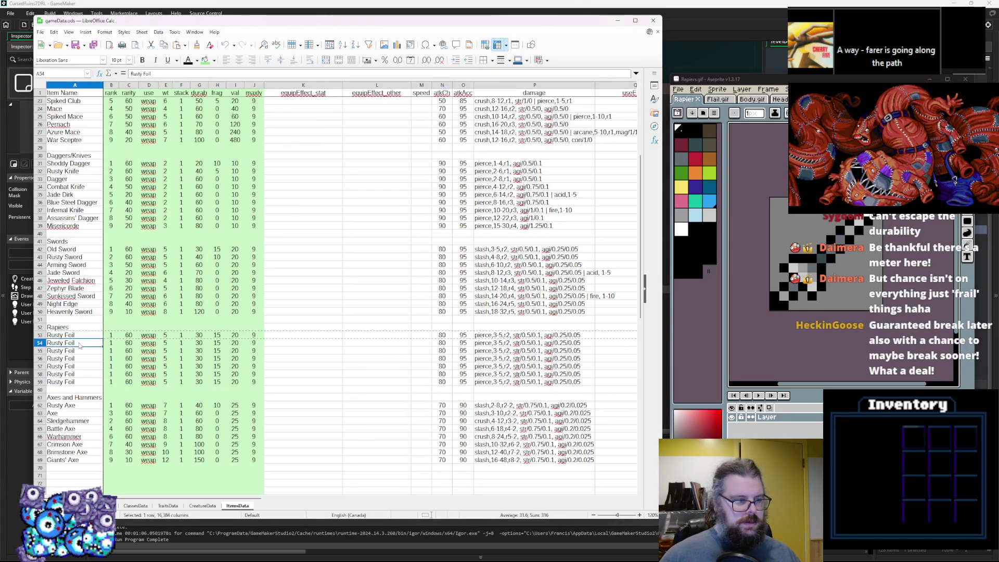
Step: Rename the rows 54 and 55 copies to 'Foil' and 'Rapier'
{"action": "left_click_drag", "start_coordinate": [62, 343], "coordinate": [46, 342]}
{"action": "key", "text": "Delete"}
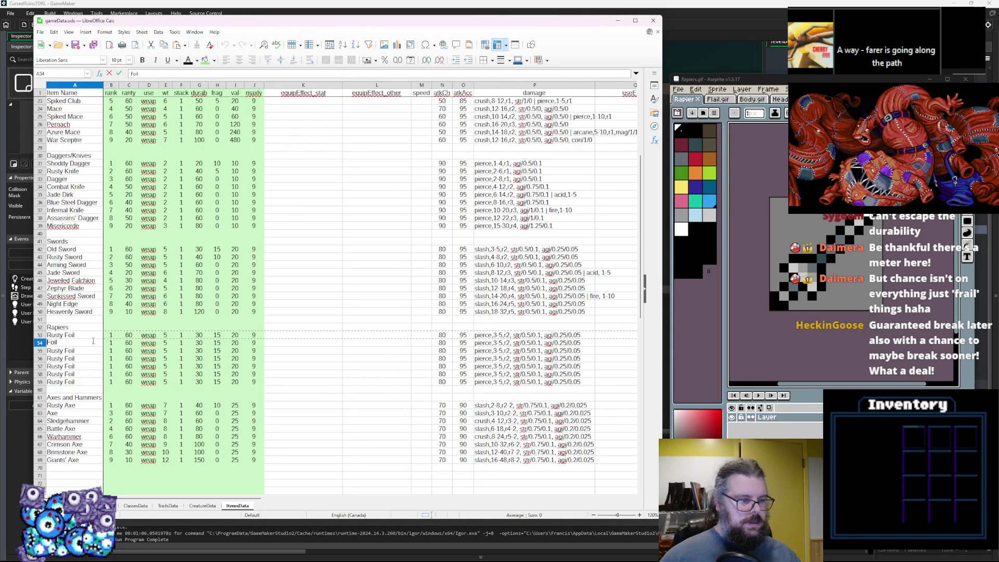
{"action": "double_click", "coordinate": [74, 350]}
{"action": "left_click_drag", "start_coordinate": [74, 350], "coordinate": [47, 350]}
{"action": "type", "text": "Rapiers"}
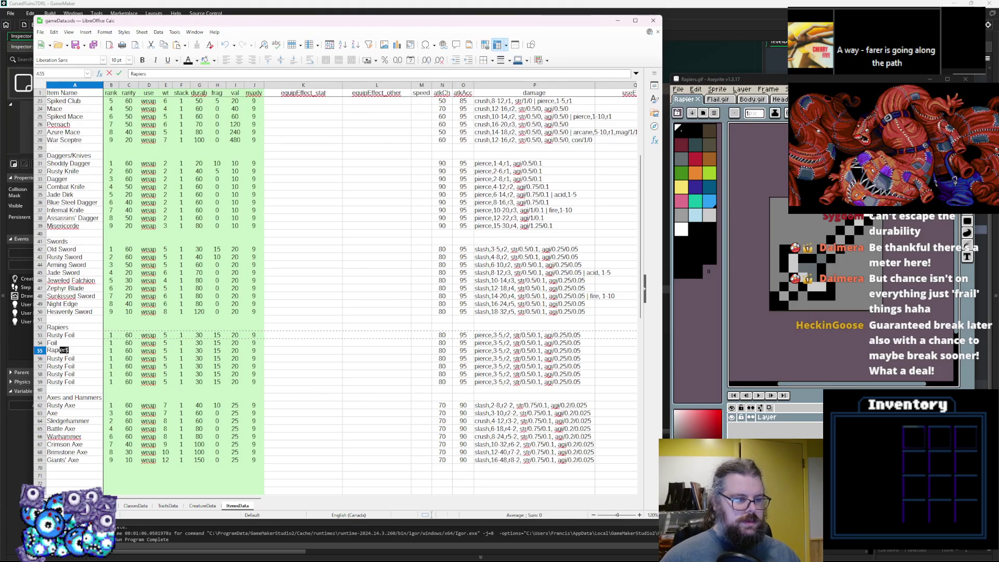
{"action": "key", "text": "BackSpace"}
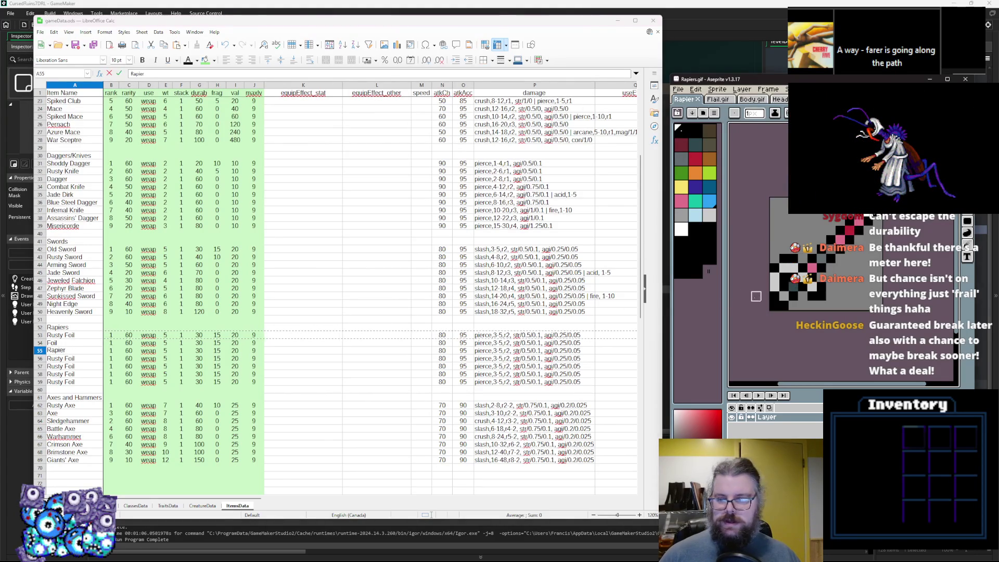
Step: Rename the row 56 copy to 'Bloody Colichemarde'
{"action": "double_click", "coordinate": [87, 356]}
{"action": "key", "text": "shift+Home"}
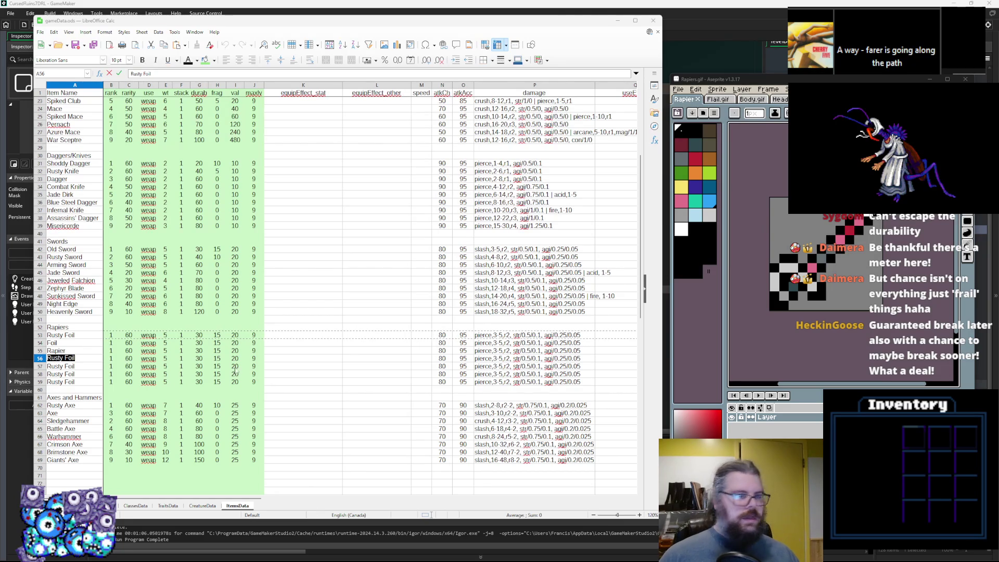
{"action": "left_click", "coordinate": [79, 359]}
{"action": "key", "text": "ctrl+a"}
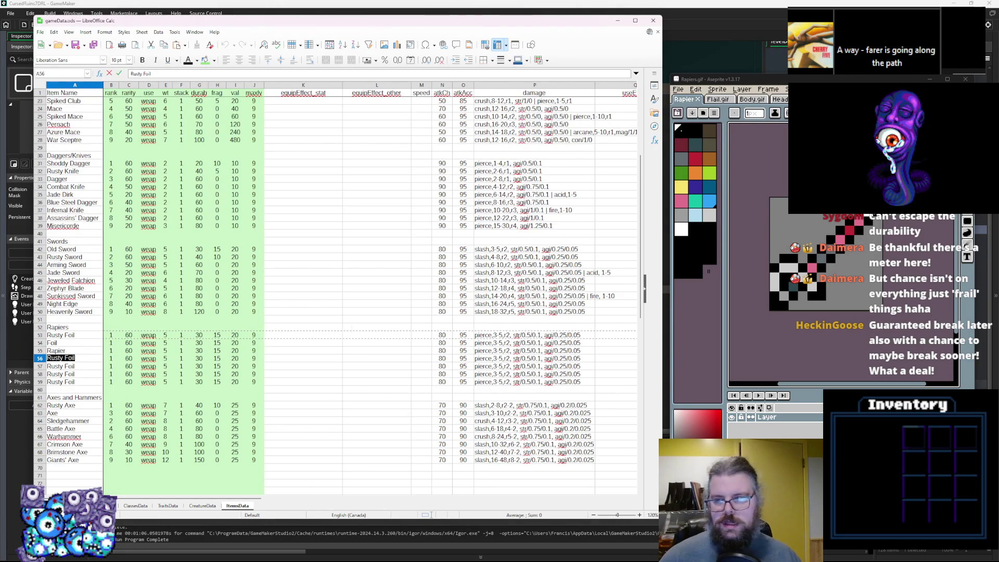
{"action": "type", "text": "Bloody"}
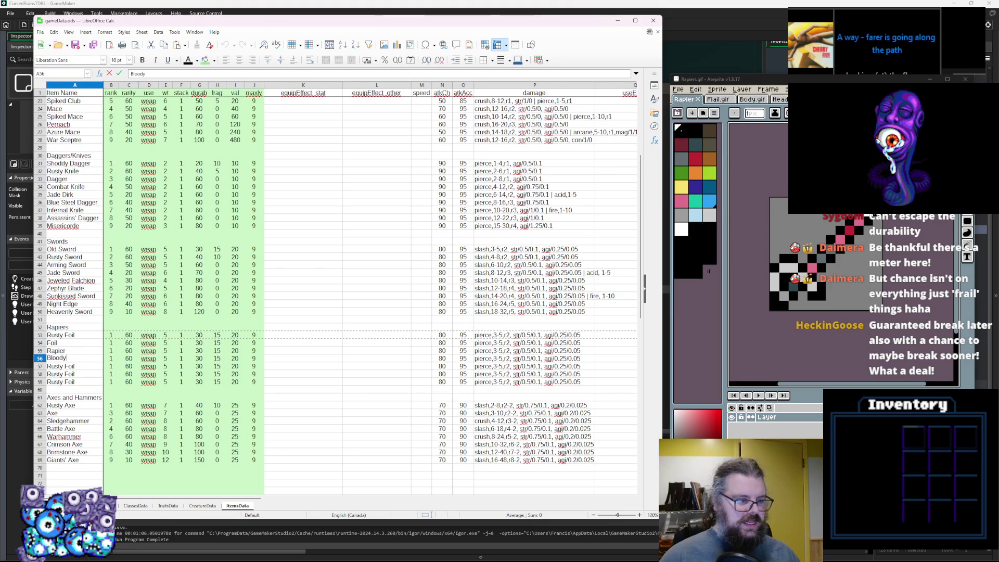
{"action": "type", "text": " Colichemarde"}
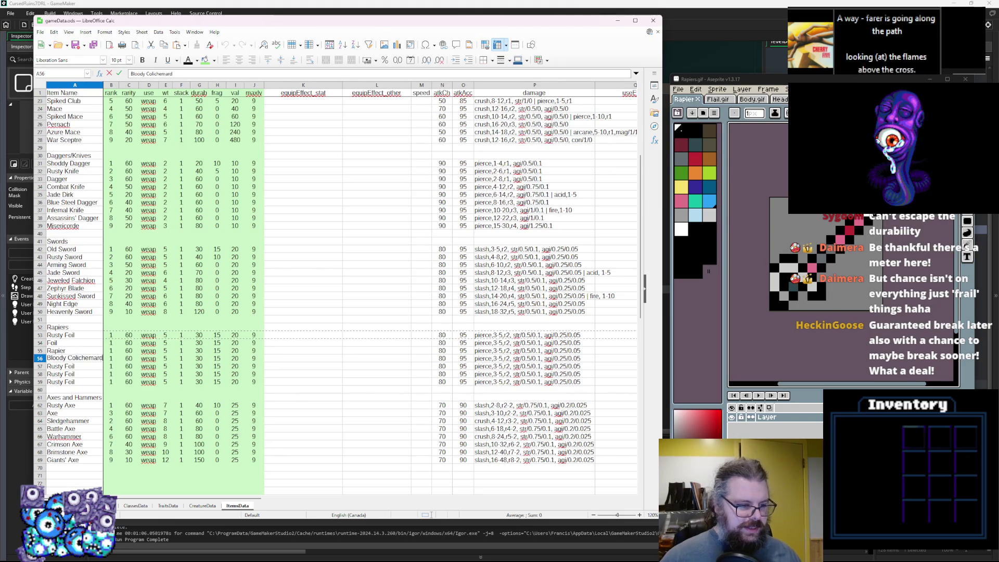
{"action": "left_click", "coordinate": [304, 366]}
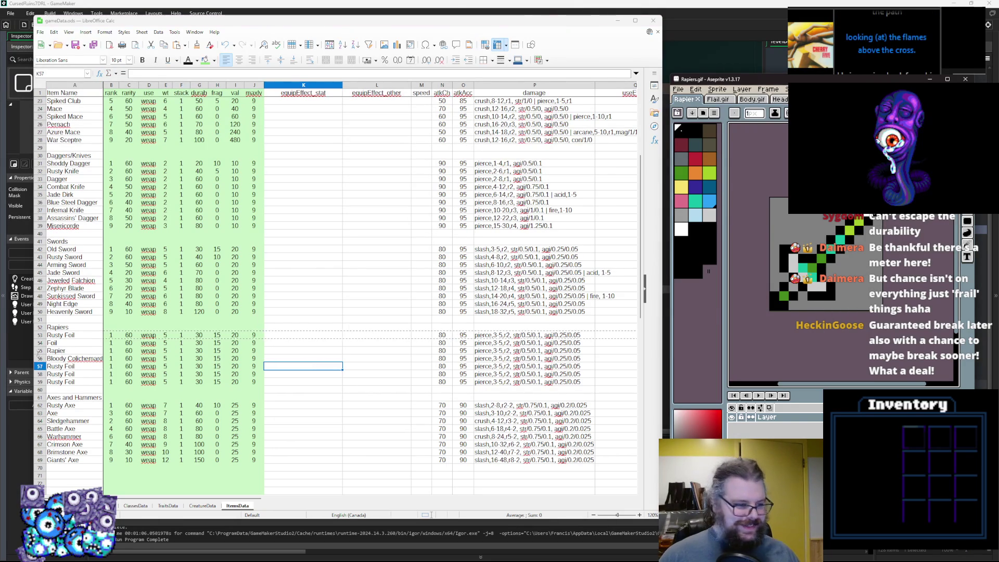
Step: Rename the row 57 copy to 'Poisoned Estoc'
{"action": "left_click", "coordinate": [61, 368]}
{"action": "double_click", "coordinate": [77, 367]}
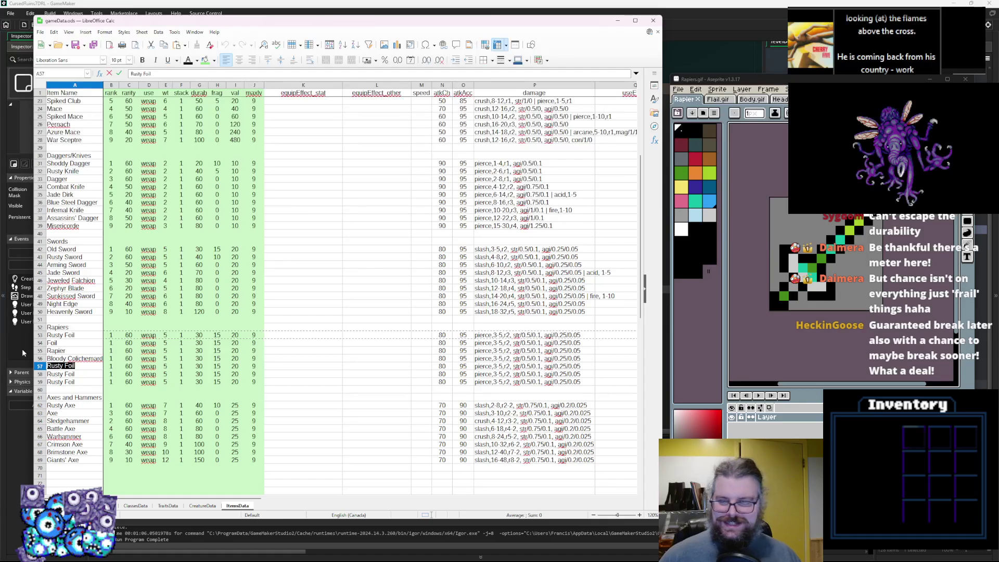
{"action": "type", "text": "Equipment"}
{"action": "key", "text": "Delete"}
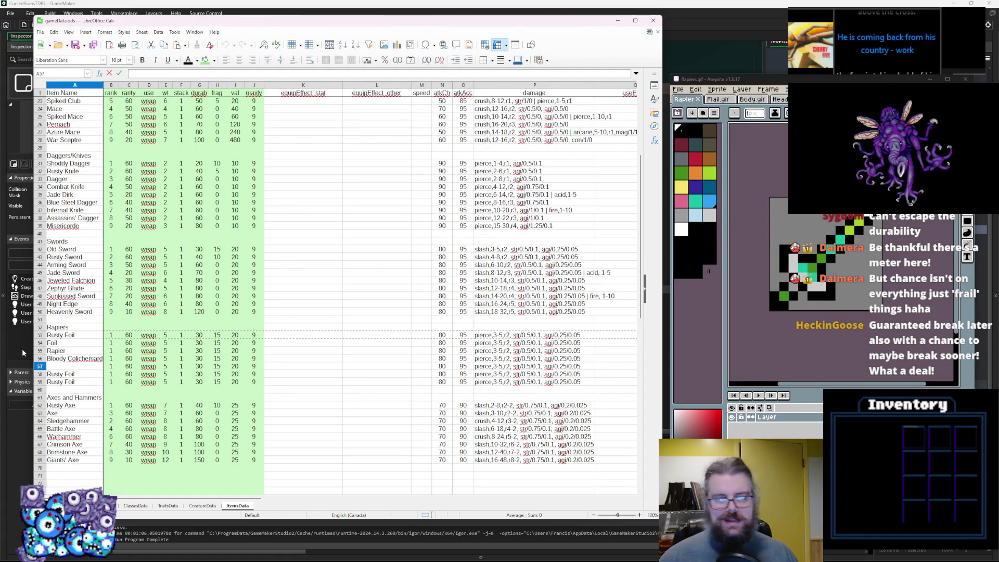
{"action": "type", "text": "T"}
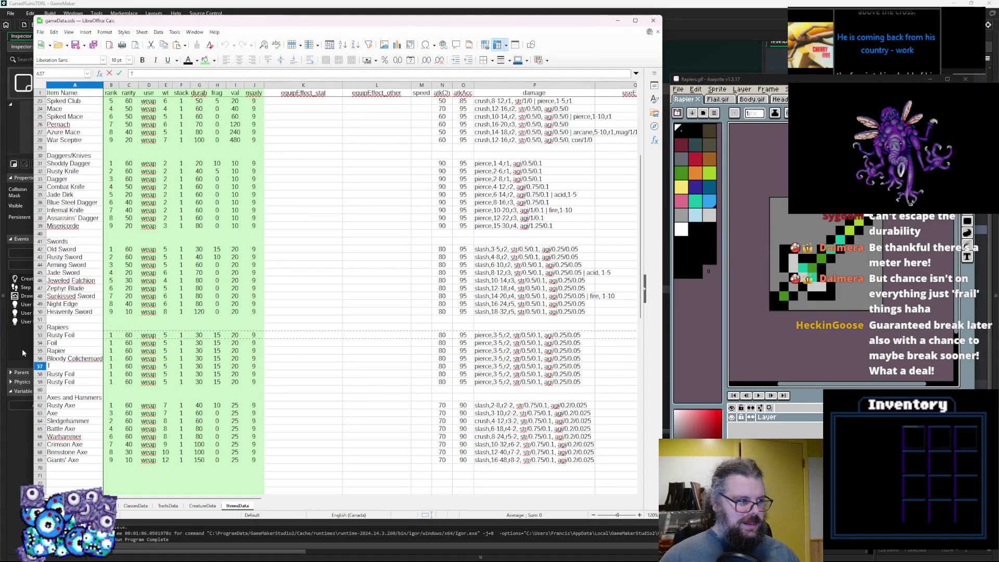
{"action": "key", "text": "BackSpace"}
{"action": "type", "text": "Poi"}
{"action": "key", "text": "BackSpace"}
{"action": "key", "text": "BackSpace"}
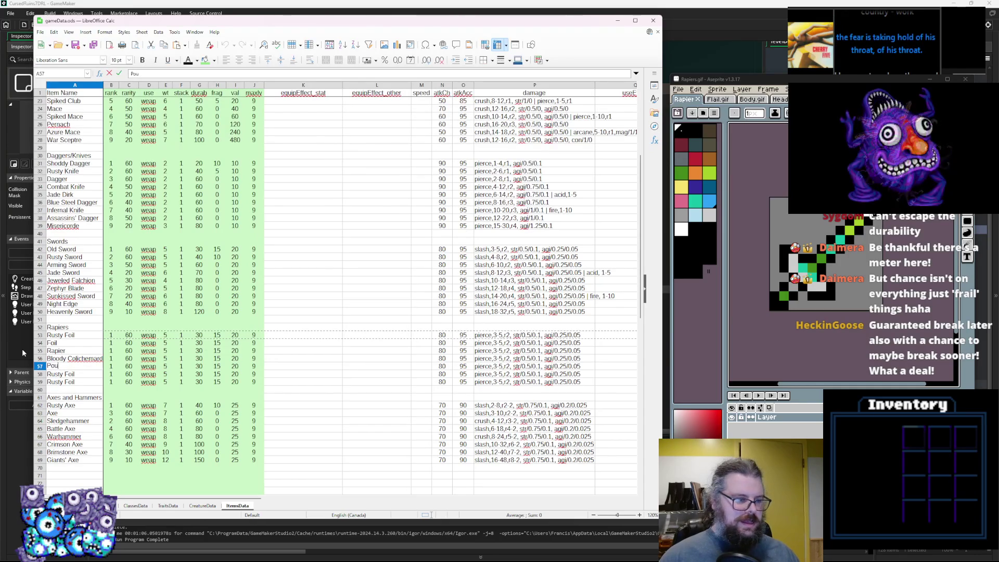
{"action": "type", "text": "oisoned Estoc"}
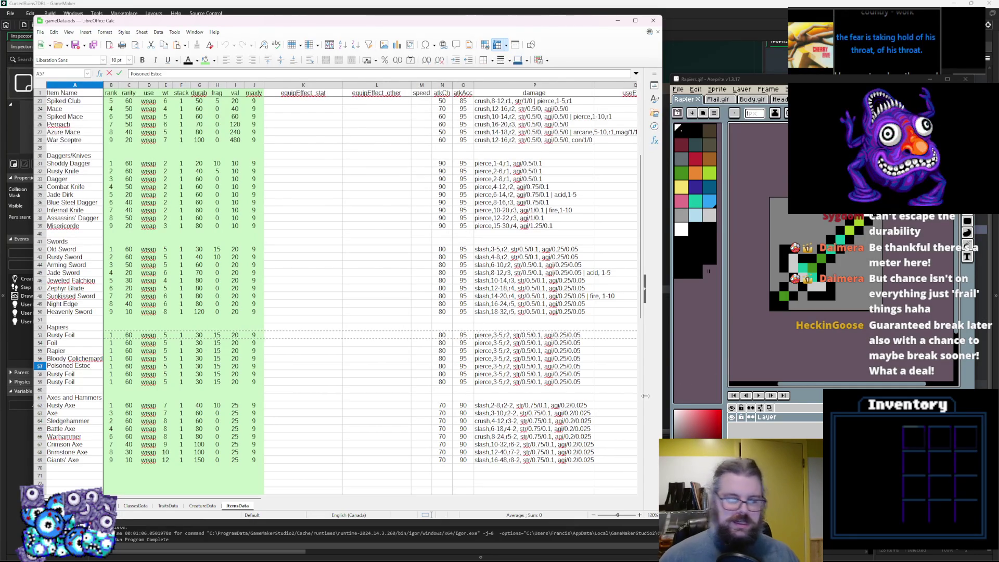
{"action": "key", "text": "Return"}
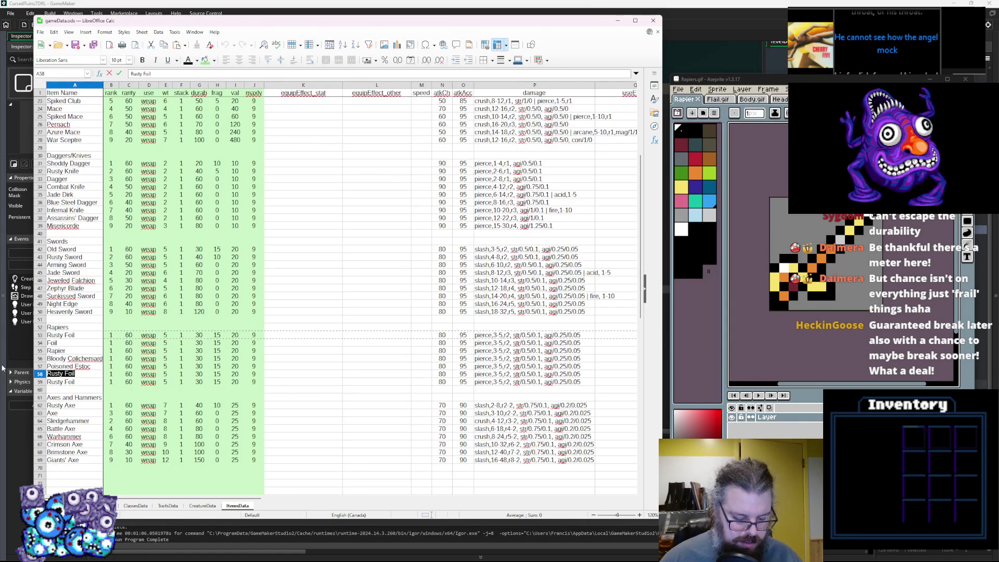
Step: Name the next row 'Regal Rapier' and begin the following name with 'Sky'
{"action": "type", "text": "Regal Rapier"}
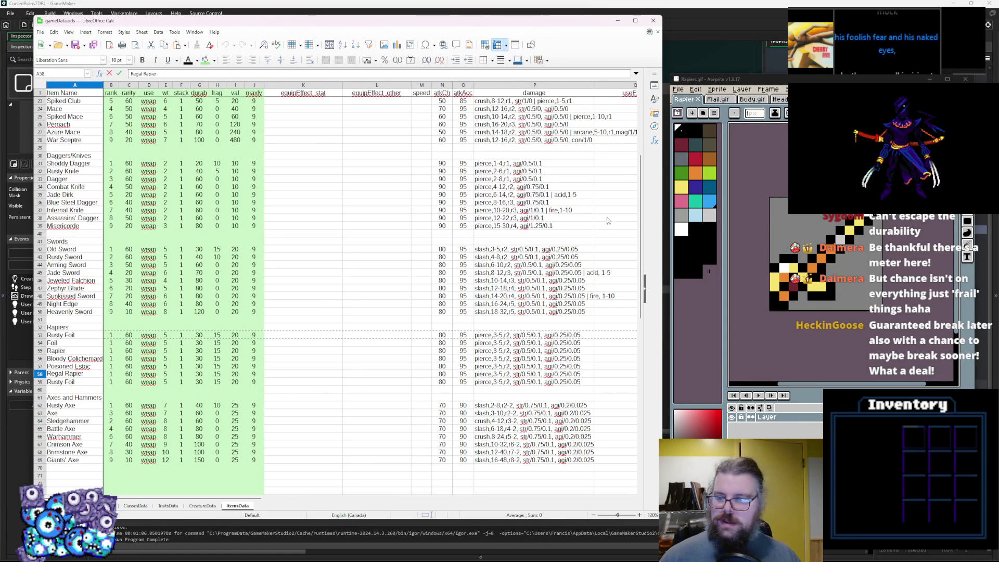
{"action": "key", "text": "Return"}
{"action": "type", "text": "Sky"}
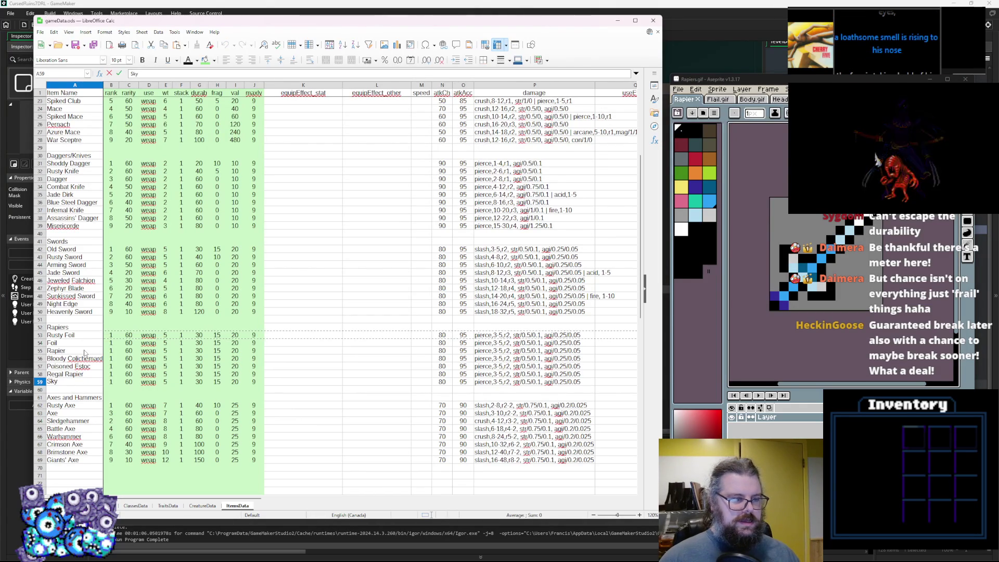
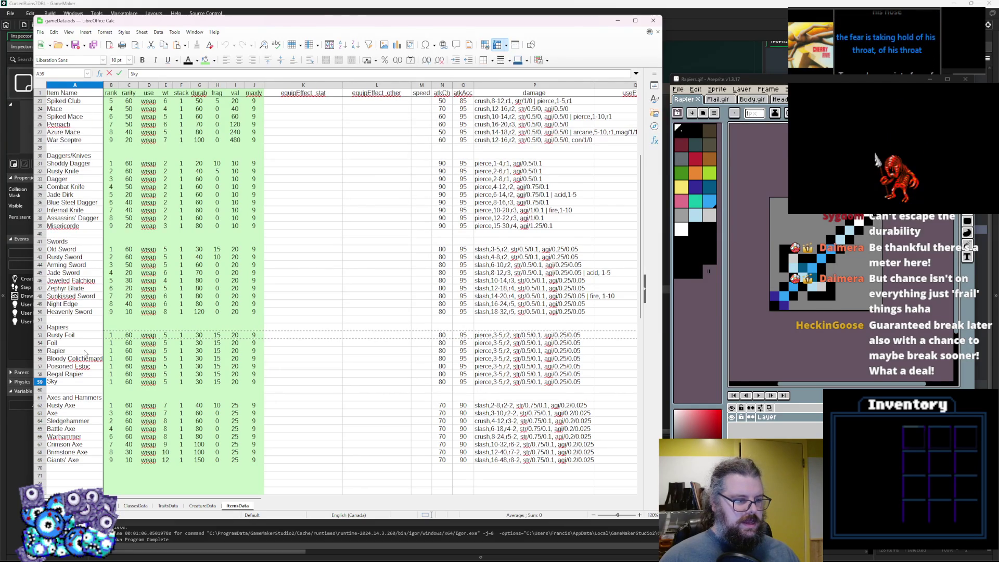
Step: Rename the last rapier to Skythrust with rank 9 and rarity 10
{"action": "type", "text": "thrust"}
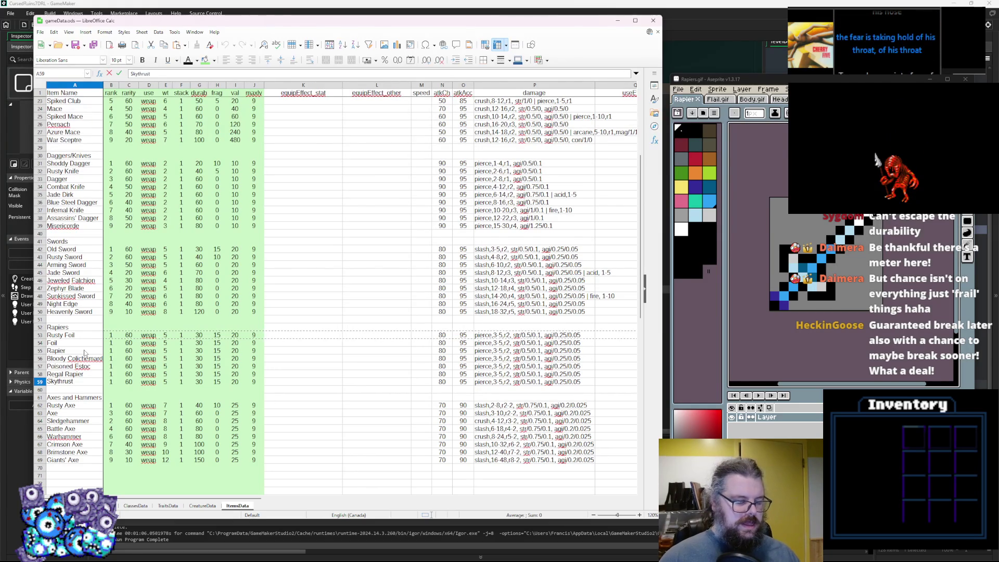
{"action": "key", "text": "Tab"}
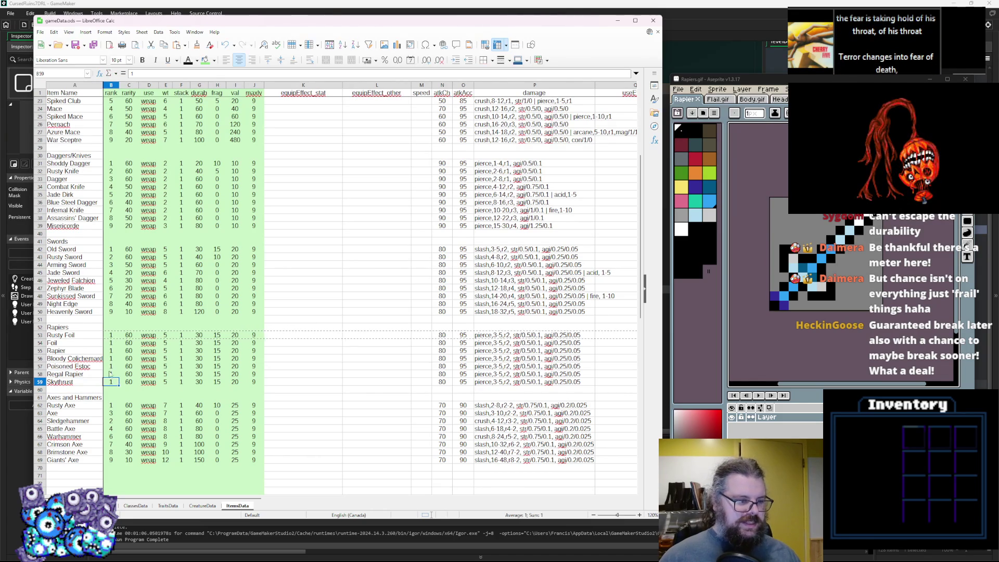
{"action": "type", "text": "9"}
{"action": "key", "text": "Tab"}
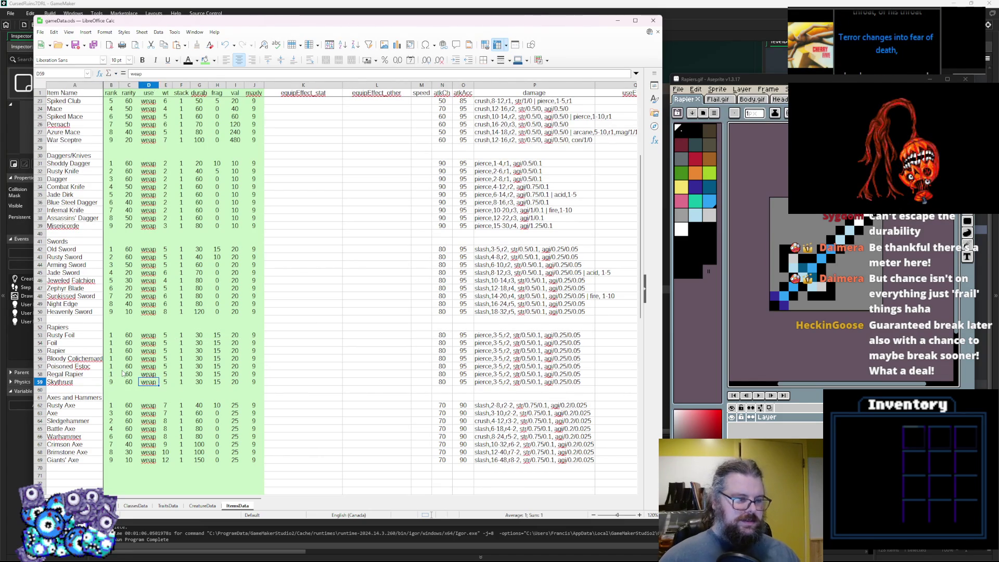
{"action": "type", "text": "1"}
Step: Set the other rapier ranks to 2, 3, 4 and 6, 7, 8
{"action": "left_click", "coordinate": [116, 374]}
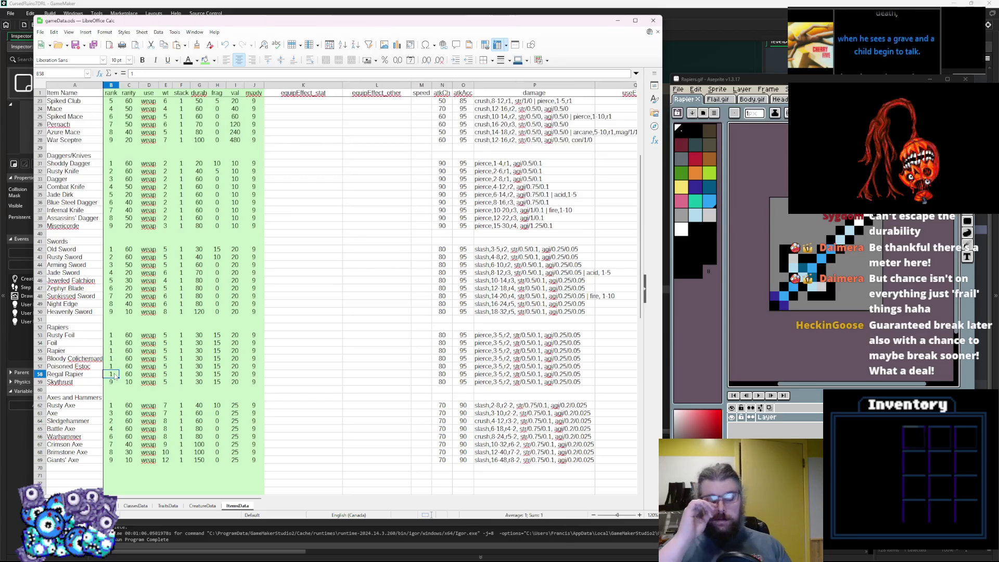
{"action": "type", "text": "8"}
{"action": "key", "text": "Up"}
{"action": "type", "text": "7"}
{"action": "key", "text": "Up"}
{"action": "type", "text": "6"}
{"action": "key", "text": "Up"}
{"action": "key", "text": "Up"}
{"action": "key", "text": "Up"}
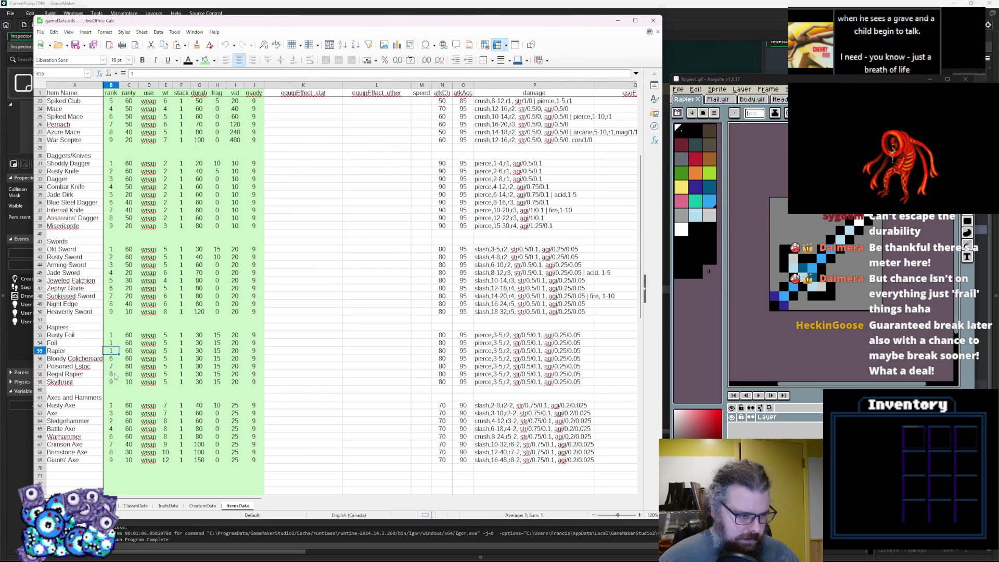
{"action": "type", "text": "2"}
{"action": "key", "text": "Return"}
{"action": "type", "text": "3"}
{"action": "key", "text": "Return"}
{"action": "type", "text": "4"}
{"action": "key", "text": "Up"}
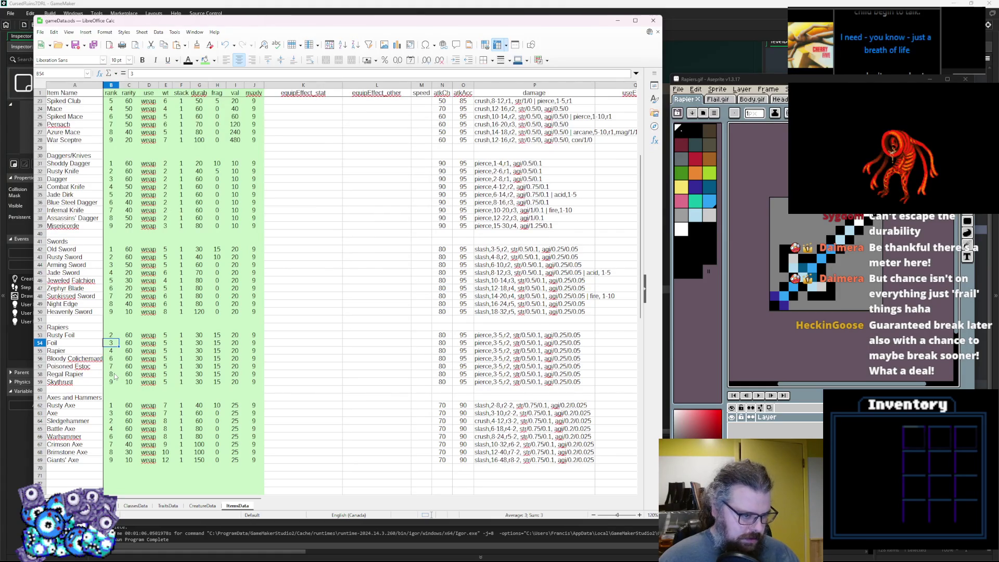
{"action": "key", "text": "Up"}
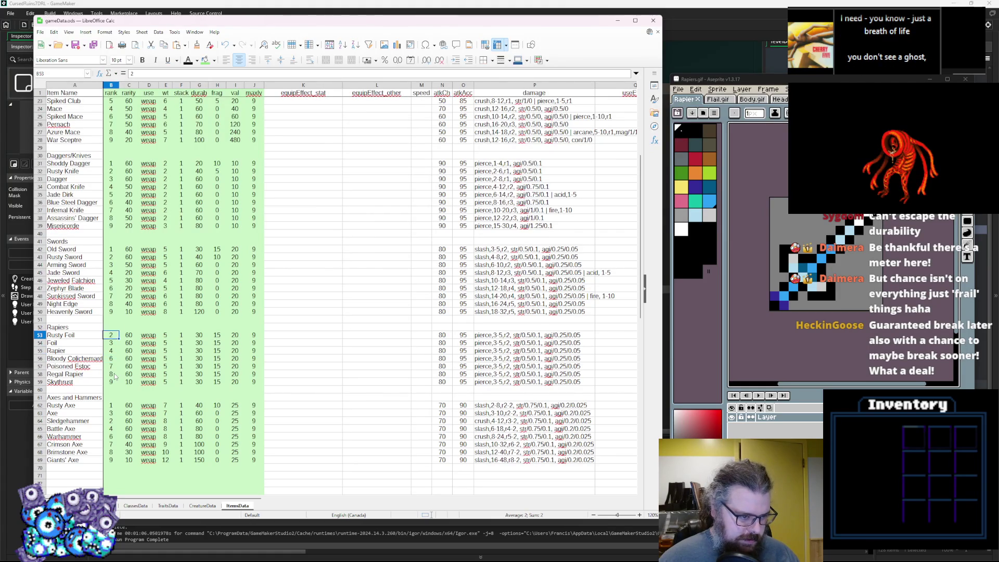
Step: Give Rusty Foil, Foil and Rapier rarity 30, and the next rapiers rarity 20
{"action": "key", "text": "Tab"}
{"action": "type", "text": "3"}
{"action": "key", "text": "Return"}
{"action": "type", "text": "30"}
{"action": "key", "text": "Return"}
{"action": "type", "text": "30"}
{"action": "key", "text": "Return"}
{"action": "type", "text": "30"}
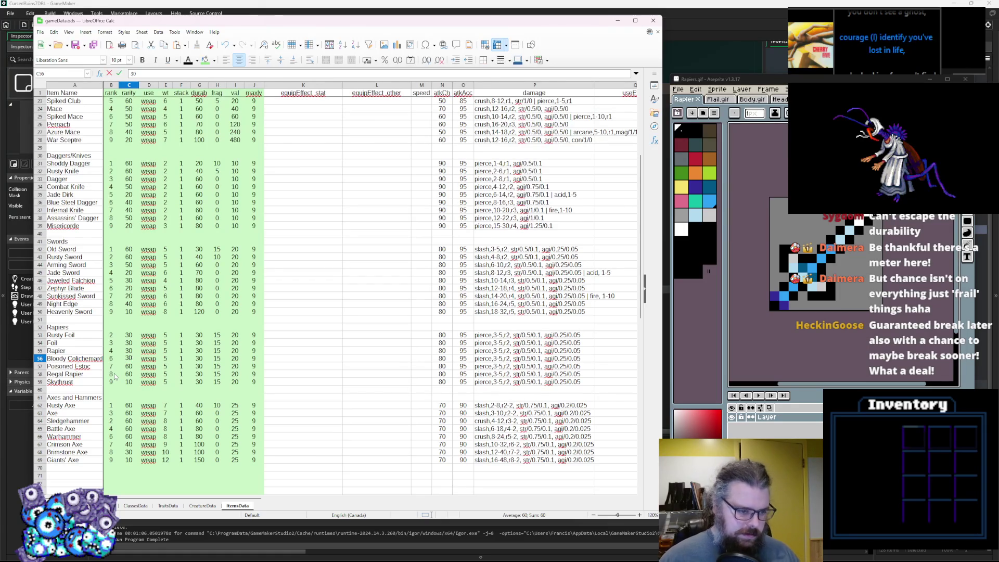
{"action": "key", "text": "Return"}
{"action": "type", "text": "20"}
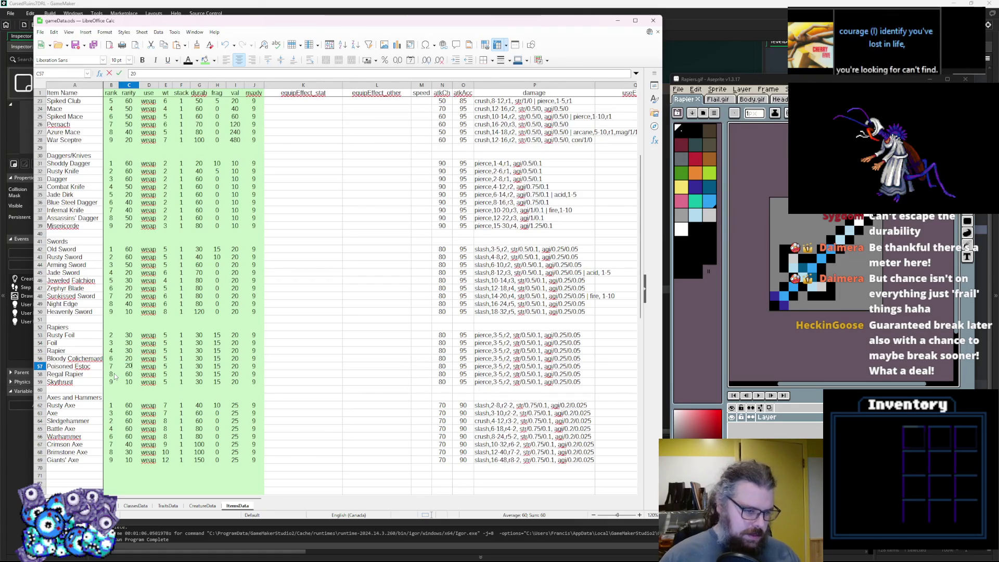
{"action": "key", "text": "Return"}
{"action": "type", "text": "2"}
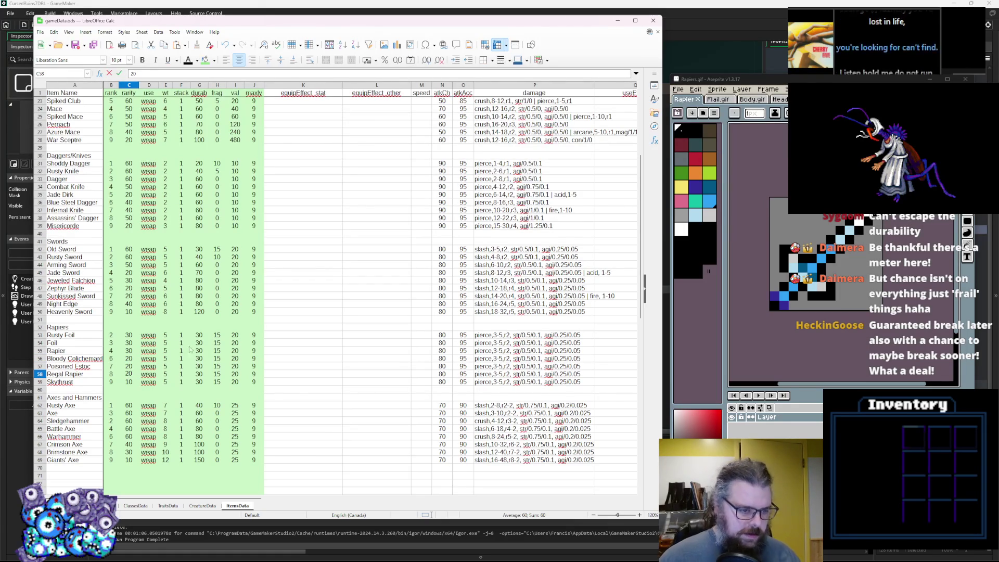
{"action": "left_click", "coordinate": [166, 336]}
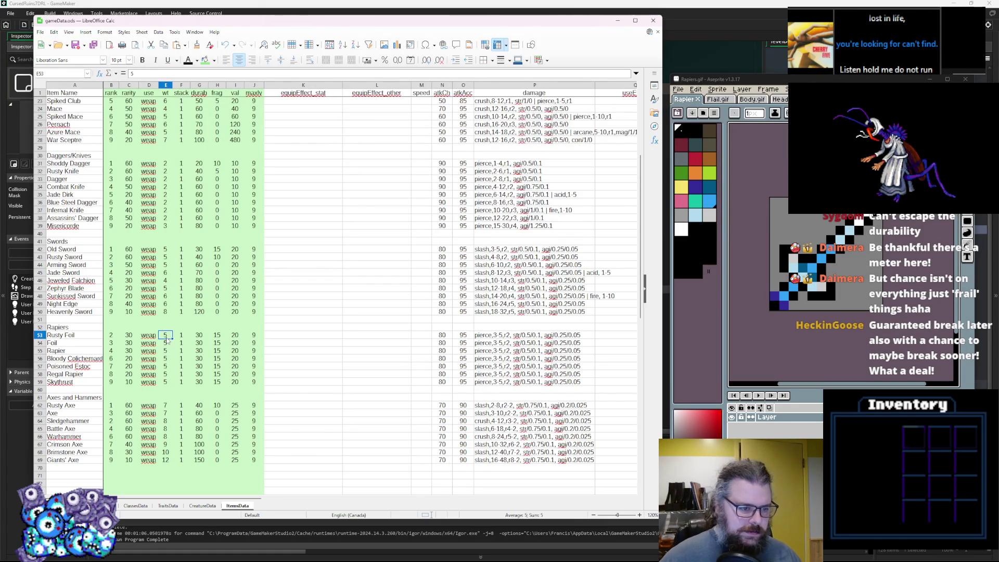
Step: Set rapier weights to 4 for Rusty Foil and Foil, and 6 for row 57 and Skythrust
{"action": "type", "text": "4"}
{"action": "key", "text": "Return"}
{"action": "type", "text": "4"}
{"action": "key", "text": "Return"}
{"action": "key", "text": "Down"}
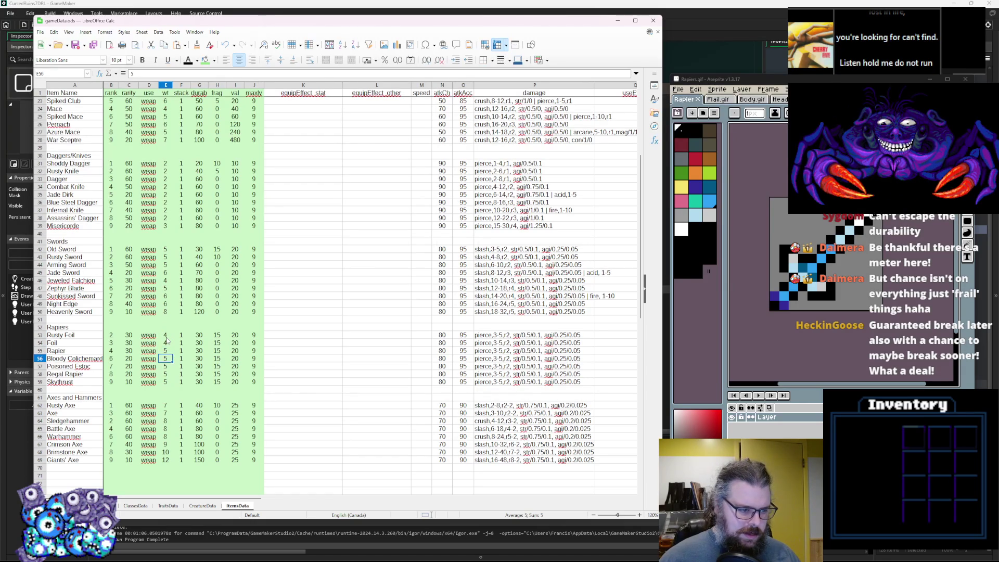
{"action": "key", "text": "Down"}
{"action": "type", "text": "6"}
{"action": "key", "text": "Return"}
{"action": "key", "text": "Down"}
{"action": "type", "text": "6"}
{"action": "key", "text": "Tab"}
Step: Give Rusty Foil durability 20, Foil fragility 5, and the remaining rapiers fragility 0
{"action": "key", "text": "Up"}
{"action": "key", "text": "Up"}
{"action": "key", "text": "Up"}
{"action": "key", "text": "Up"}
{"action": "key", "text": "Up"}
{"action": "key", "text": "Up"}
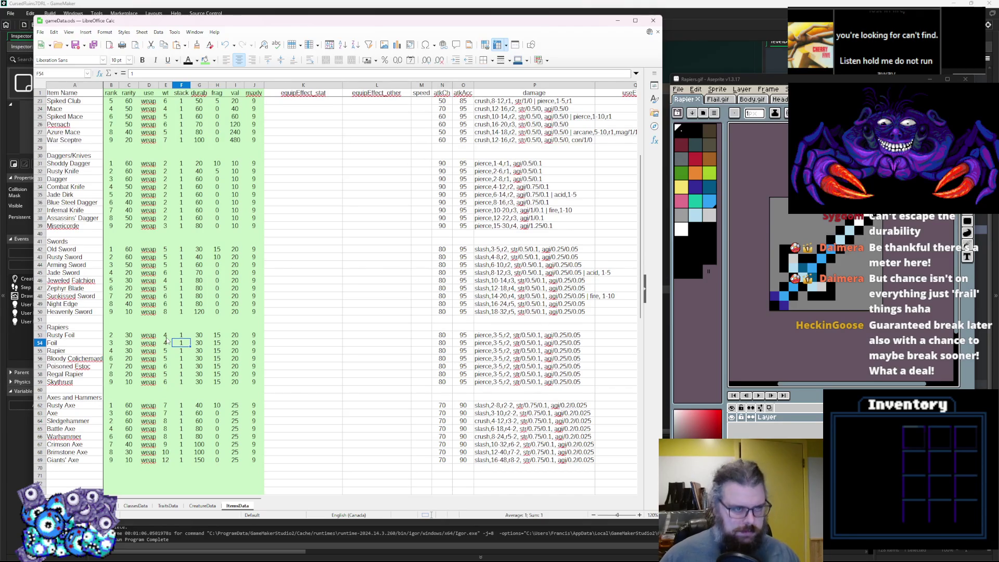
{"action": "key", "text": "Right"}
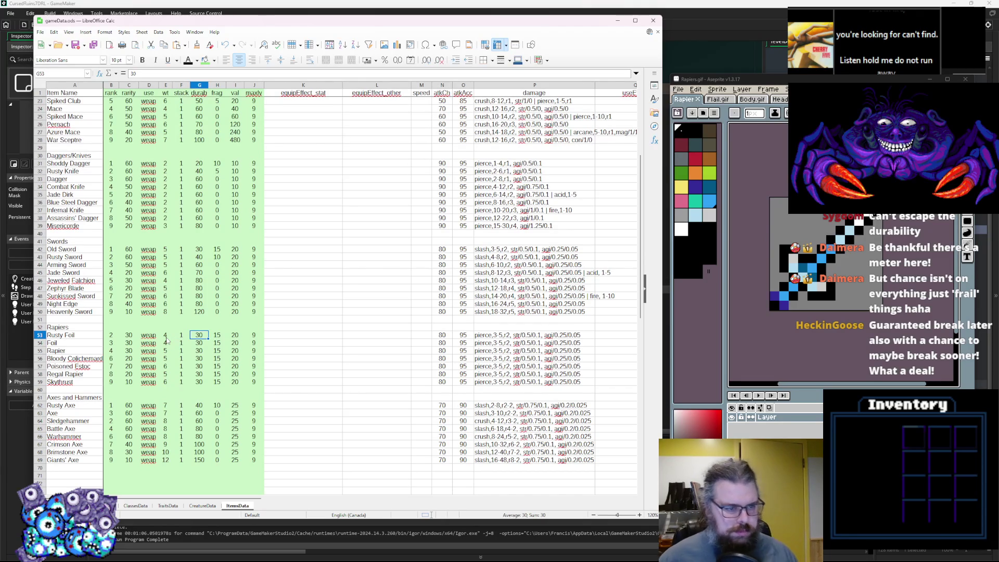
{"action": "key", "text": "Right"}
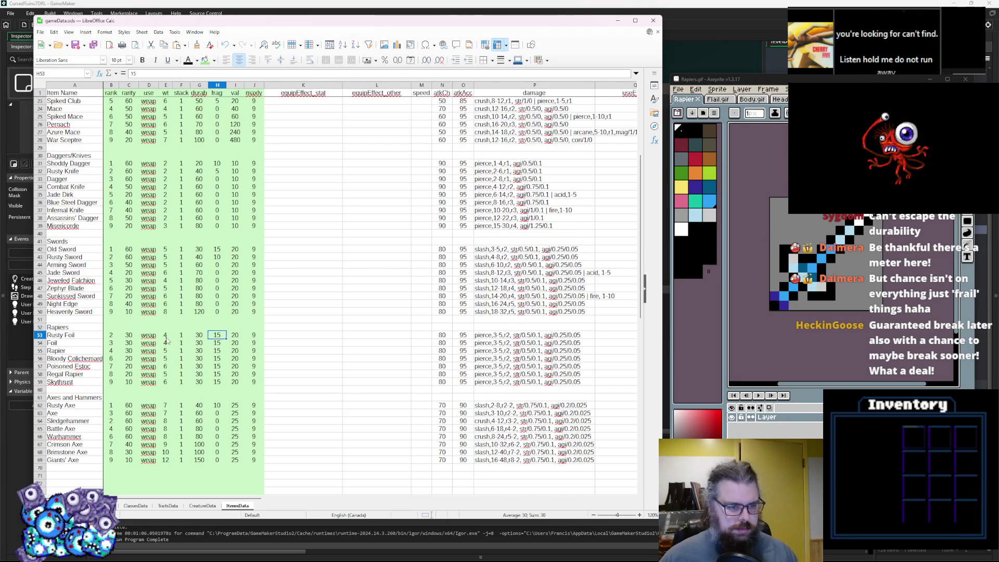
{"action": "key", "text": "Left"}
{"action": "type", "text": "20"}
{"action": "key", "text": "Tab"}
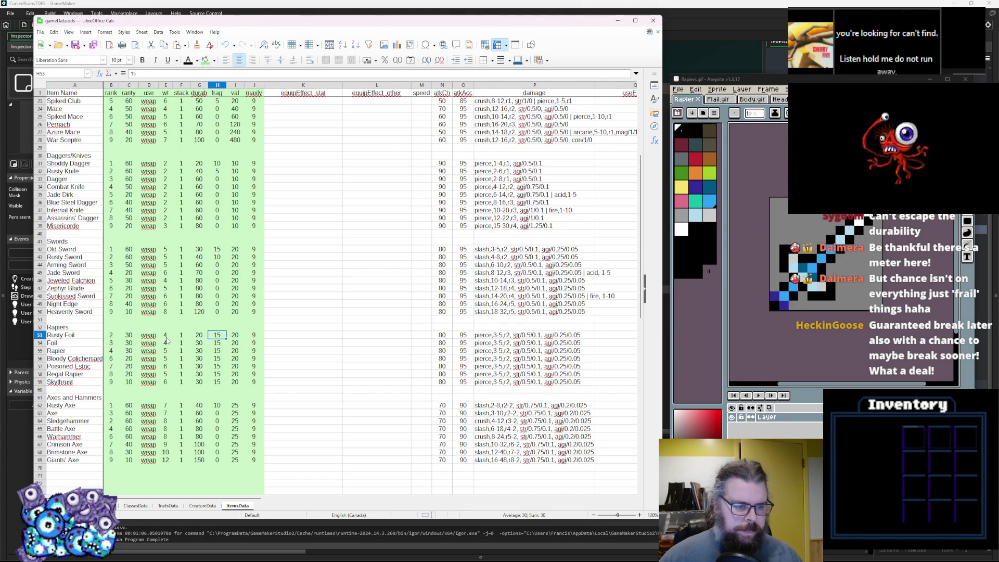
{"action": "key", "text": "Down"}
{"action": "key", "text": "BackSpace"}
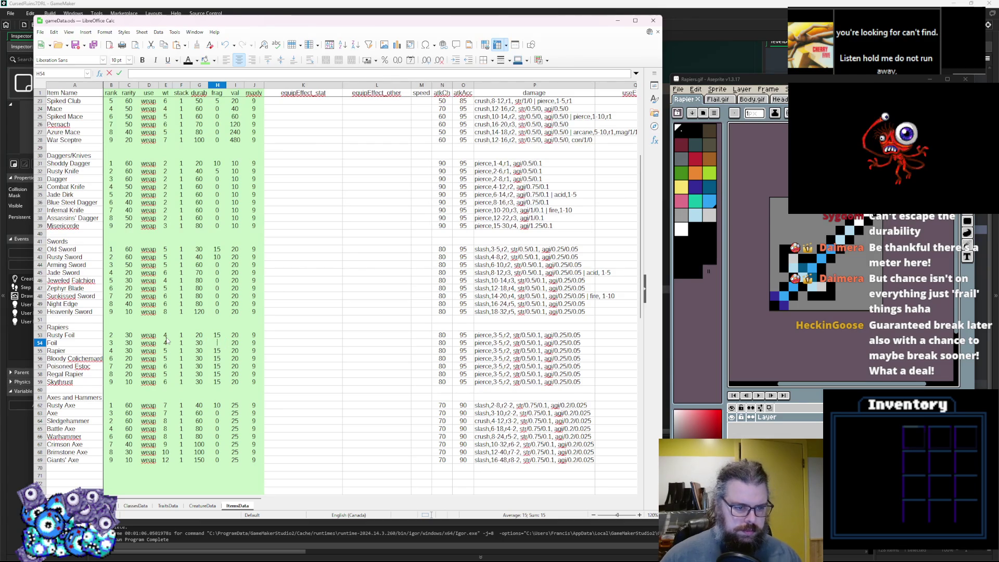
{"action": "key", "text": "Return"}
{"action": "type", "text": "9"}
{"action": "key", "text": "BackSpace"}
{"action": "type", "text": "0 0 0 0 0"}
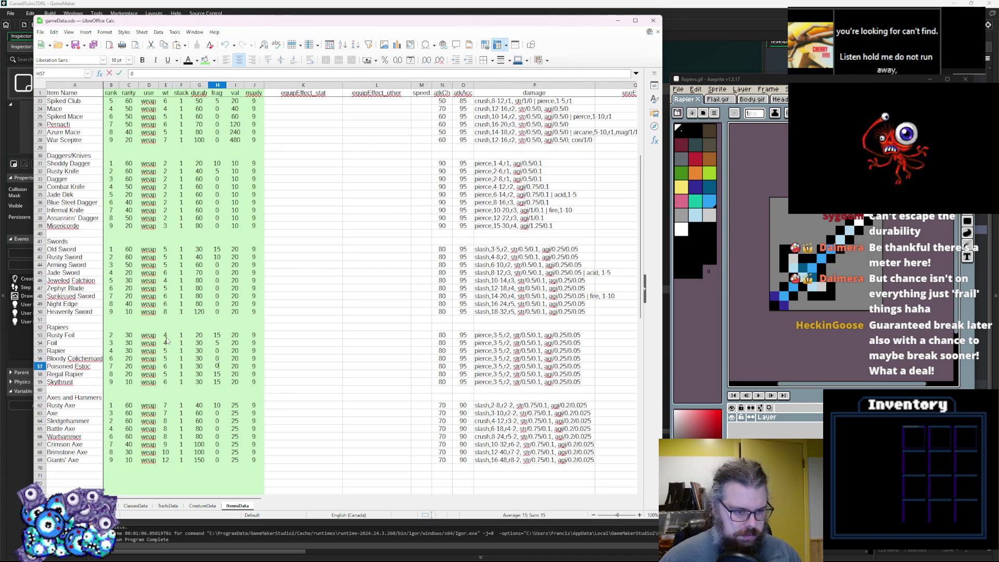
{"action": "key", "text": "Up"}
{"action": "key", "text": "Up"}
{"action": "key", "text": "Up"}
Step: Set rapier durability to 40, 40, 50, 50 and 60 from Rapier down to Skythrust
{"action": "key", "text": "Left"}
{"action": "key", "text": "Up"}
{"action": "key", "text": "Up"}
{"action": "key", "text": "Left"}
{"action": "key", "text": "Up"}
{"action": "key", "text": "Down"}
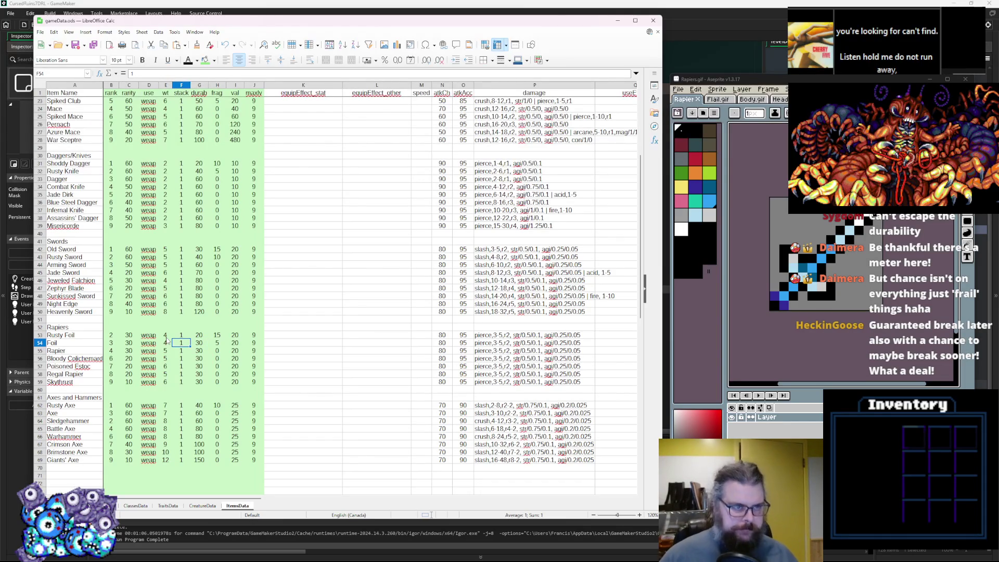
{"action": "key", "text": "Right"}
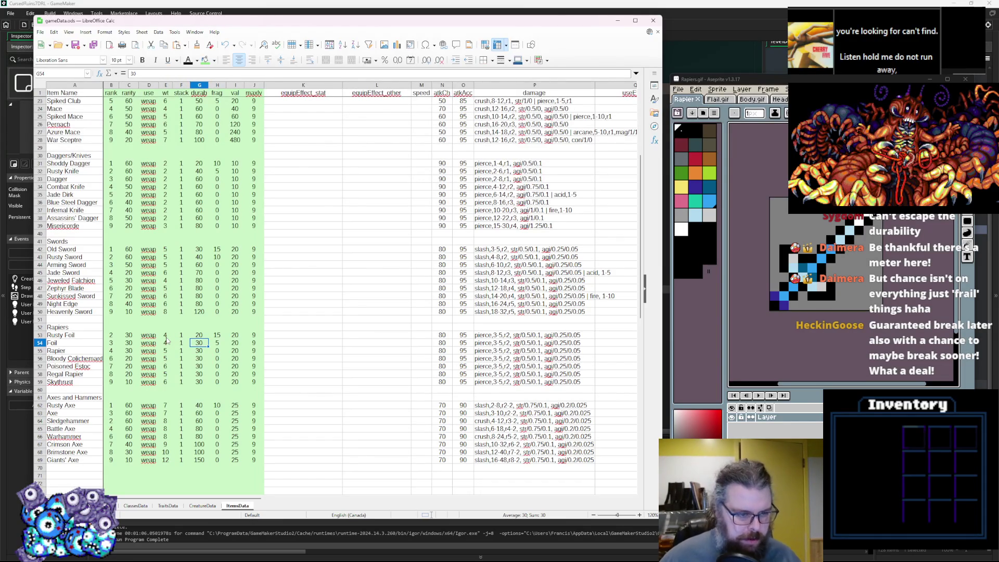
{"action": "key", "text": "Down"}
{"action": "type", "text": "40"}
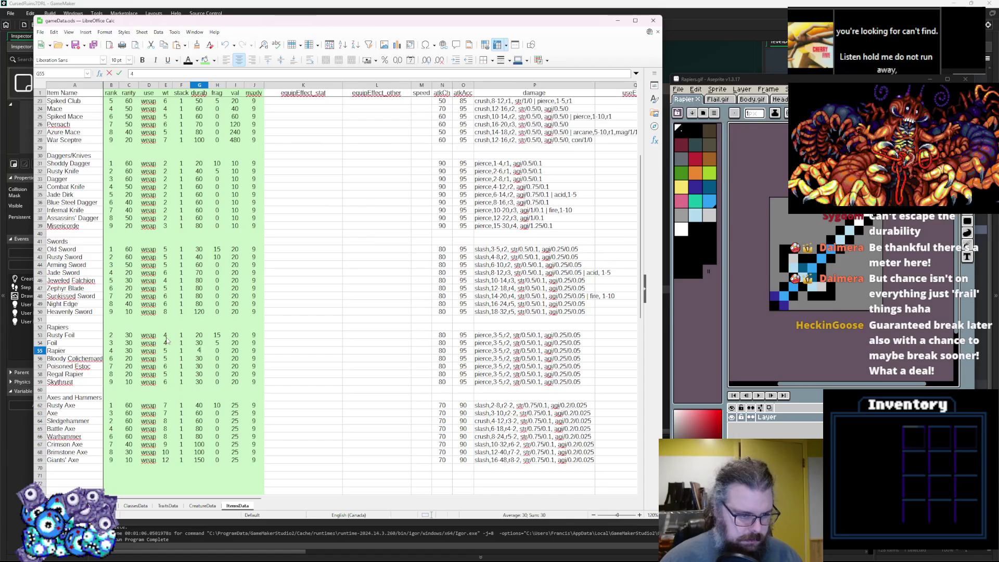
{"action": "key", "text": "Return"}
{"action": "type", "text": "40"}
{"action": "key", "text": "Return"}
{"action": "type", "text": "50"}
{"action": "key", "text": "Return"}
{"action": "type", "text": "50"}
{"action": "key", "text": "Return"}
{"action": "type", "text": "60"}
{"action": "left_click", "coordinate": [286, 354]}
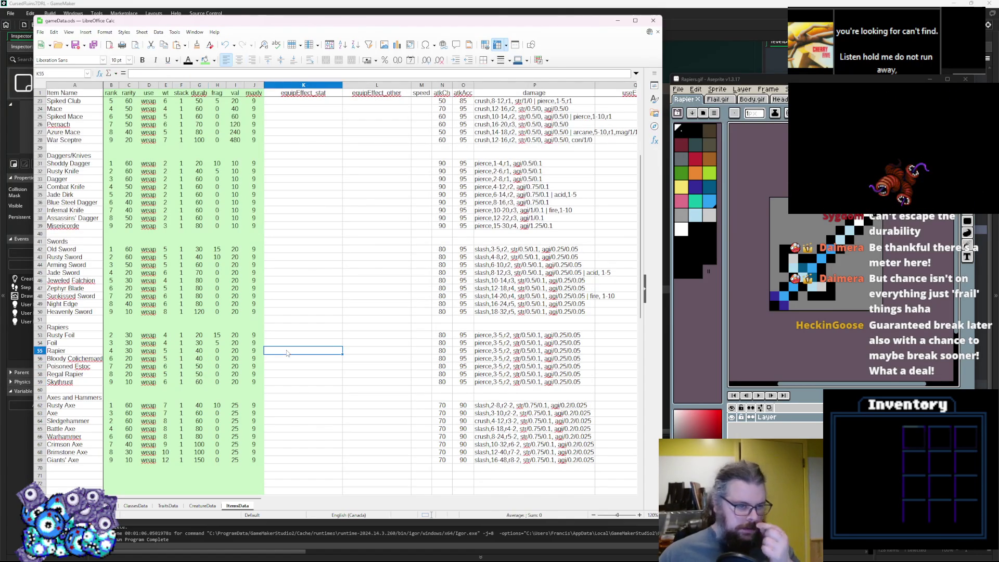
Step: Set axe atkCh values: Giants' Axe 50, Brimstone, Crimson, Warhammer and Battle Axe 60, and update Sledgehammer's
{"action": "left_click", "coordinate": [450, 337]}
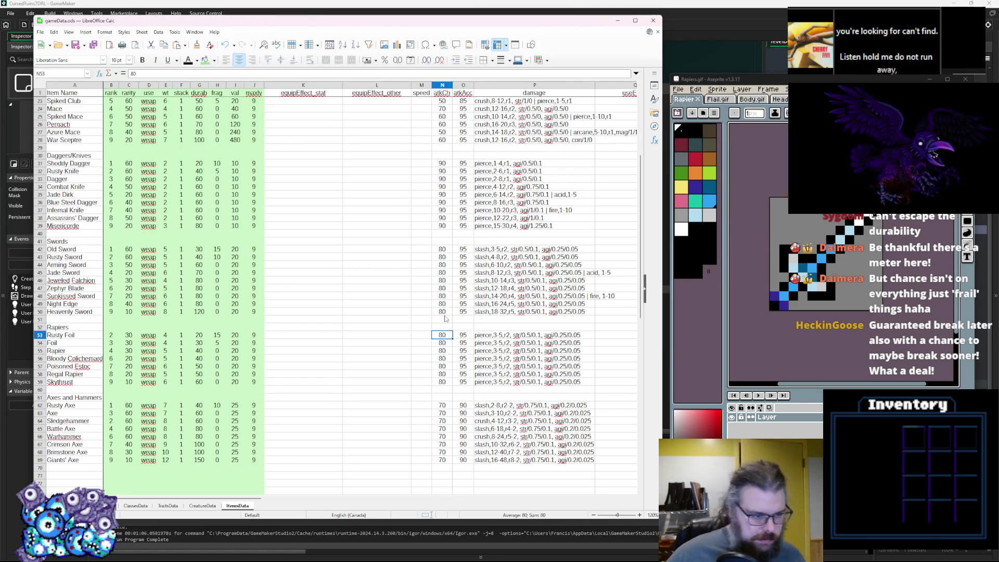
{"action": "left_click", "coordinate": [443, 406]}
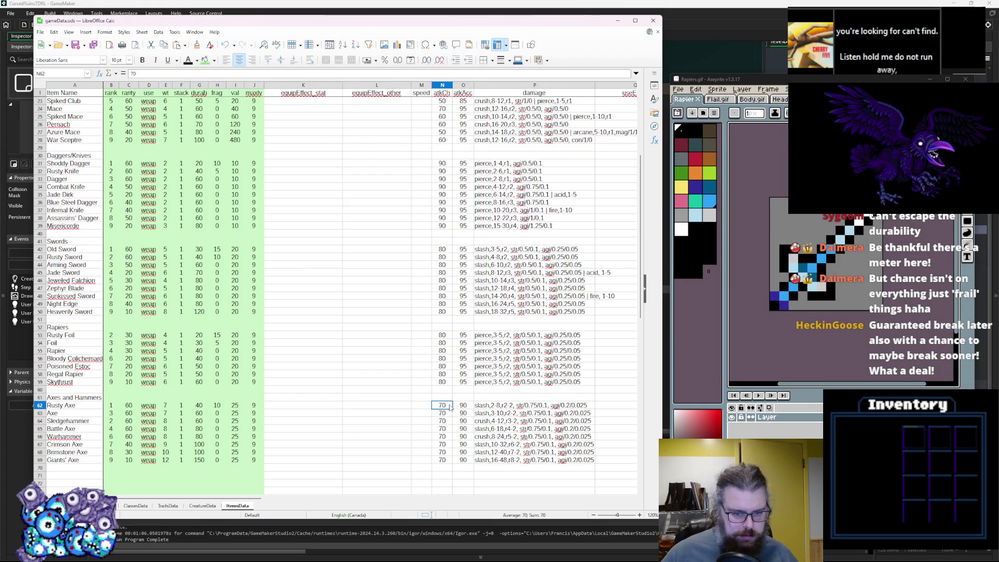
{"action": "left_click", "coordinate": [437, 414]}
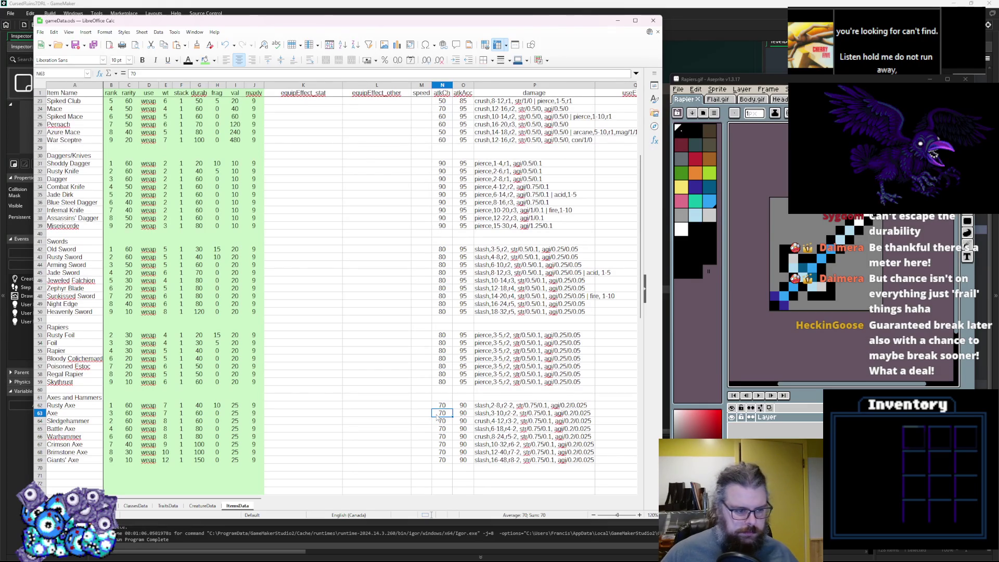
{"action": "left_click", "coordinate": [444, 459]}
{"action": "type", "text": "50"}
{"action": "key", "text": "Up"}
{"action": "type", "text": "60"}
{"action": "key", "text": "Up"}
{"action": "type", "text": "60"}
{"action": "key", "text": "Up"}
{"action": "type", "text": "60"}
{"action": "key", "text": "Up"}
{"action": "type", "text": "60"}
{"action": "key", "text": "Up"}
{"action": "type", "text": "7"}
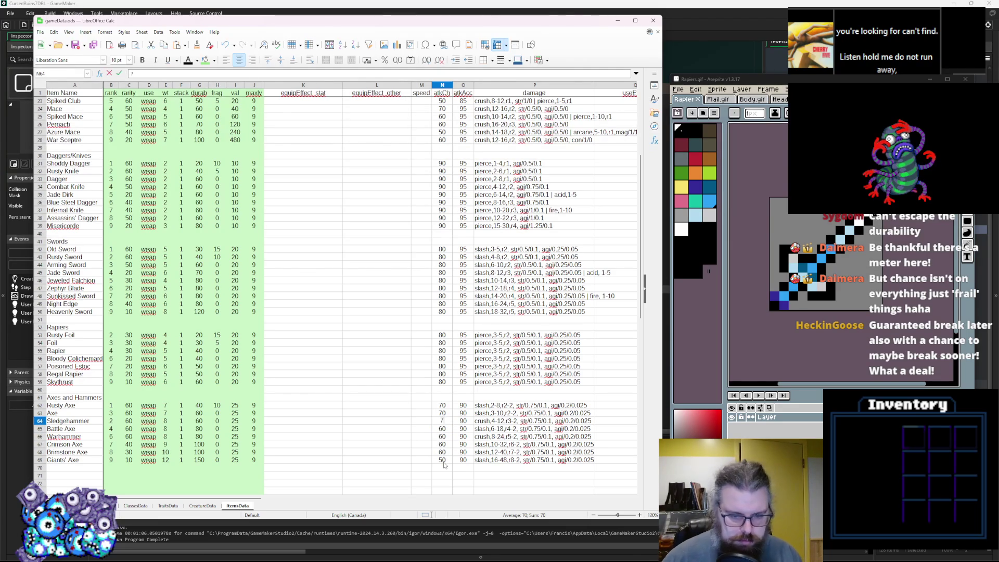
{"action": "key", "text": "Up"}
Step: Enter 85 in column N for Rusty Foil and Foil, leaving Rapier at 80
{"action": "key", "text": "Right"}
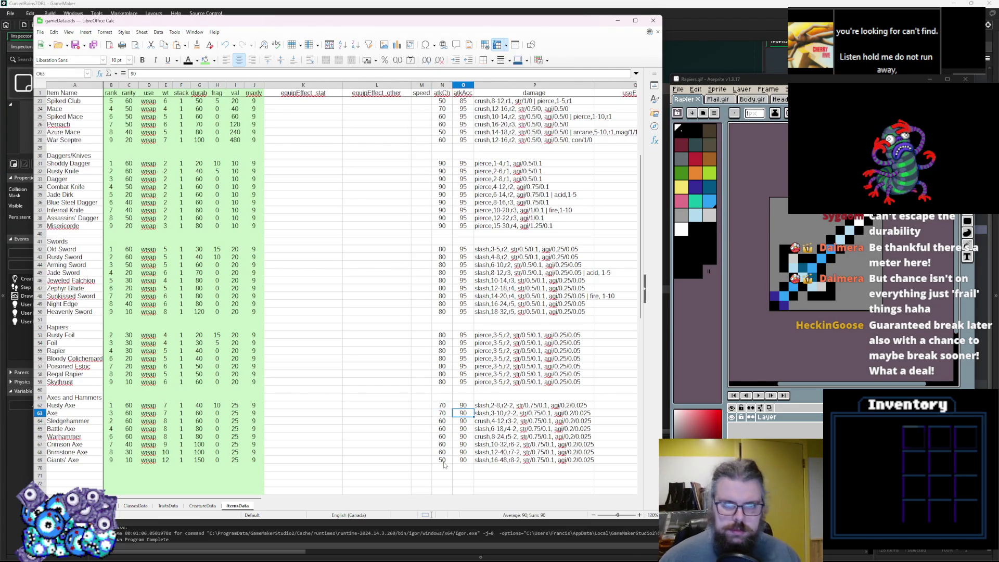
{"action": "key", "text": "Up"}
{"action": "key", "text": "Up"}
{"action": "key", "text": "Up"}
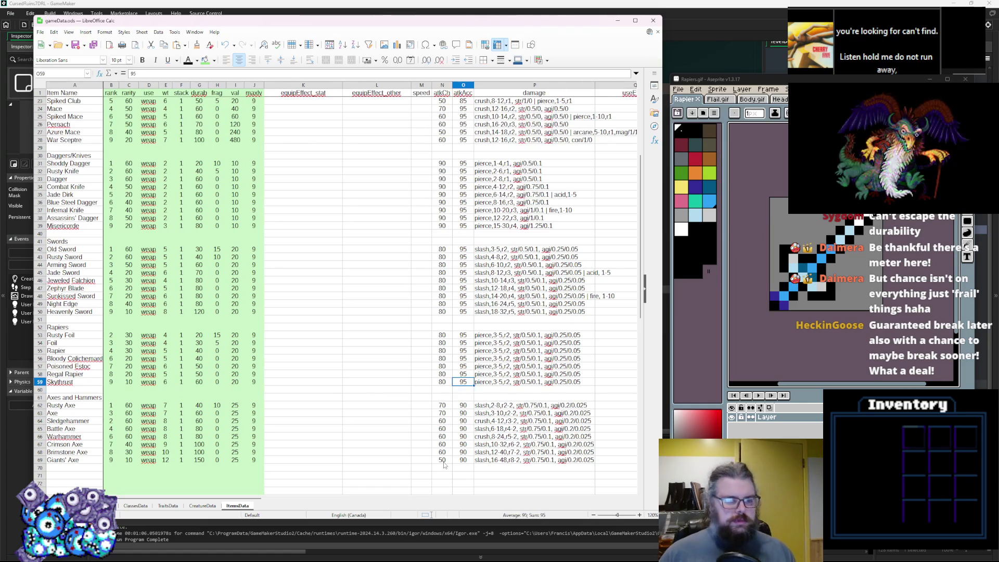
{"action": "key", "text": "Up"}
{"action": "key", "text": "Up"}
{"action": "key", "text": "Left"}
{"action": "key", "text": "Left"}
{"action": "key", "text": "Up"}
{"action": "key", "text": "Up"}
{"action": "key", "text": "Right"}
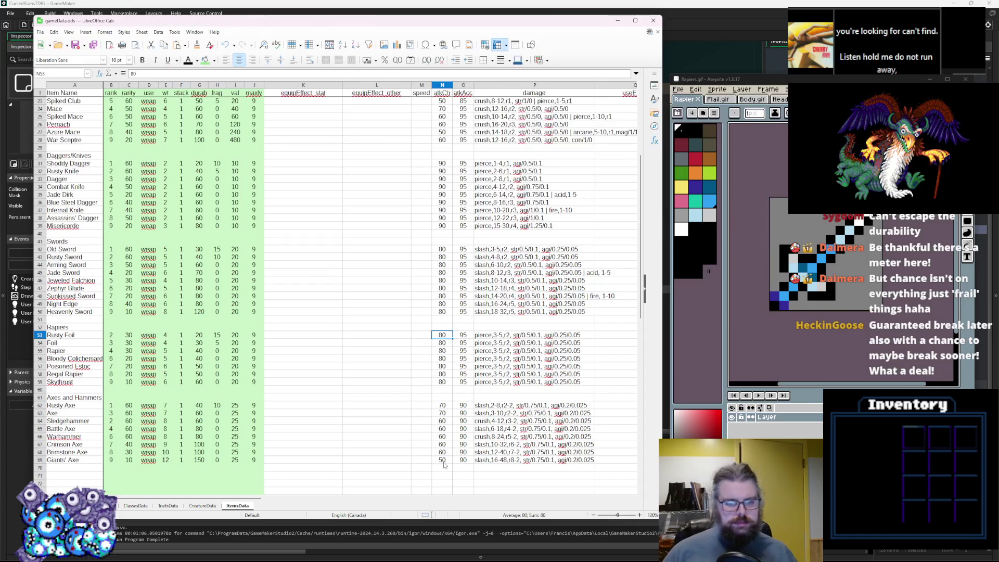
{"action": "type", "text": "85"}
{"action": "key", "text": "Return"}
{"action": "type", "text": "85"}
{"action": "key", "text": "Return"}
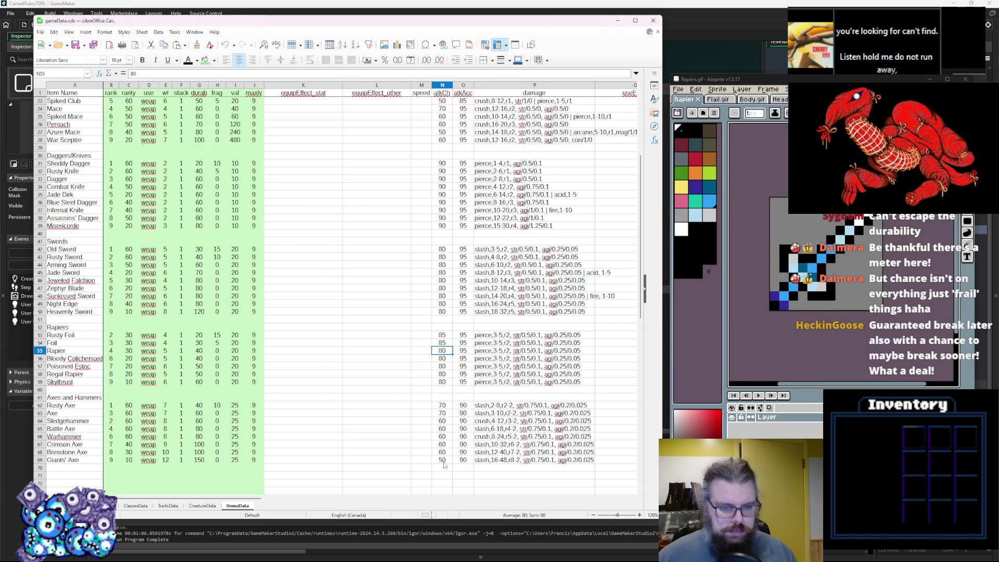
{"action": "key", "text": "Return"}
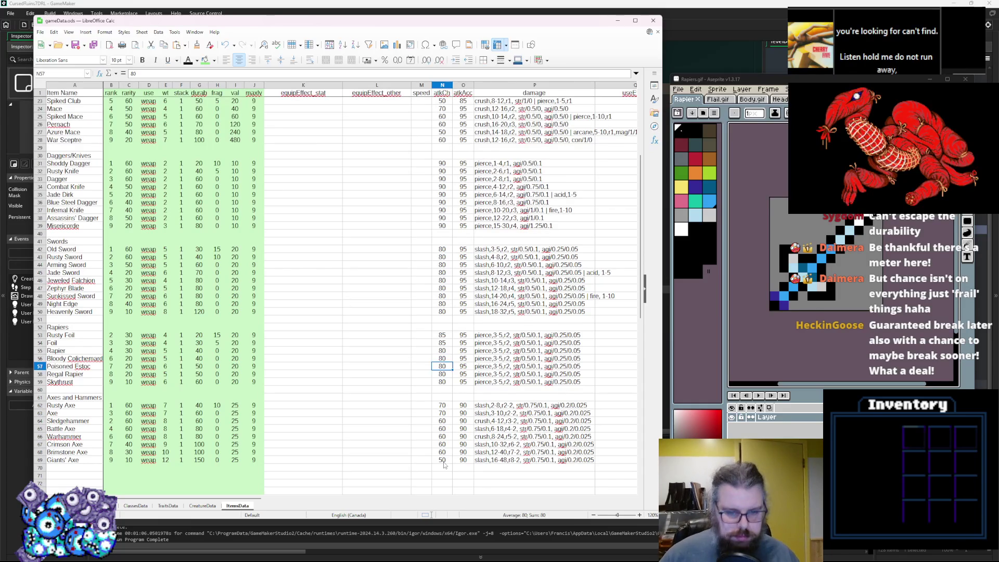
Step: Adjust Foil's and Rusty Foil's damage and set Rapier's damage to pierce,6-8
{"action": "double_click", "coordinate": [492, 341]}
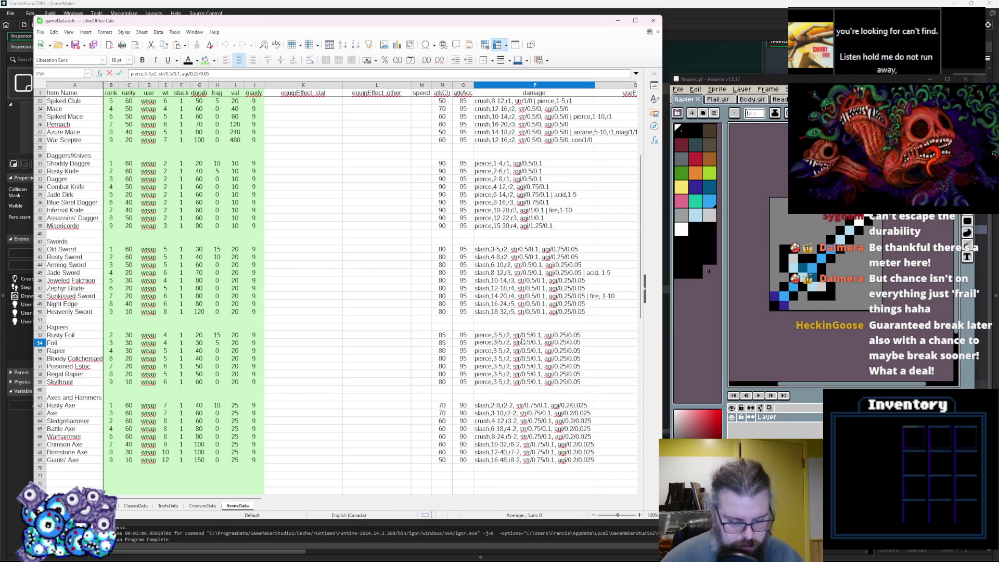
{"action": "type", "text": "4"}
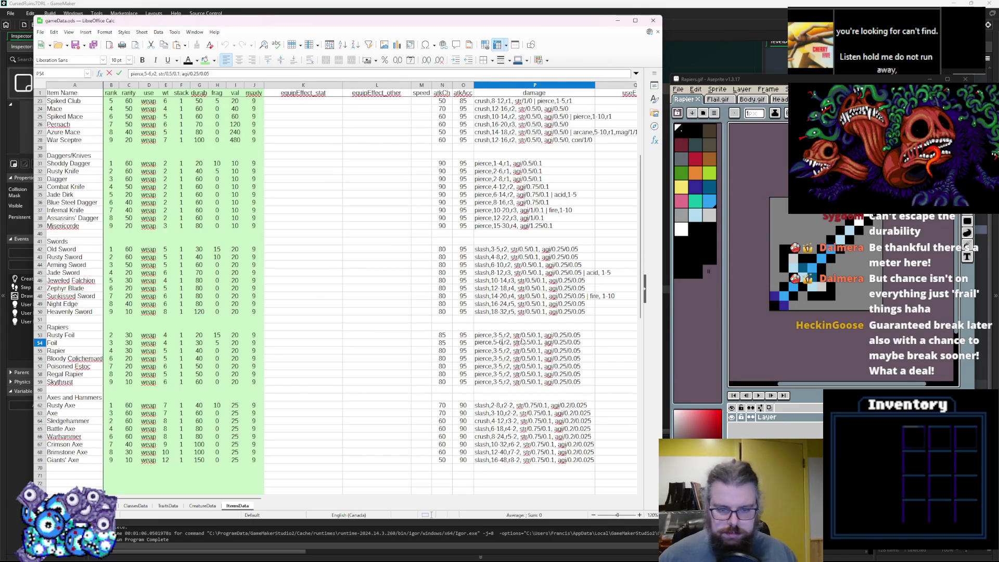
{"action": "left_click", "coordinate": [508, 335]}
{"action": "double_click", "coordinate": [509, 334]}
{"action": "key", "text": "Return"}
{"action": "left_click", "coordinate": [497, 350]}
{"action": "double_click", "coordinate": [498, 350]}
{"action": "key", "text": "BackSpace"}
{"action": "type", "text": "6"}
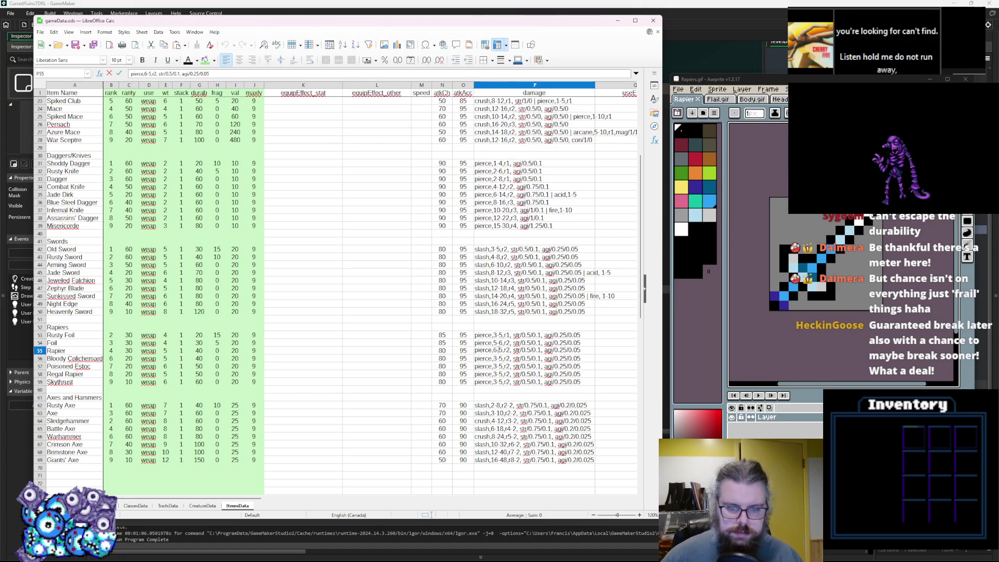
{"action": "key", "text": "Delete"}
{"action": "type", "text": "8"}
{"action": "key", "text": "Return"}
Step: Raise Bloody Colichemarde's damage to pierce,8-10 and update Poisoned Estoc's damage range
{"action": "double_click", "coordinate": [521, 358]}
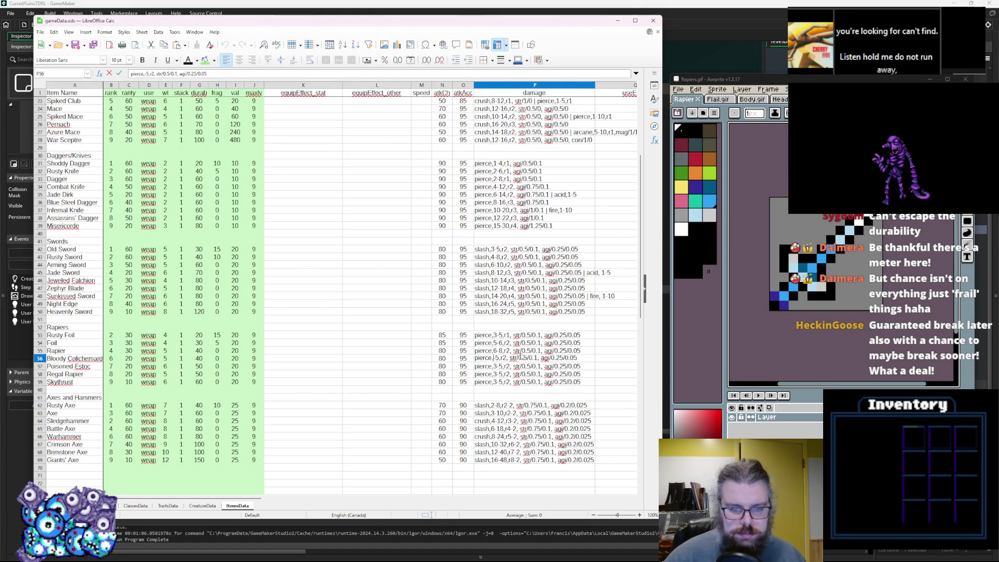
{"action": "key", "text": "BackSpace"}
{"action": "type", "text": "8"}
{"action": "key", "text": "BackSpace"}
{"action": "type", "text": "10"}
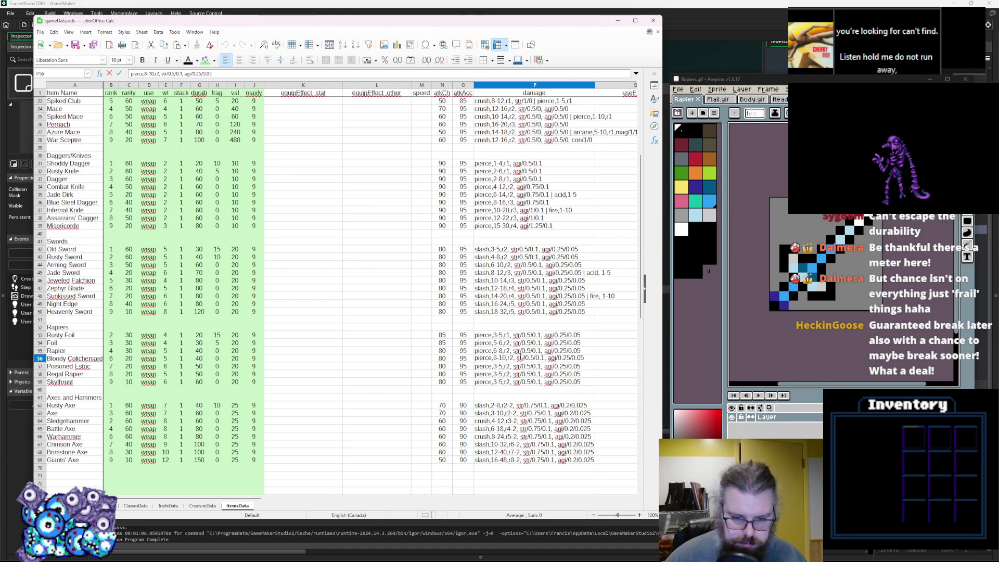
{"action": "key", "text": "Return"}
{"action": "double_click", "coordinate": [496, 366]}
{"action": "key", "text": "BackSpace"}
{"action": "type", "text": "12"}
{"action": "key", "text": "Right"}
{"action": "key", "text": "Delete"}
{"action": "type", "text": "13"}
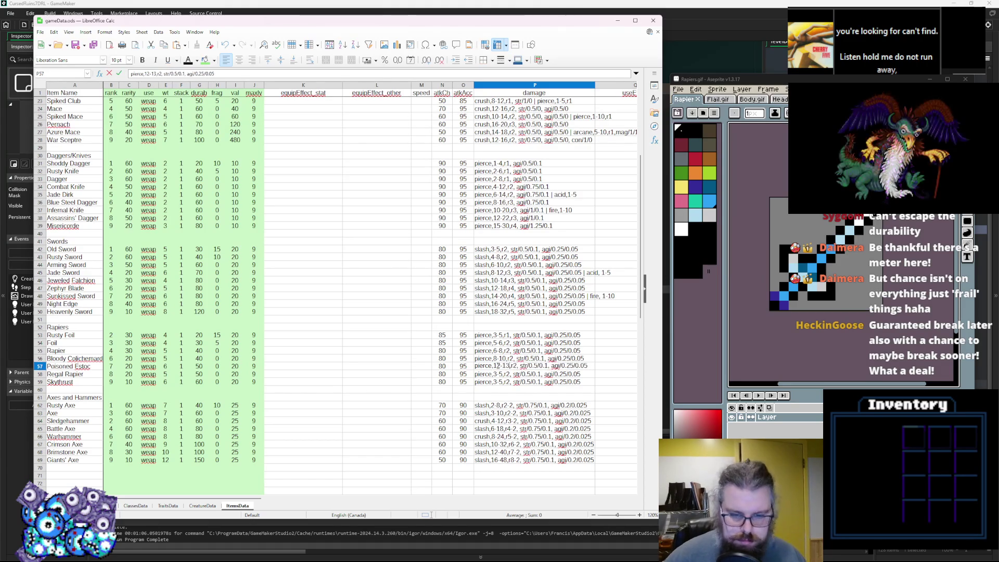
{"action": "key", "text": "Return"}
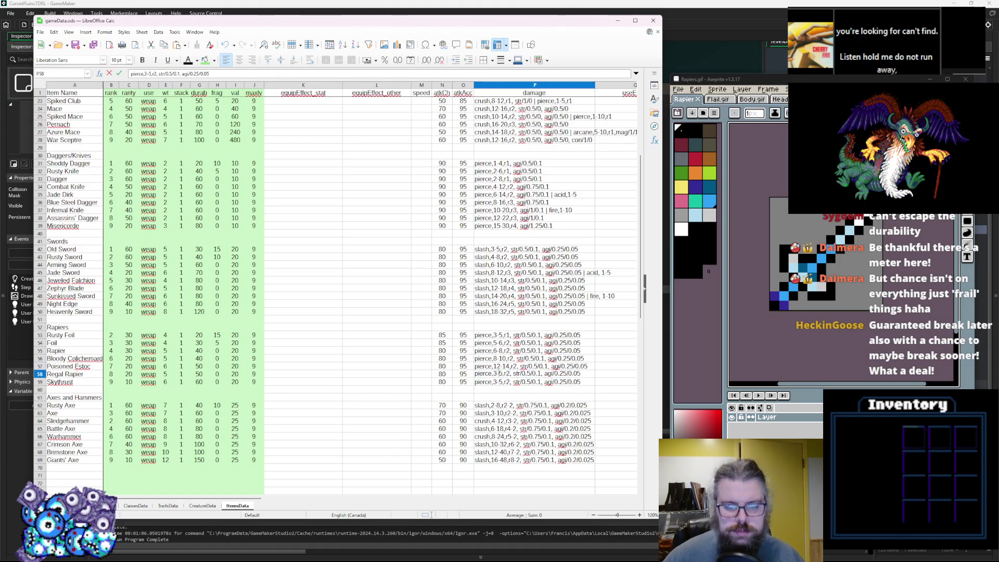
Step: Set Regal Rapier's max damage to 20, Skythrust's to pierce,18-24, and Bloody Colichemarde's r value to r3
{"action": "type", "text": "6"}
{"action": "key", "text": "Right"}
{"action": "key", "text": "Delete"}
{"action": "type", "text": "20"}
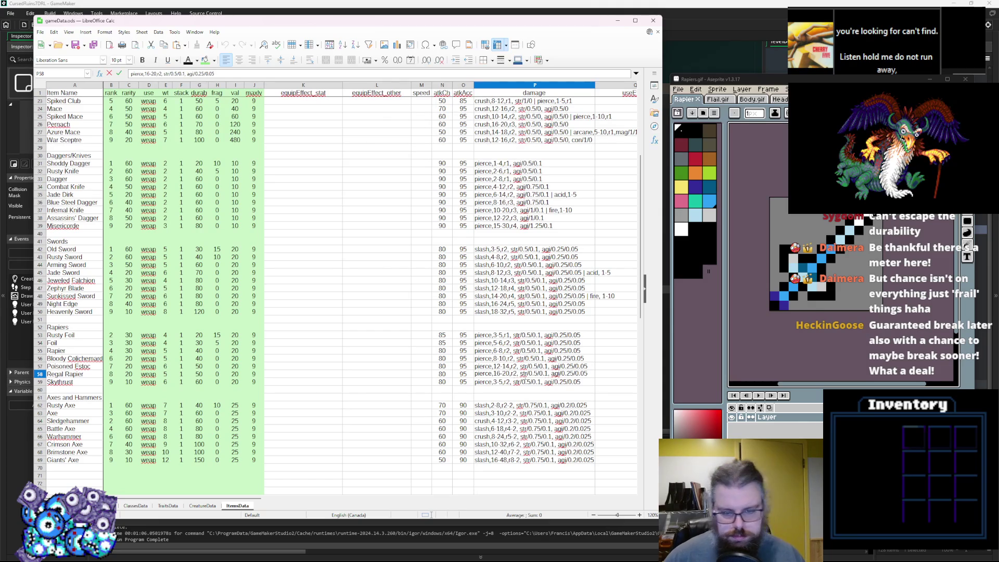
{"action": "double_click", "coordinate": [494, 382]}
{"action": "type", "text": "18"}
{"action": "key", "text": "Right"}
{"action": "key", "text": "Delete"}
{"action": "type", "text": "24"}
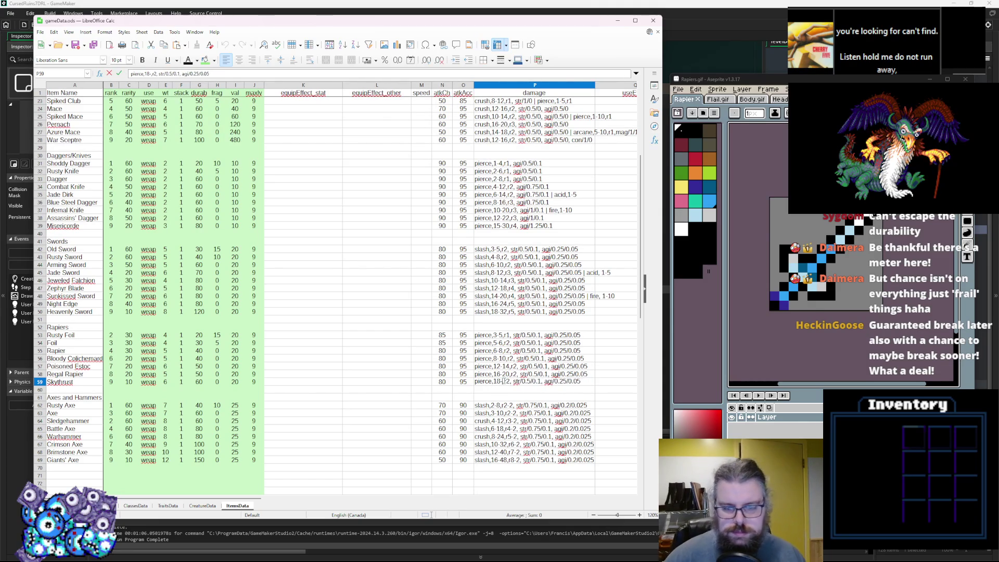
{"action": "double_click", "coordinate": [514, 358]}
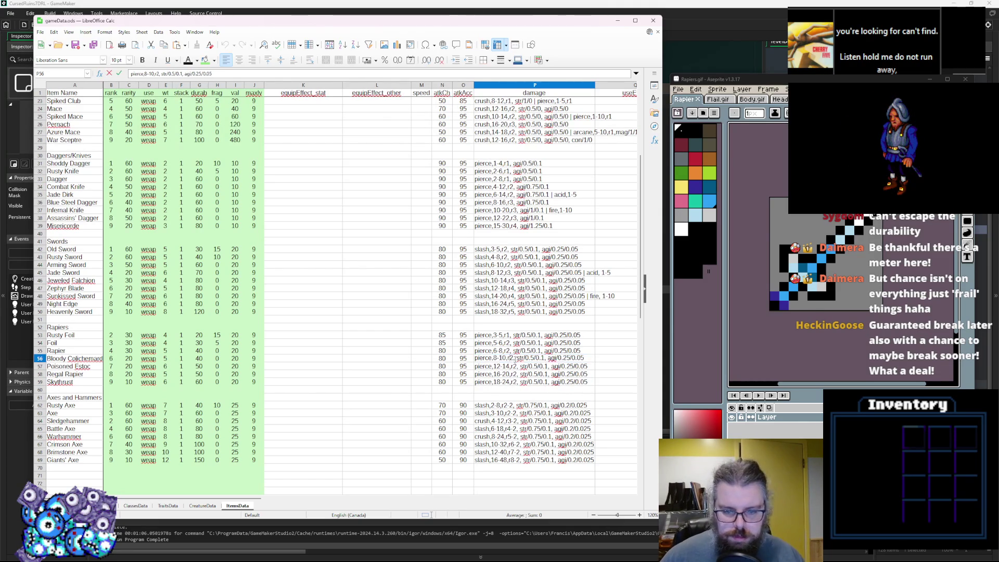
{"action": "type", "text": "3"}
{"action": "triple_click", "coordinate": [514, 366]}
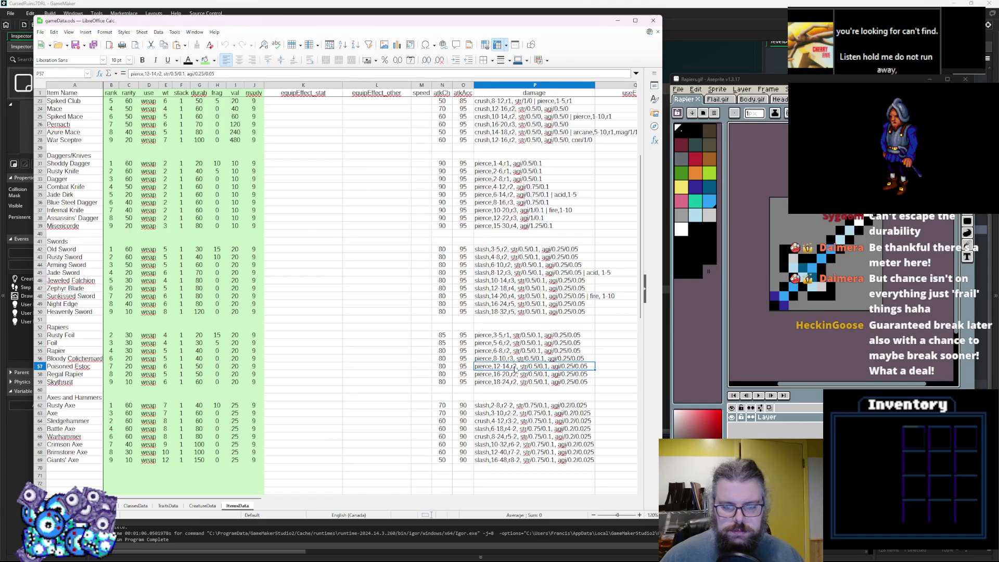
{"action": "left_click", "coordinate": [514, 366]}
Step: Change Poisoned Estoc's damage value from r2 to r4
{"action": "key", "text": "BackSpace"}
{"action": "type", "text": "4"}
{"action": "key", "text": "Return"}
Step: Insert three blank rows at rows 71-73 and add a 'Flails and Whips' heading in A71
{"action": "scroll", "coordinate": [514, 373], "scroll_direction": "down", "scroll_amount": 4}
{"action": "left_click_drag", "start_coordinate": [39, 381], "coordinate": [39, 396]}
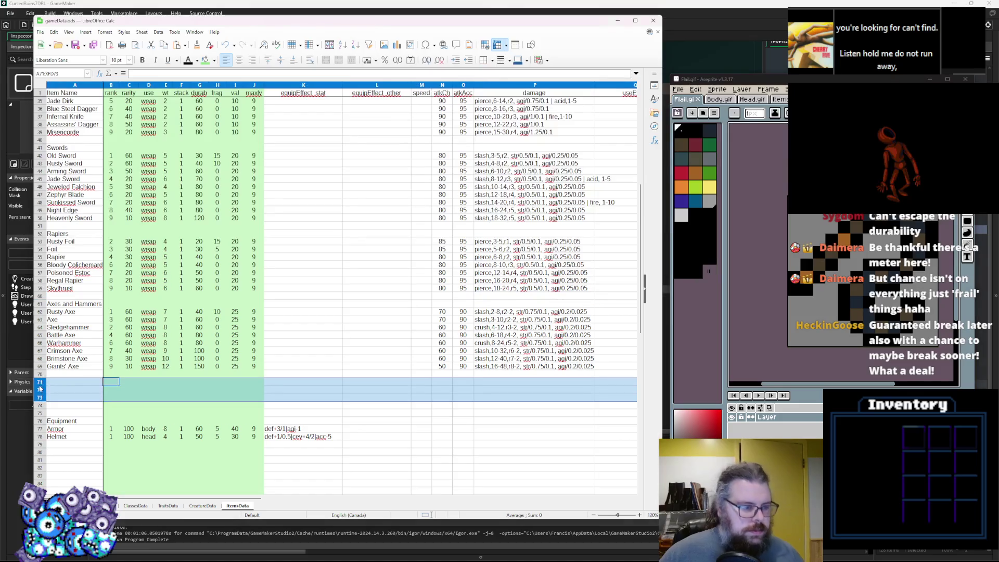
{"action": "right_click", "coordinate": [40, 383]}
{"action": "left_click", "coordinate": [73, 425]}
{"action": "left_click", "coordinate": [74, 383]}
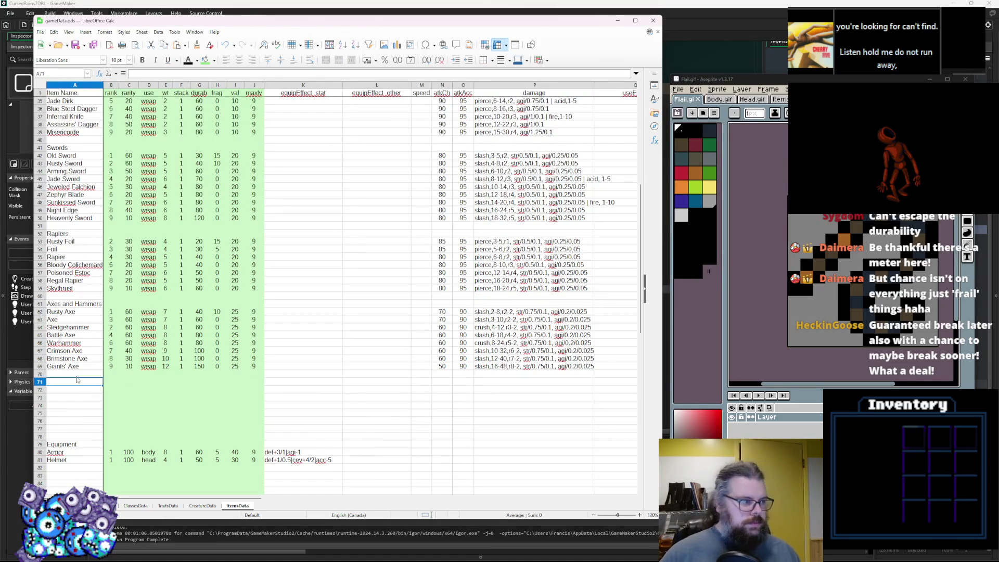
{"action": "type", "text": "Flails "}
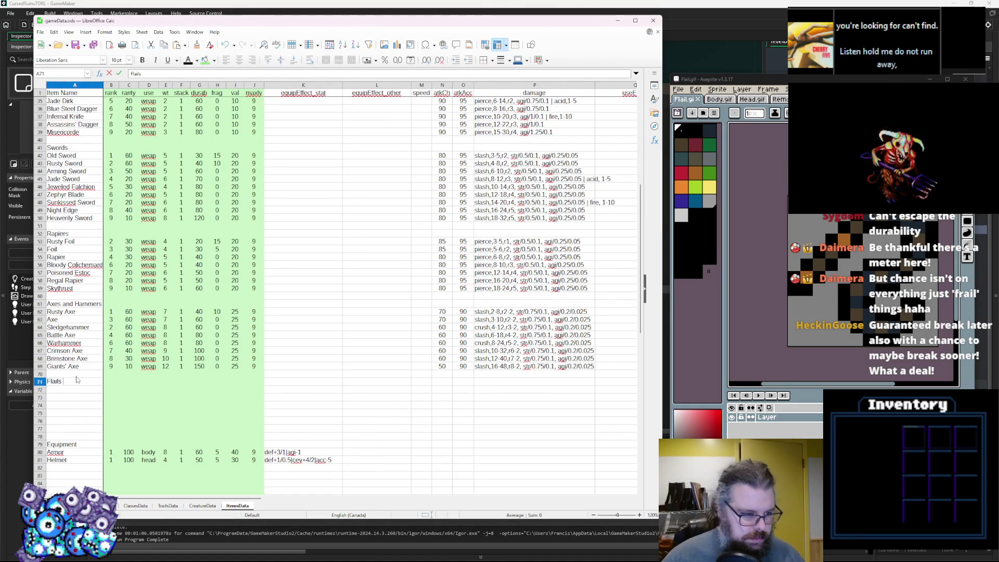
{"action": "type", "text": "and Whips"}
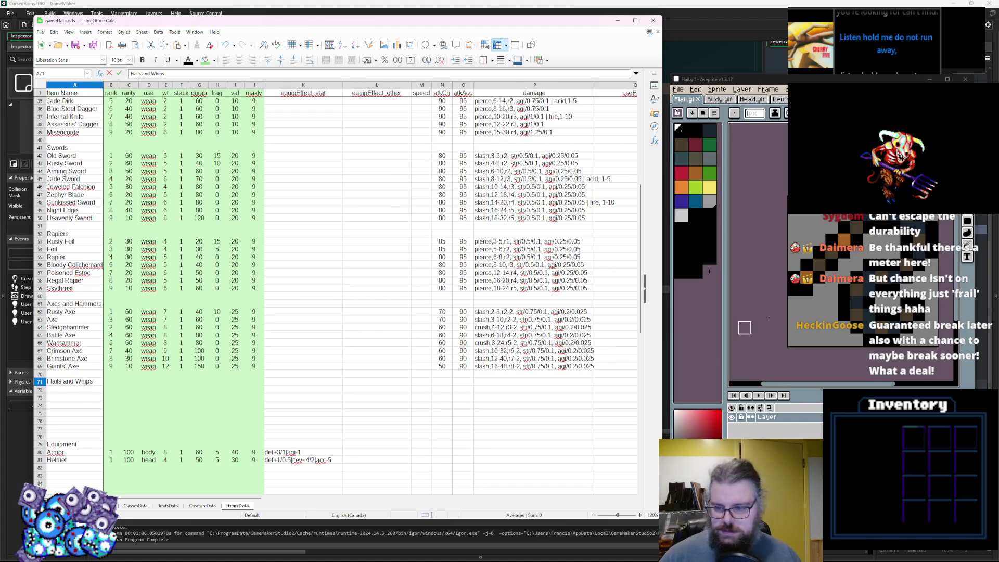
{"action": "left_click", "coordinate": [921, 225]}
{"action": "left_click", "coordinate": [76, 392]}
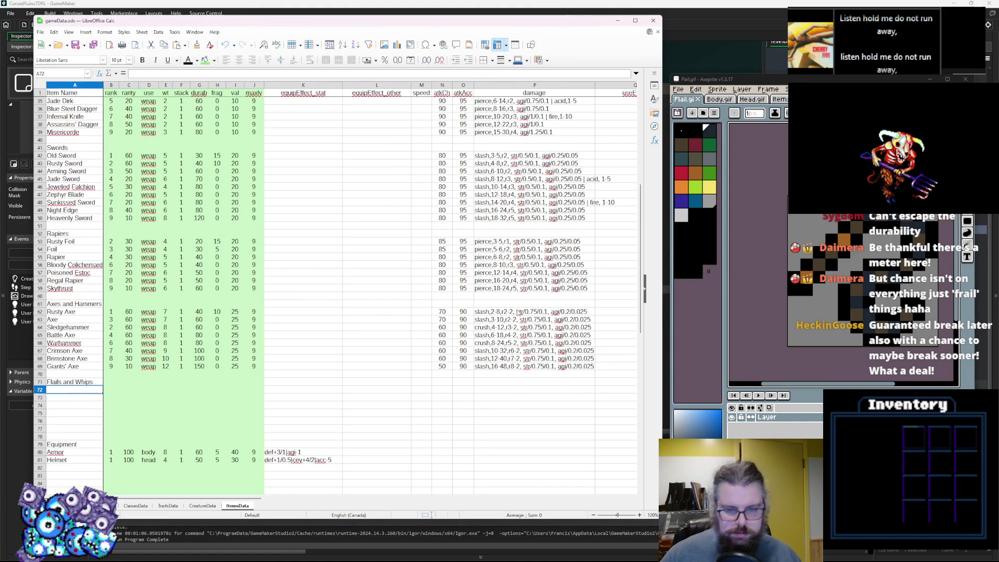
Step: Copy the Stick row, cells A20 through P20
{"action": "scroll", "coordinate": [515, 158], "scroll_direction": "up", "scroll_amount": 7}
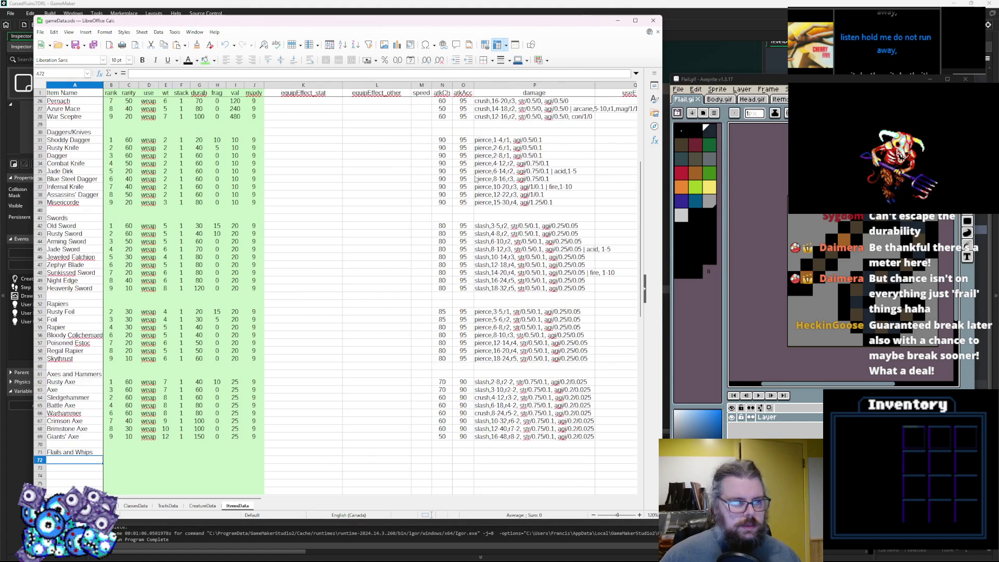
{"action": "mouse_move", "coordinate": [502, 149]}
{"action": "left_mouse_down"}
{"action": "mouse_move", "coordinate": [67, 164]}
{"action": "mouse_move", "coordinate": [57, 148]}
{"action": "left_mouse_up"}
{"action": "key", "text": "ctrl+c"}
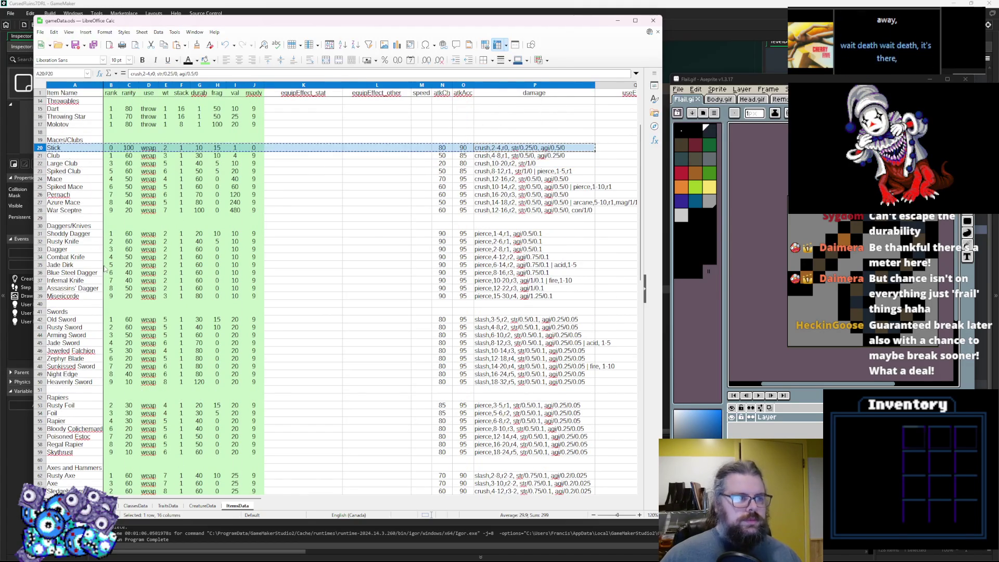
Step: Paste the copied Stick row into row 72 under the Flails and Whips heading
{"action": "scroll", "coordinate": [104, 268], "scroll_direction": "down", "scroll_amount": 8}
{"action": "left_click", "coordinate": [79, 370]}
{"action": "key", "text": "ctrl+v"}
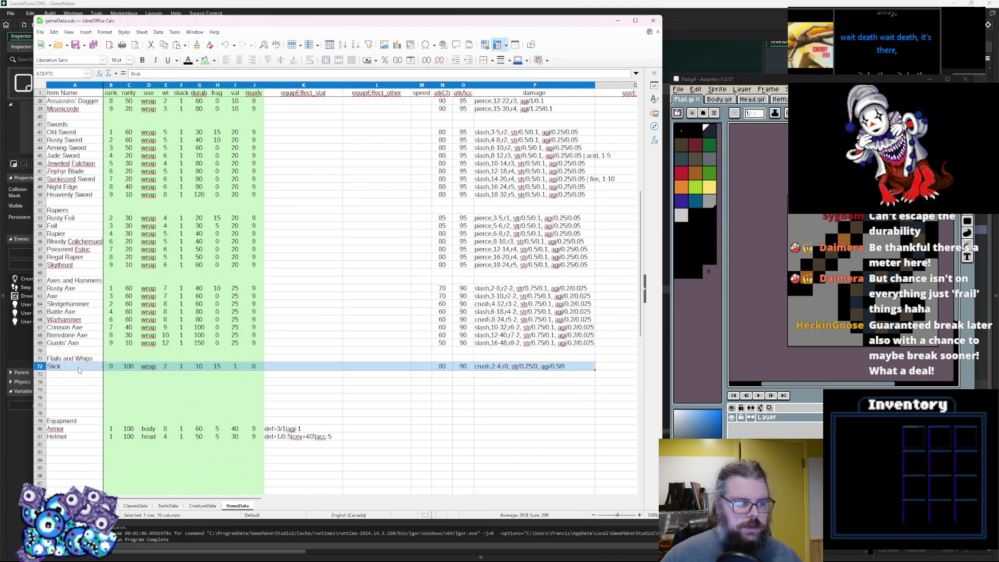
{"action": "left_click", "coordinate": [76, 387]}
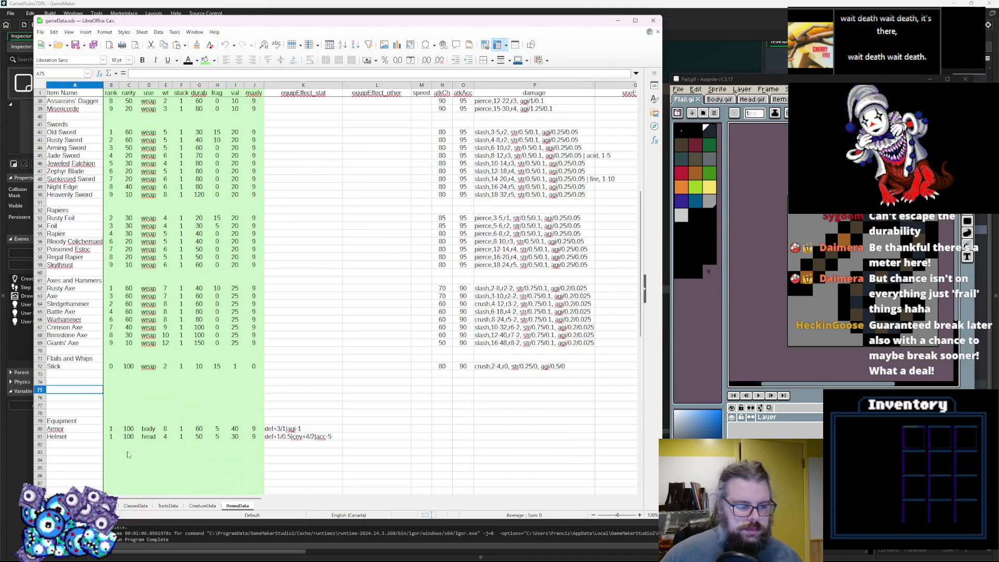
{"action": "mouse_move", "coordinate": [134, 499]}
{"action": "left_mouse_down"}
{"action": "mouse_move", "coordinate": [406, 513]}
{"action": "mouse_move", "coordinate": [198, 524]}
{"action": "left_mouse_up"}
Step: Rename the pasted row Bullwhip, then enter Crimson Whip, Serpent's Tongue, Flail and Spiked Flail below
{"action": "left_click", "coordinate": [67, 368]}
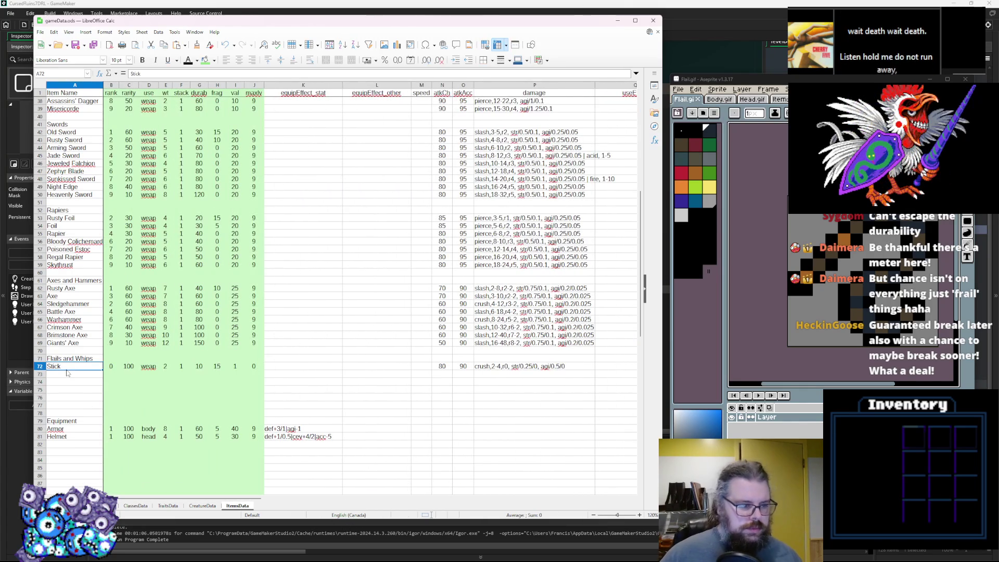
{"action": "double_click", "coordinate": [69, 368]}
{"action": "type", "text": "Bullwhip"}
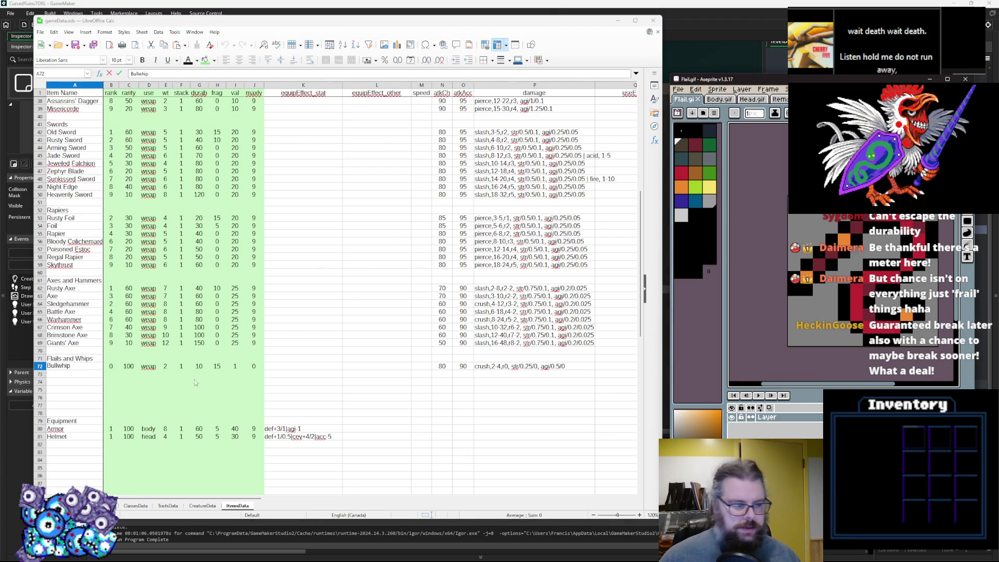
{"action": "left_click", "coordinate": [72, 376]}
{"action": "type", "text": "Crimson Whip"}
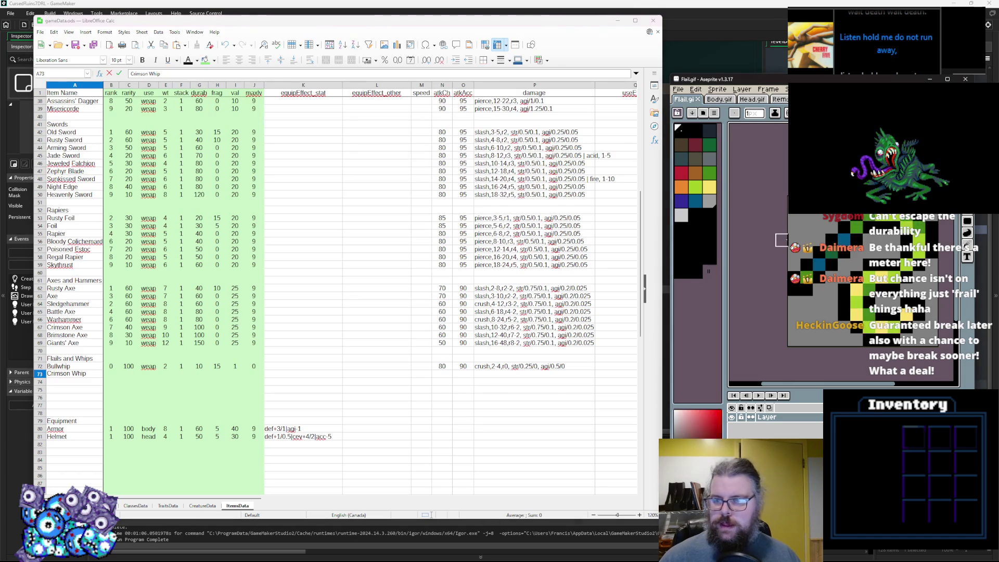
{"action": "left_click", "coordinate": [78, 383]}
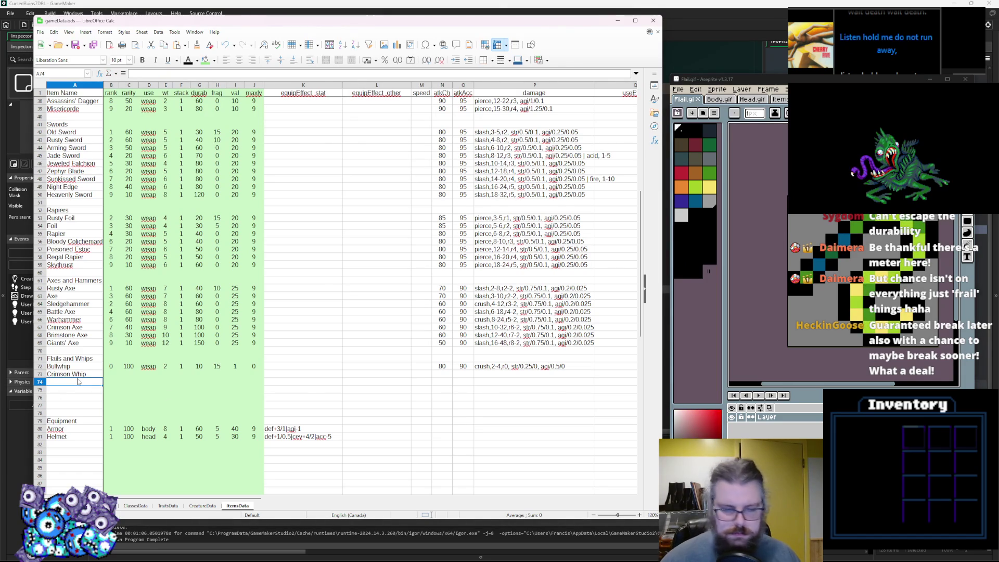
{"action": "type", "text": "Serpent's "}
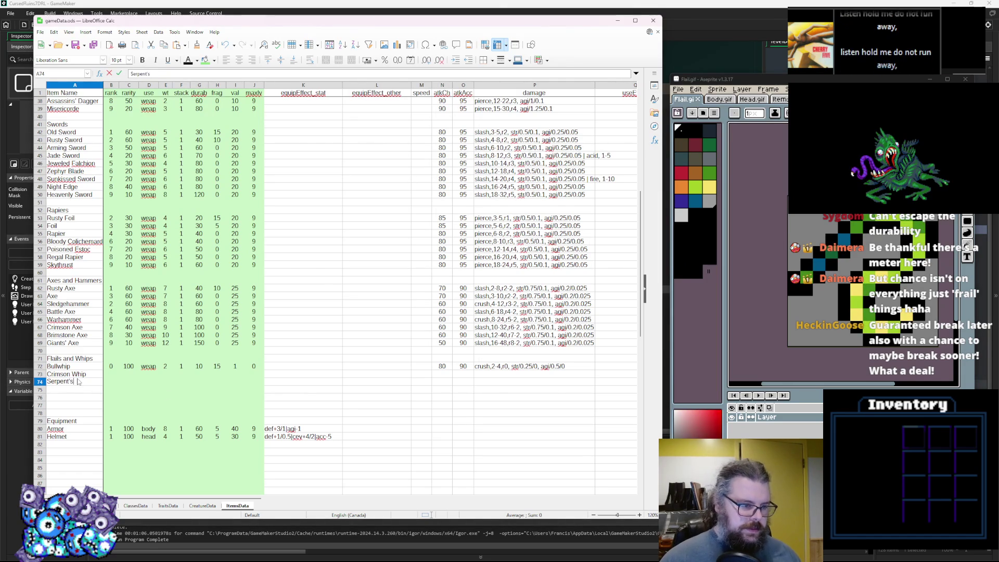
{"action": "type", "text": "Tongue"}
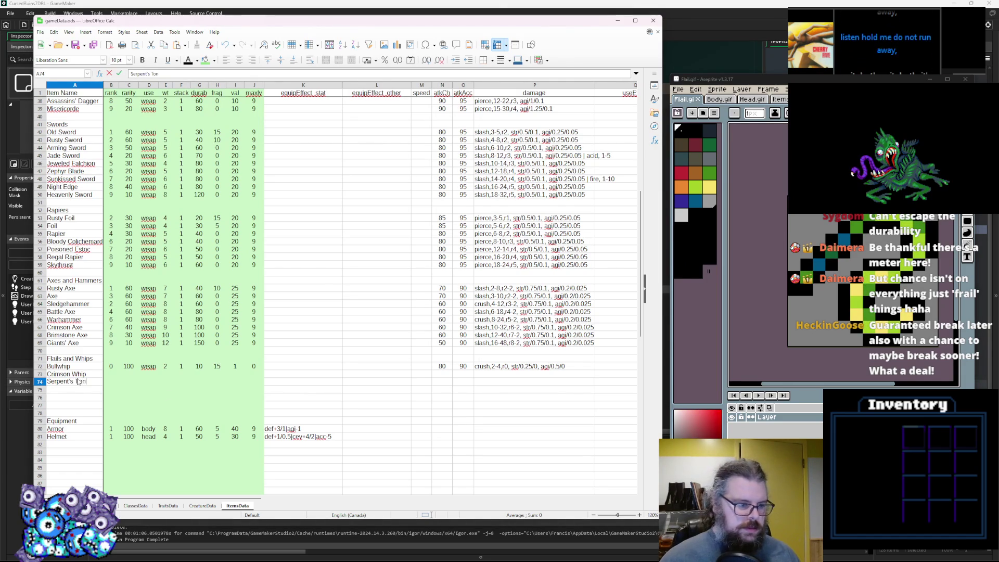
{"action": "key", "text": "Return"}
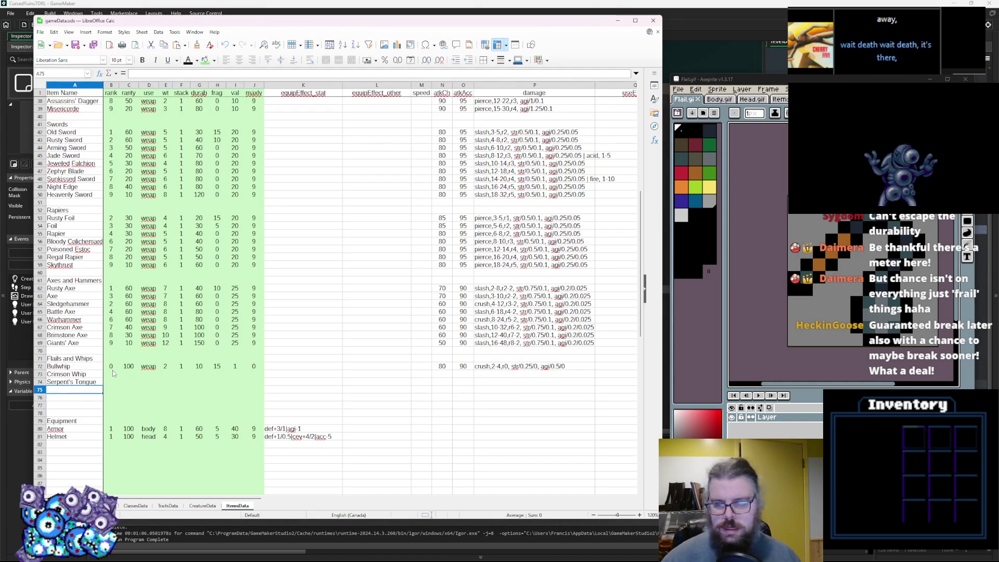
{"action": "type", "text": "Flail"}
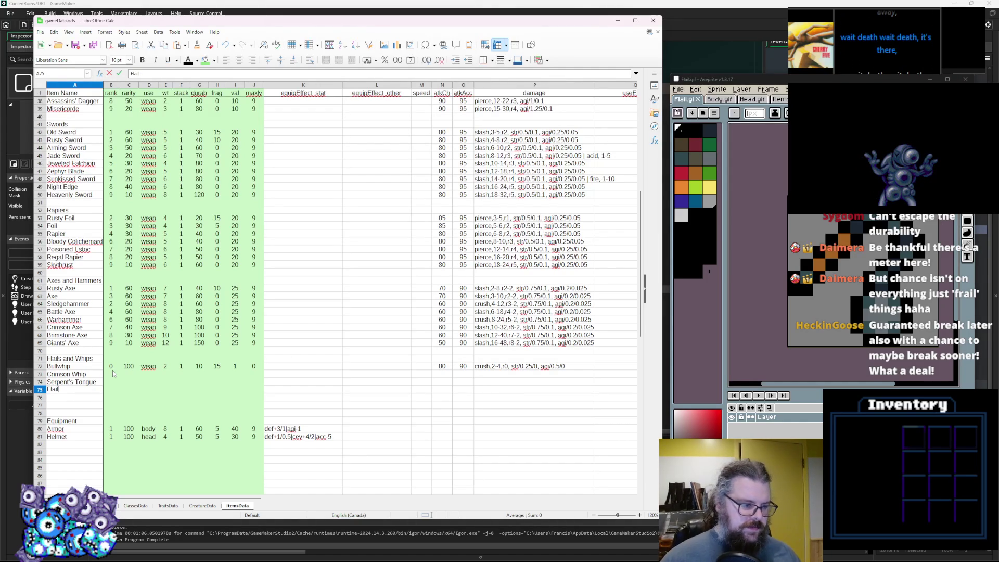
{"action": "left_click", "coordinate": [72, 397]}
{"action": "type", "text": "Spiked Flail"}
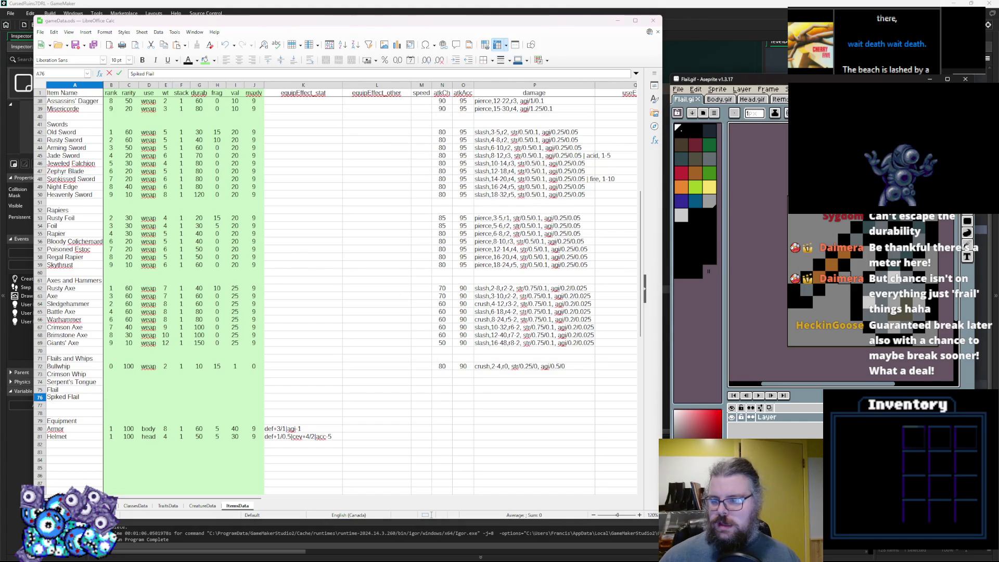
Step: Insert a blank row above Equipment and select Bullwhip's stats from rank to damage
{"action": "right_click", "coordinate": [40, 405]}
{"action": "left_click", "coordinate": [68, 450]}
{"action": "left_click", "coordinate": [79, 388]}
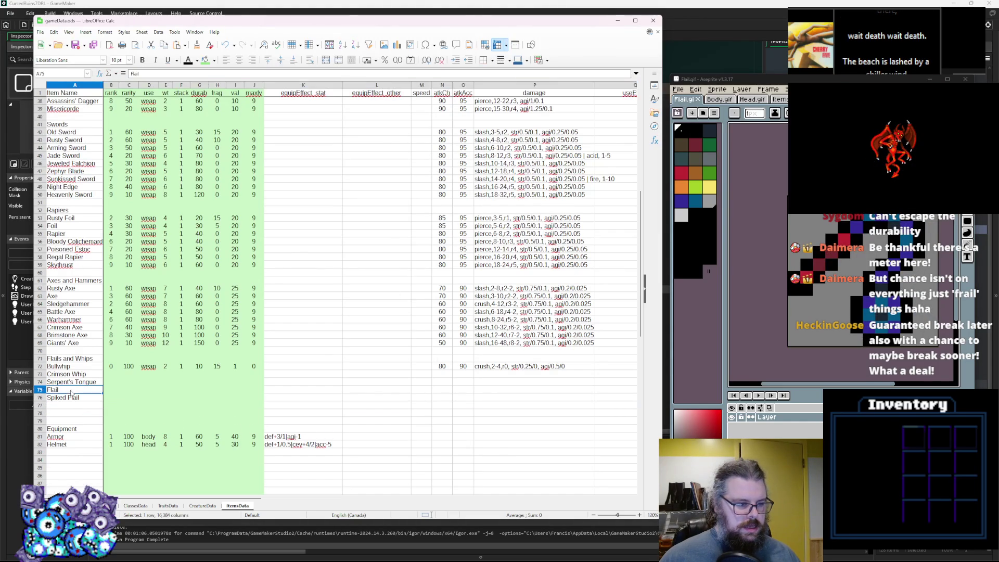
{"action": "left_click", "coordinate": [40, 374]}
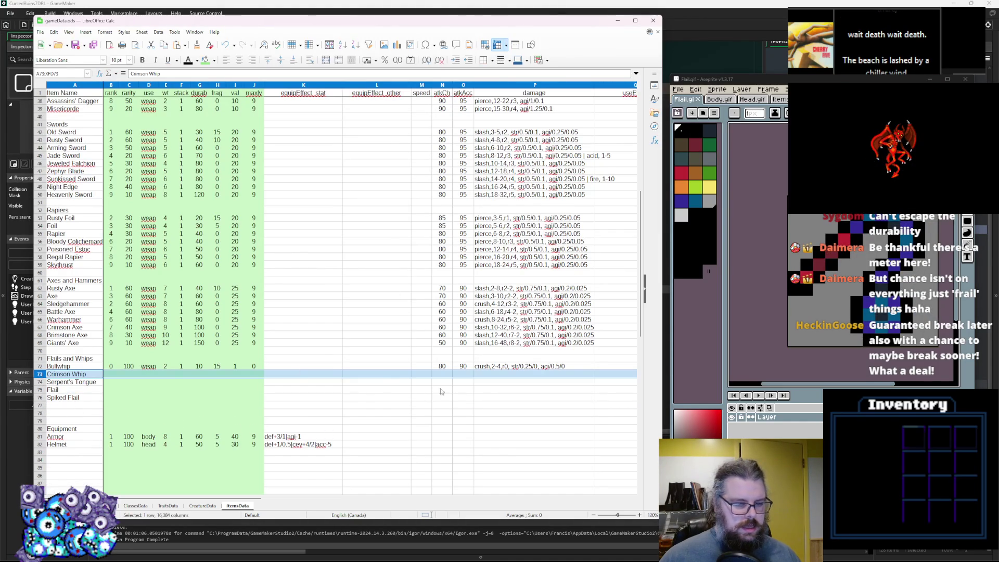
{"action": "left_click_drag", "start_coordinate": [515, 368], "coordinate": [110, 368]}
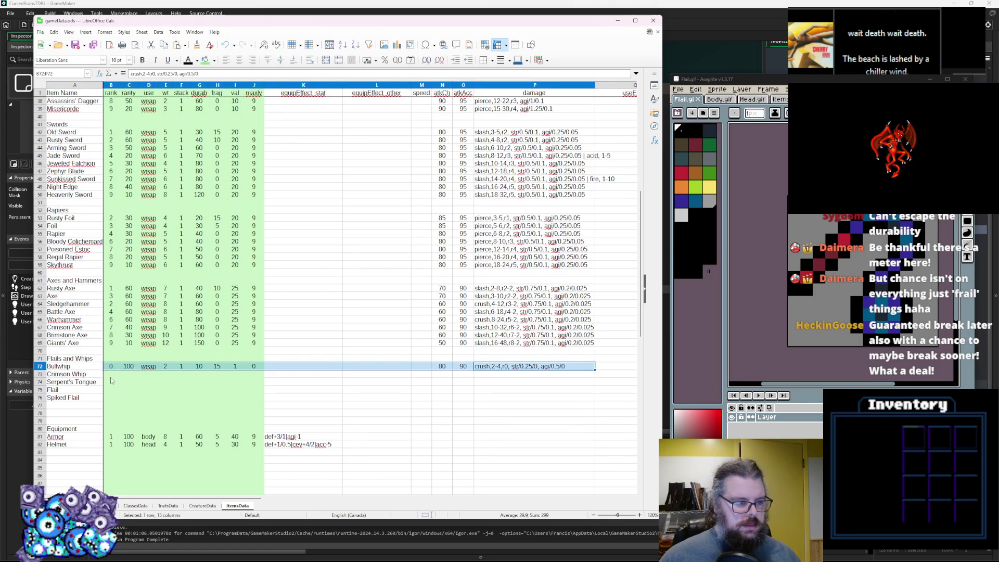
Step: Copy Bullwhip's stats and paste them into each row from 73 to 78
{"action": "key", "text": "ctrl+c"}
{"action": "key", "text": "Down"}
{"action": "key", "text": "ctrl+v"}
{"action": "key", "text": "Down"}
{"action": "key", "text": "ctrl+v"}
{"action": "key", "text": "Down"}
{"action": "key", "text": "ctrl+v"}
{"action": "key", "text": "Down"}
{"action": "key", "text": "ctrl+v"}
{"action": "key", "text": "Down"}
{"action": "key", "text": "ctrl+v"}
{"action": "key", "text": "Down"}
{"action": "key", "text": "ctrl+v"}
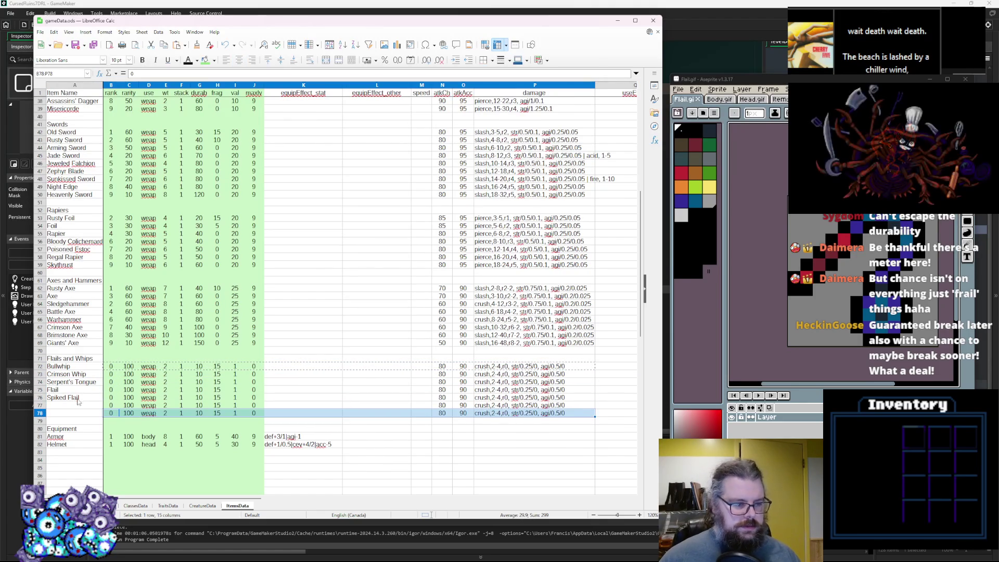
Step: Name row 77 'Night Sky Flail' and row 78 'Golden Flail'
{"action": "left_click", "coordinate": [73, 405]}
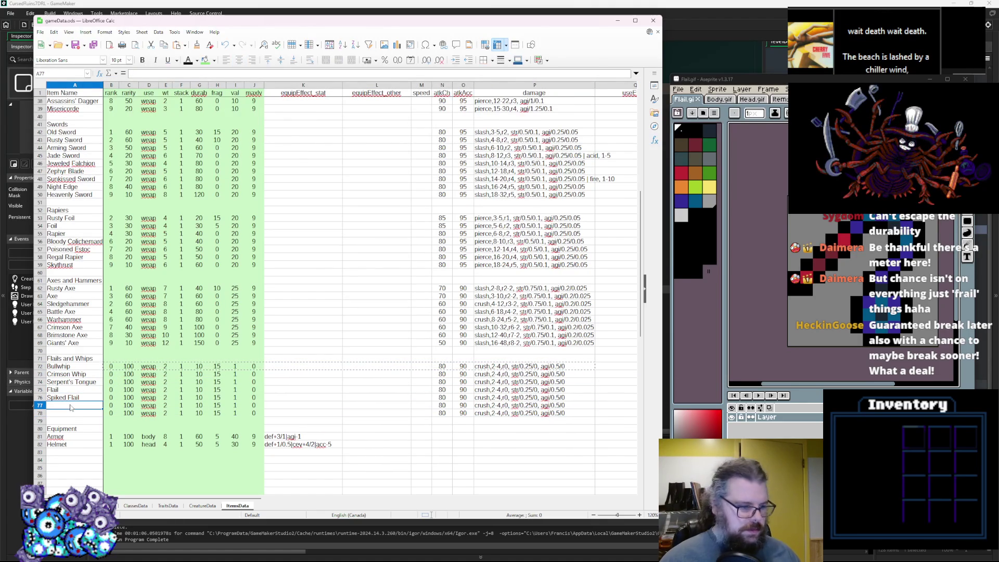
{"action": "type", "text": "Night Sky Flail"}
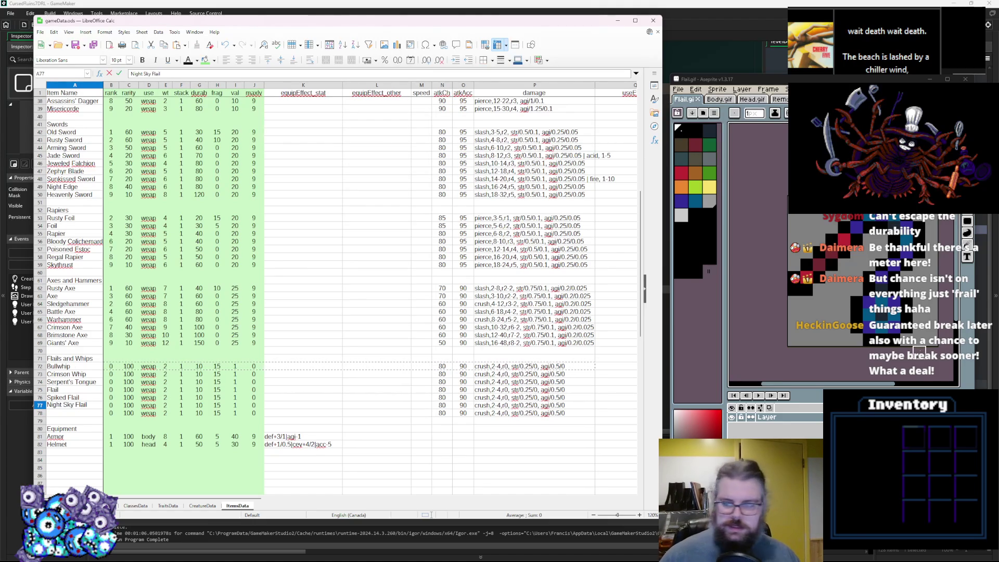
{"action": "key", "text": "Return"}
{"action": "type", "text": "Golden Flail"}
{"action": "left_click", "coordinate": [111, 405]}
Step: Set ranks 2, 4, 6, 3, 5, 7 and 9 for Bullwhip through Golden Flail
{"action": "left_click", "coordinate": [111, 367]}
{"action": "key", "text": "Return"}
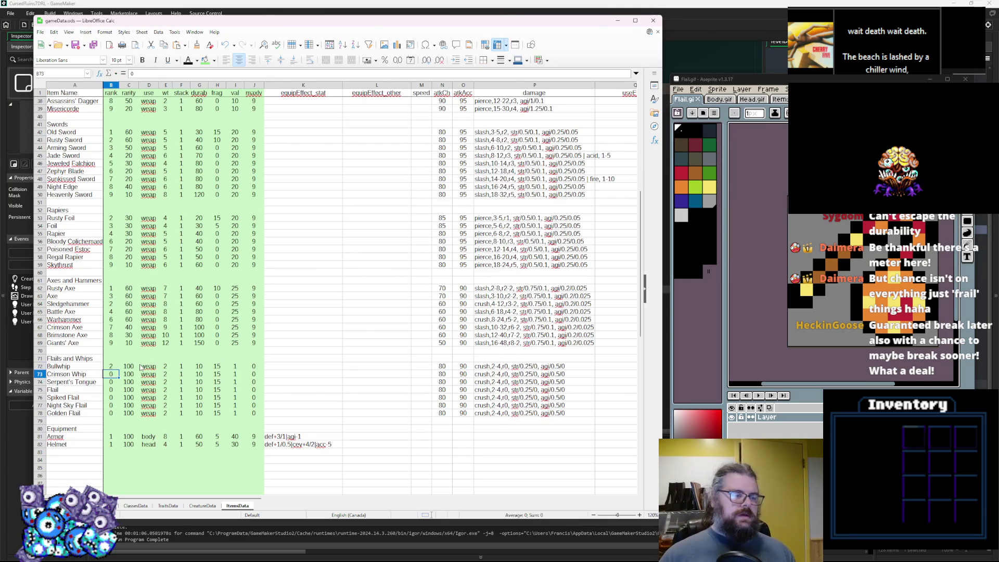
{"action": "type", "text": "4"}
{"action": "key", "text": "Return"}
{"action": "type", "text": "5"}
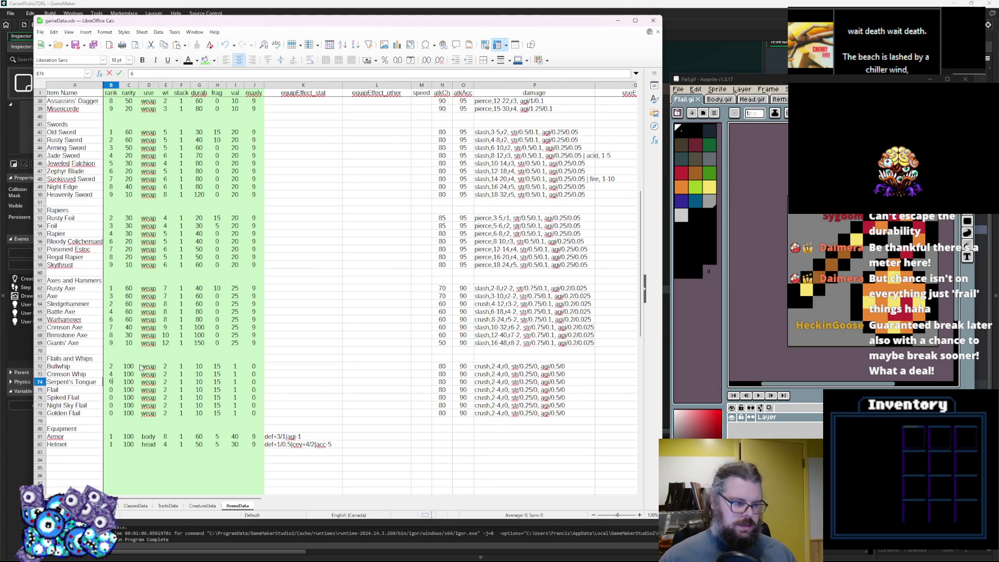
{"action": "key", "text": "Return"}
{"action": "key", "text": "Up"}
{"action": "key", "text": "Up"}
{"action": "key", "text": "Up"}
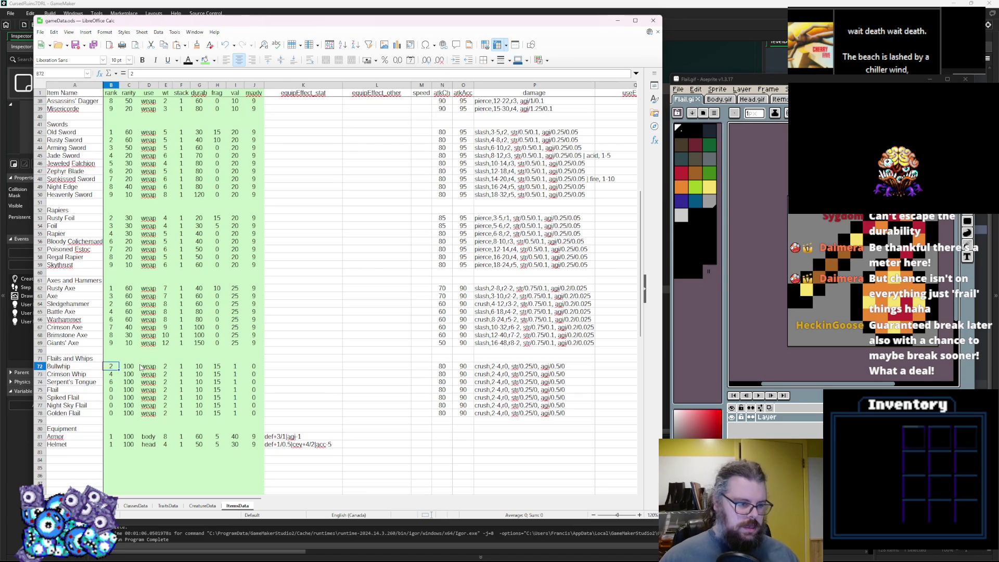
{"action": "key", "text": "Down"}
{"action": "key", "text": "Down"}
{"action": "key", "text": "Down"}
{"action": "type", "text": "3"}
{"action": "key", "text": "Return"}
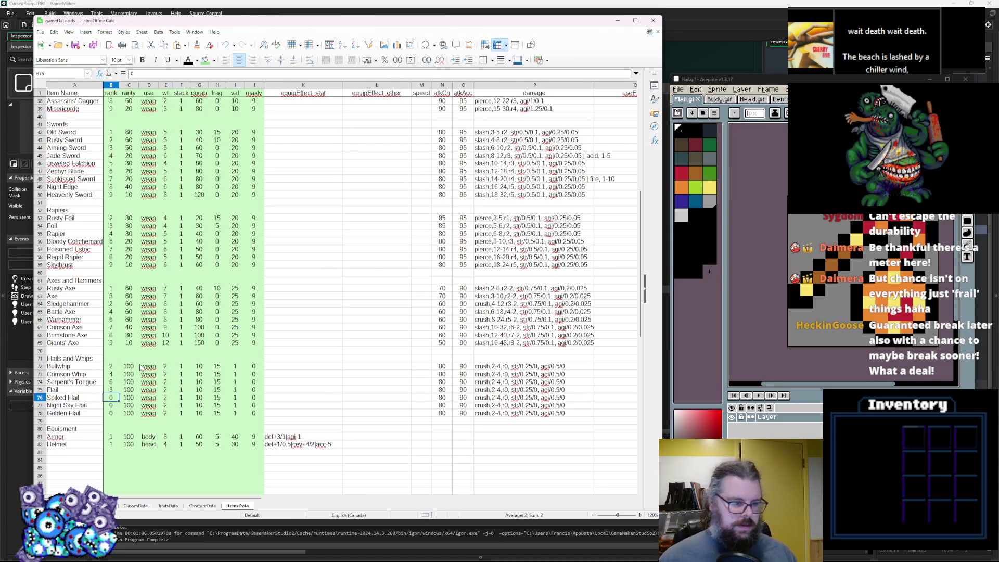
{"action": "key", "text": "Return"}
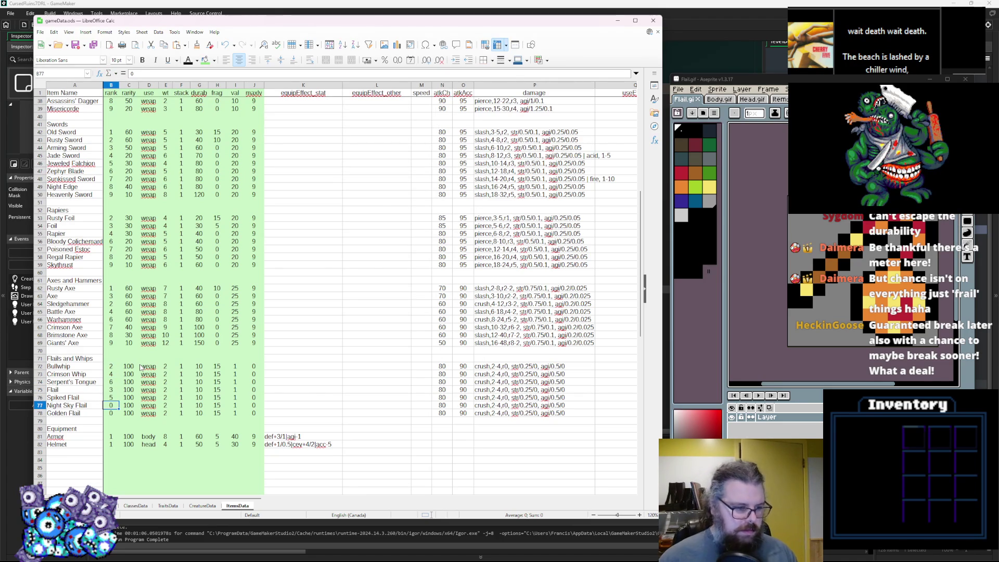
{"action": "type", "text": "7"}
{"action": "key", "text": "Return"}
{"action": "type", "text": "8"}
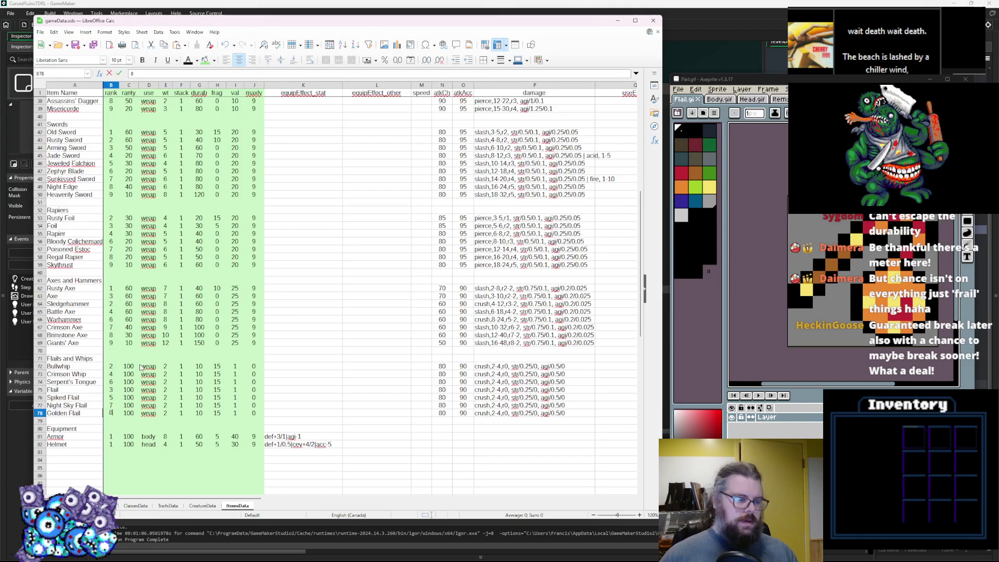
{"action": "key", "text": "BackSpace"}
{"action": "type", "text": "9"}
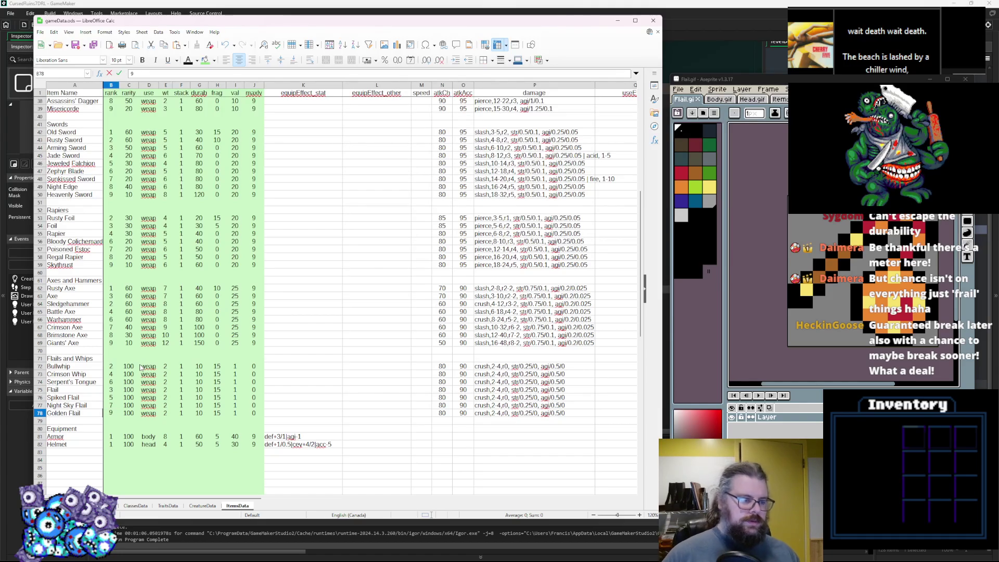
{"action": "left_click", "coordinate": [130, 414]}
Step: Set rarities bottom-up: Golden and Night Sky Flail 20, Spiked Flail 40, Flail 50, Bullwhip 60
{"action": "type", "text": "20"}
{"action": "key", "text": "Up"}
{"action": "type", "text": "20"}
{"action": "key", "text": "Up"}
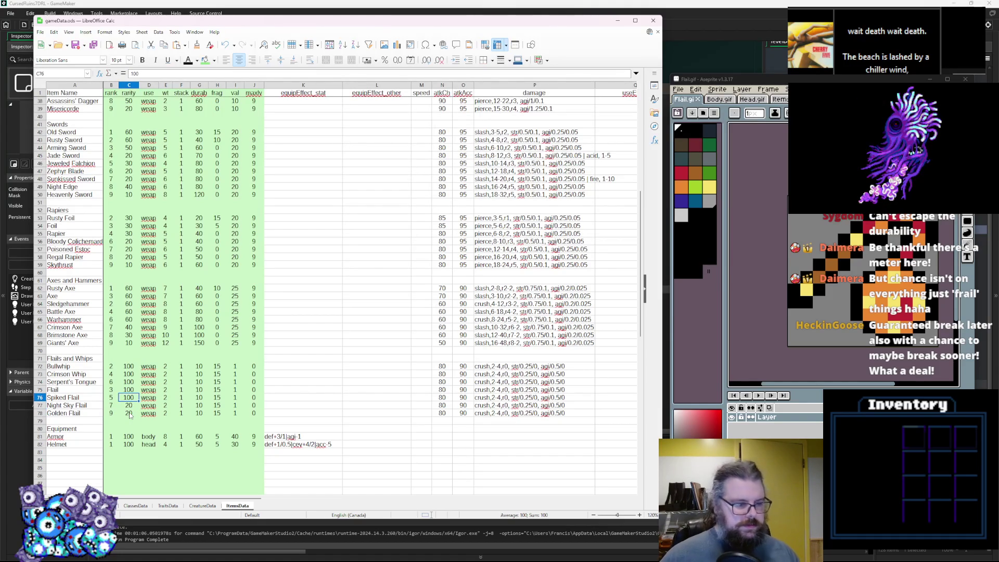
{"action": "key", "text": "Up"}
{"action": "type", "text": "50"}
{"action": "key", "text": "Up"}
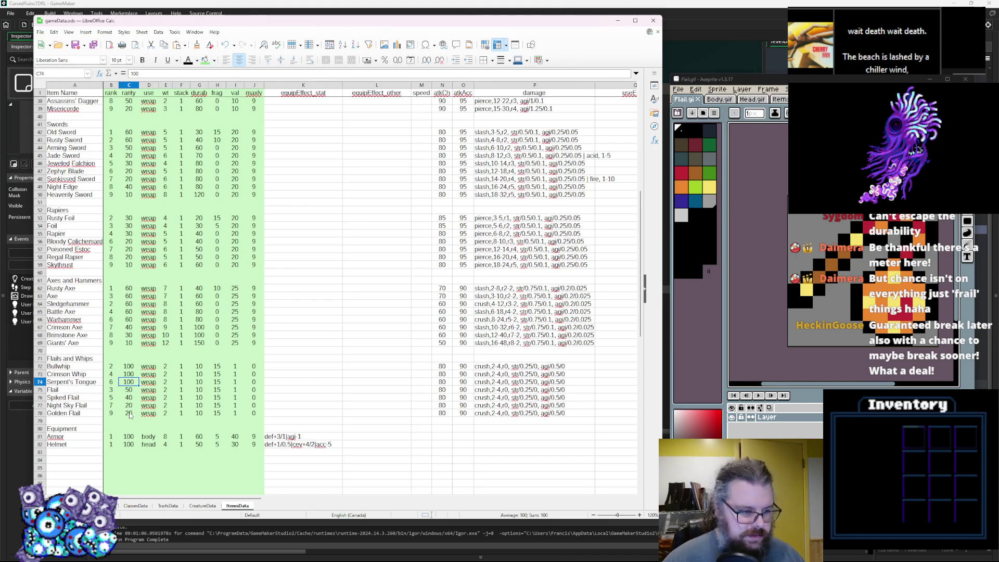
{"action": "key", "text": "Up"}
{"action": "key", "text": "Up"}
{"action": "key", "text": "Return"}
{"action": "key", "text": "Return"}
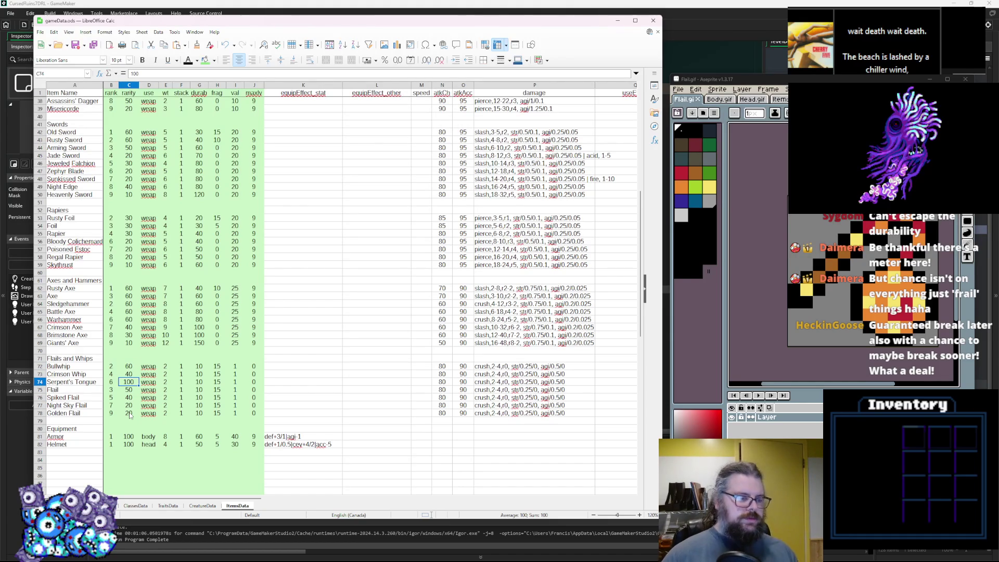
Step: Set weights for Flail 6, Spiked Flail 8, Night Sky Flail 7 and Golden Flail 10
{"action": "left_click", "coordinate": [172, 376]}
{"action": "key", "text": "Up"}
{"action": "key", "text": "Down"}
{"action": "key", "text": "Down"}
{"action": "key", "text": "Down"}
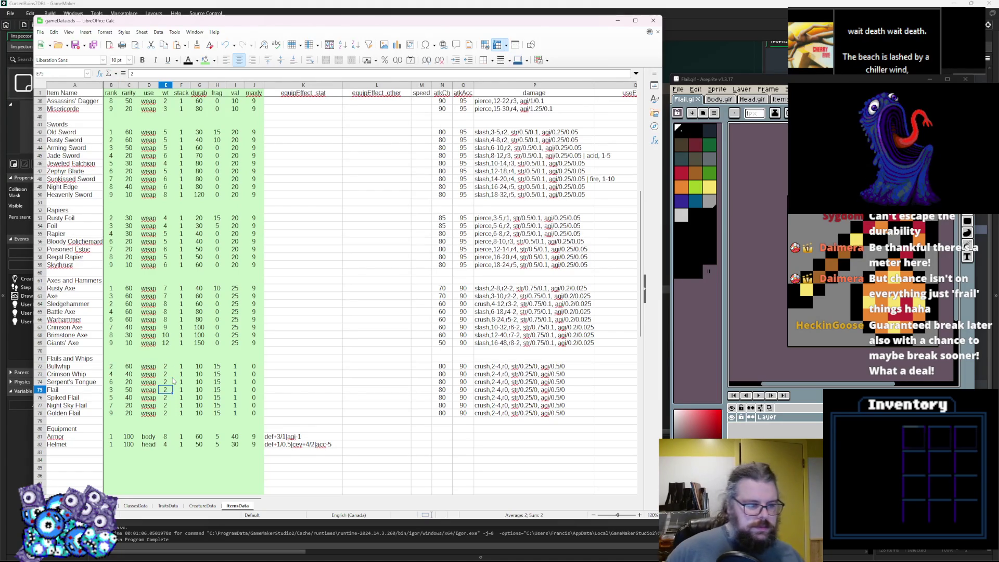
{"action": "type", "text": "6"}
{"action": "key", "text": "Return"}
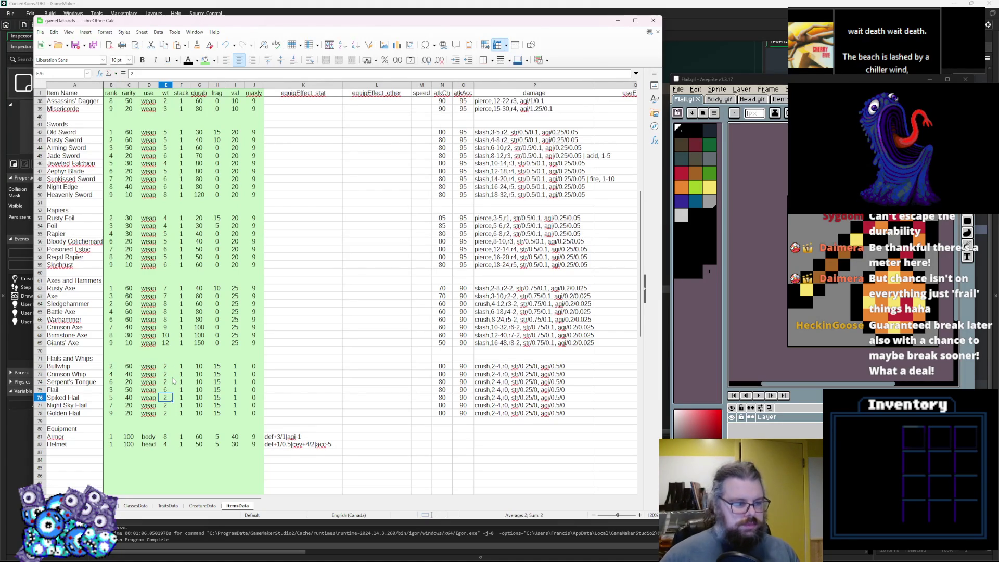
{"action": "type", "text": "8"}
{"action": "key", "text": "Return"}
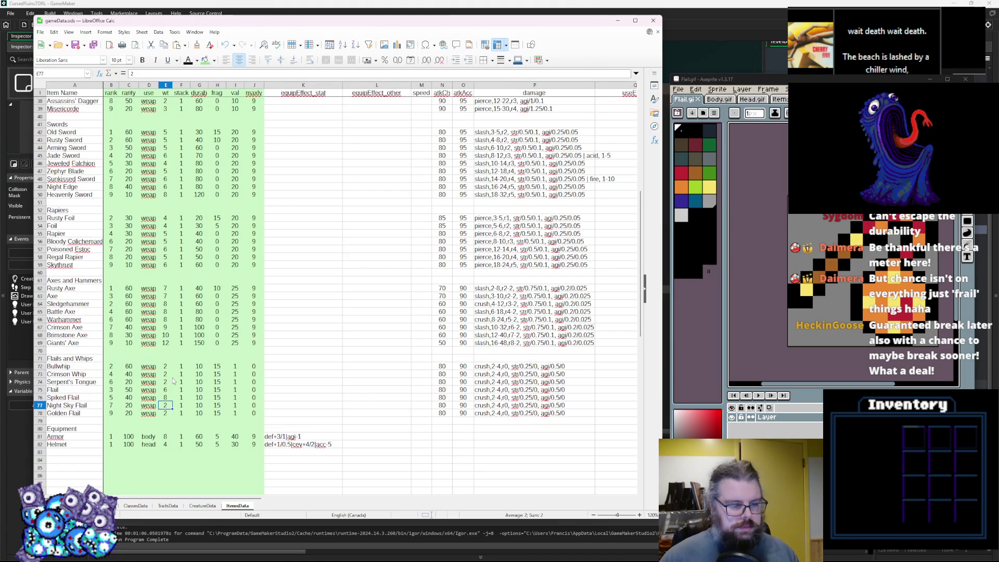
{"action": "type", "text": "7"}
{"action": "key", "text": "Return"}
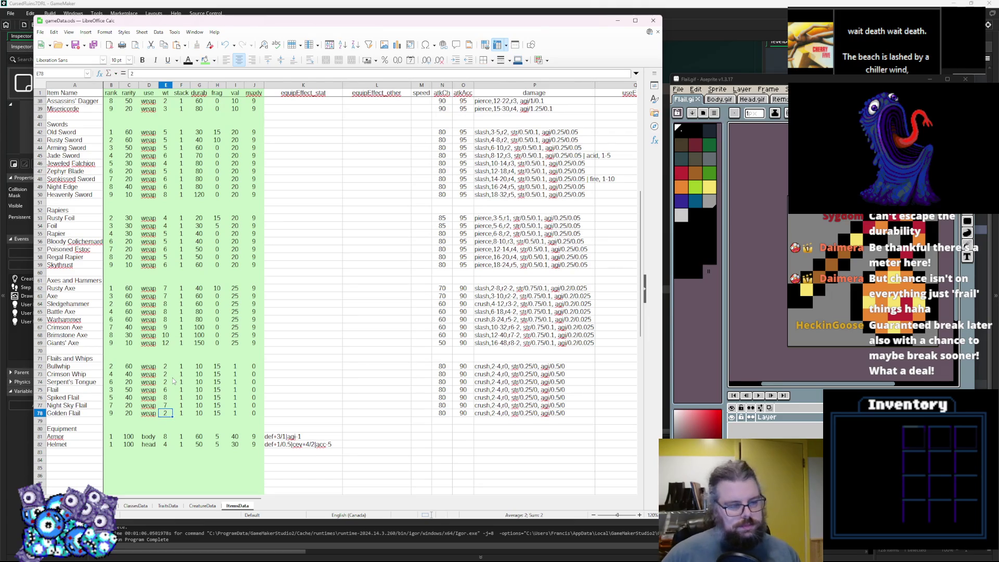
{"action": "type", "text": "10"}
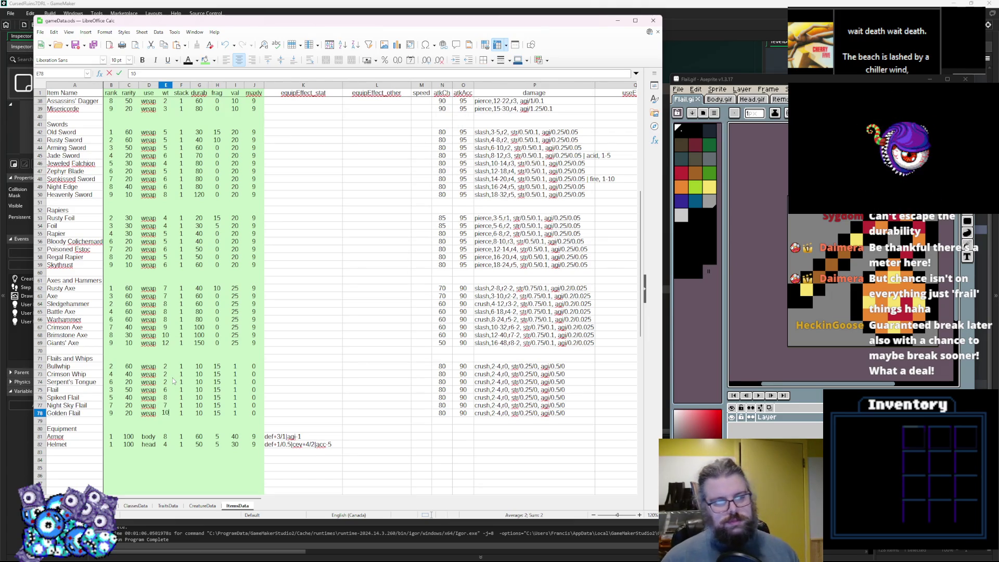
{"action": "key", "text": "Up"}
{"action": "key", "text": "Up"}
{"action": "key", "text": "Down"}
{"action": "key", "text": "Down"}
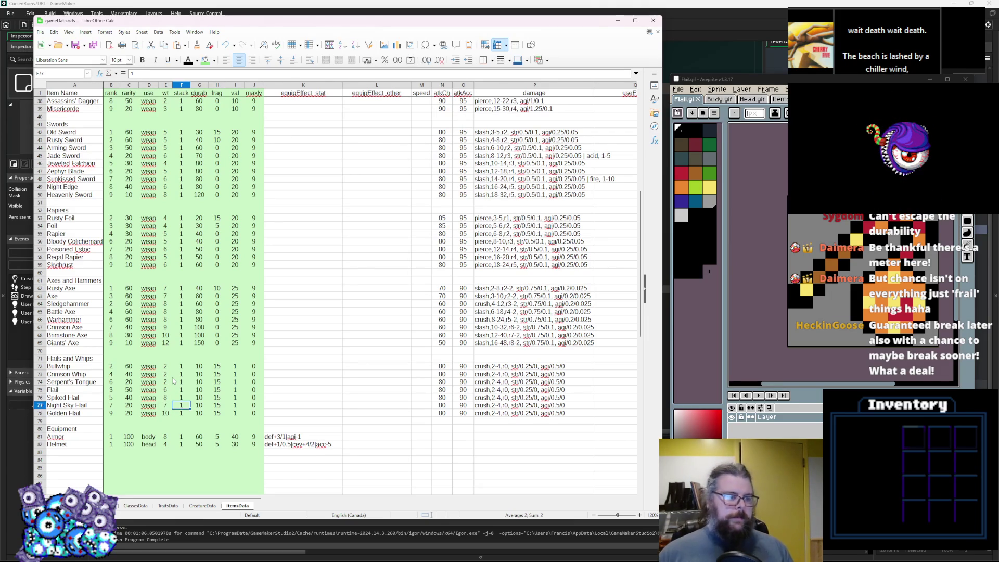
{"action": "type", "text": "12"}
{"action": "key", "text": "Tab"}
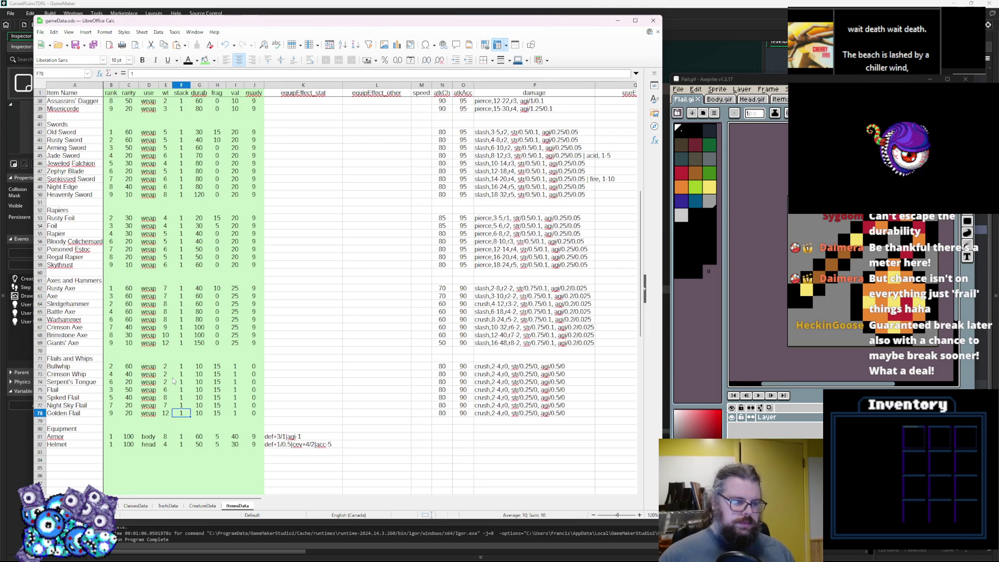
{"action": "key", "text": "ctrl+z"}
Step: Enter durability 40, 50, 60, 40, 50 down the first rows and 80 for Golden Flail
{"action": "key", "text": "Tab"}
{"action": "key", "text": "Up"}
{"action": "key", "text": "Up"}
{"action": "key", "text": "Up"}
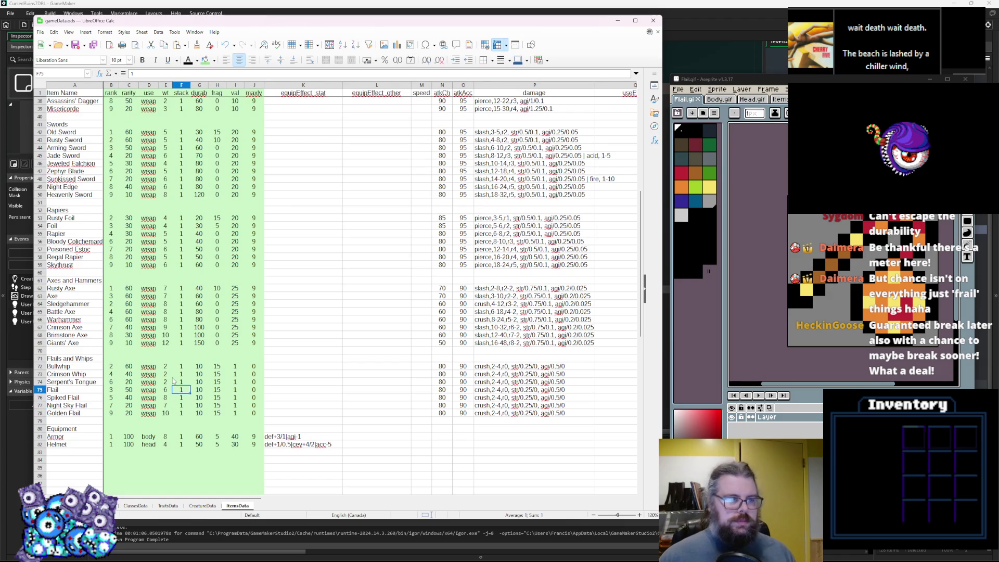
{"action": "key", "text": "Right"}
{"action": "key", "text": "Up"}
{"action": "key", "text": "Up"}
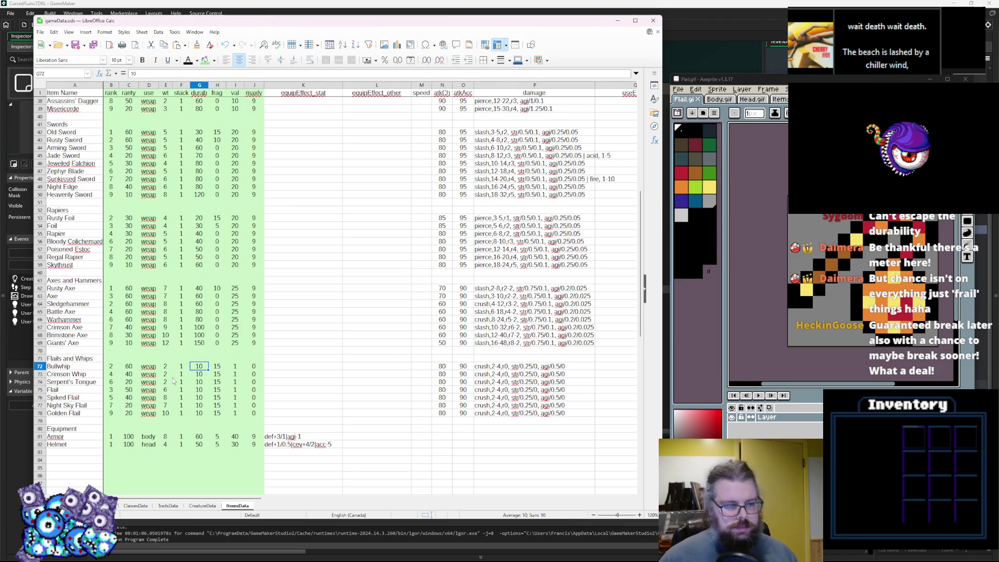
{"action": "type", "text": "40"}
{"action": "key", "text": "Return"}
{"action": "type", "text": "50"}
{"action": "key", "text": "Return"}
{"action": "type", "text": "6"}
{"action": "key", "text": "Return"}
{"action": "type", "text": "40"}
{"action": "key", "text": "Return"}
{"action": "type", "text": "50"}
{"action": "key", "text": "Return"}
{"action": "key", "text": "Return"}
{"action": "type", "text": "80"}
{"action": "key", "text": "Tab"}
Step: Set frag to 5 for Bullwhip and 0 for Crimson Whip, Serpent's Tongue and Flail
{"action": "key", "text": "Up"}
{"action": "key", "text": "Up"}
{"action": "key", "text": "Up"}
{"action": "key", "text": "Up"}
{"action": "key", "text": "Up"}
{"action": "type", "text": "5"}
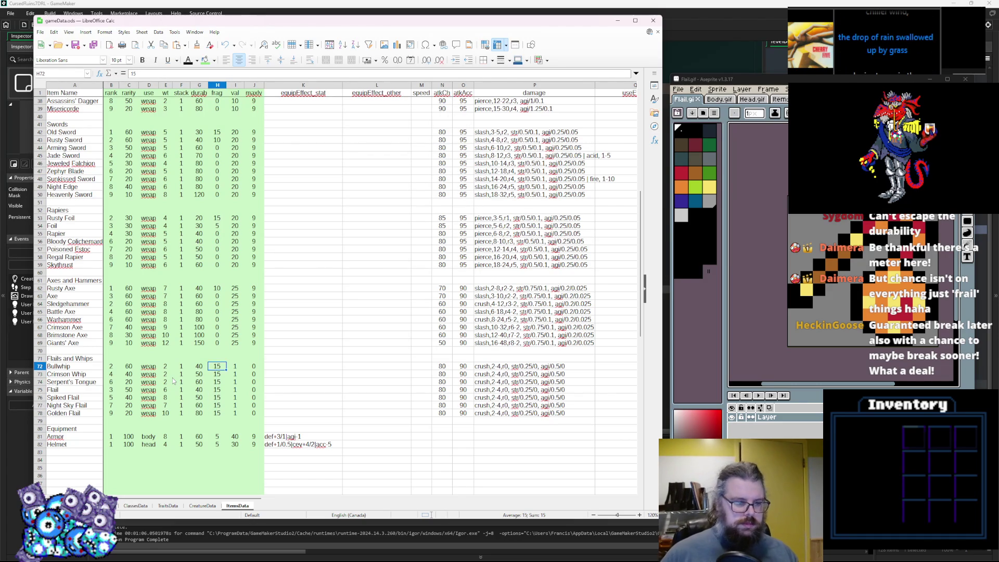
{"action": "key", "text": "Return"}
{"action": "type", "text": "0"}
{"action": "key", "text": "Return"}
{"action": "type", "text": "0"}
{"action": "key", "text": "Return"}
{"action": "key", "text": "Return"}
{"action": "type", "text": "0"}
{"action": "key", "text": "Return"}
{"action": "key", "text": "Return"}
{"action": "key", "text": "Right"}
{"action": "key", "text": "Up"}
{"action": "key", "text": "Up"}
{"action": "key", "text": "Up"}
{"action": "key", "text": "Up"}
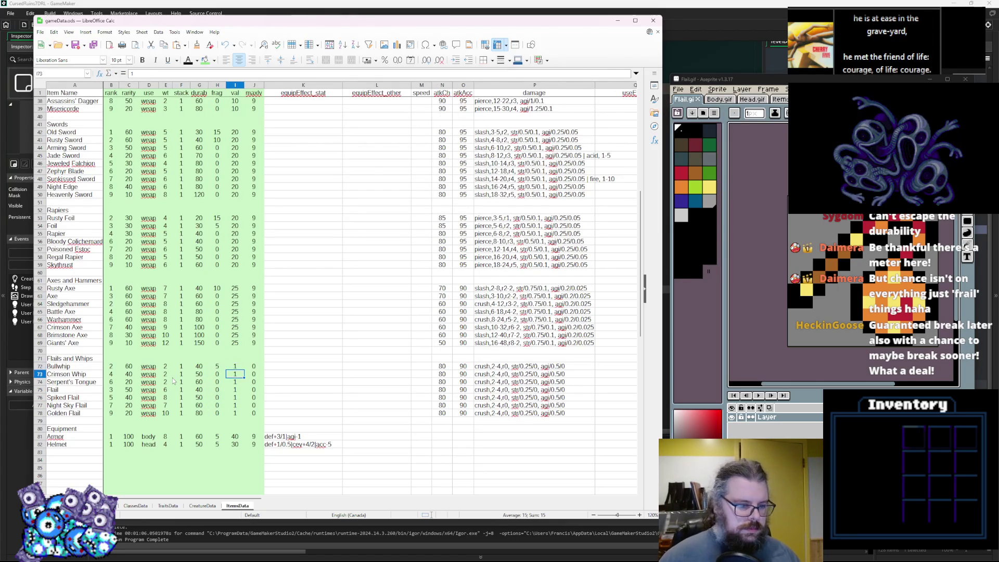
Step: Fill majesty 9 down all seven flail and whip rows
{"action": "key", "text": "Right"}
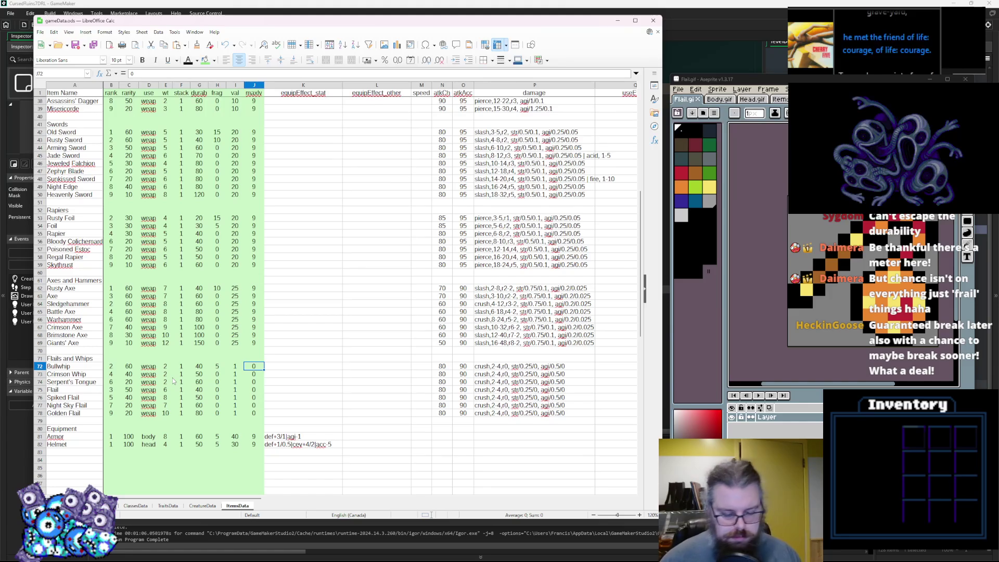
{"action": "key", "text": "Return"}
{"action": "type", "text": "9 9 9 9 9 9"}
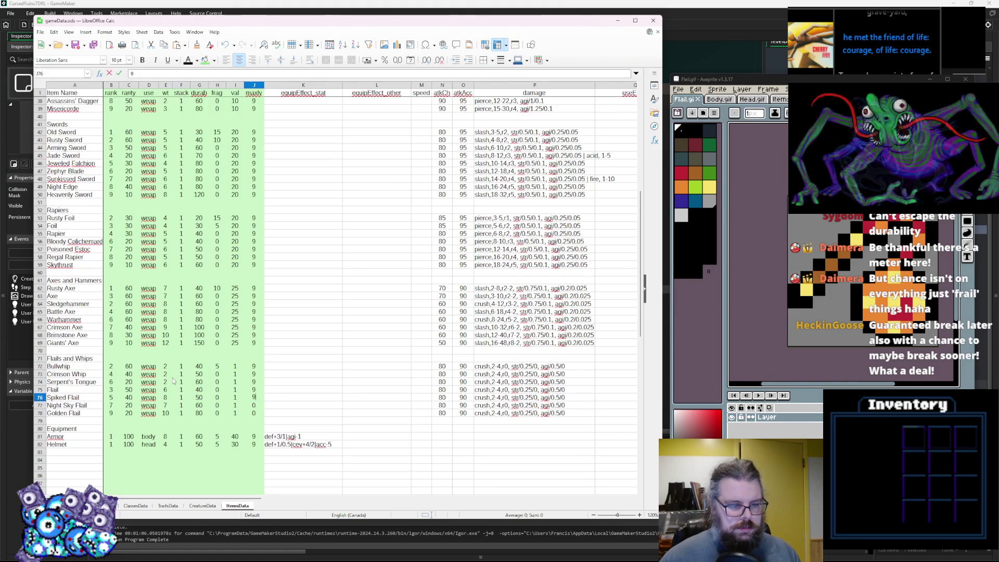
{"action": "key", "text": "Tab"}
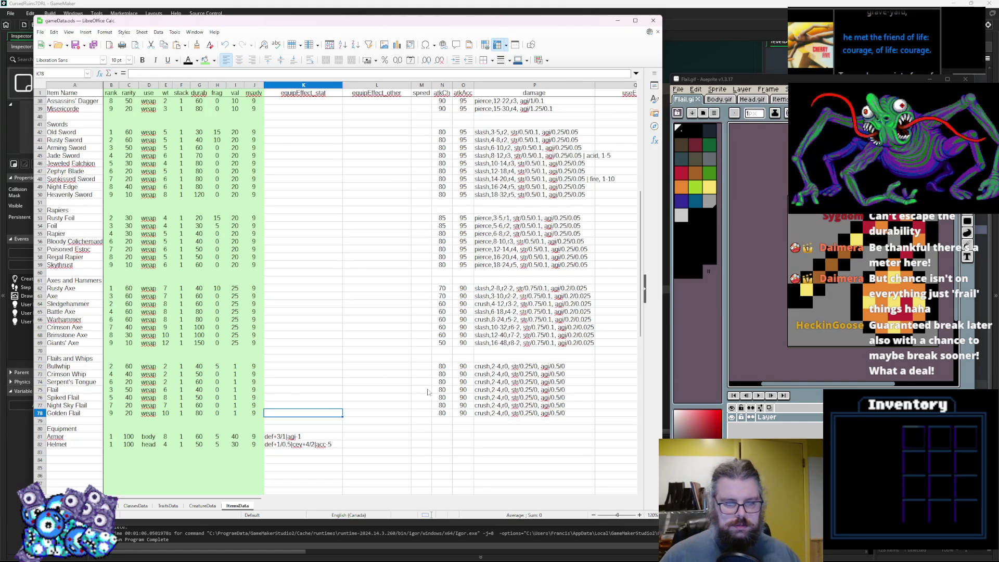
{"action": "left_click", "coordinate": [441, 374]}
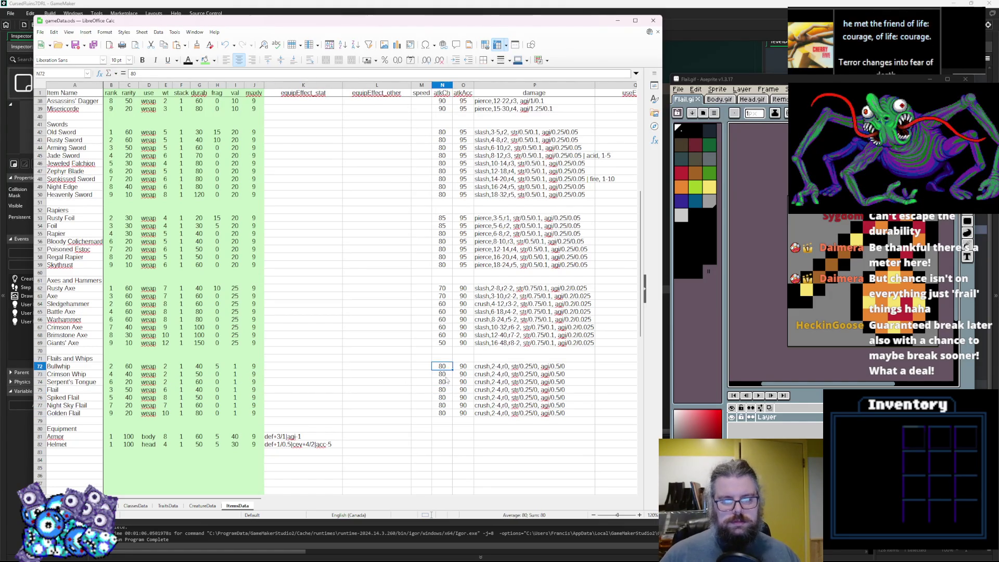
{"action": "left_click", "coordinate": [442, 389]}
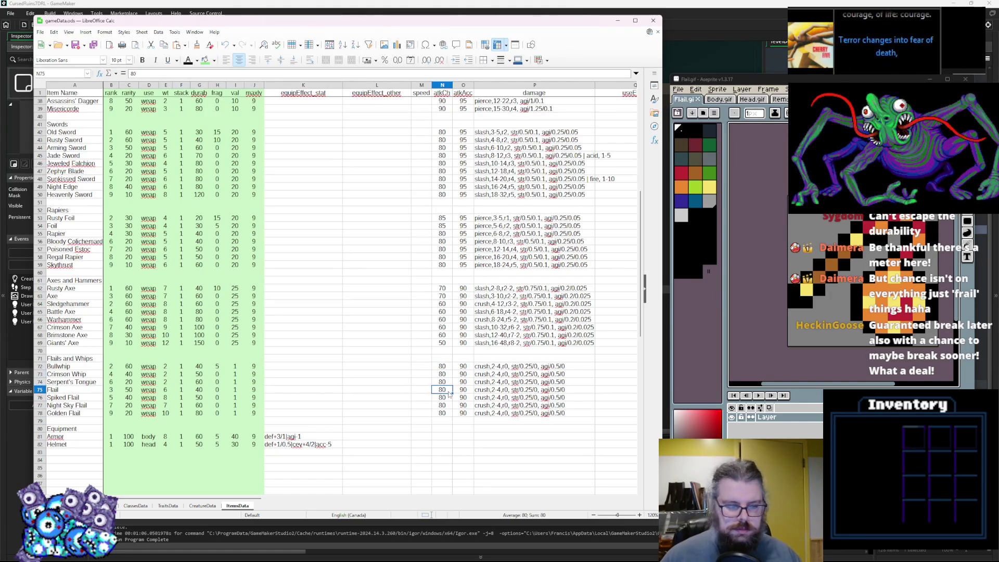
Step: Enter flail attack chances: 60 for Flail, and 50 for Spiked, Night Sky and Golden Flail
{"action": "type", "text": "60"}
{"action": "key", "text": "Return"}
{"action": "type", "text": "50"}
{"action": "key", "text": "Return"}
{"action": "type", "text": "50"}
{"action": "key", "text": "Return"}
{"action": "type", "text": "50"}
{"action": "key", "text": "Tab"}
Step: Set accuracy to 80 for Bullwhip, Crimson Whip, Serpent's Tongue, Flail and Spiked Flail
{"action": "key", "text": "Up"}
{"action": "key", "text": "Up"}
{"action": "key", "text": "Up"}
{"action": "key", "text": "Up"}
{"action": "key", "text": "Up"}
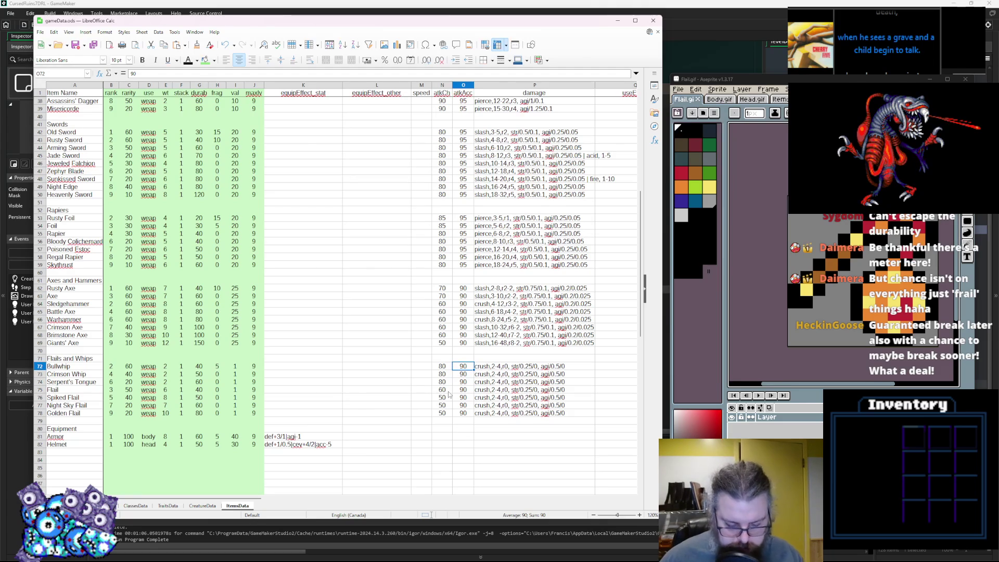
{"action": "type", "text": "80"}
{"action": "key", "text": "Return"}
{"action": "type", "text": "80"}
{"action": "key", "text": "Return"}
{"action": "type", "text": "80"}
{"action": "key", "text": "Return"}
{"action": "type", "text": "80"}
{"action": "key", "text": "Return"}
{"action": "type", "text": "80"}
{"action": "key", "text": "Return"}
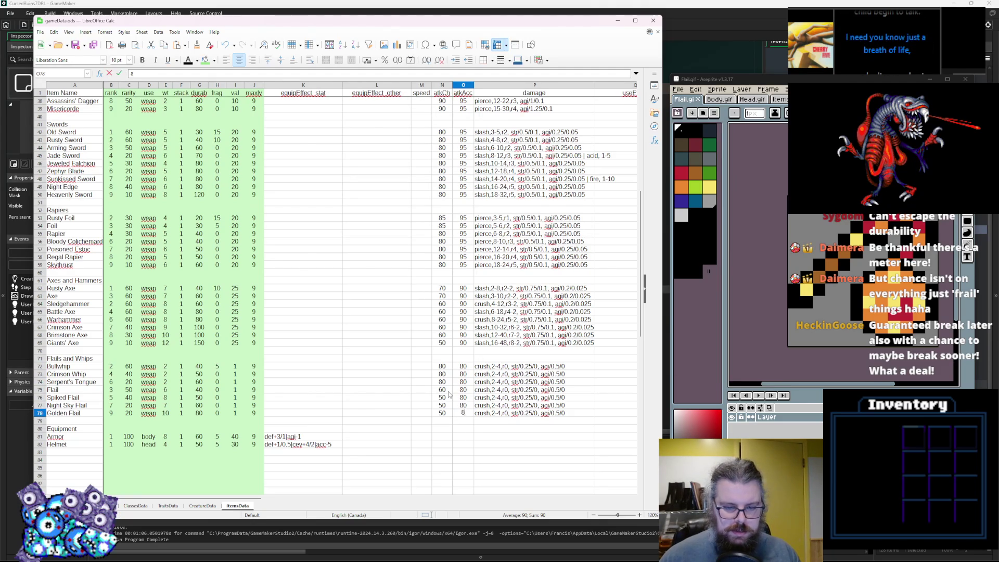
{"action": "type", "text": "0"}
{"action": "left_click", "coordinate": [492, 373]}
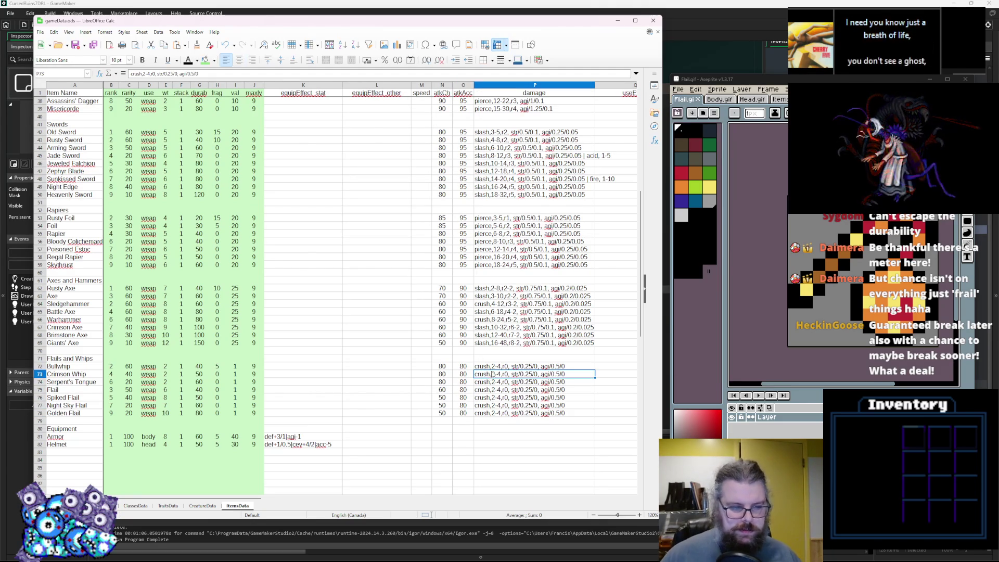
Step: Change Crimson Whip's damage range to crush,4-8, leaving Bullwhip's unchanged
{"action": "double_click", "coordinate": [494, 366]}
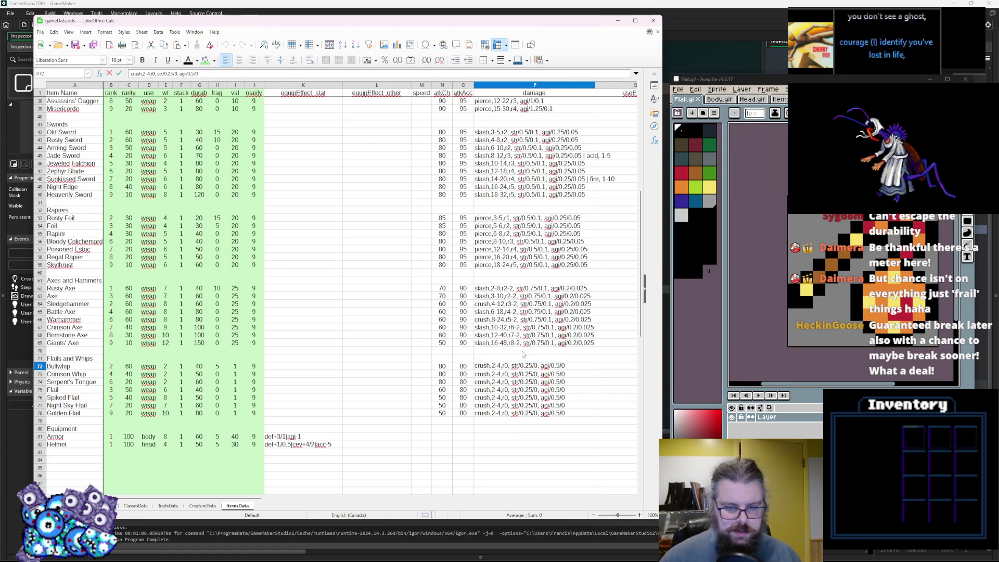
{"action": "key", "text": "Return"}
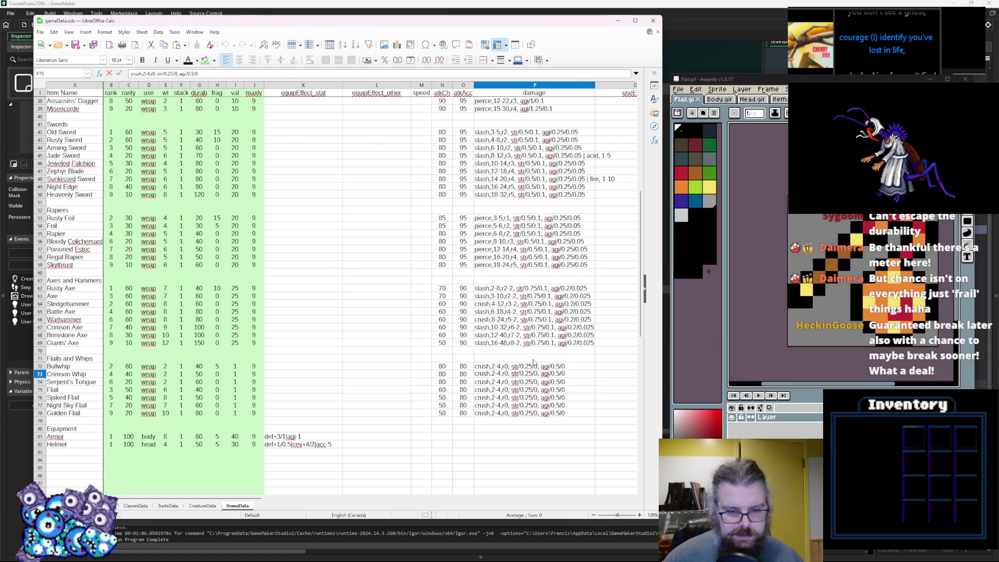
{"action": "type", "text": "4"}
{"action": "key", "text": "Left"}
{"action": "key", "text": "BackSpace"}
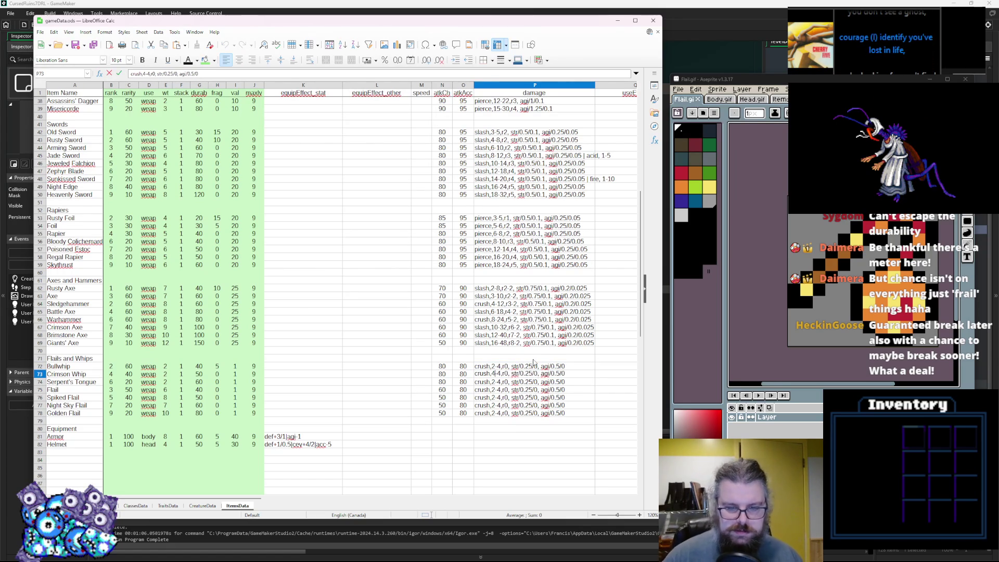
{"action": "key", "text": "Right"}
{"action": "key", "text": "Right"}
{"action": "key", "text": "Delete"}
{"action": "type", "text": "8"}
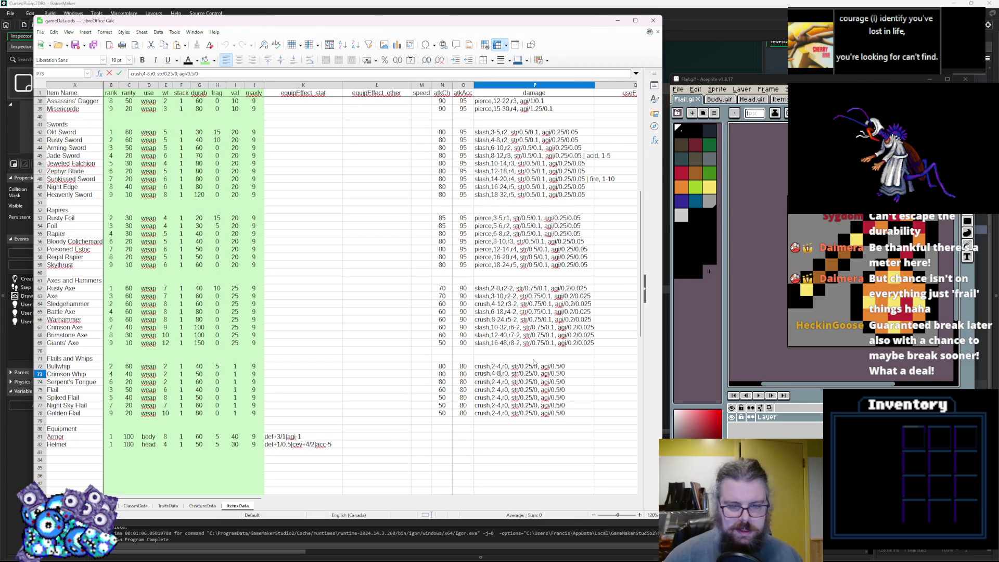
{"action": "key", "text": "Return"}
Step: Change Serpent's Tongue's damage range to crush,8-12
{"action": "left_click", "coordinate": [493, 382]}
{"action": "double_click", "coordinate": [493, 382]}
{"action": "type", "text": "8"}
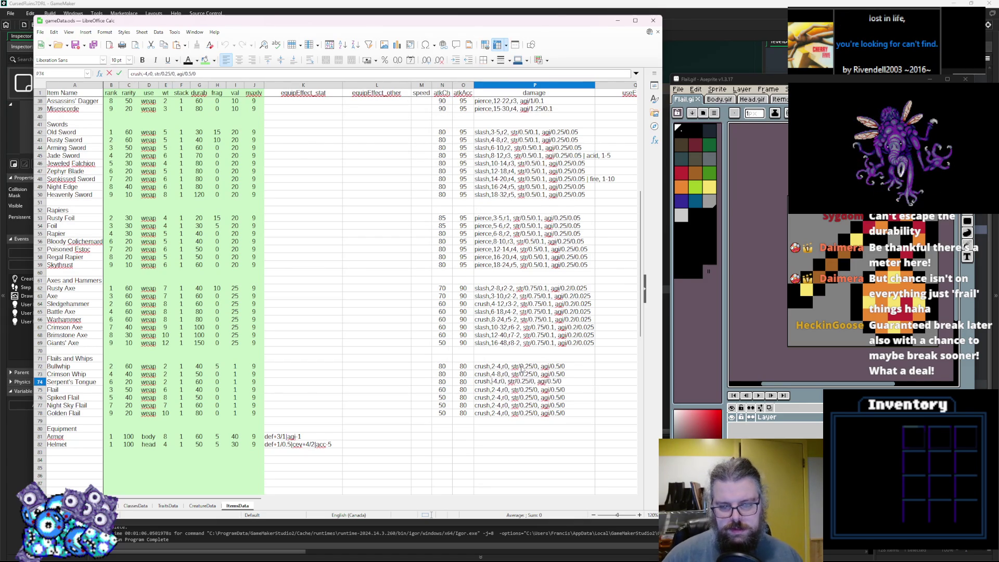
{"action": "key", "text": "BackSpace"}
{"action": "type", "text": "12"}
{"action": "key", "text": "Return"}
Step: Review the whip damage texts, comparing them with the maces' damage further up
{"action": "double_click", "coordinate": [505, 389]}
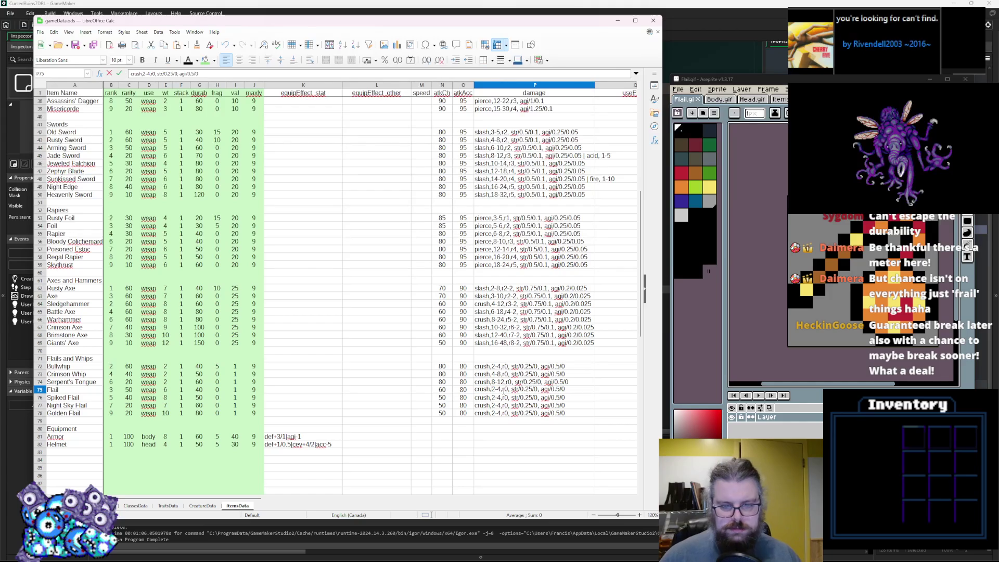
{"action": "double_click", "coordinate": [552, 366]}
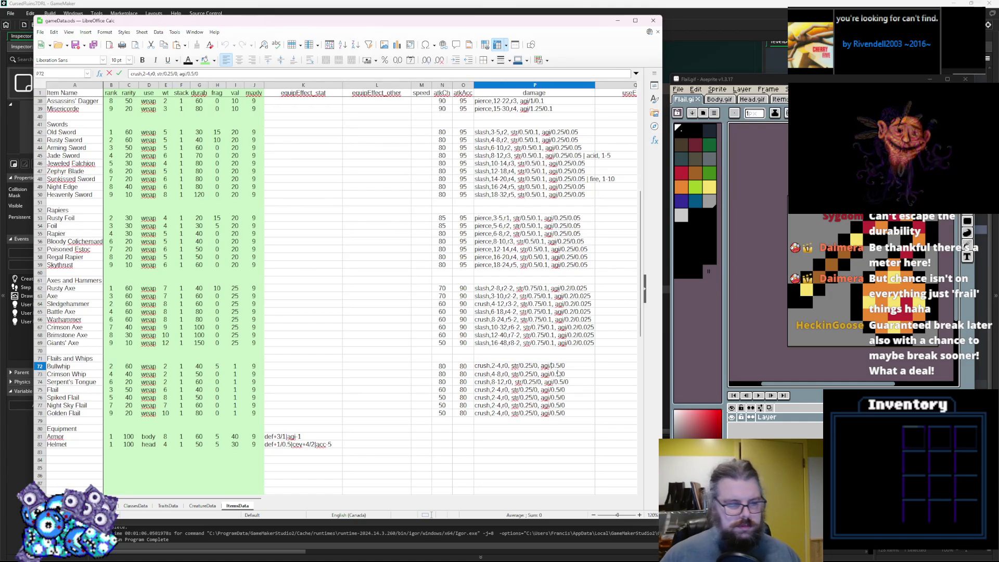
{"action": "key", "text": "Escape"}
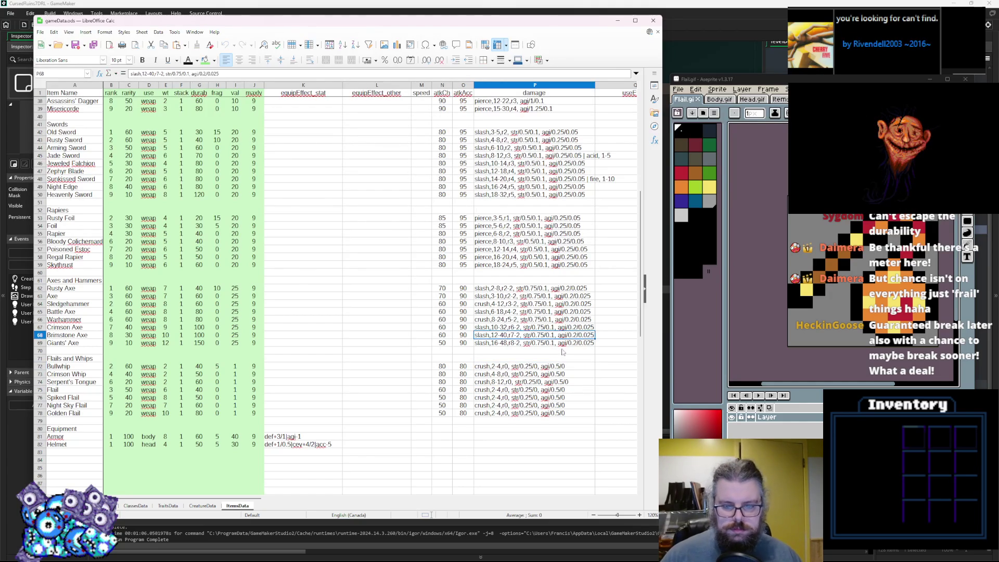
{"action": "scroll", "coordinate": [560, 370], "scroll_direction": "up", "scroll_amount": 2}
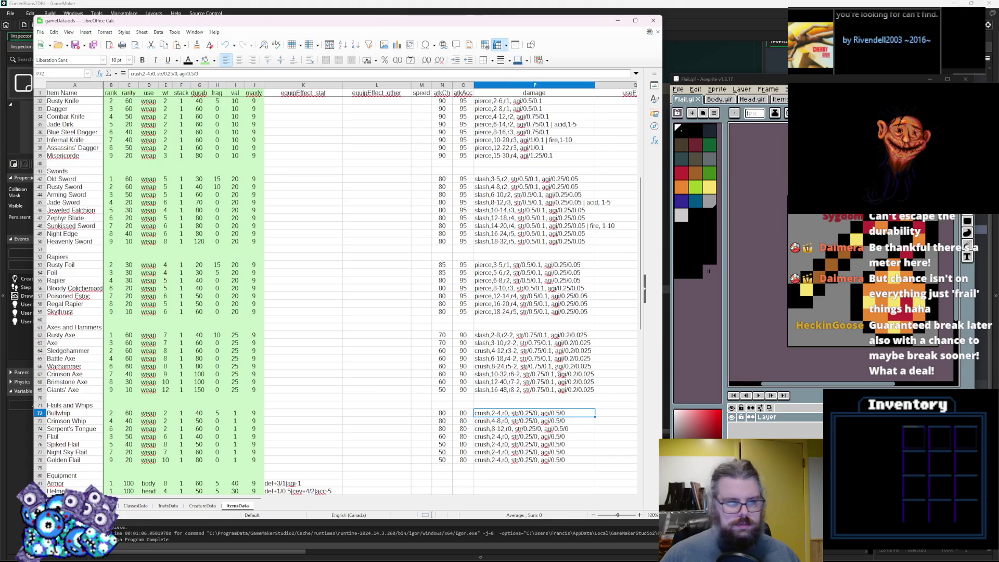
{"action": "scroll", "coordinate": [560, 370], "scroll_direction": "up", "scroll_amount": 4}
{"action": "scroll", "coordinate": [555, 368], "scroll_direction": "up", "scroll_amount": 4}
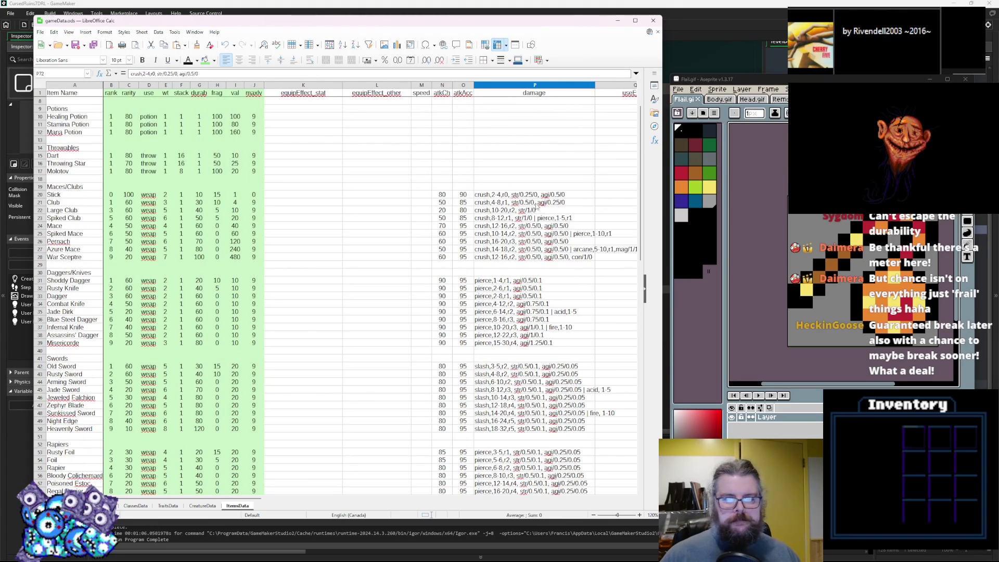
{"action": "scroll", "coordinate": [537, 208], "scroll_direction": "down", "scroll_amount": 10}
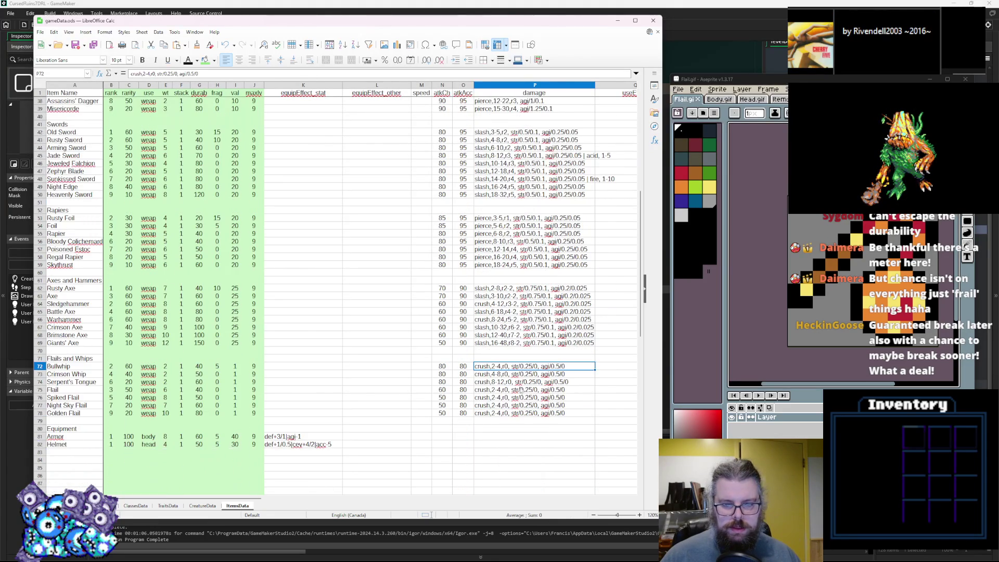
{"action": "double_click", "coordinate": [557, 373]}
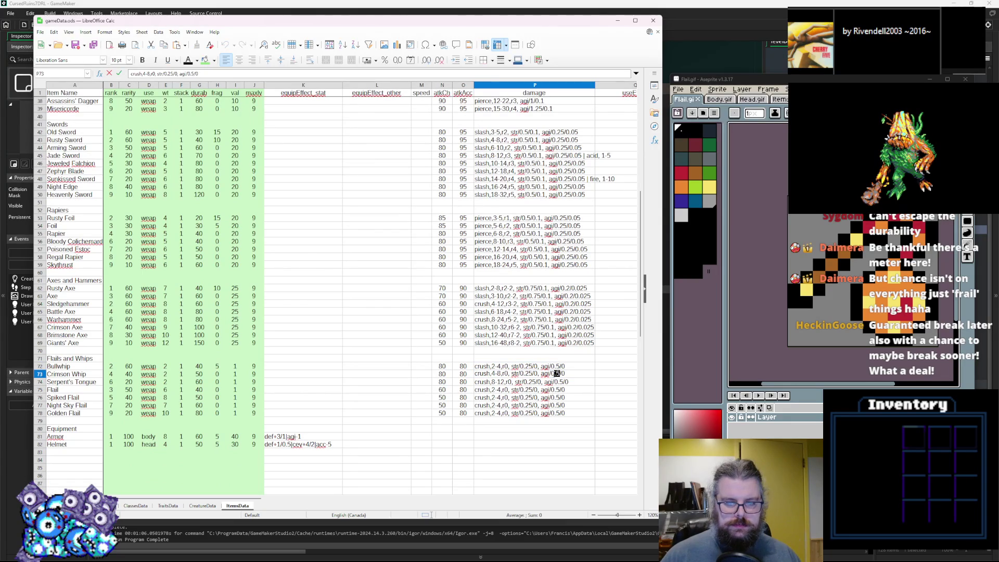
{"action": "left_click", "coordinate": [557, 367]}
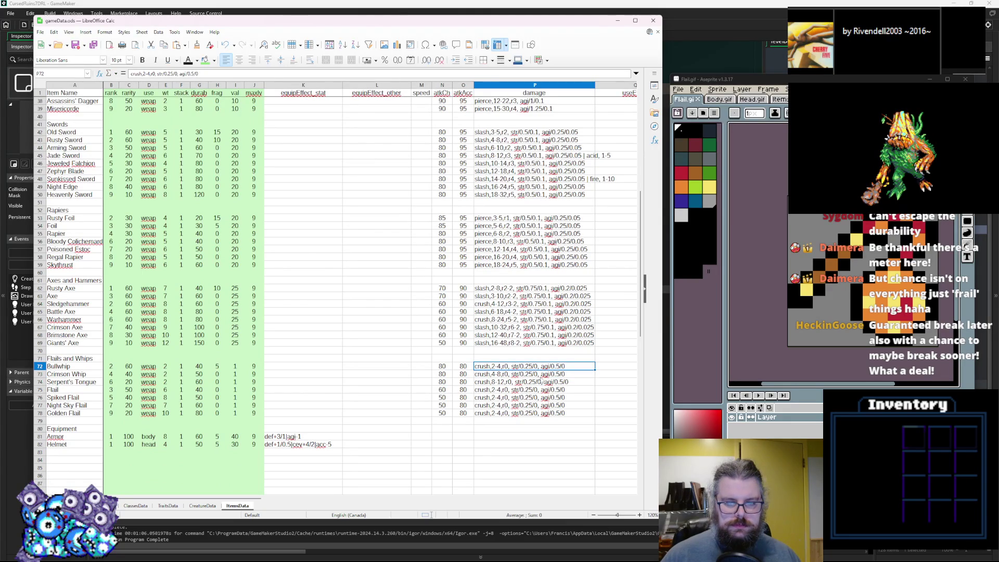
{"action": "double_click", "coordinate": [560, 366]}
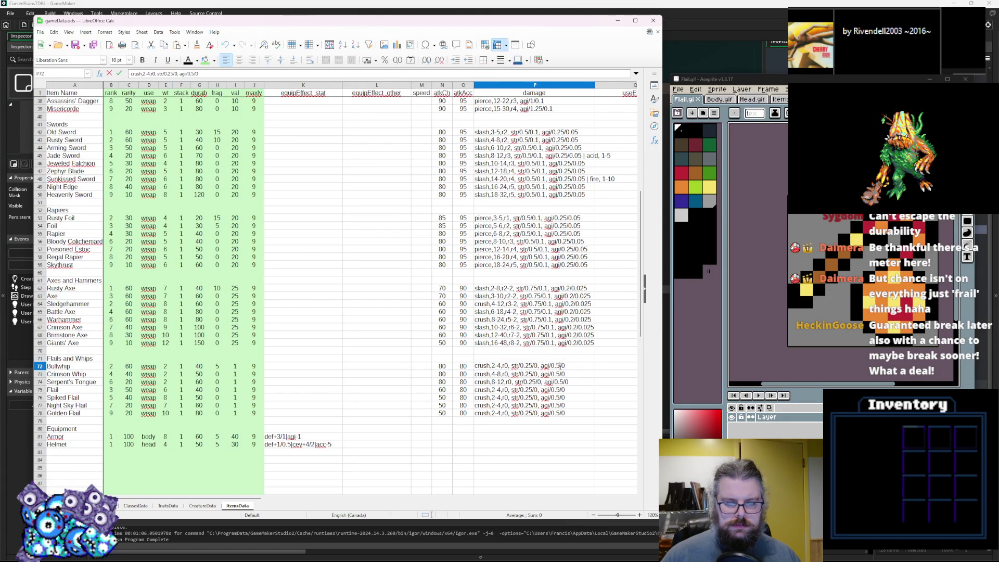
Step: Set Bullwhip's damage scaling to agility 1 and strength 0.5
{"action": "type", "text": "1"}
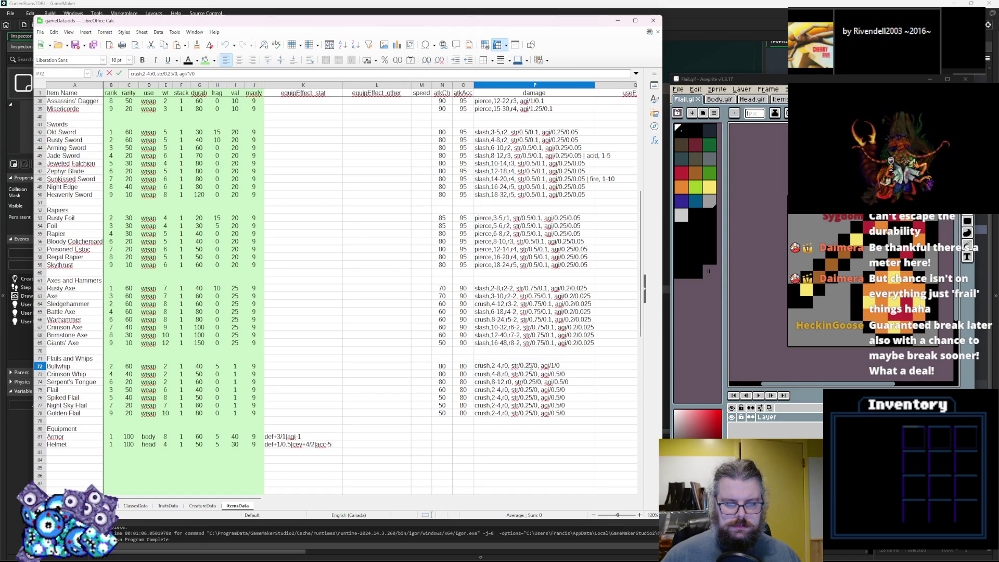
{"action": "double_click", "coordinate": [527, 365]}
{"action": "type", "text": "0.5"}
{"action": "key", "text": "Return"}
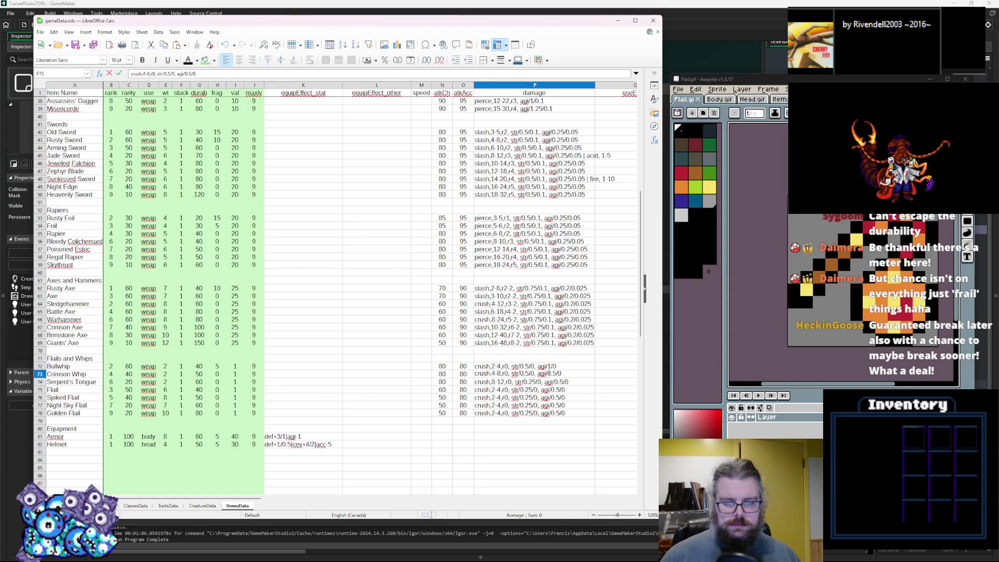
Step: Give Crimson Whip and Serpent's Tongue agility scaling 1, and Serpent's Tongue strength 0.5
{"action": "double_click", "coordinate": [554, 373]}
{"action": "type", "text": "0.1"}
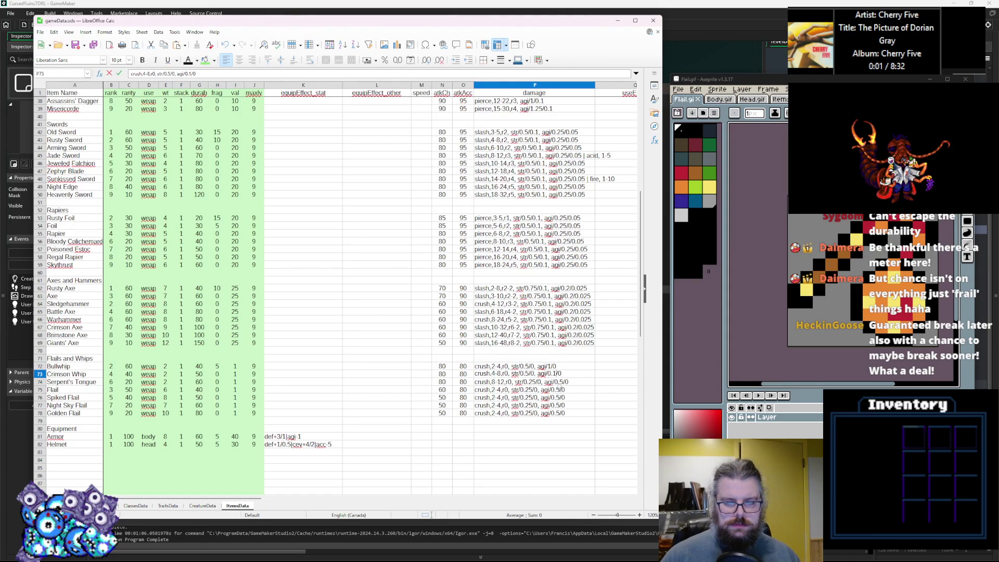
{"action": "type", "text": "0"}
{"action": "key", "text": "BackSpace"}
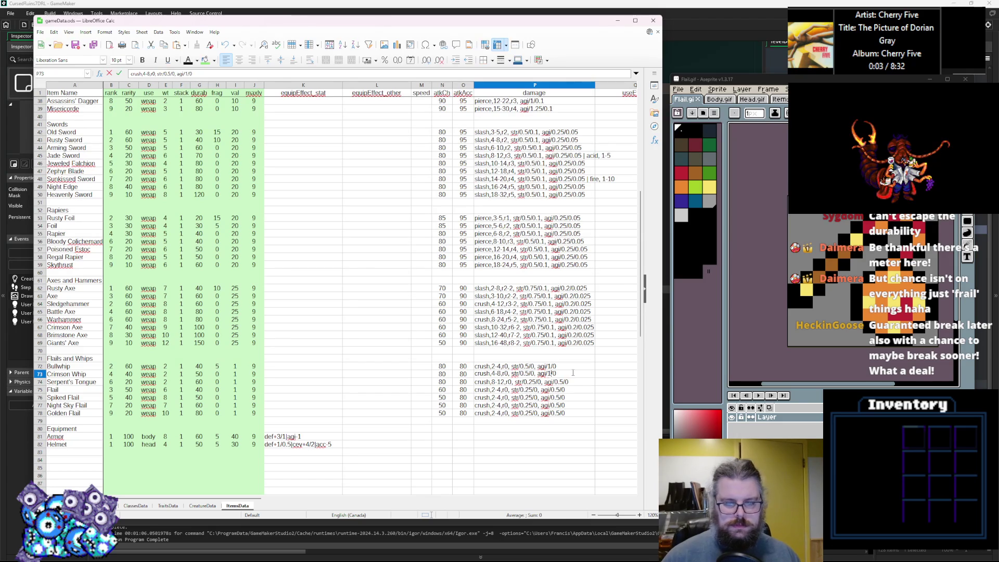
{"action": "key", "text": "Return"}
{"action": "double_click", "coordinate": [556, 381]}
{"action": "type", "text": "1"}
{"action": "left_click", "coordinate": [533, 382]}
{"action": "key", "text": "BackSpace"}
{"action": "left_click", "coordinate": [534, 396]}
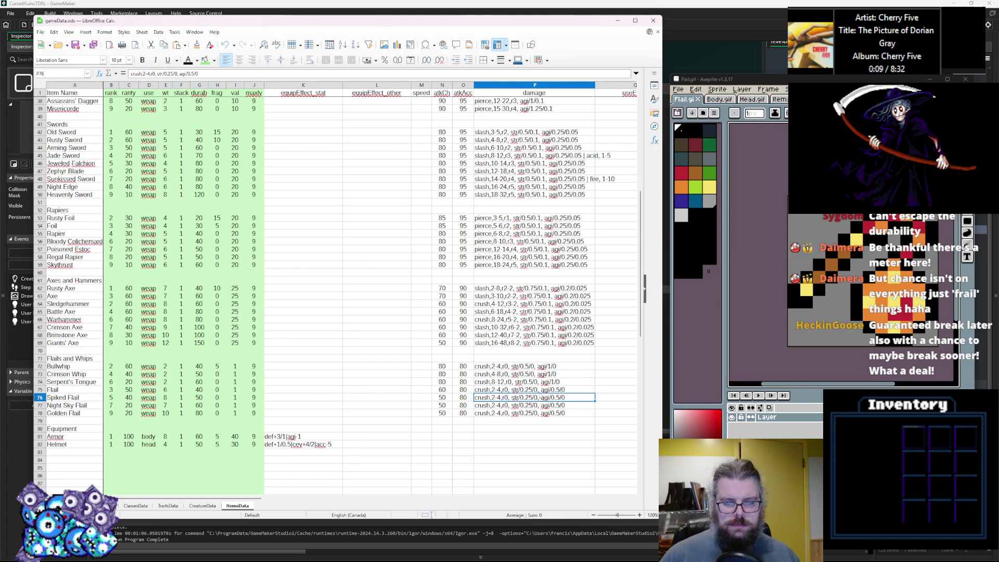
Step: Change Flail's damage to crush,5-10 with strength scaling 0.5
{"action": "left_click", "coordinate": [540, 384]}
{"action": "left_click", "coordinate": [540, 389]}
{"action": "double_click", "coordinate": [492, 390]}
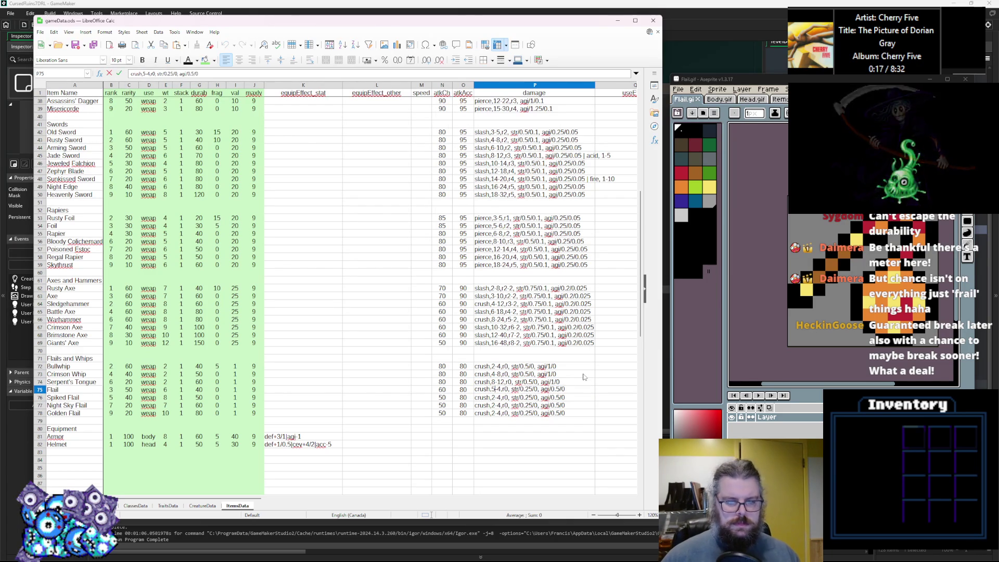
{"action": "key", "text": "BackSpace"}
{"action": "key", "text": "BackSpace"}
{"action": "key", "text": "BackSpace"}
{"action": "type", "text": "5-10"}
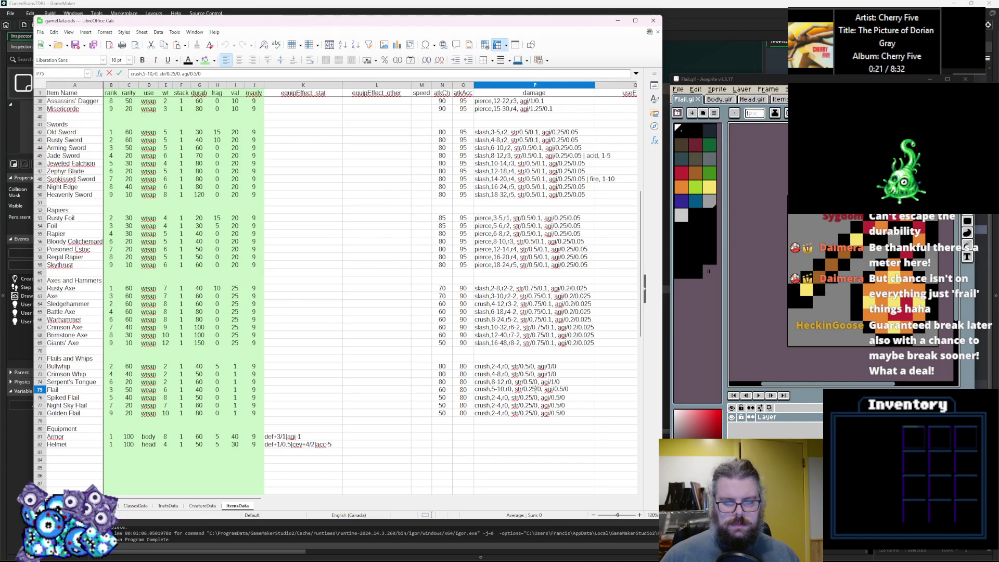
{"action": "key", "text": "BackSpace"}
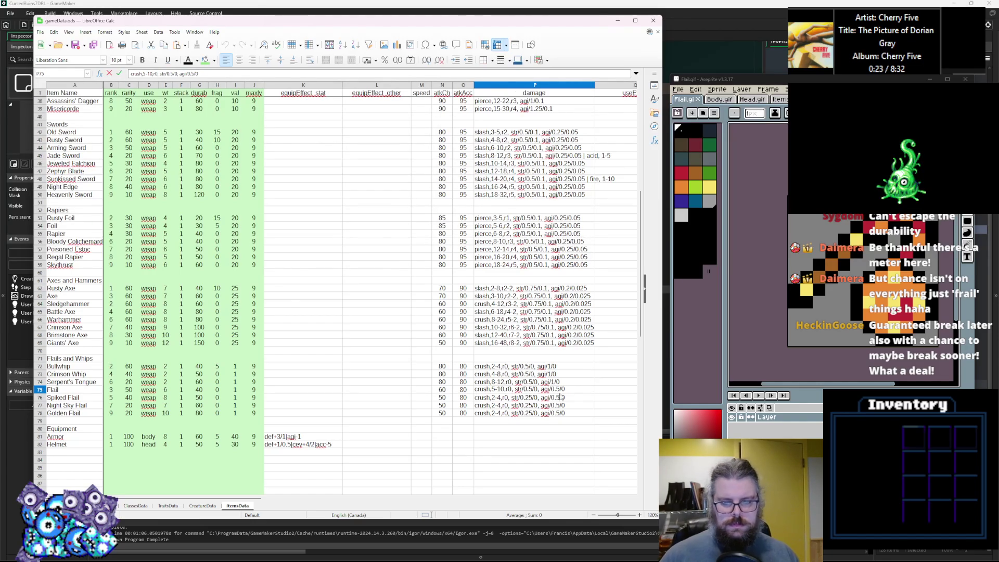
Step: Lower the strength scaling of Spiked, Night Sky and Golden Flail to 0.5
{"action": "left_click", "coordinate": [528, 397]}
{"action": "double_click", "coordinate": [528, 397]}
{"action": "key", "text": "BackSpace"}
{"action": "key", "text": "Return"}
{"action": "double_click", "coordinate": [528, 405]}
{"action": "key", "text": "BackSpace"}
{"action": "key", "text": "Return"}
{"action": "double_click", "coordinate": [530, 413]}
{"action": "key", "text": "BackSpace"}
{"action": "key", "text": "Return"}
Step: Raise the strength scaling of all four flails to str/0.75/0
{"action": "left_click", "coordinate": [528, 395]}
{"action": "double_click", "coordinate": [528, 391]}
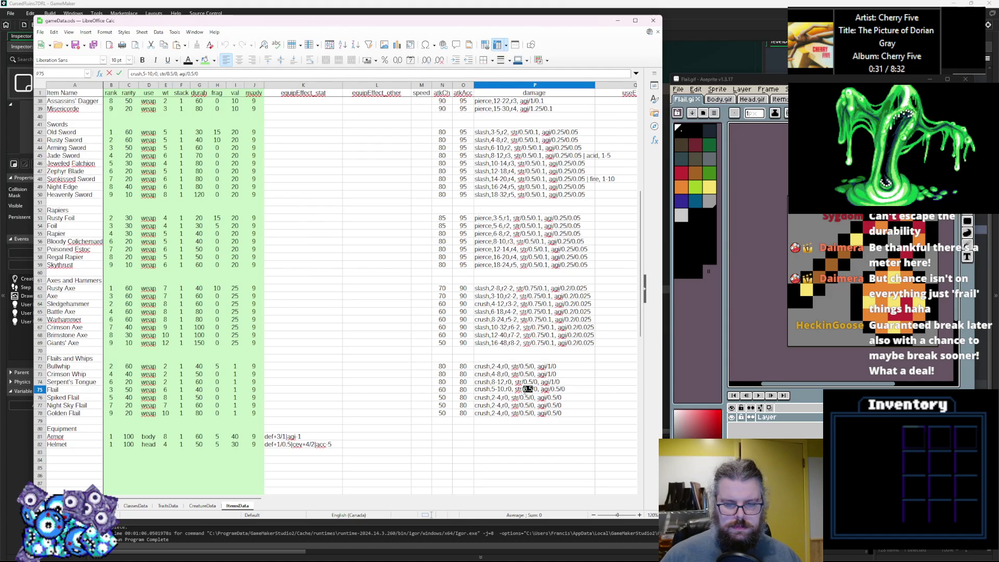
{"action": "type", "text": "6"}
{"action": "key", "text": "BackSpace"}
{"action": "type", "text": "7"}
{"action": "double_click", "coordinate": [526, 398]}
{"action": "type", "text": "7"}
{"action": "double_click", "coordinate": [526, 406]}
{"action": "type", "text": "7"}
{"action": "double_click", "coordinate": [527, 414]}
{"action": "type", "text": "7"}
{"action": "left_click", "coordinate": [526, 384]}
{"action": "left_click", "coordinate": [498, 406]}
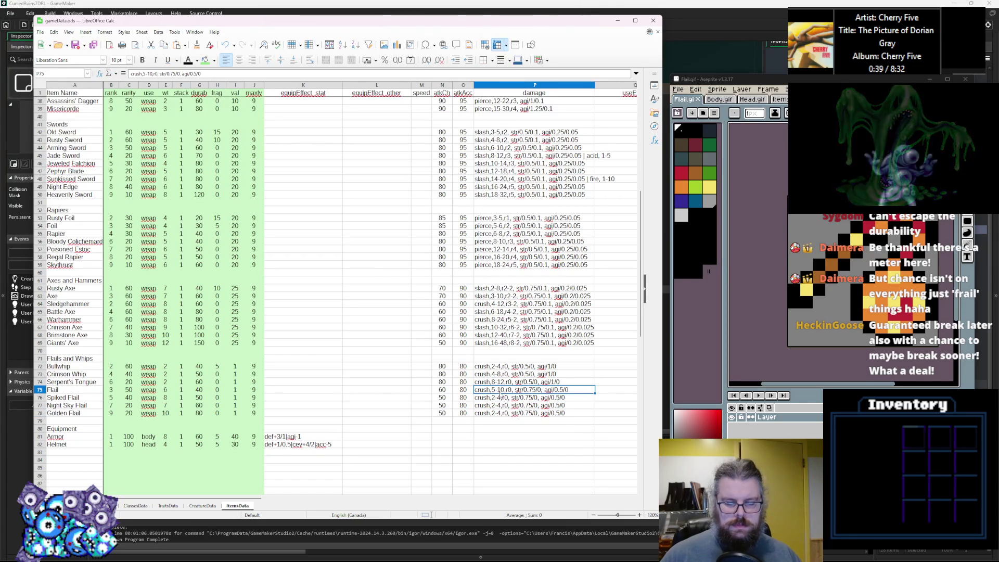
{"action": "left_click", "coordinate": [498, 398]}
{"action": "double_click", "coordinate": [498, 398]}
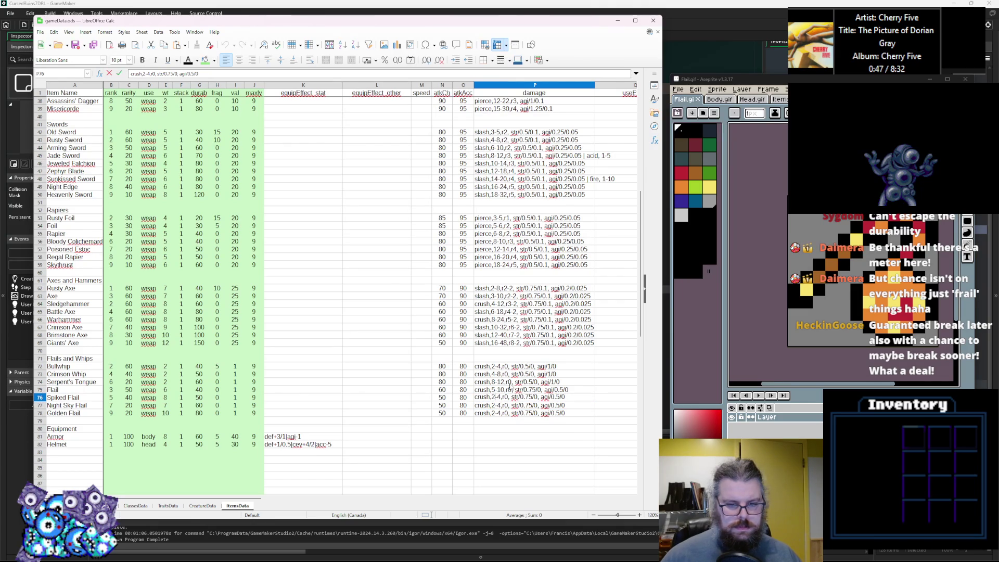
{"action": "type", "text": "7"}
Step: Change Spiked Flail's damage to crush,6-8
{"action": "key", "text": "BackSpace"}
{"action": "type", "text": "6"}
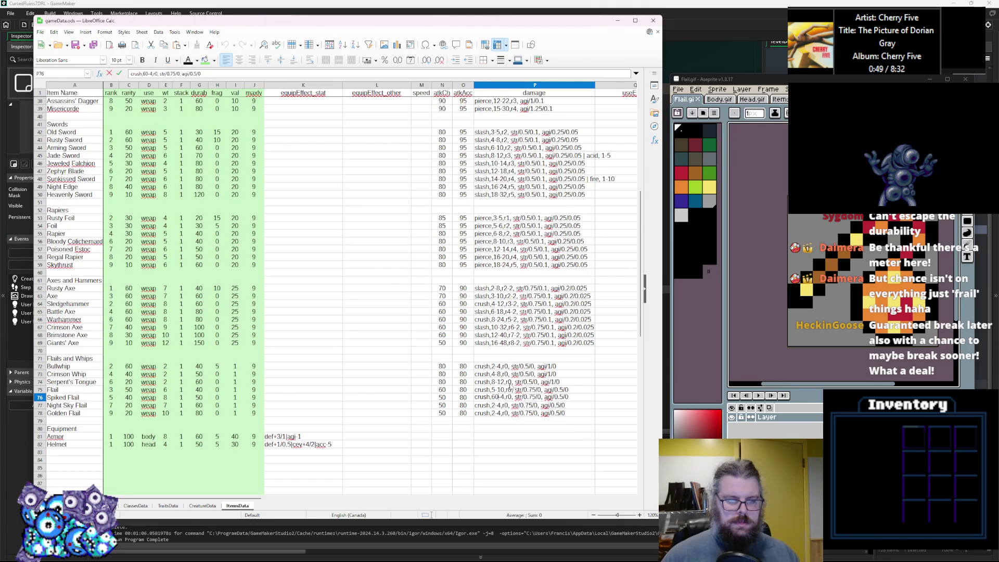
{"action": "key", "text": "Right"}
{"action": "key", "text": "Delete"}
{"action": "type", "text": "8"}
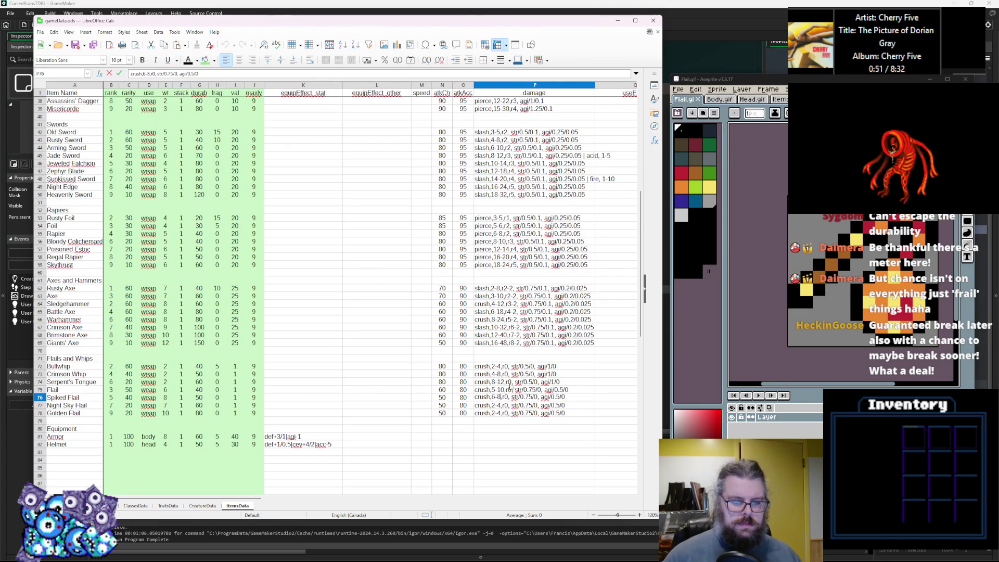
{"action": "key", "text": "Return"}
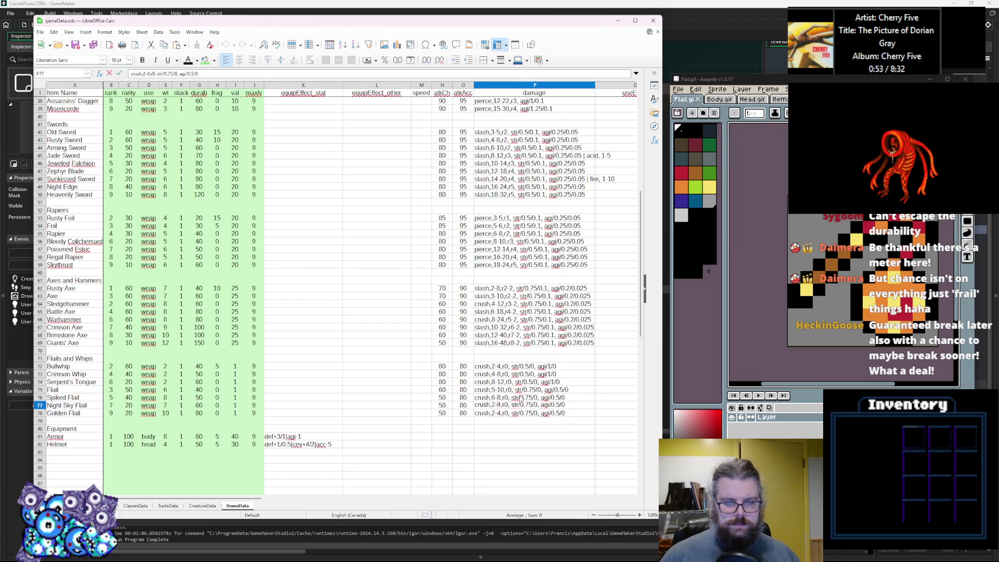
Step: Set Night Sky Flail's damage to crush,10-14 and Golden Flail's to crush,18-24
{"action": "type", "text": "10"}
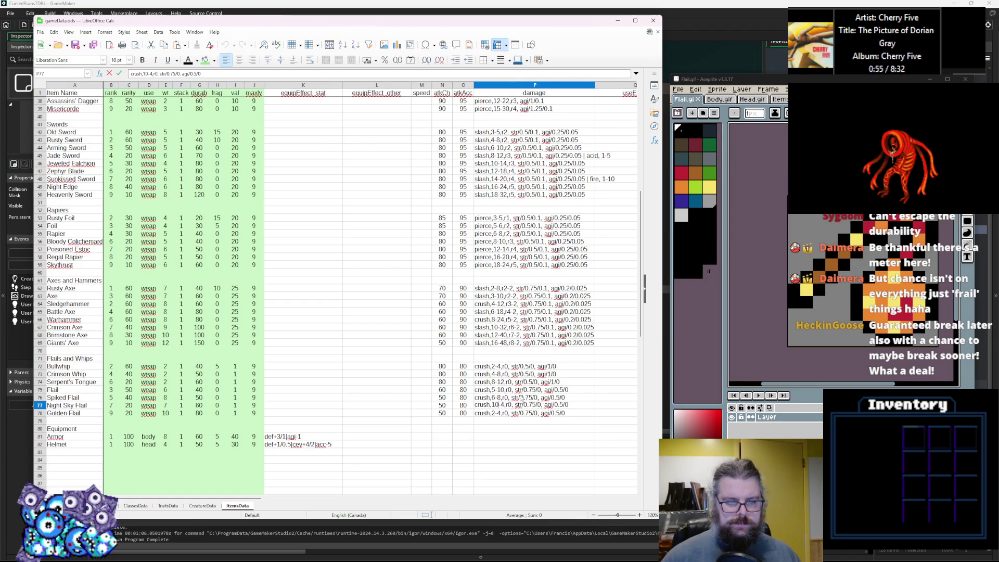
{"action": "key", "text": "Delete"}
{"action": "type", "text": "15"}
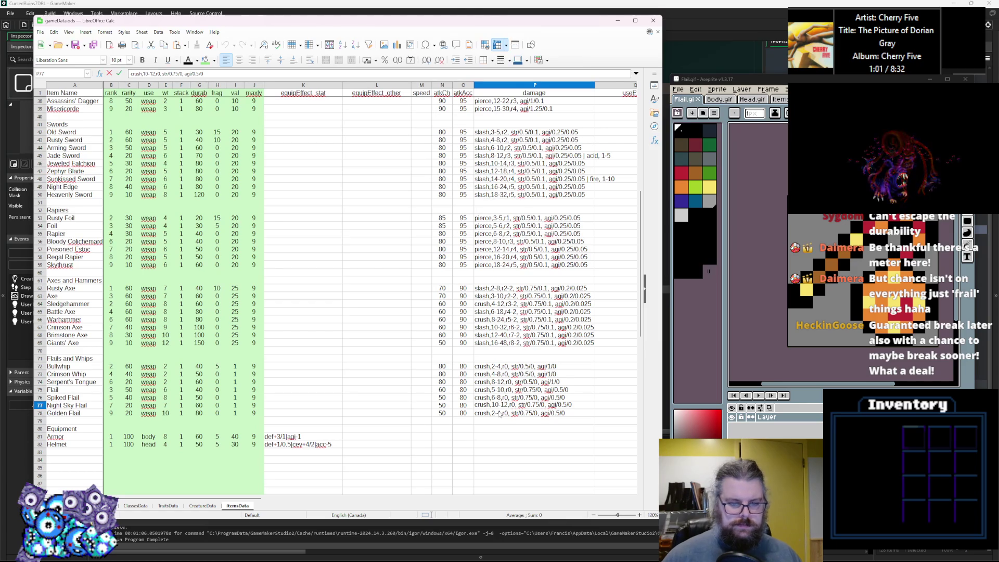
{"action": "type", "text": "4"}
{"action": "double_click", "coordinate": [497, 414]}
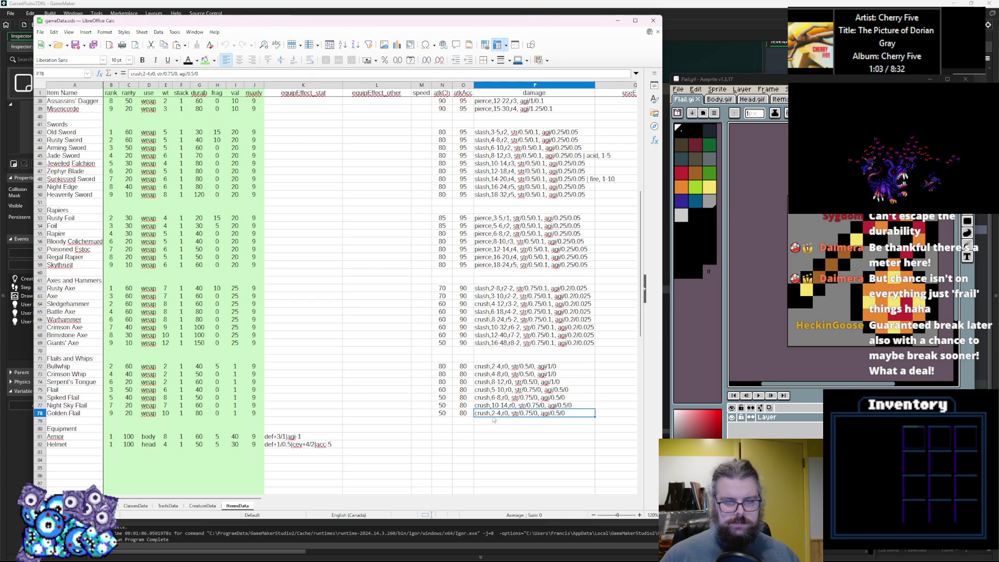
{"action": "type", "text": "1"}
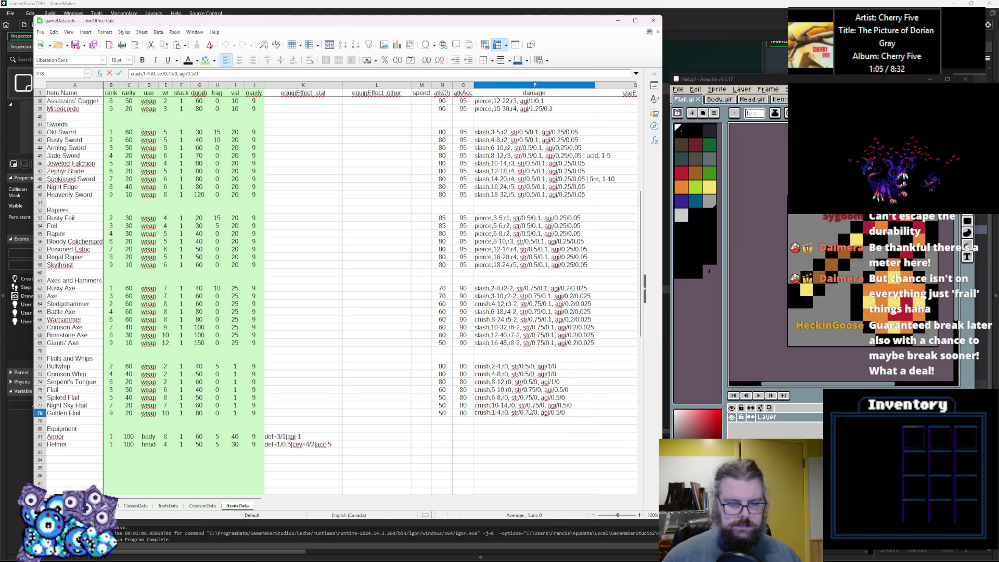
{"action": "type", "text": "7"}
{"action": "key", "text": "Right"}
{"action": "type", "text": "2"}
{"action": "left_click", "coordinate": [531, 445]}
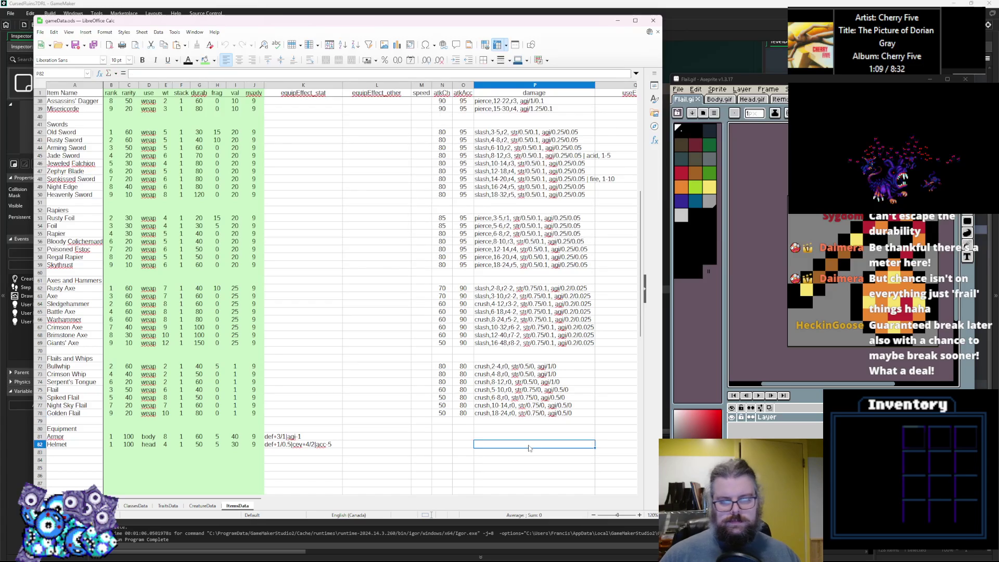
{"action": "left_click", "coordinate": [537, 414]}
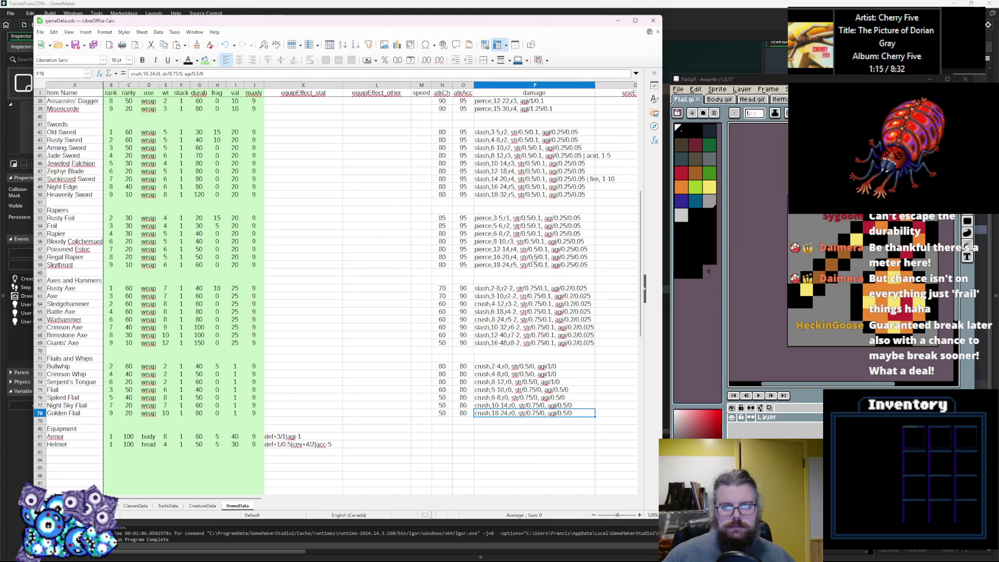
{"action": "scroll", "coordinate": [581, 159], "scroll_direction": "up", "scroll_amount": 7}
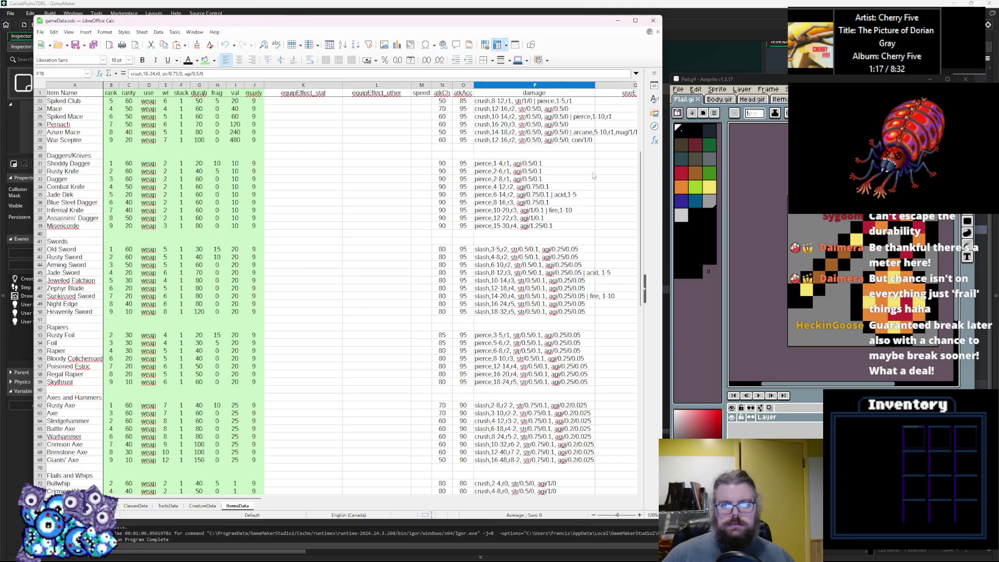
Step: Append '| pierce,1-10,r1' to the Spiked Flail and Golden Flail damage, matching Spiked Mace's format
{"action": "double_click", "coordinate": [571, 163]}
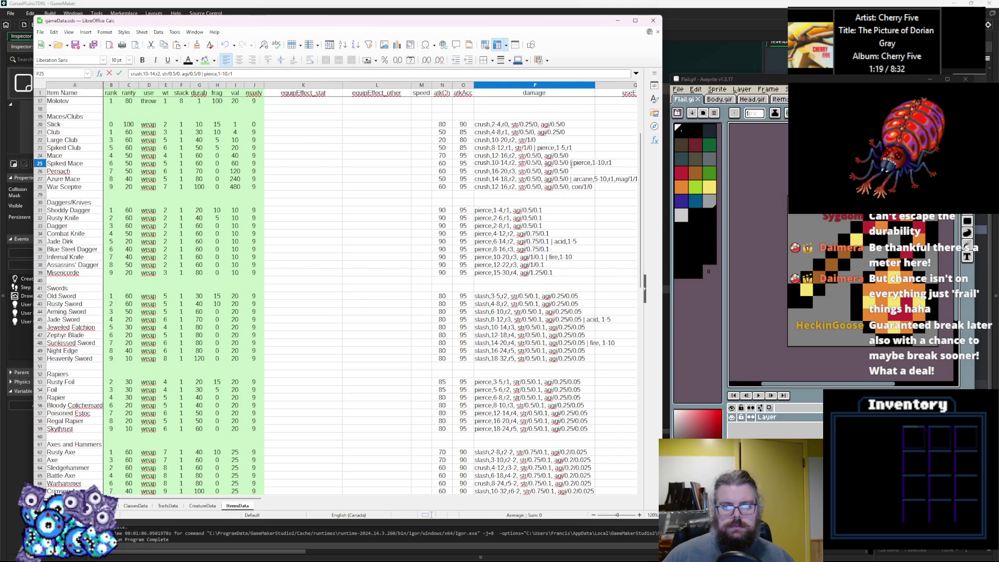
{"action": "left_click", "coordinate": [572, 227]}
{"action": "scroll", "coordinate": [572, 312], "scroll_direction": "down", "scroll_amount": 8}
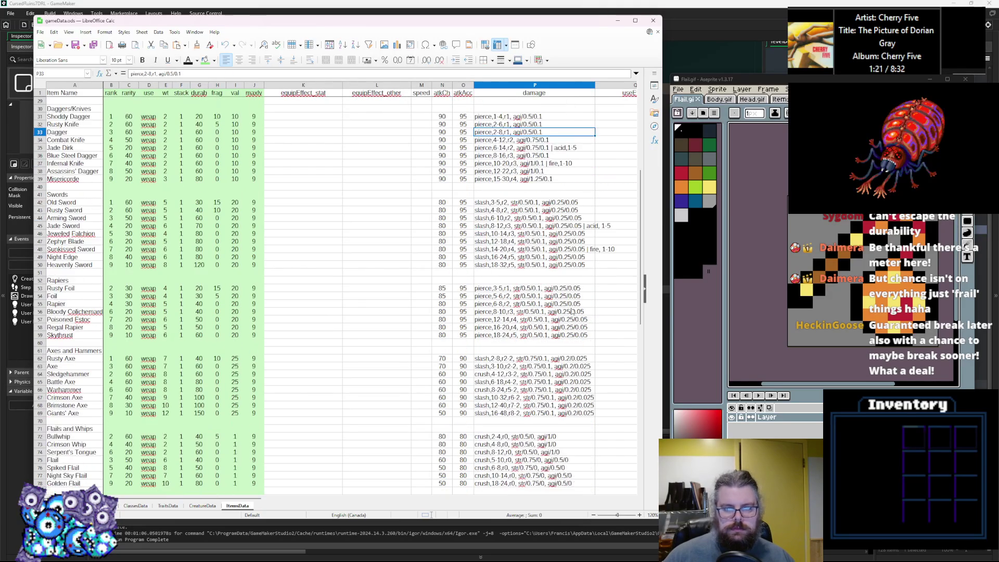
{"action": "left_click", "coordinate": [574, 367]}
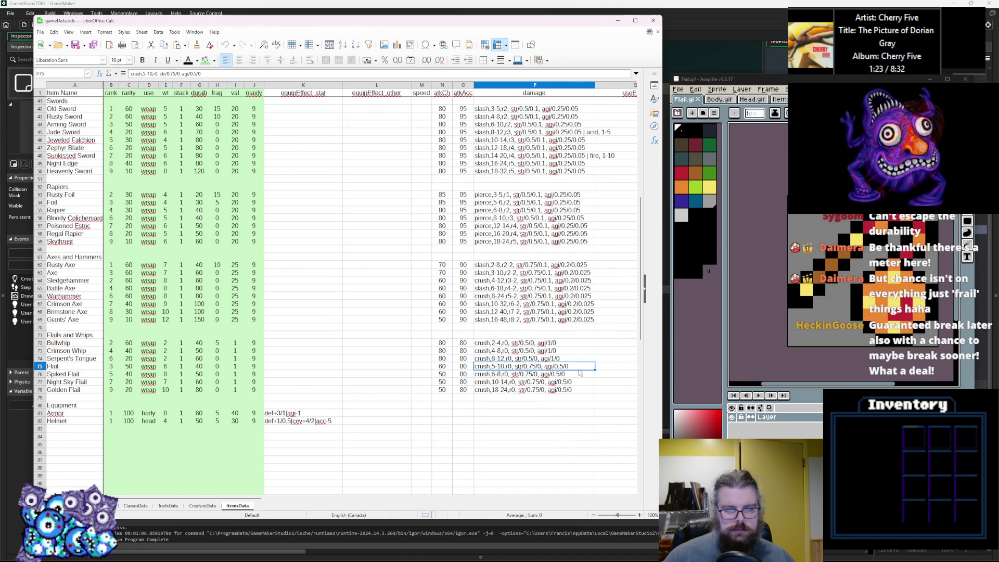
{"action": "double_click", "coordinate": [587, 374]}
{"action": "type", "text": "| pierce,1-10,r1"}
{"action": "double_click", "coordinate": [583, 381]}
{"action": "double_click", "coordinate": [586, 389]}
{"action": "type", "text": "| pierce,1-10,r1"}
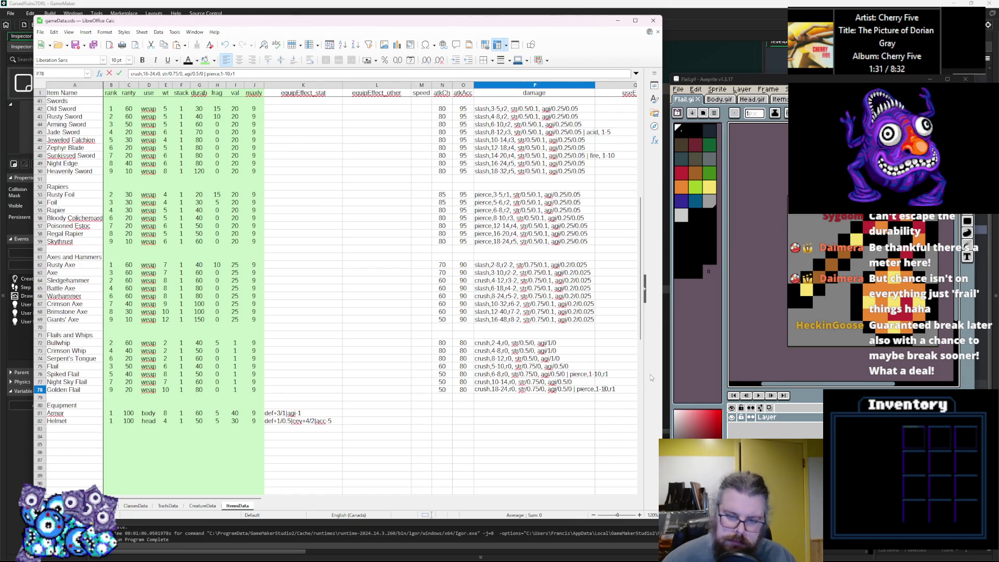
{"action": "key", "text": "BackSpace"}
{"action": "type", "text": "2"}
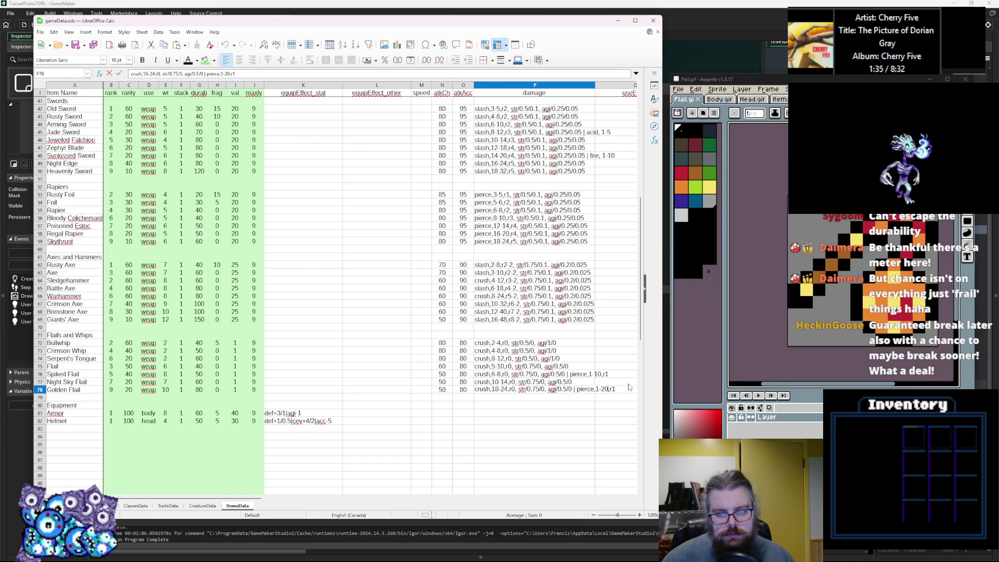
Step: Lower Spiked Flail's extra pierce damage to pierce,1-5,r1
{"action": "double_click", "coordinate": [599, 373]}
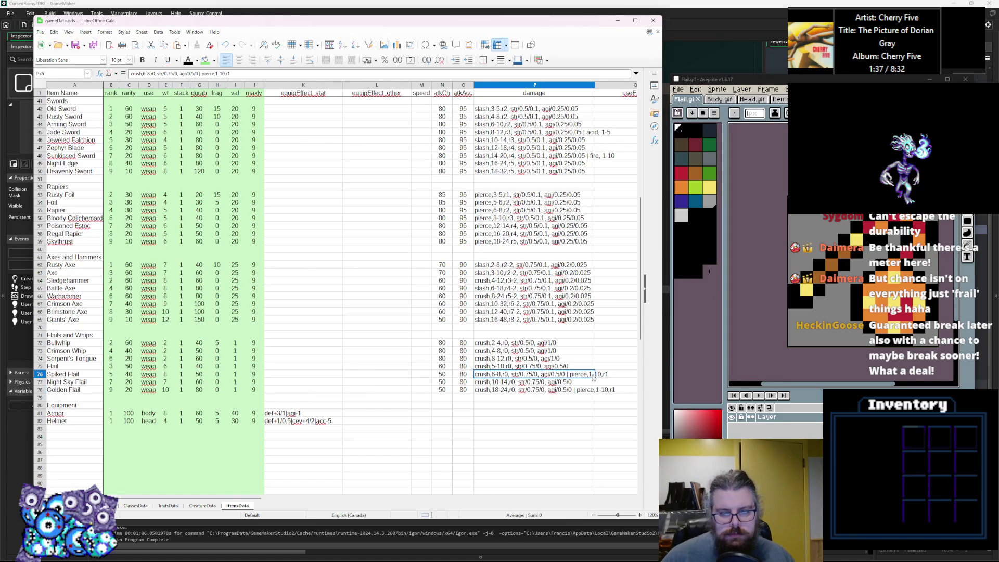
{"action": "key", "text": "BackSpace"}
{"action": "key", "text": "Delete"}
{"action": "type", "text": "5"}
{"action": "key", "text": "Return"}
Step: Update whip and flail r values: Crimson Whip r2, Serpent's Tongue r3, Flail r1
{"action": "left_click", "coordinate": [506, 353]}
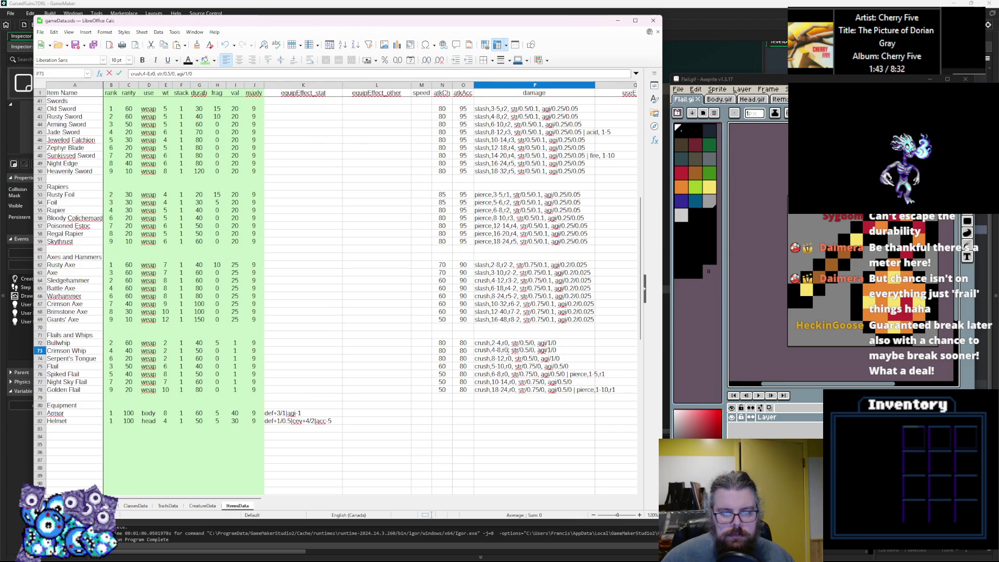
{"action": "triple_click", "coordinate": [505, 343]}
{"action": "left_click", "coordinate": [506, 342]}
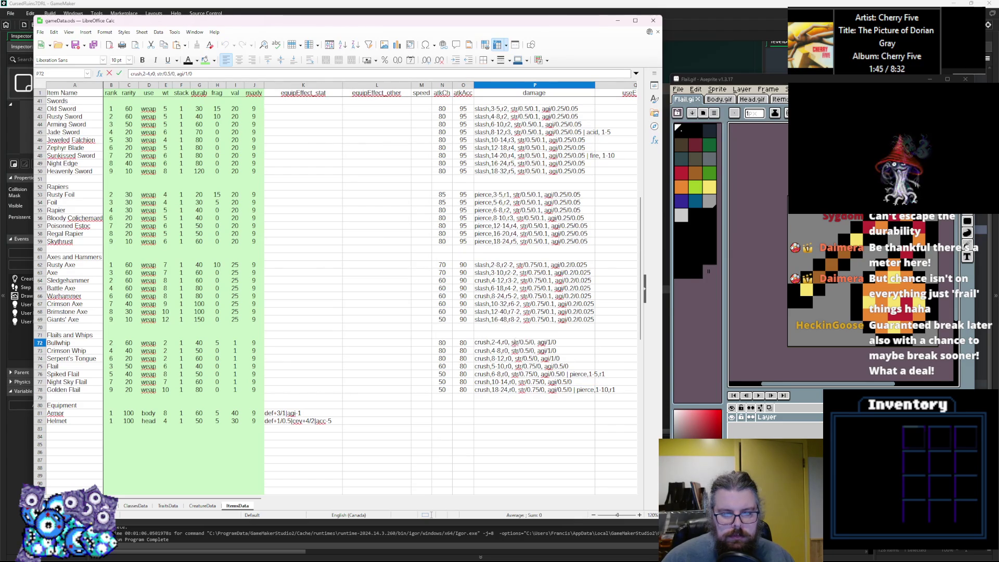
{"action": "type", "text": "1"}
{"action": "left_click", "coordinate": [509, 350]}
{"action": "key", "text": "BackSpace"}
{"action": "type", "text": "2"}
{"action": "left_click", "coordinate": [512, 358]}
{"action": "key", "text": "BackSpace"}
{"action": "type", "text": "3"}
{"action": "double_click", "coordinate": [513, 366]}
{"action": "key", "text": "BackSpace"}
{"action": "type", "text": "1"}
Step: Set Night Sky Flail's crush to r3 and Golden Flail's crush to r4
{"action": "double_click", "coordinate": [507, 373]}
{"action": "triple_click", "coordinate": [512, 381]}
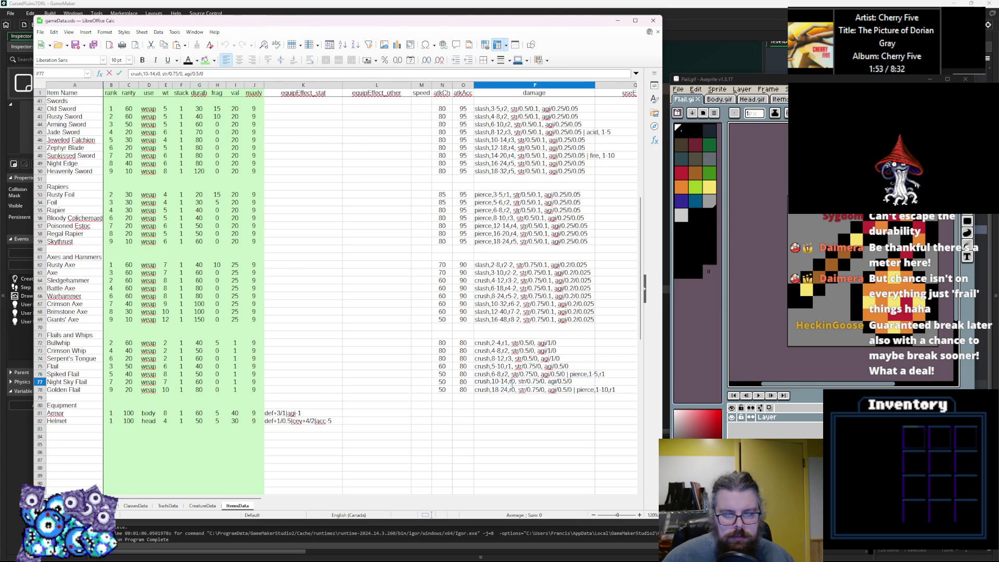
{"action": "left_click", "coordinate": [514, 381]}
{"action": "key", "text": "BackSpace"}
{"action": "type", "text": "3"}
{"action": "triple_click", "coordinate": [513, 390]}
{"action": "left_click", "coordinate": [513, 389]}
{"action": "key", "text": "BackSpace"}
{"action": "type", "text": "4"}
{"action": "key", "text": "Return"}
{"action": "left_click", "coordinate": [540, 389]}
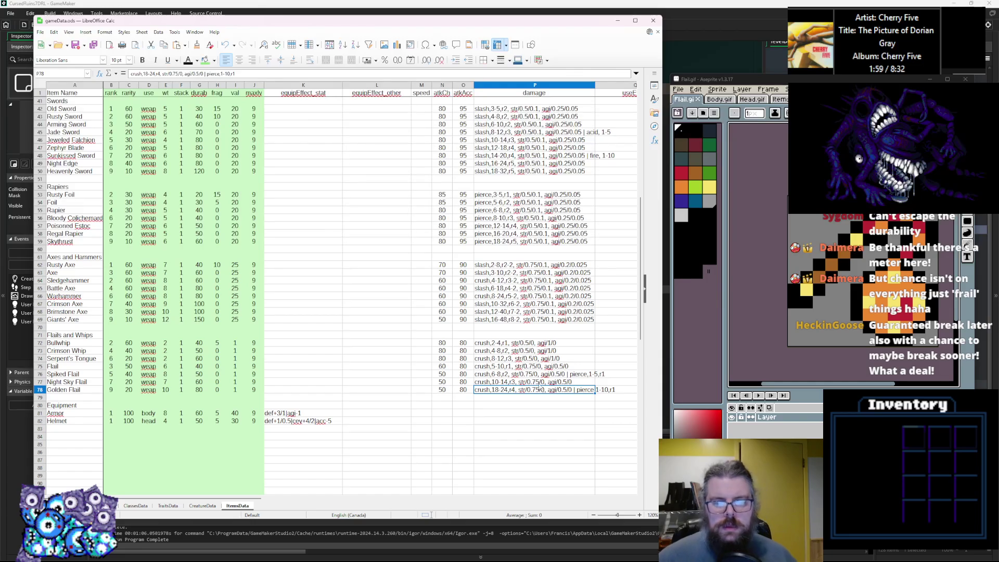
{"action": "left_click", "coordinate": [438, 398]}
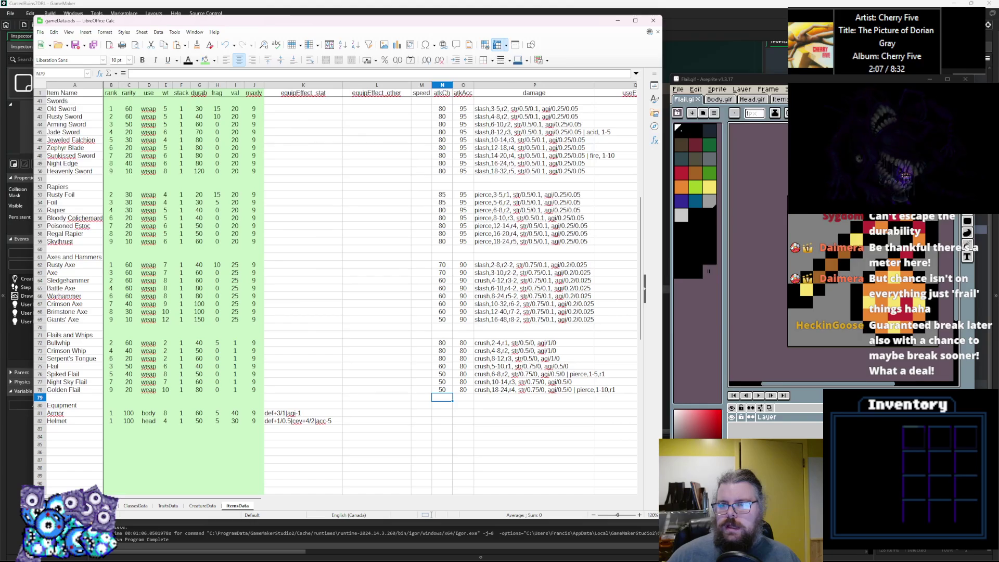
{"action": "left_click", "coordinate": [811, 98]}
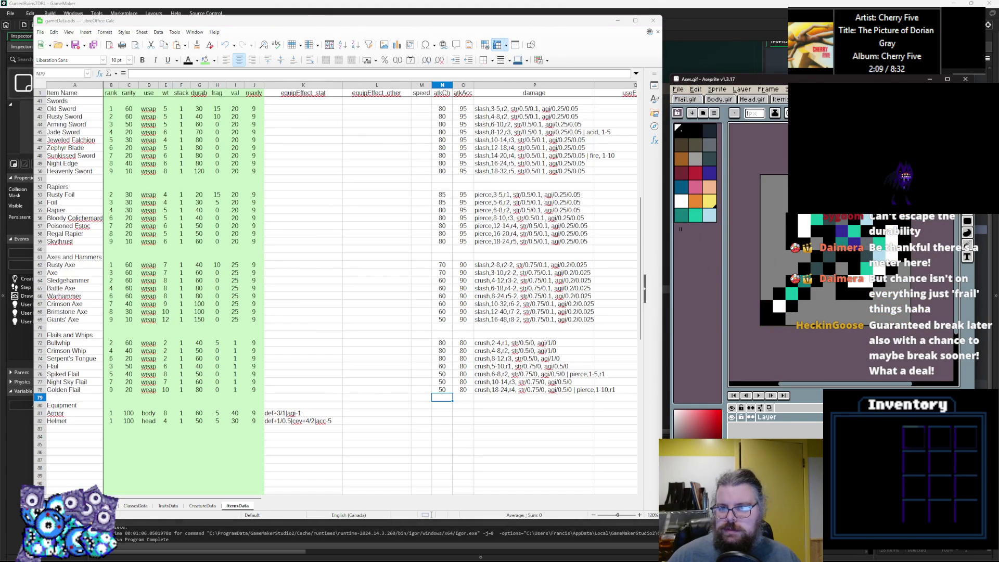
Step: In GameMaker, reimport sprDaggers from Daggers.gif and sprFlails from Flail.gif in the items folder
{"action": "key", "text": "alt+Tab"}
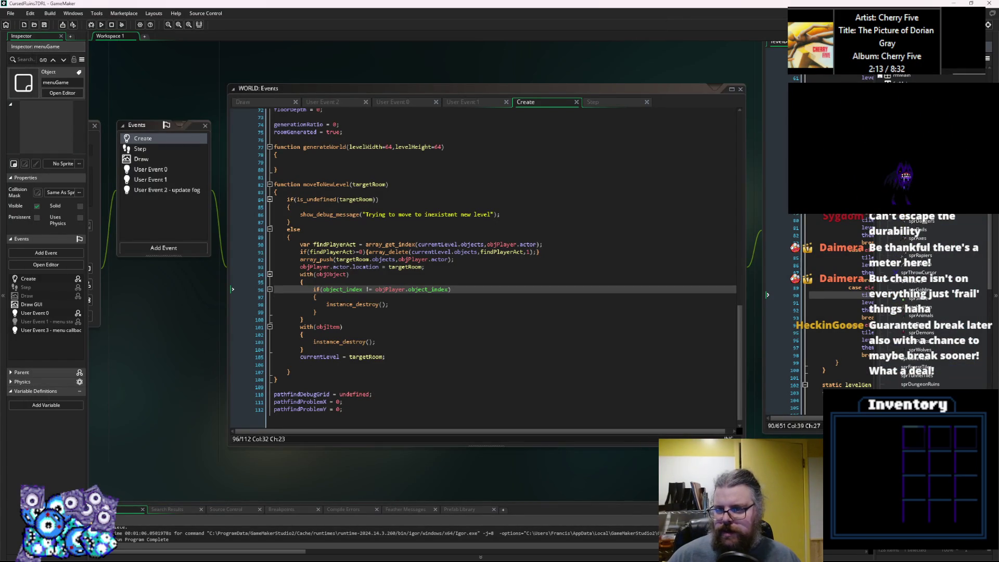
{"action": "double_click", "coordinate": [919, 221]}
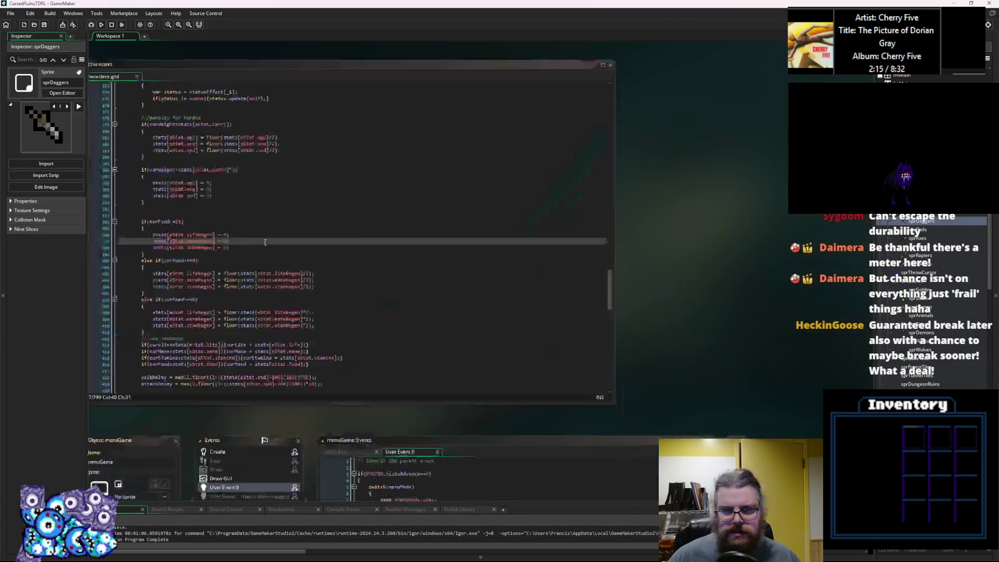
{"action": "left_click", "coordinate": [185, 212]}
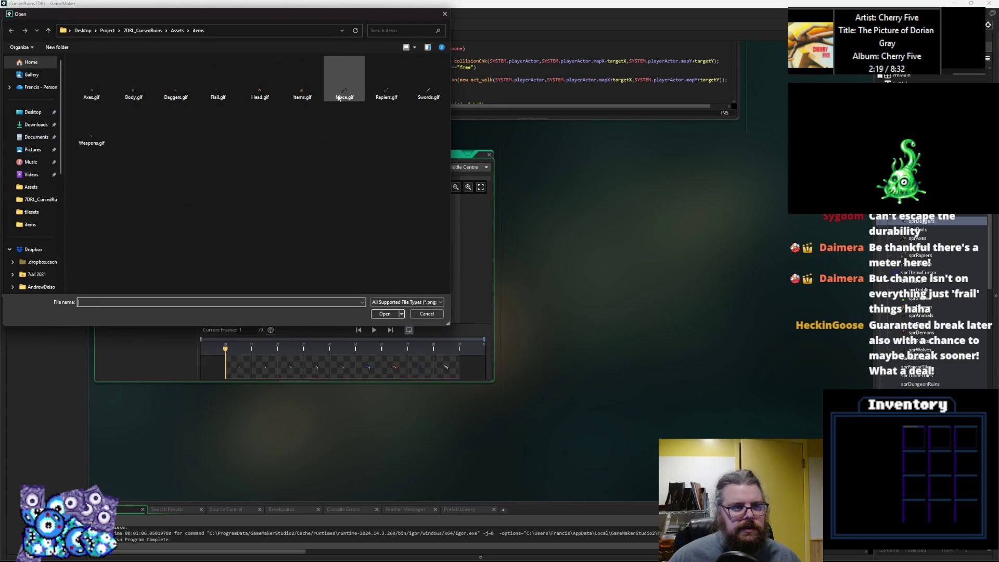
{"action": "left_click", "coordinate": [92, 128]}
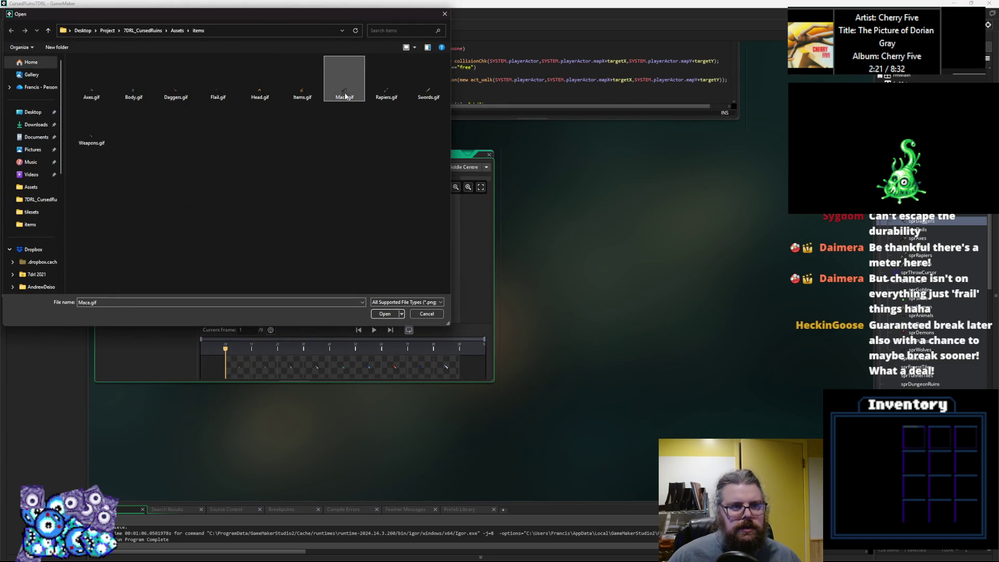
{"action": "left_click", "coordinate": [176, 78]}
{"action": "left_click", "coordinate": [384, 314]}
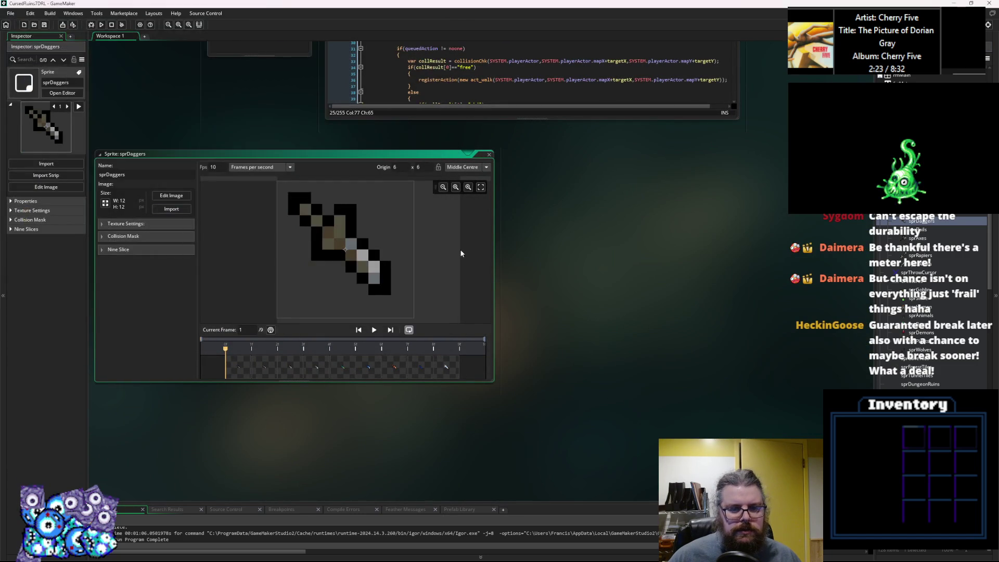
{"action": "left_click", "coordinate": [489, 155]}
{"action": "double_click", "coordinate": [918, 230]}
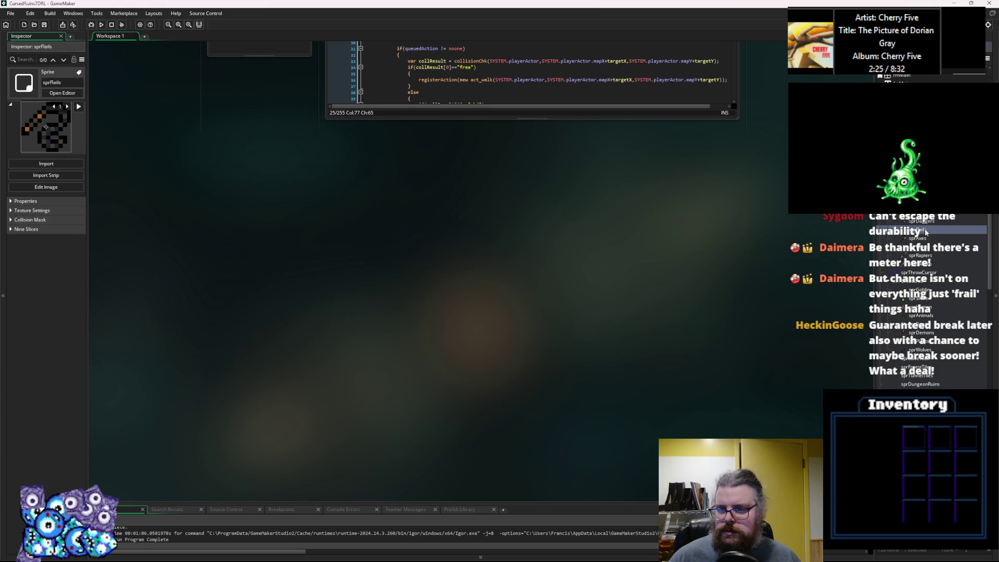
{"action": "left_click", "coordinate": [166, 211]}
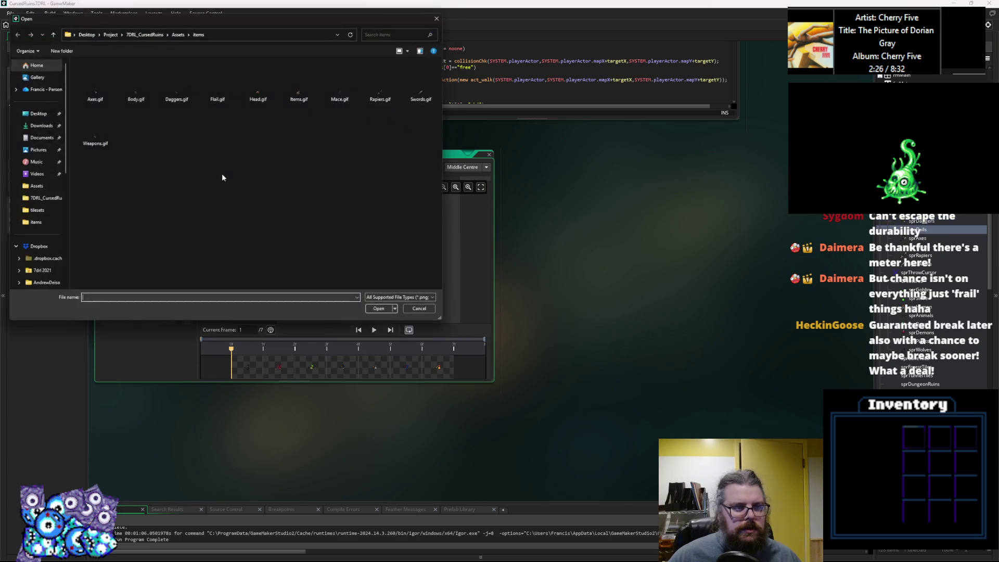
{"action": "left_click", "coordinate": [219, 96]}
{"action": "left_click", "coordinate": [385, 314]}
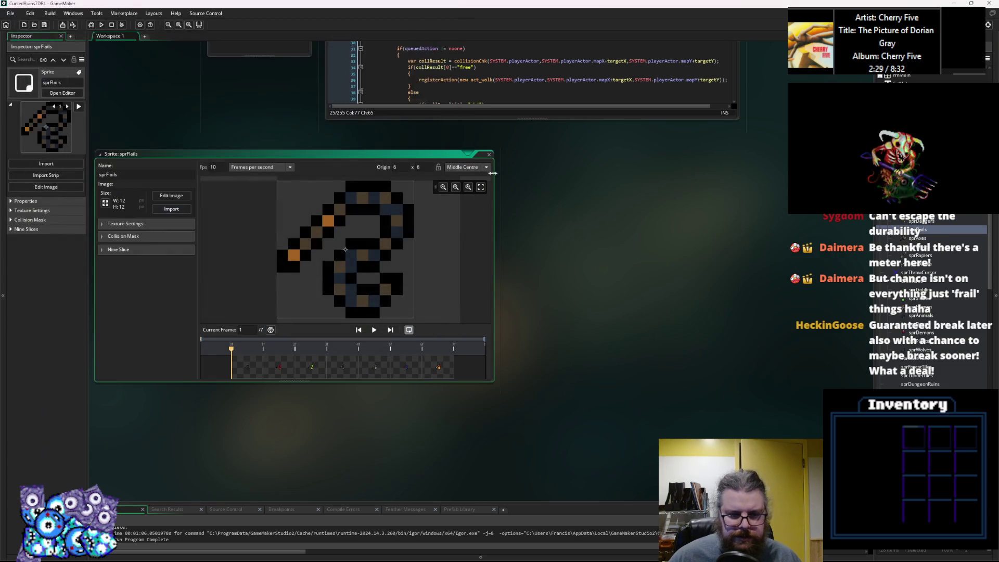
Step: Reimport sprAxes from Axes.gif and sprMaces from Mace.gif, closing each sprite editor
{"action": "left_click", "coordinate": [489, 155]}
{"action": "double_click", "coordinate": [917, 238]}
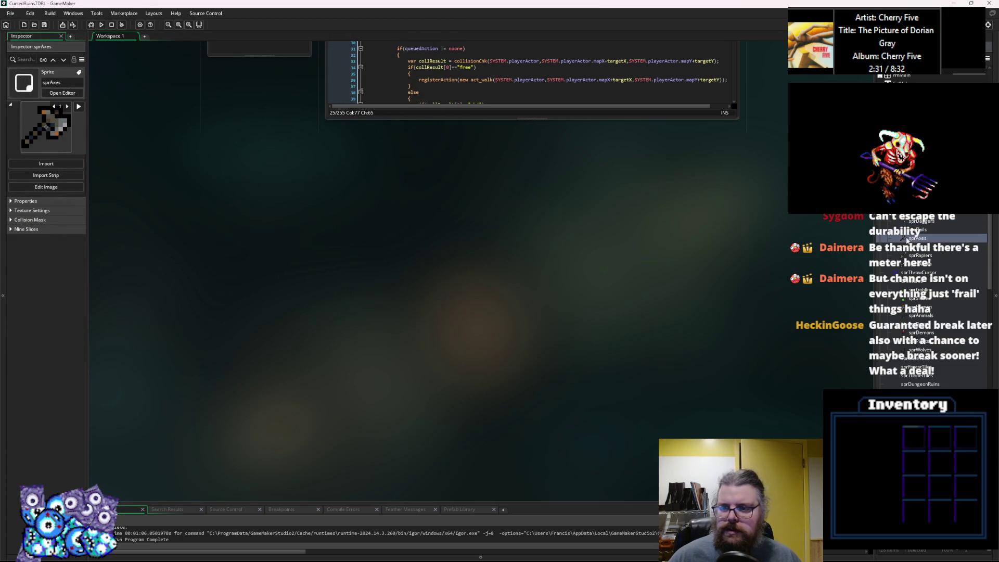
{"action": "left_click", "coordinate": [171, 210]}
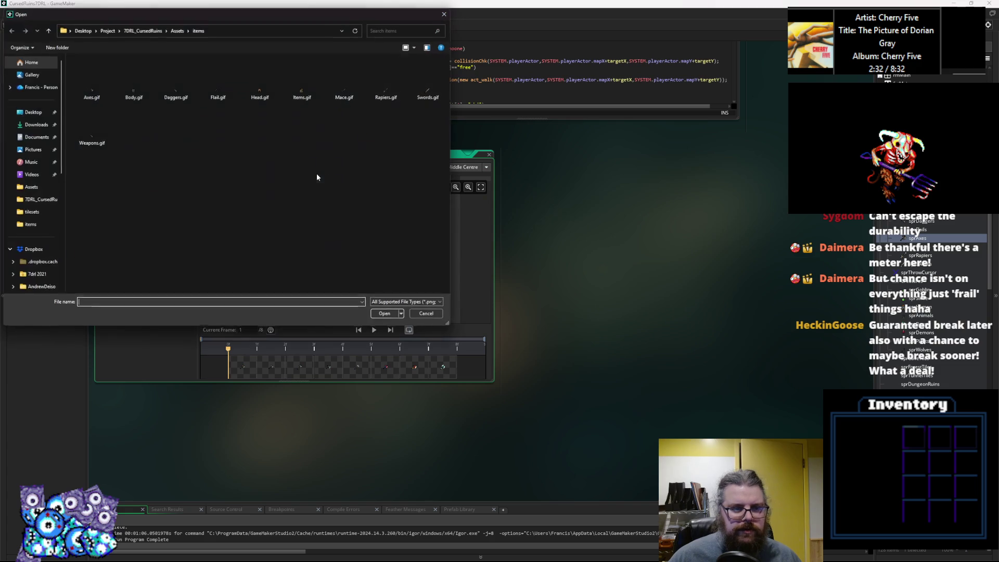
{"action": "left_click", "coordinate": [92, 84]}
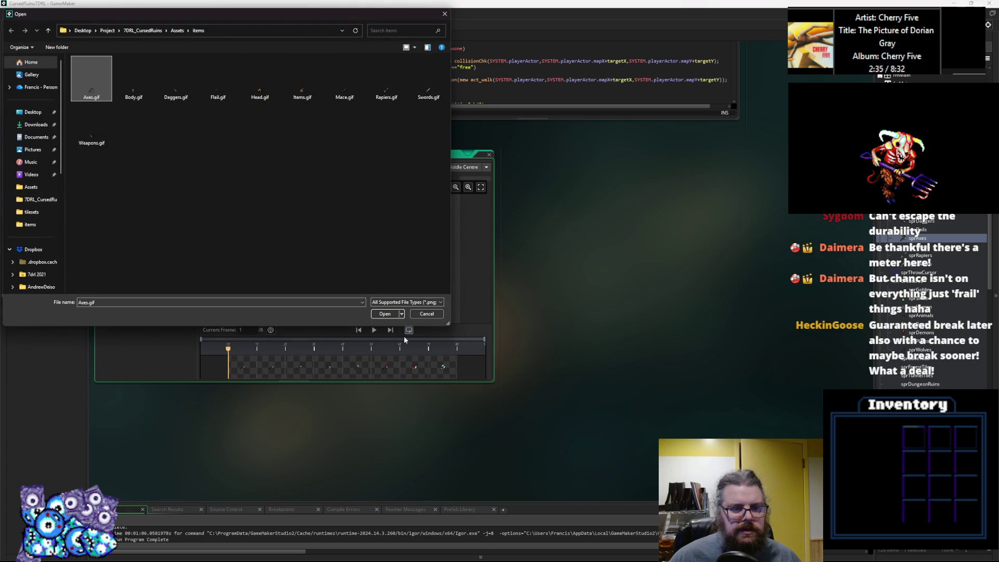
{"action": "left_click", "coordinate": [385, 314]}
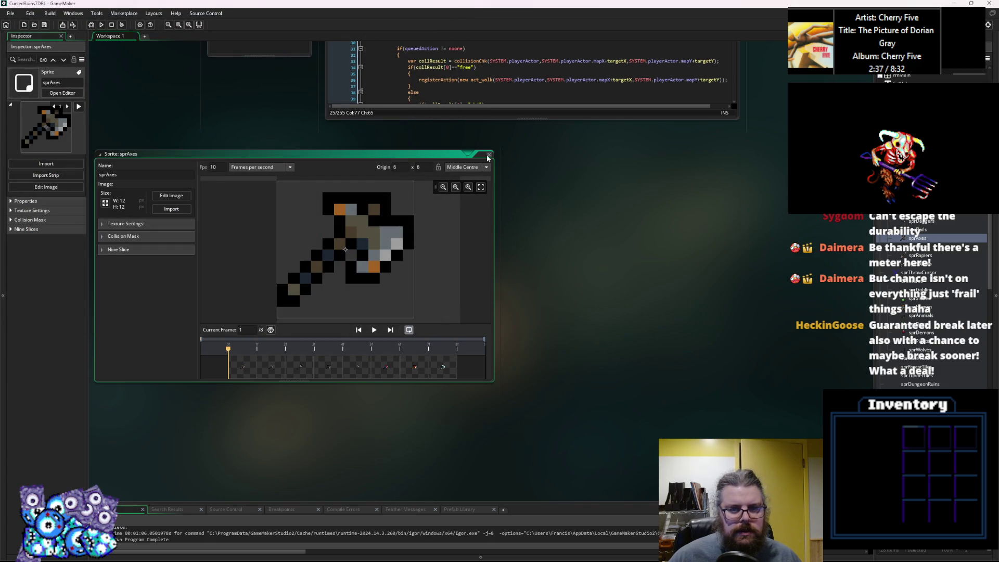
{"action": "left_click", "coordinate": [489, 155]}
{"action": "left_click", "coordinate": [918, 247]}
{"action": "double_click", "coordinate": [918, 246]}
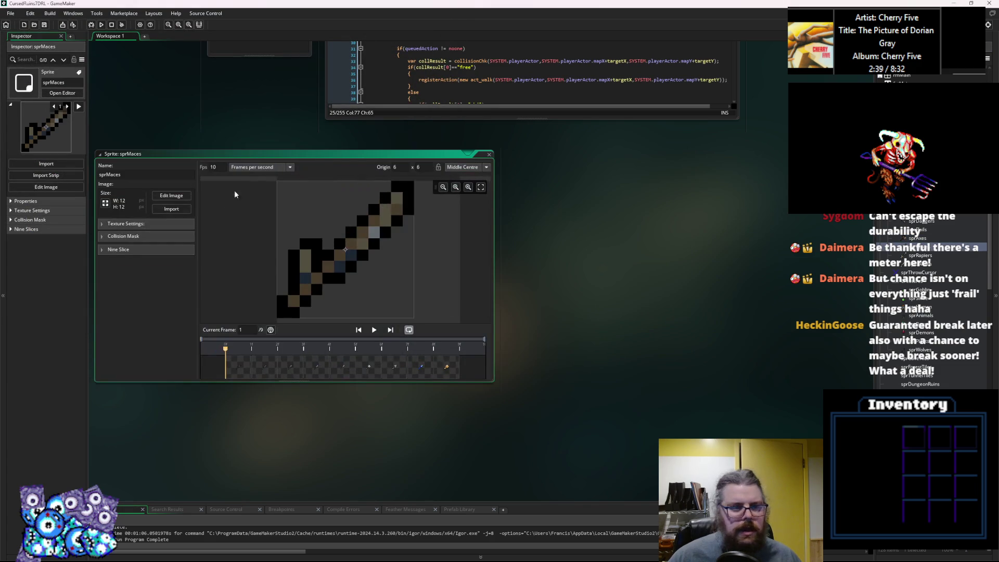
{"action": "left_click", "coordinate": [171, 208]}
{"action": "left_click", "coordinate": [344, 85]}
{"action": "left_click", "coordinate": [384, 314]}
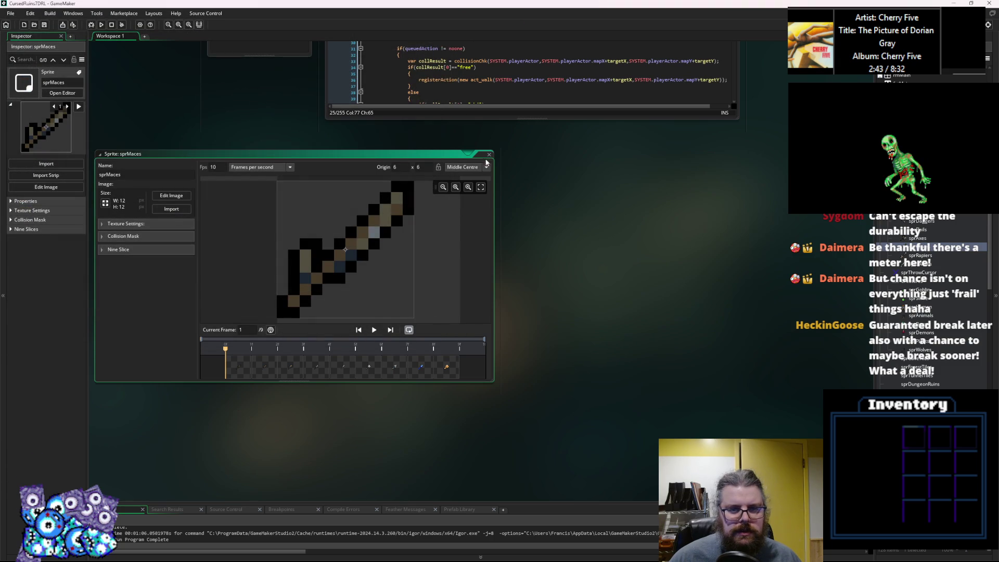
{"action": "left_click", "coordinate": [489, 154]}
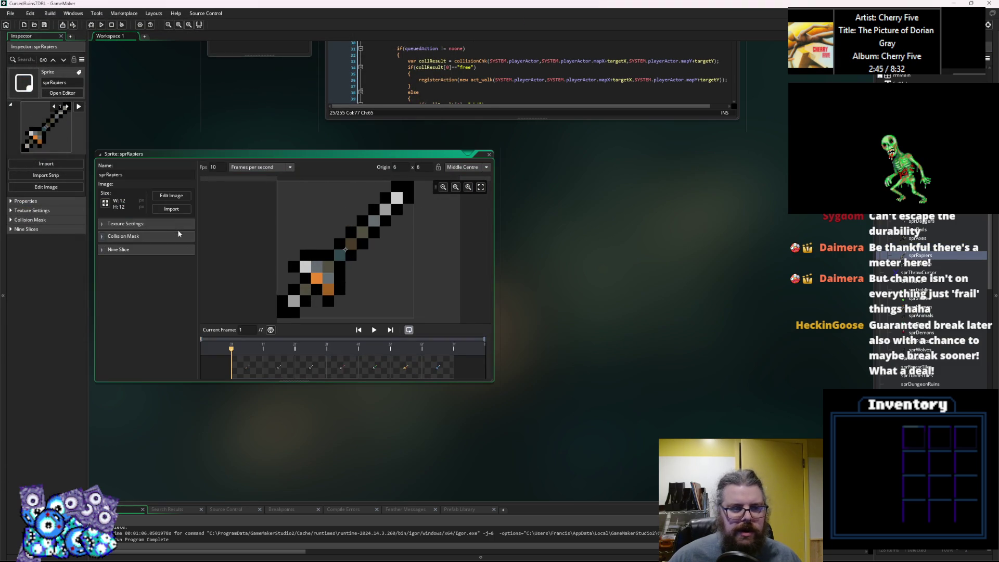
Step: Reimport sprRapiers from Rapiers.gif and sprSwords from Swords.gif, closing each sprite editor
{"action": "left_click", "coordinate": [172, 210]}
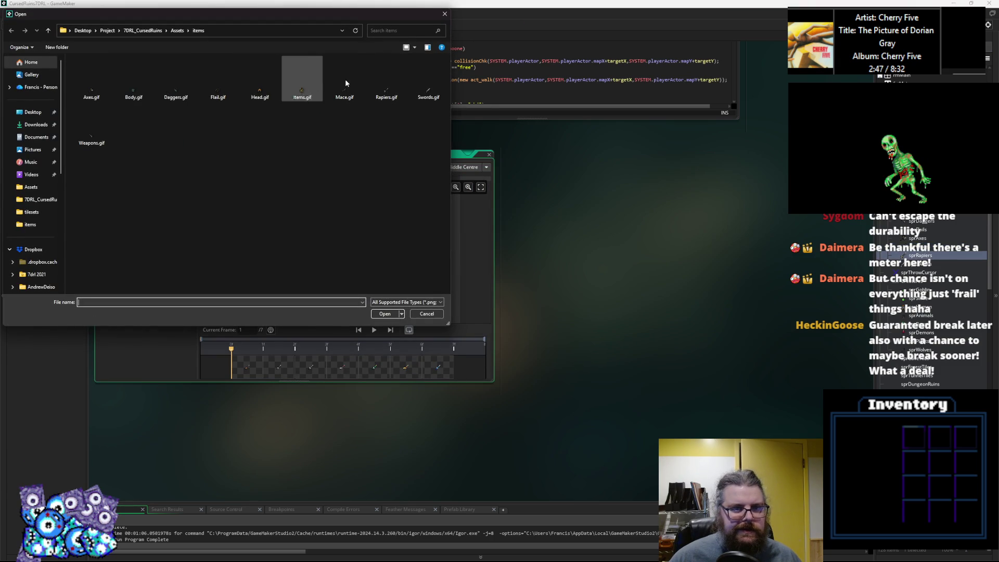
{"action": "left_click", "coordinate": [387, 82]}
{"action": "left_click", "coordinate": [385, 314]}
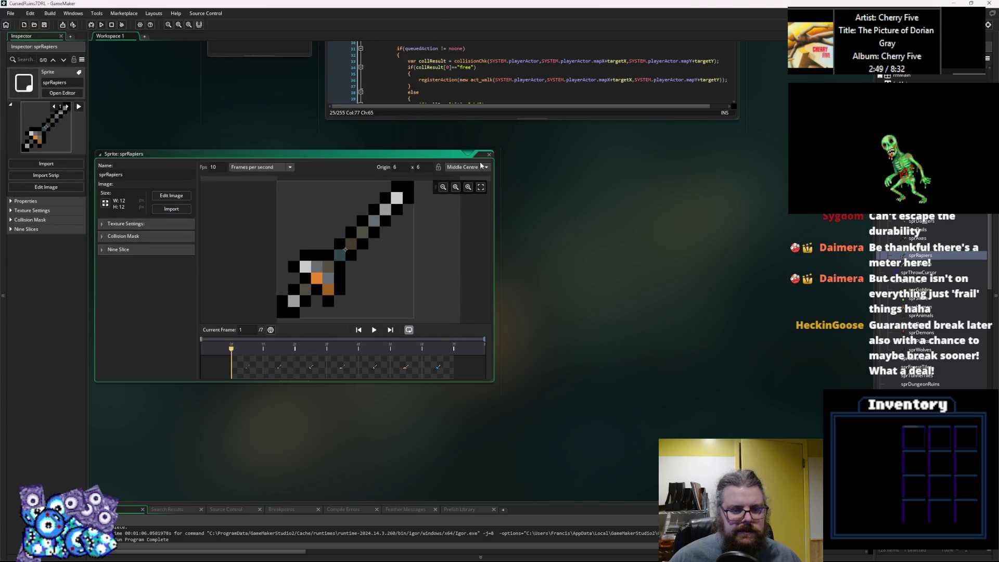
{"action": "left_click", "coordinate": [489, 154]}
{"action": "double_click", "coordinate": [918, 264]}
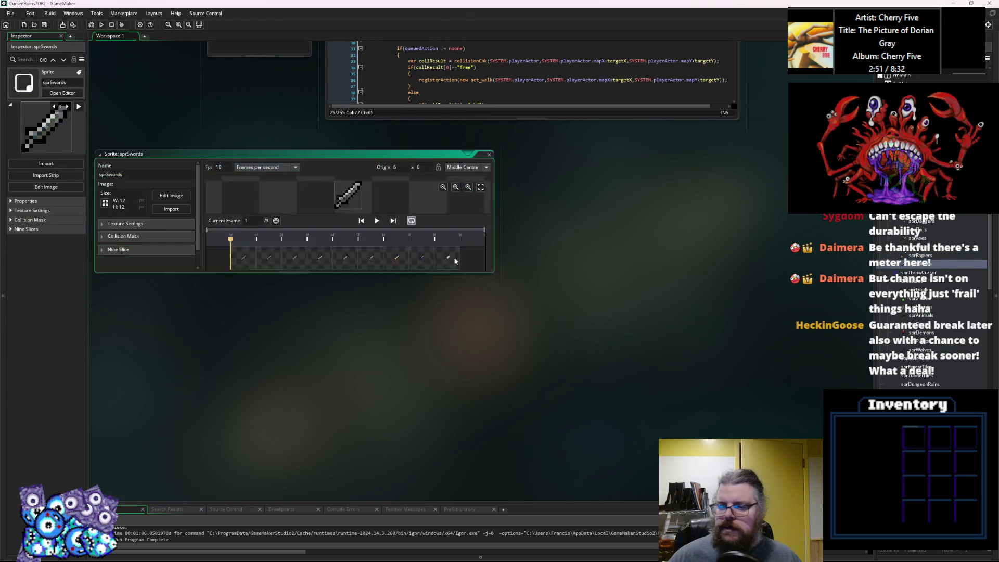
{"action": "left_click", "coordinate": [172, 209]}
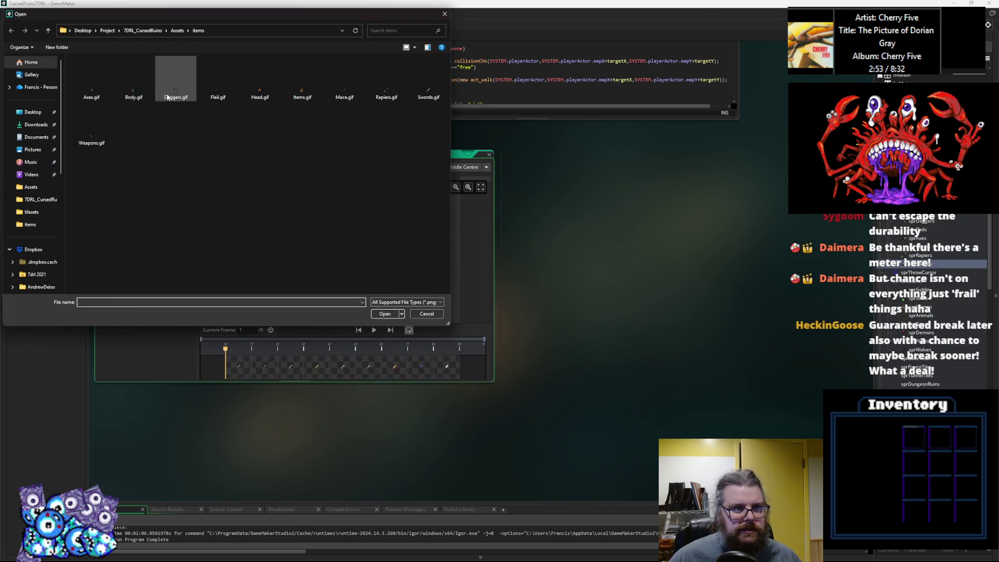
{"action": "left_click", "coordinate": [96, 97]}
{"action": "left_click", "coordinate": [424, 84]}
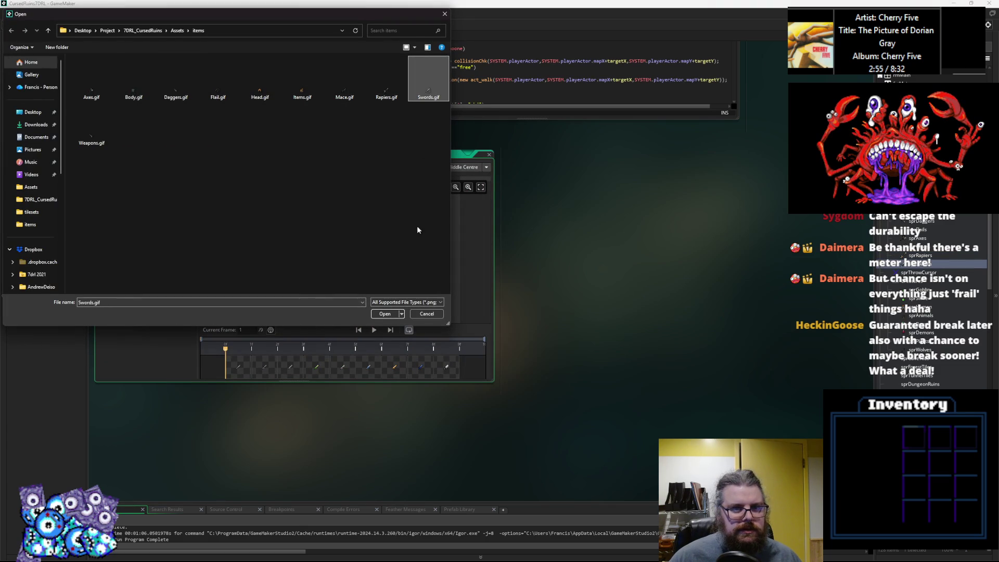
{"action": "left_click", "coordinate": [385, 313]}
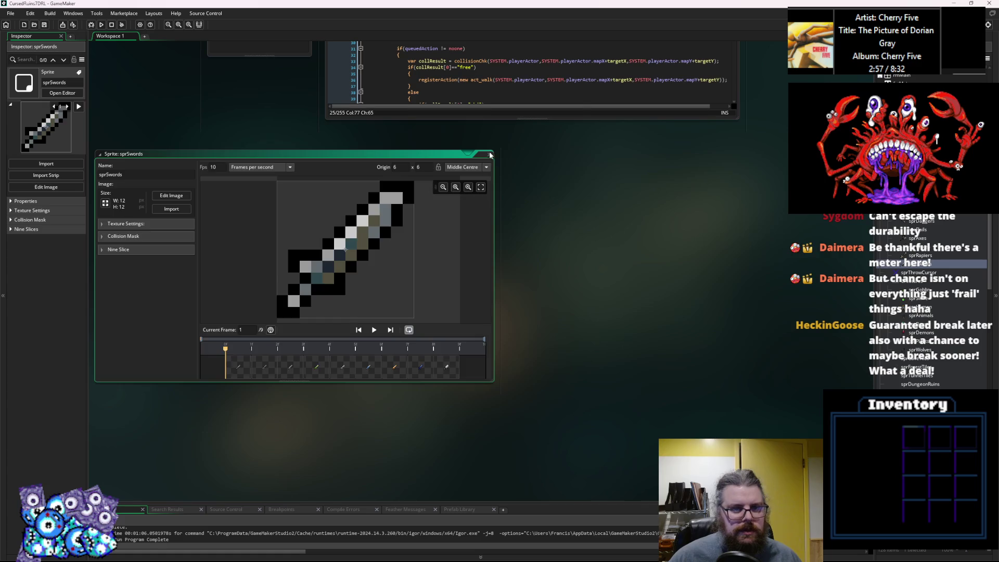
{"action": "left_click", "coordinate": [489, 154]}
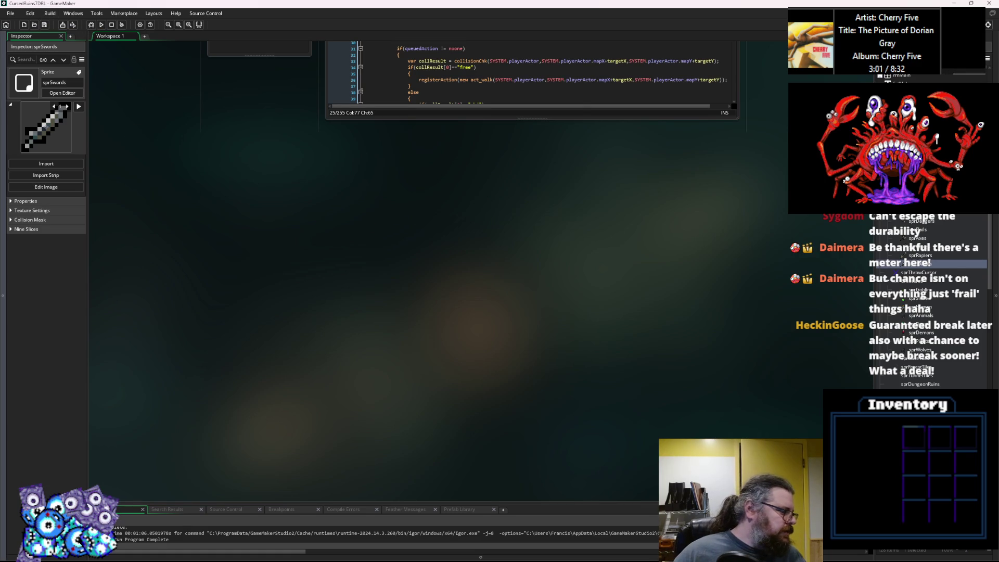
{"action": "key", "text": "alt+Tab"}
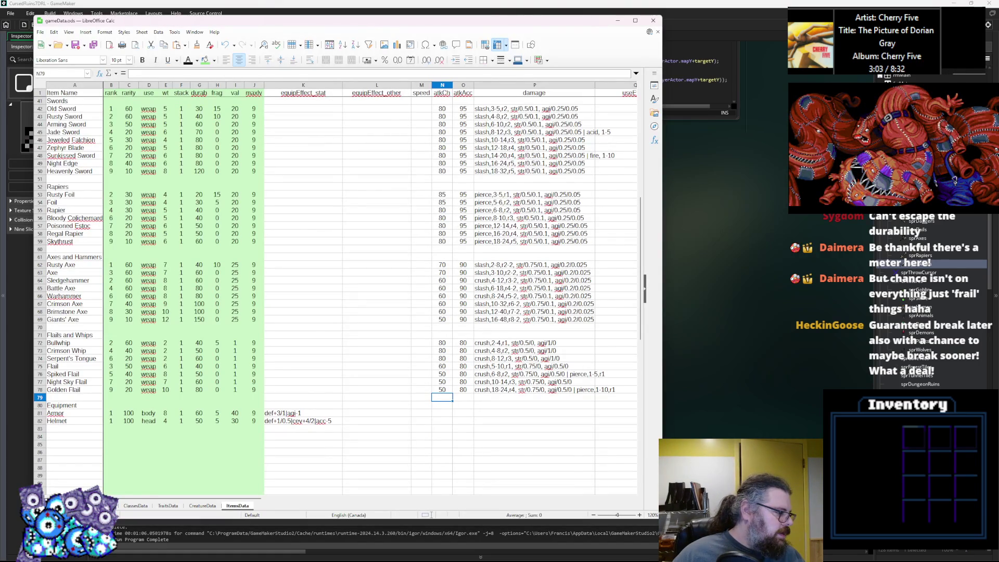
Step: Preview the flail and Body sprites in the pixel editor before returning to the spreadsheet
{"action": "key", "text": "alt+Tab"}
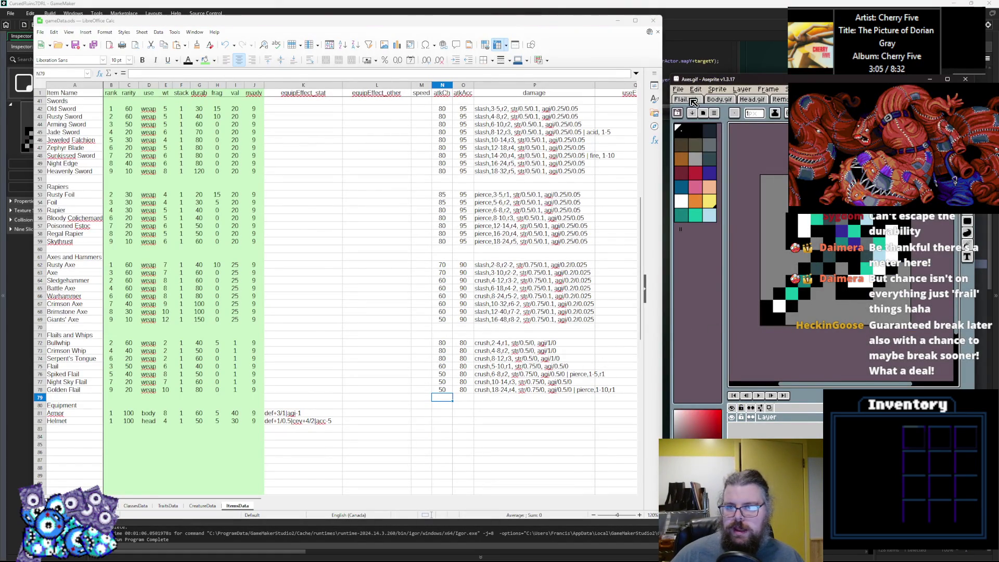
{"action": "left_click", "coordinate": [692, 100]}
{"action": "left_click", "coordinate": [688, 99]}
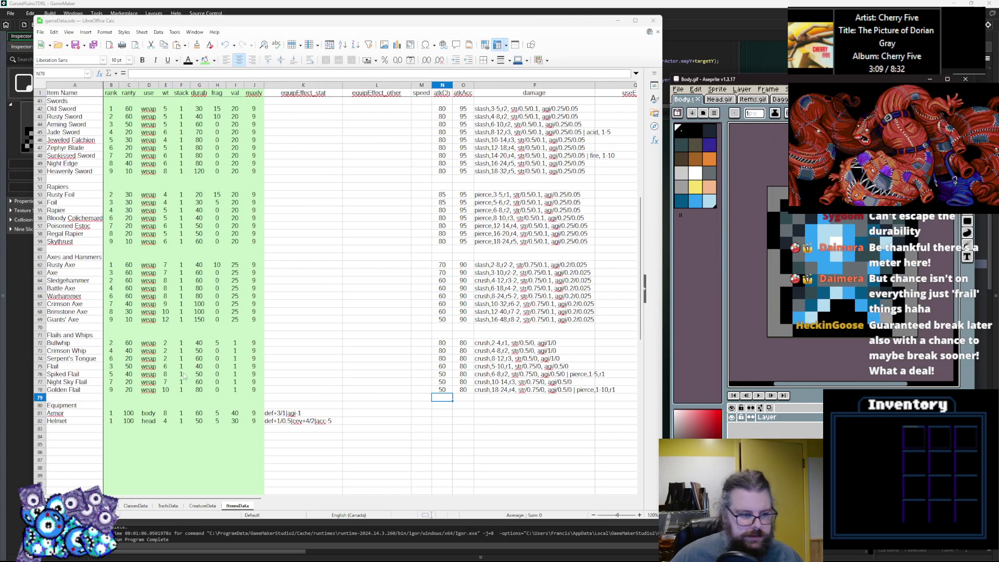
{"action": "left_click", "coordinate": [148, 374]}
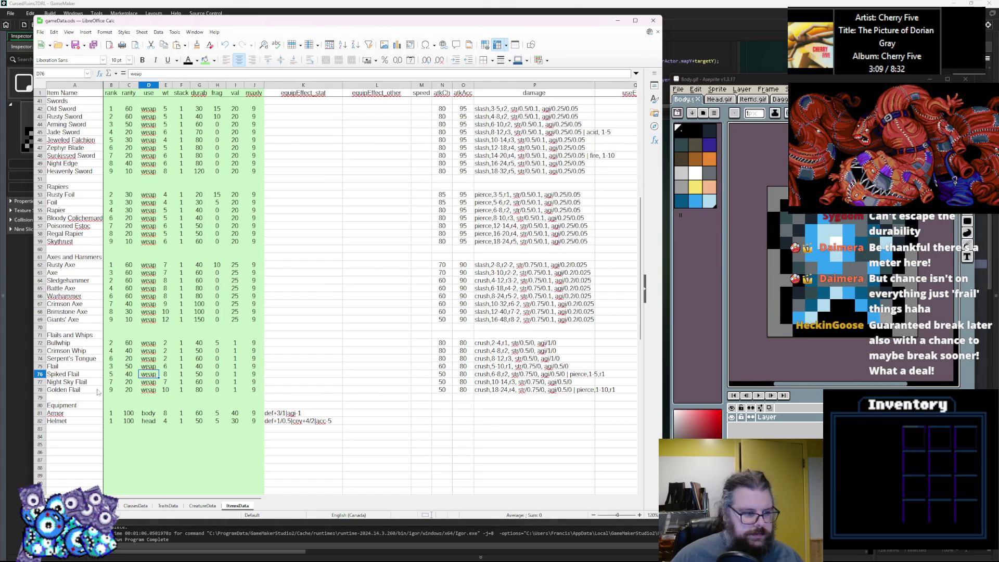
Step: Insert three blank rows one at a time above the Helmet row
{"action": "left_click", "coordinate": [40, 421]}
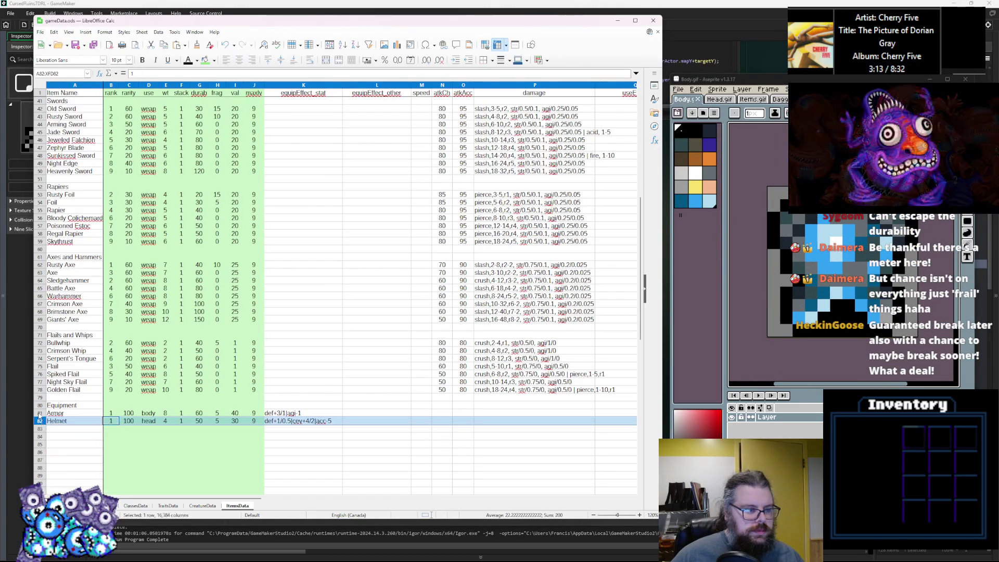
{"action": "right_click", "coordinate": [40, 413]}
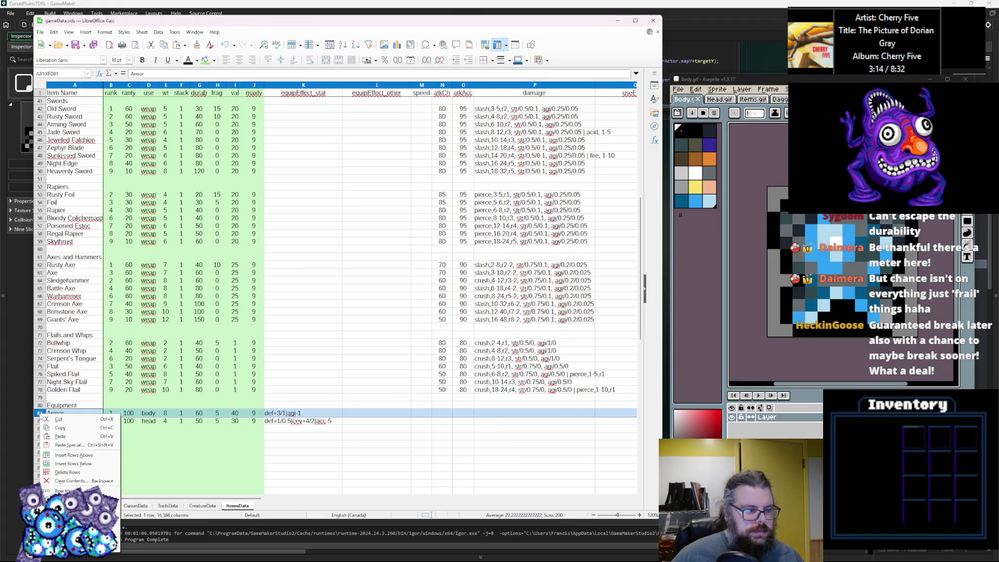
{"action": "left_click", "coordinate": [67, 446]}
{"action": "right_click", "coordinate": [42, 430]}
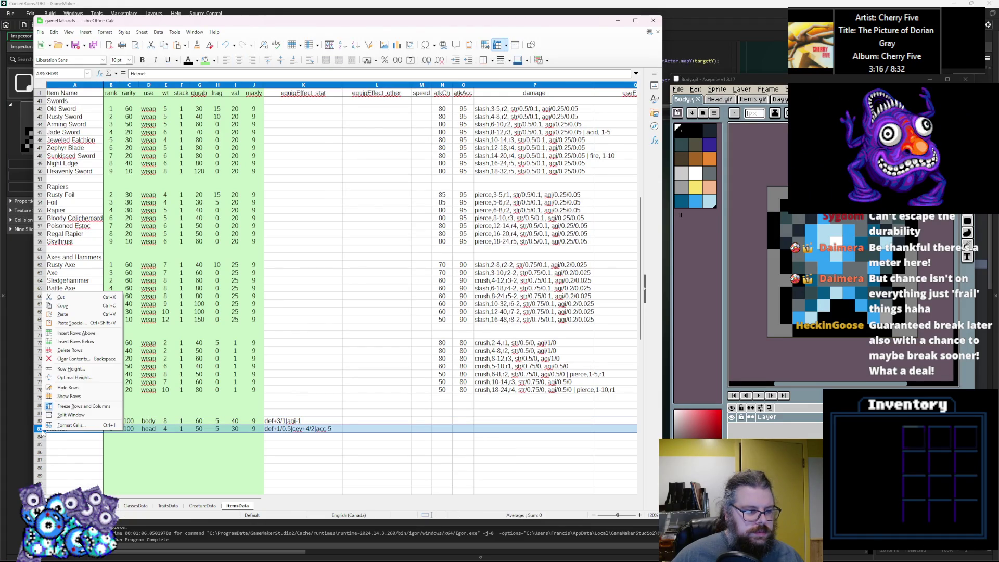
{"action": "left_click", "coordinate": [63, 334]}
{"action": "right_click", "coordinate": [40, 431]}
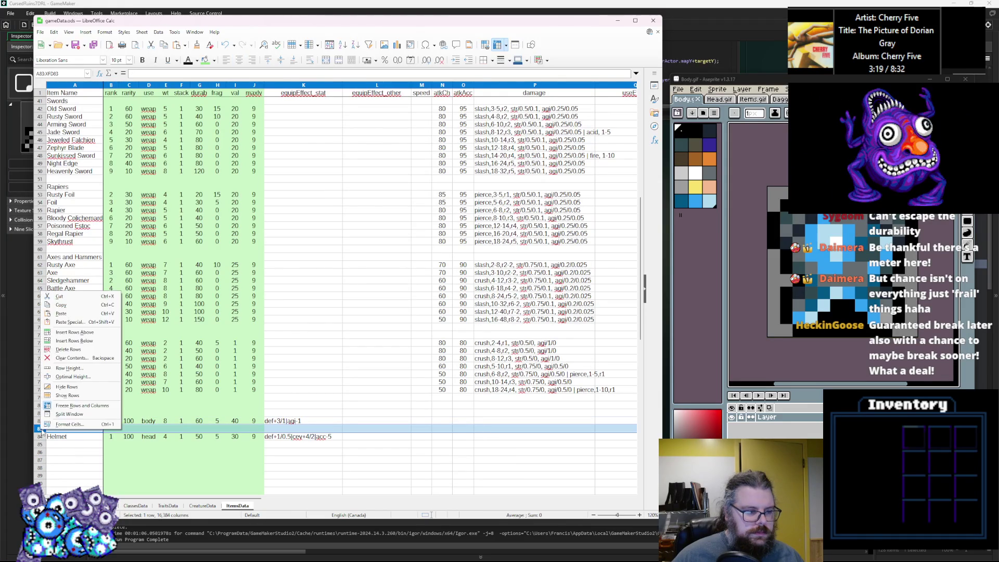
{"action": "left_click", "coordinate": [63, 342]}
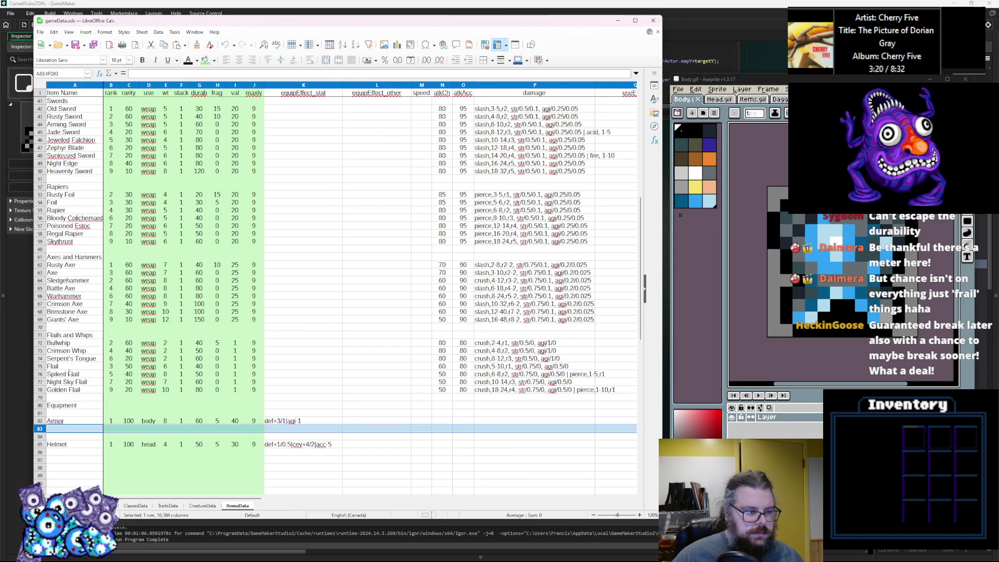
{"action": "right_click", "coordinate": [40, 431]}
{"action": "left_click", "coordinate": [63, 335]}
Step: Insert three more, then five more blank rows above Helmet
{"action": "scroll", "coordinate": [40, 400], "scroll_direction": "down", "scroll_amount": 2}
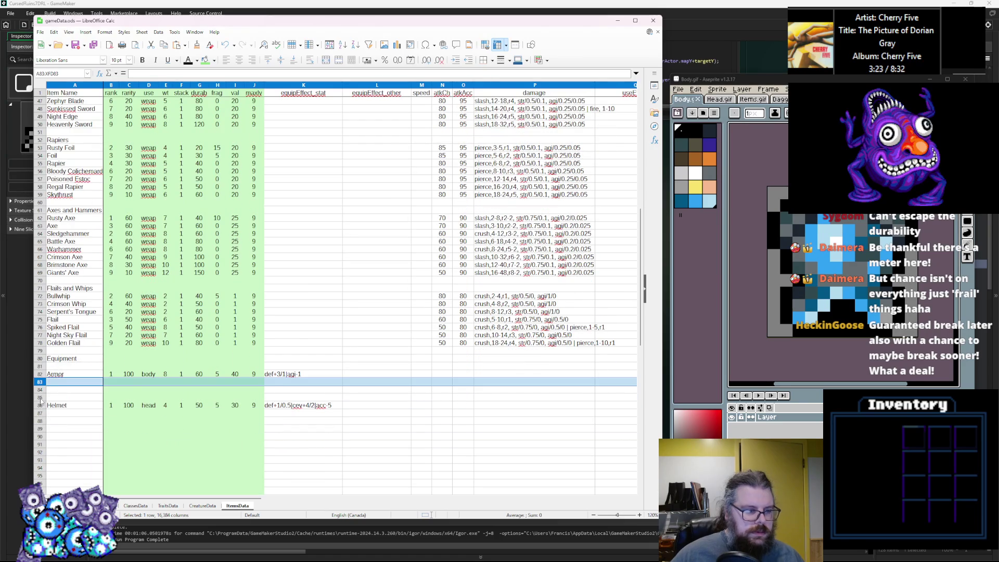
{"action": "left_click", "coordinate": [40, 398], "text": "shift"}
{"action": "right_click", "coordinate": [41, 398]}
{"action": "left_click", "coordinate": [70, 427]}
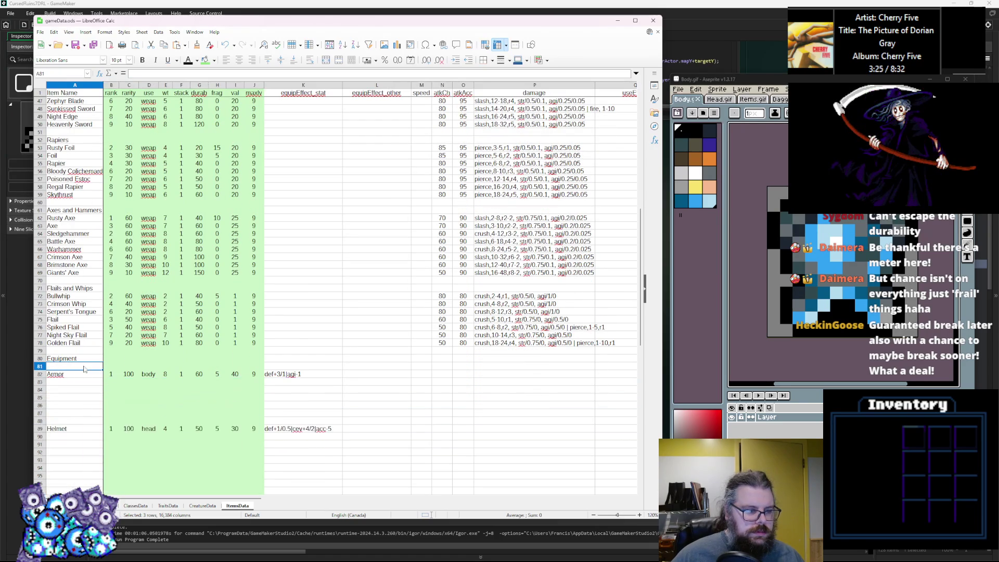
{"action": "left_click", "coordinate": [41, 413]}
{"action": "left_click", "coordinate": [41, 382], "text": "shift"}
{"action": "right_click", "coordinate": [43, 384]}
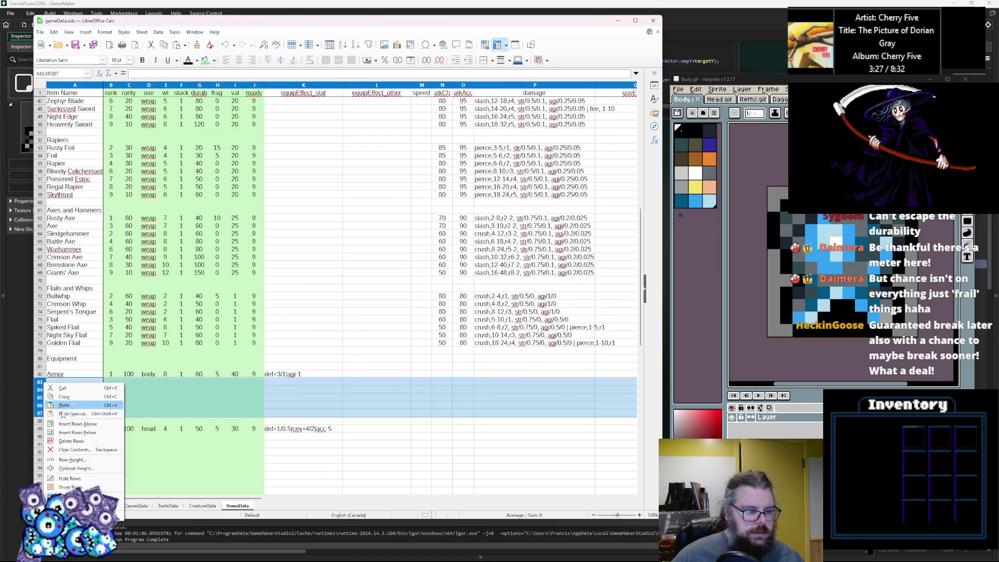
{"action": "left_click", "coordinate": [77, 423]}
{"action": "left_click", "coordinate": [218, 342]}
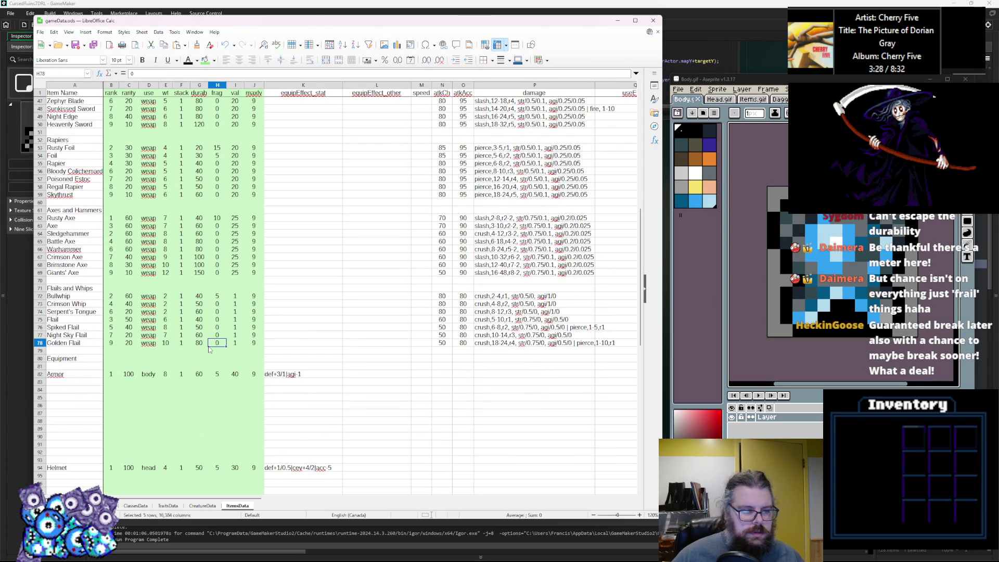
{"action": "left_click", "coordinate": [54, 374]}
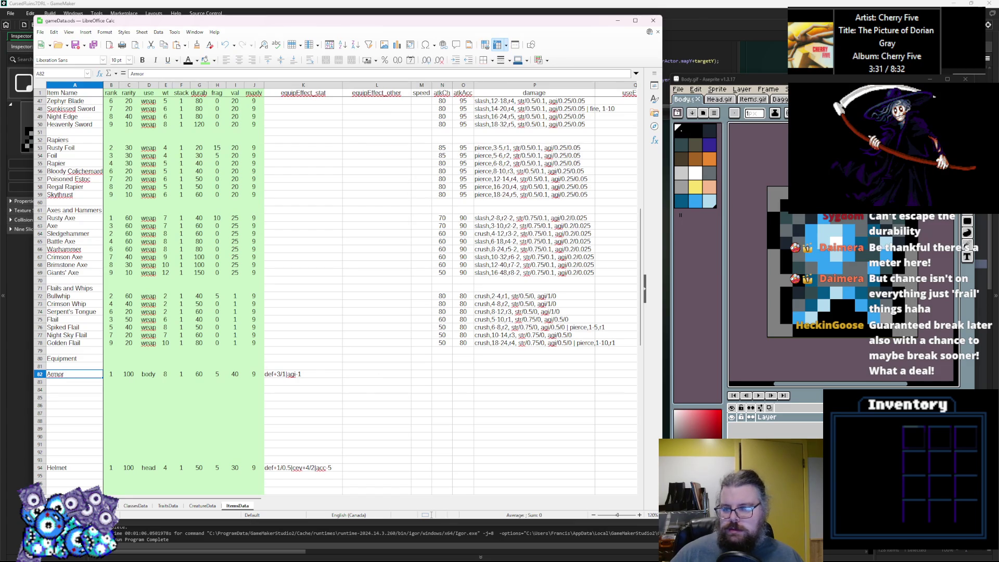
Step: Delete empty row 81 so Armor sits directly under the Equipment heading
{"action": "key", "text": "alt+Tab"}
{"action": "left_click", "coordinate": [80, 429]}
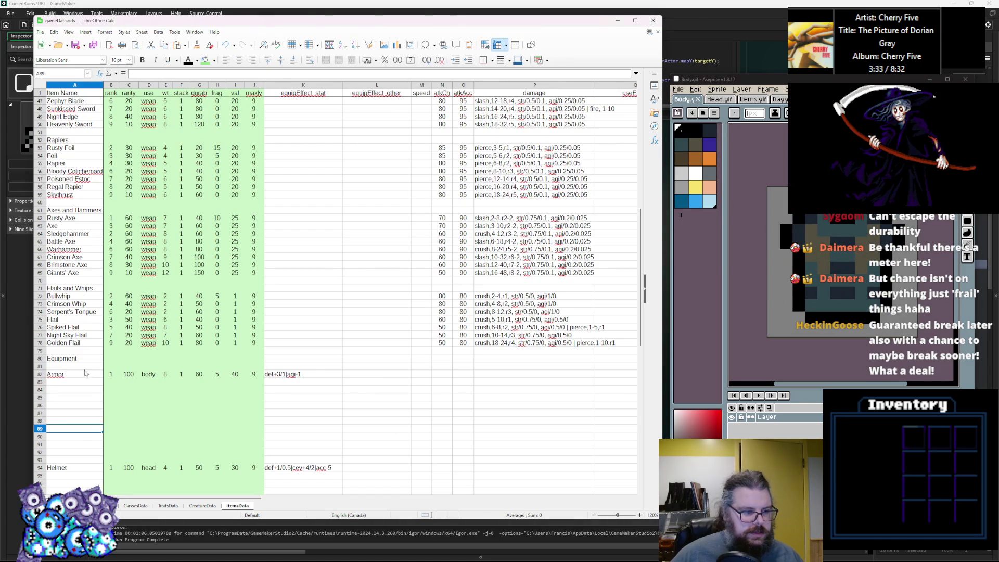
{"action": "right_click", "coordinate": [43, 366]}
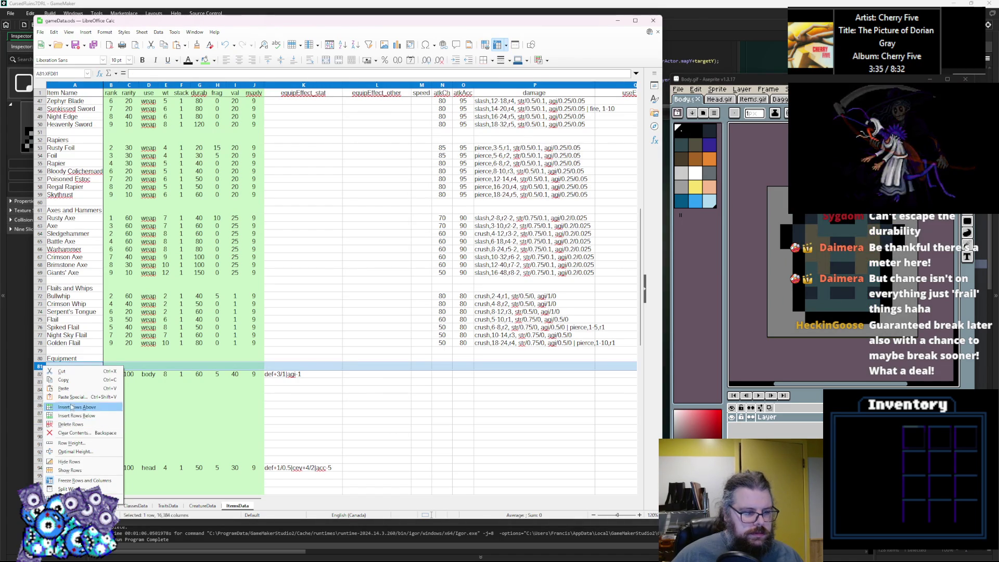
{"action": "left_click", "coordinate": [70, 424]}
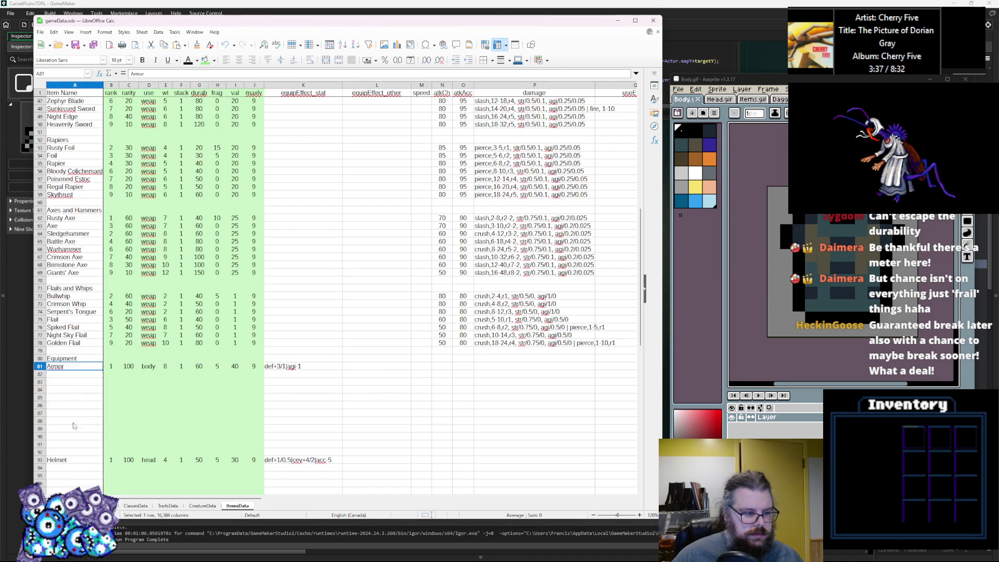
{"action": "left_click", "coordinate": [82, 422]}
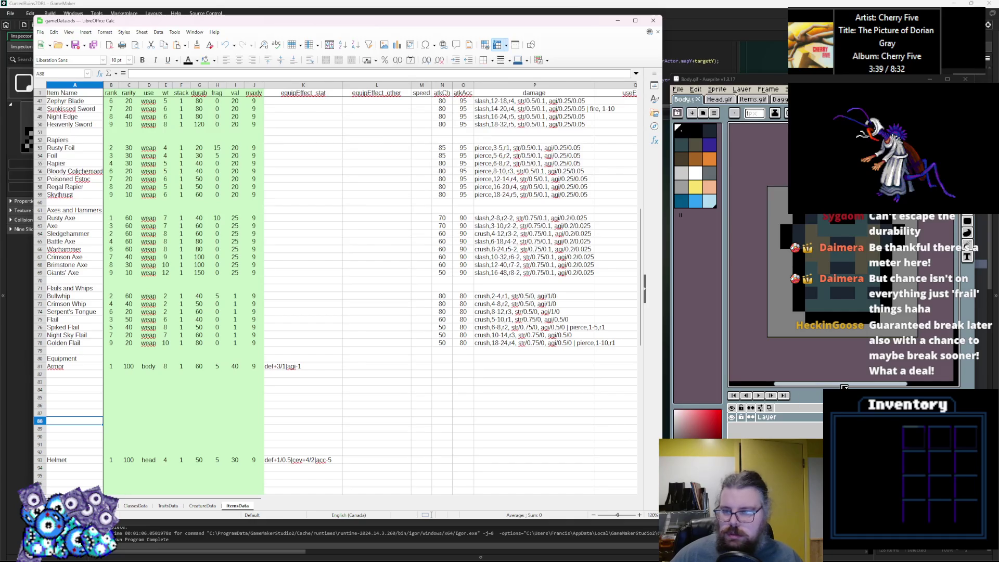
{"action": "left_click", "coordinate": [758, 395]}
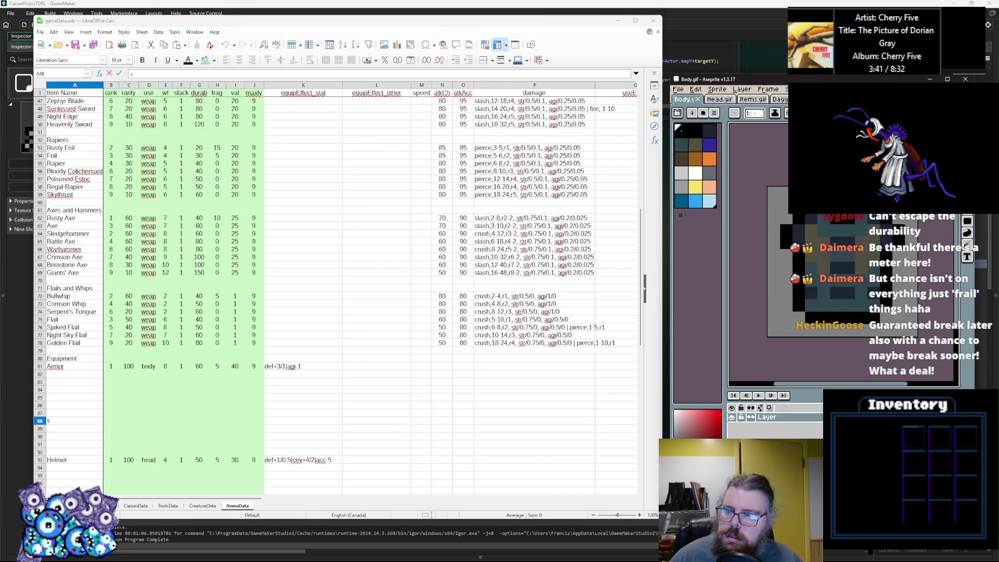
Step: Rename the Armor item in A81 to Clothes with rank 0
{"action": "double_click", "coordinate": [72, 367]}
{"action": "type", "text": "Cl"}
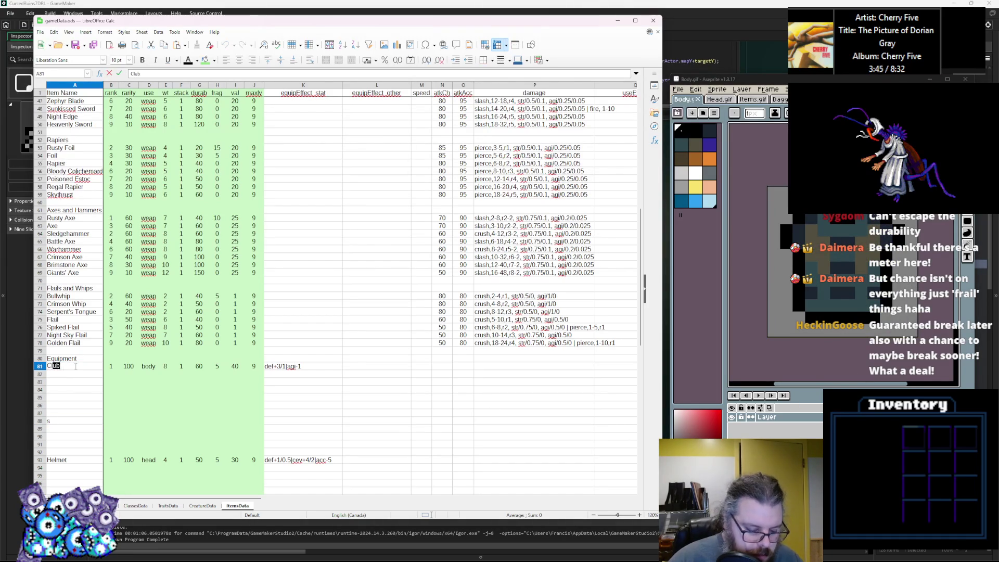
{"action": "type", "text": "othes"}
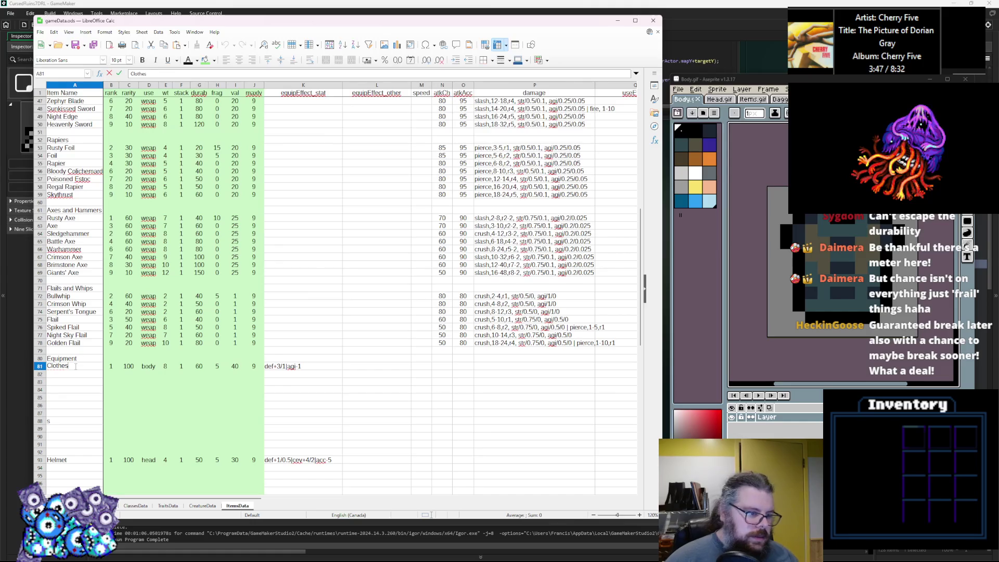
{"action": "left_click", "coordinate": [129, 425]}
{"action": "left_click", "coordinate": [125, 367]}
{"action": "key", "text": "Right"}
{"action": "left_click", "coordinate": [117, 368]}
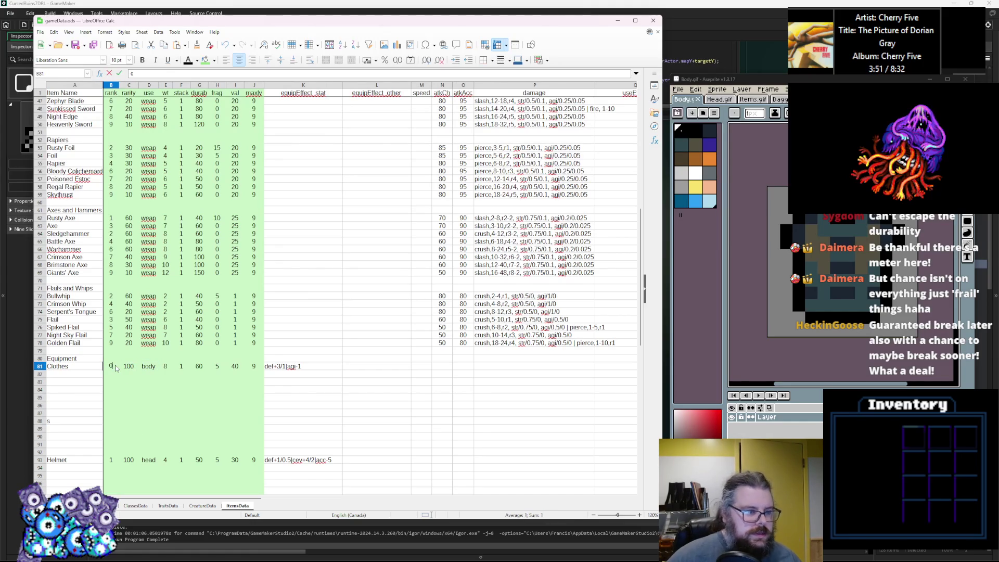
{"action": "left_click", "coordinate": [166, 368]}
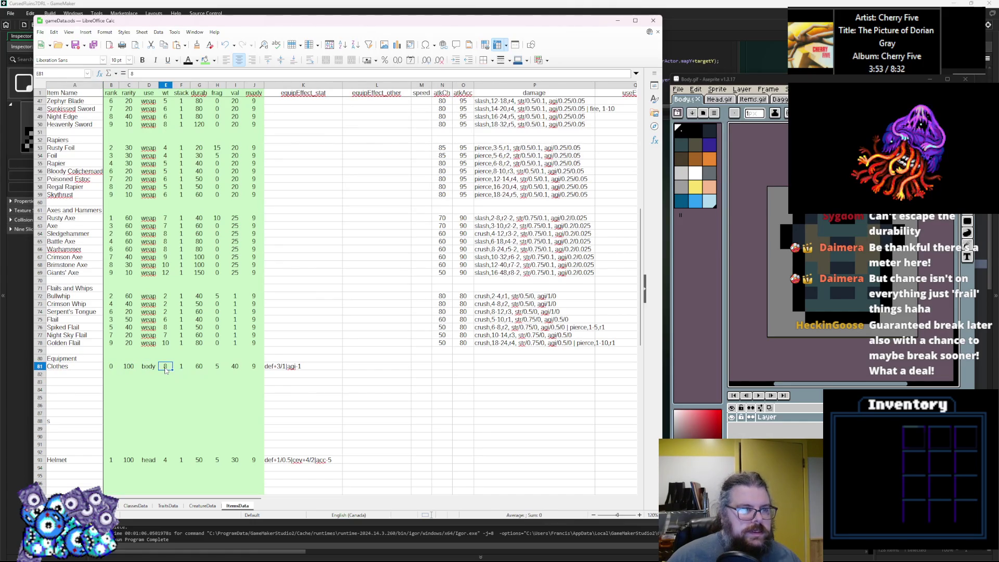
{"action": "left_click", "coordinate": [167, 360]}
Step: Change the Clothes effect in K81 to def+2/1|agi-1
{"action": "double_click", "coordinate": [278, 366]}
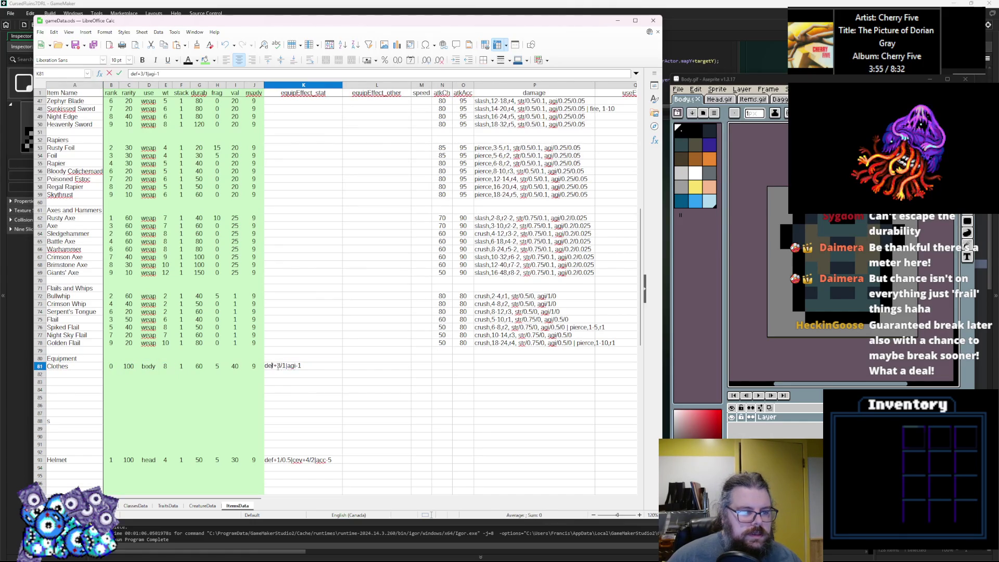
{"action": "key", "text": "BackSpace"}
{"action": "type", "text": "2"}
{"action": "left_click", "coordinate": [292, 390]}
{"action": "left_click", "coordinate": [284, 368]}
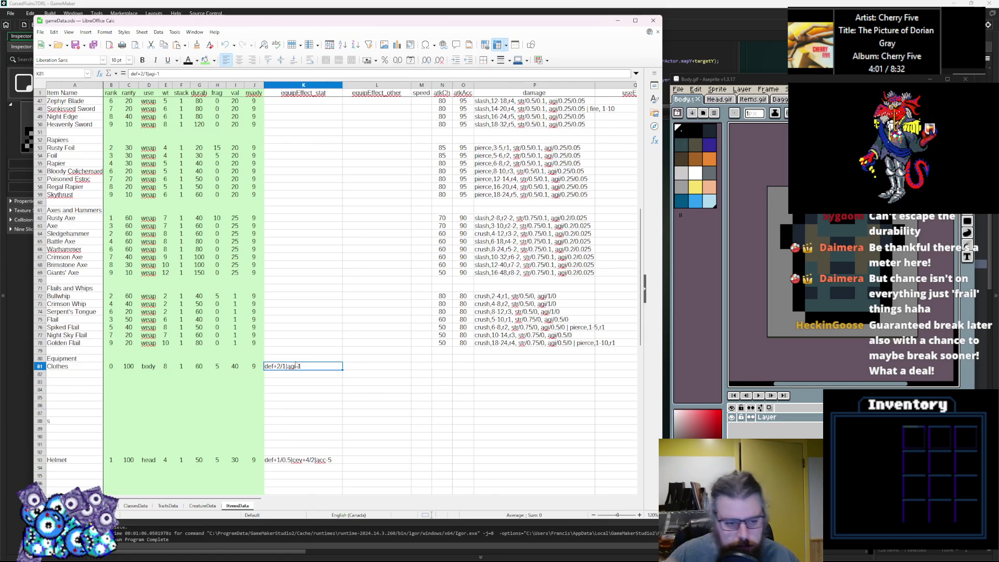
Step: Set Clothes durability in G81 to 40 and select the row A81:K81
{"action": "left_click", "coordinate": [242, 367]}
{"action": "left_click", "coordinate": [219, 368]}
{"action": "left_click", "coordinate": [203, 368]}
{"action": "double_click", "coordinate": [201, 366]}
{"action": "left_click", "coordinate": [197, 391]}
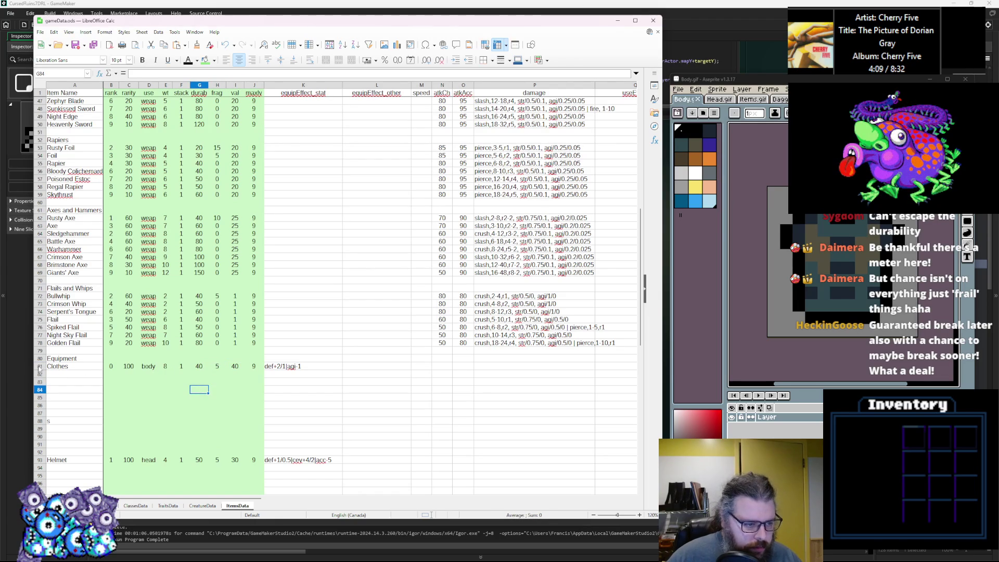
{"action": "left_click_drag", "start_coordinate": [280, 366], "coordinate": [57, 367]}
Step: Copy the Clothes row and paste it into each row from 82 down to 88
{"action": "key", "text": "ctrl+c"}
{"action": "key", "text": "Down"}
{"action": "key", "text": "ctrl+v"}
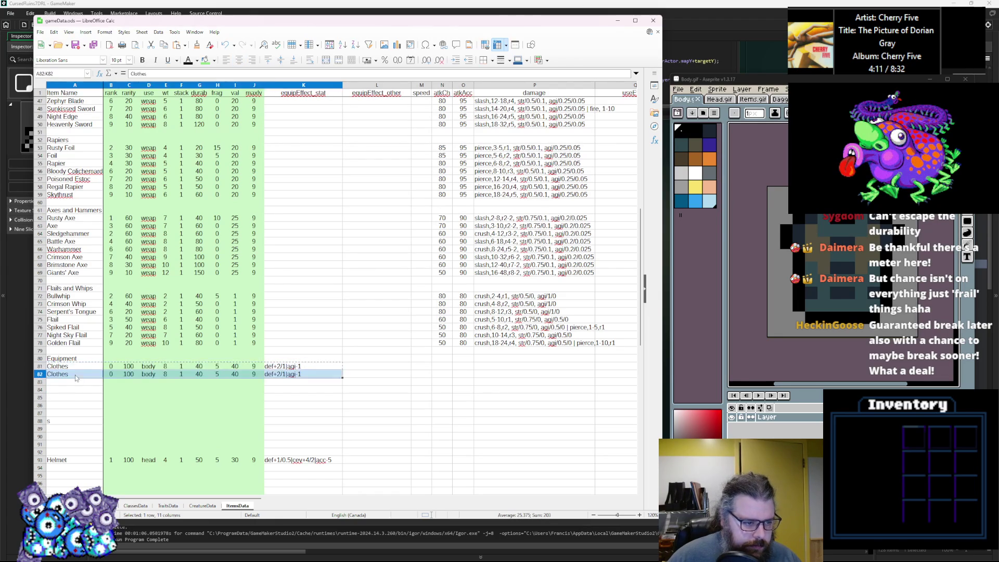
{"action": "key", "text": "Down"}
{"action": "key", "text": "Down"}
{"action": "key", "text": "Up"}
{"action": "key", "text": "ctrl+v"}
{"action": "key", "text": "Down"}
{"action": "key", "text": "ctrl+v"}
{"action": "key", "text": "Down"}
{"action": "key", "text": "ctrl+v"}
{"action": "key", "text": "Down"}
{"action": "key", "text": "ctrl+v"}
{"action": "key", "text": "Down"}
{"action": "key", "text": "ctrl+v"}
{"action": "key", "text": "Down"}
{"action": "key", "text": "ctrl+v"}
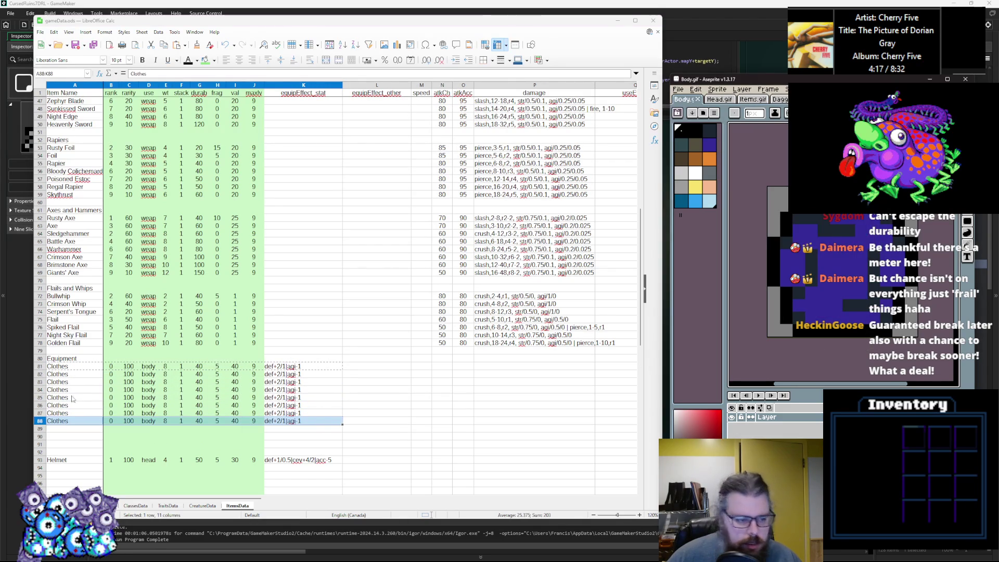
Step: Rename the first two copies Robes and Leather Armor, and clear the next copy's name
{"action": "left_click", "coordinate": [71, 375]}
{"action": "type", "text": "Robes"}
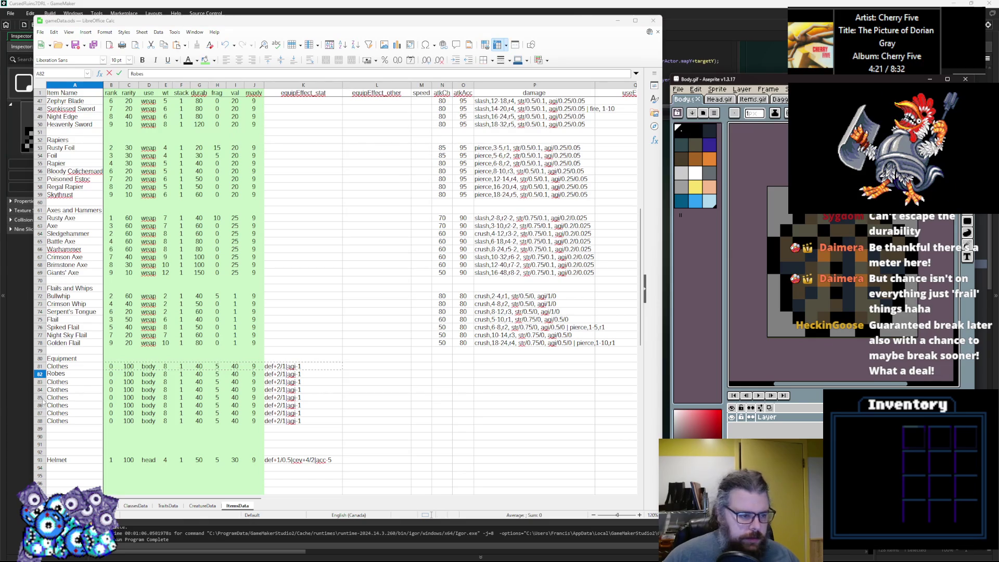
{"action": "double_click", "coordinate": [73, 383]}
{"action": "type", "text": "Leather Armor"}
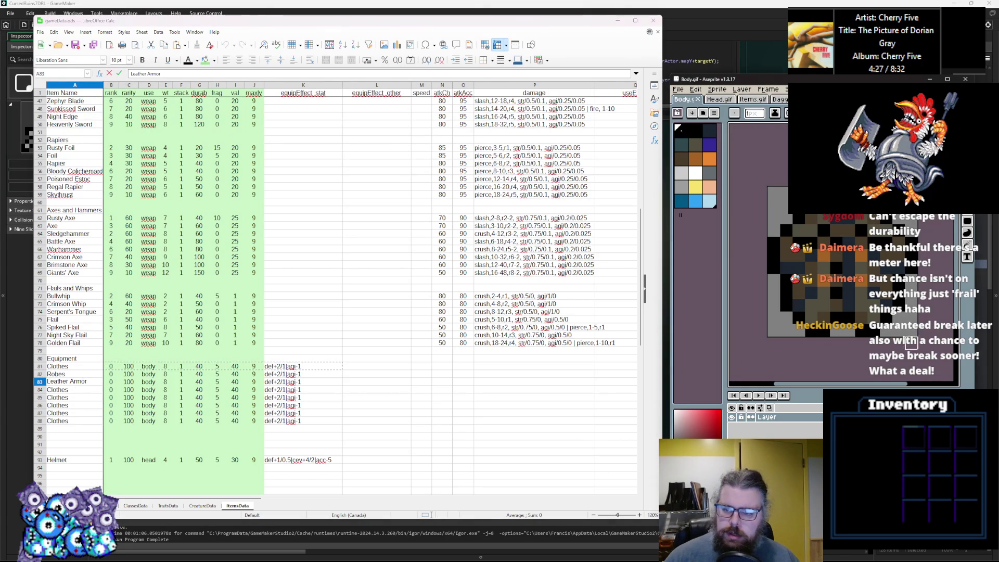
{"action": "left_click", "coordinate": [75, 392]}
{"action": "key", "text": "BackSpace"}
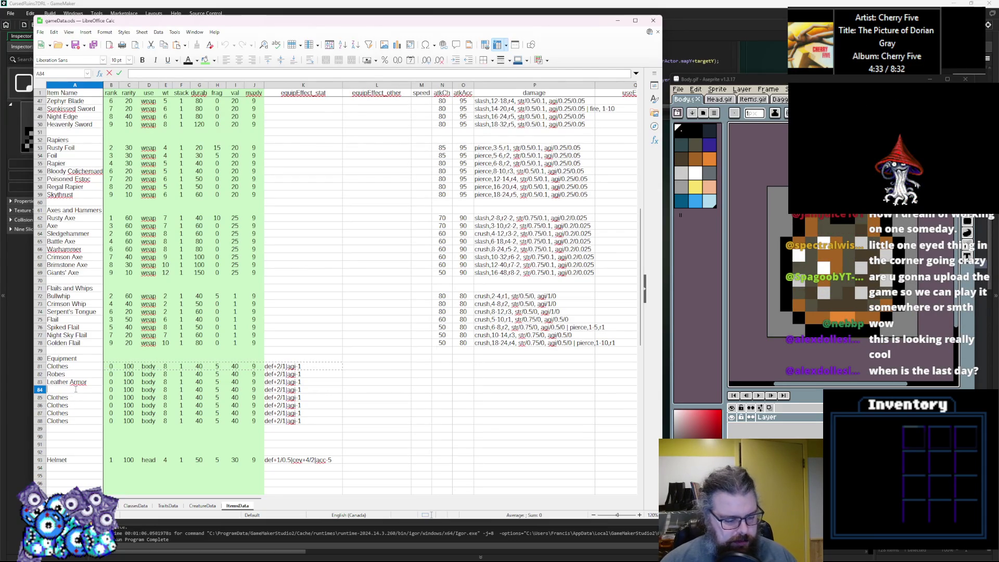
{"action": "key", "text": "Return"}
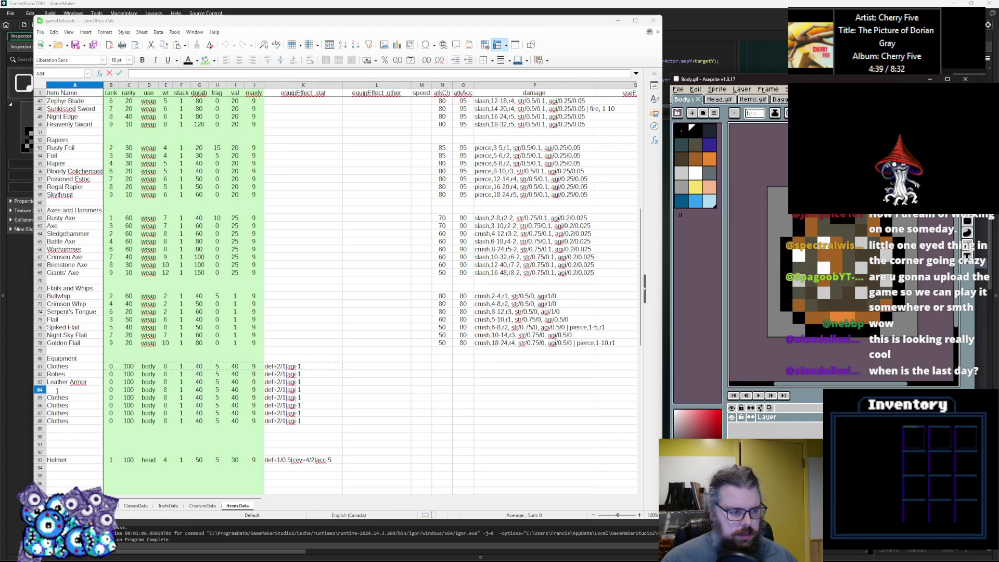
{"action": "type", "text": "R"}
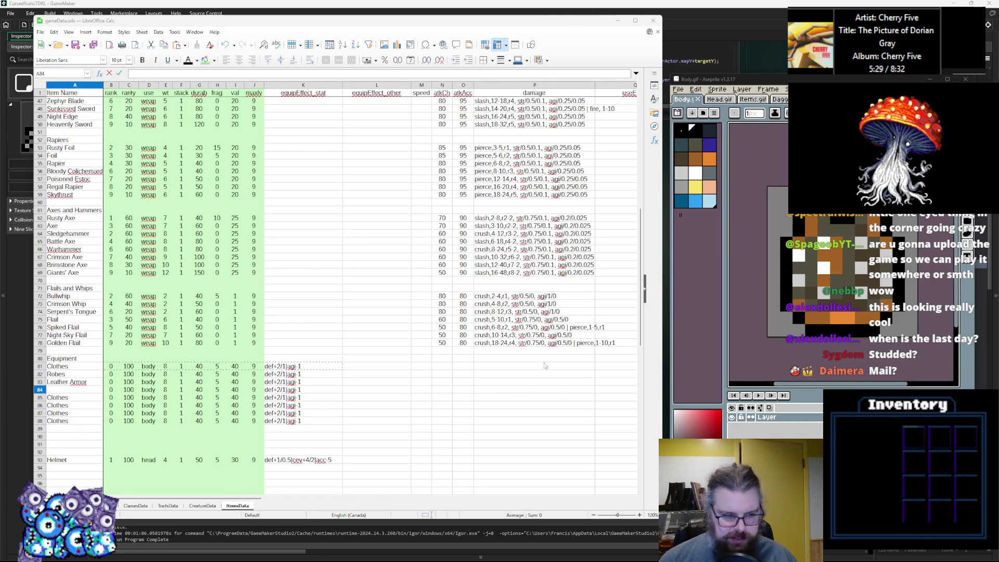
{"action": "left_click", "coordinate": [110, 446]}
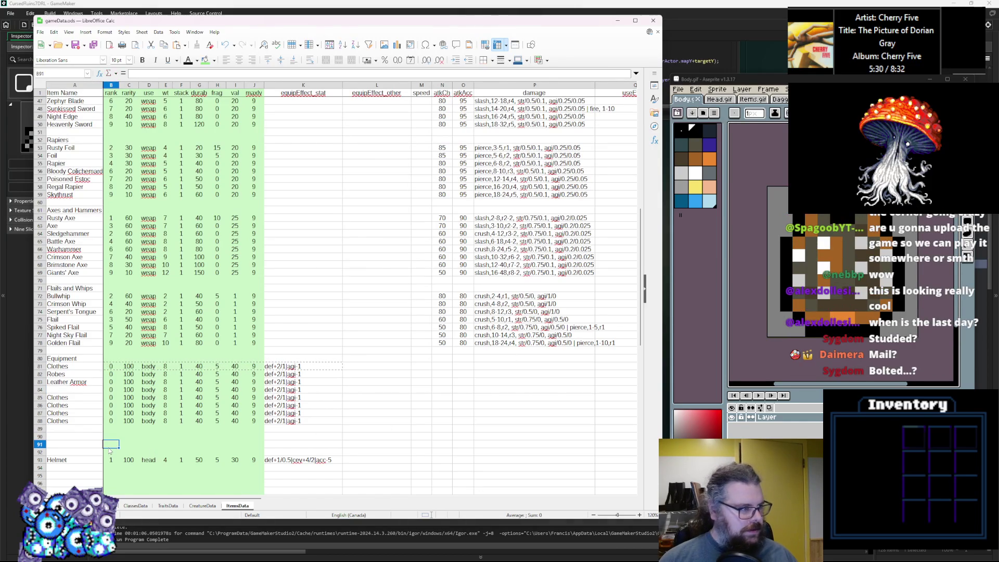
Step: Name cell A84 Brigandine, then insert a blank row above the Brigandine row
{"action": "left_click", "coordinate": [69, 389]}
{"action": "type", "text": "Brigandine"}
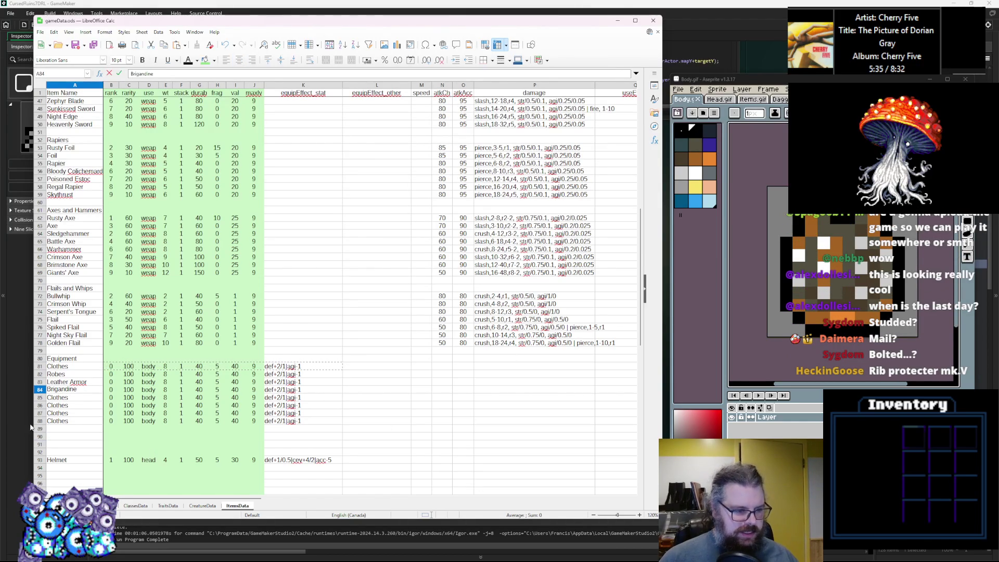
{"action": "key", "text": "Return"}
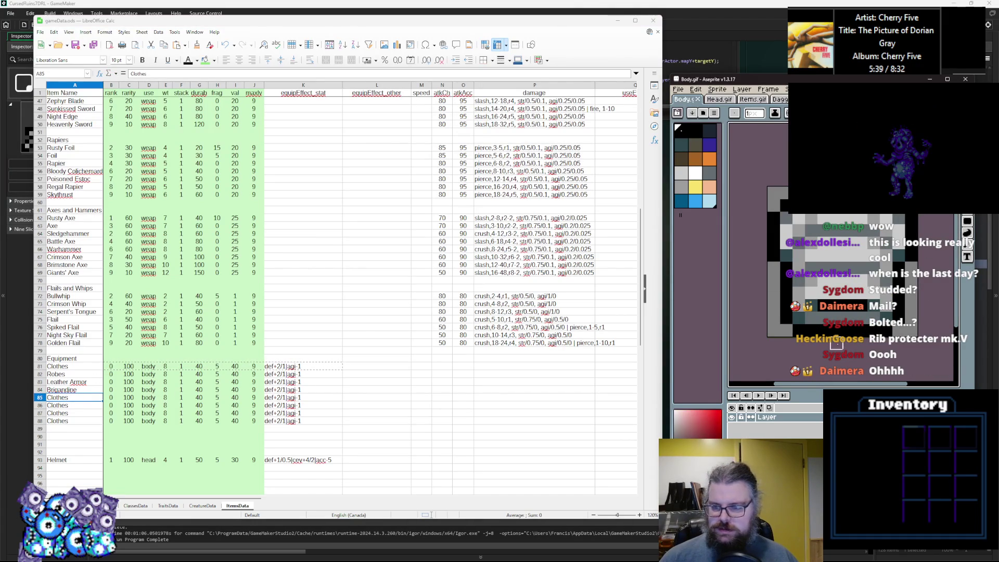
{"action": "left_click", "coordinate": [40, 390]}
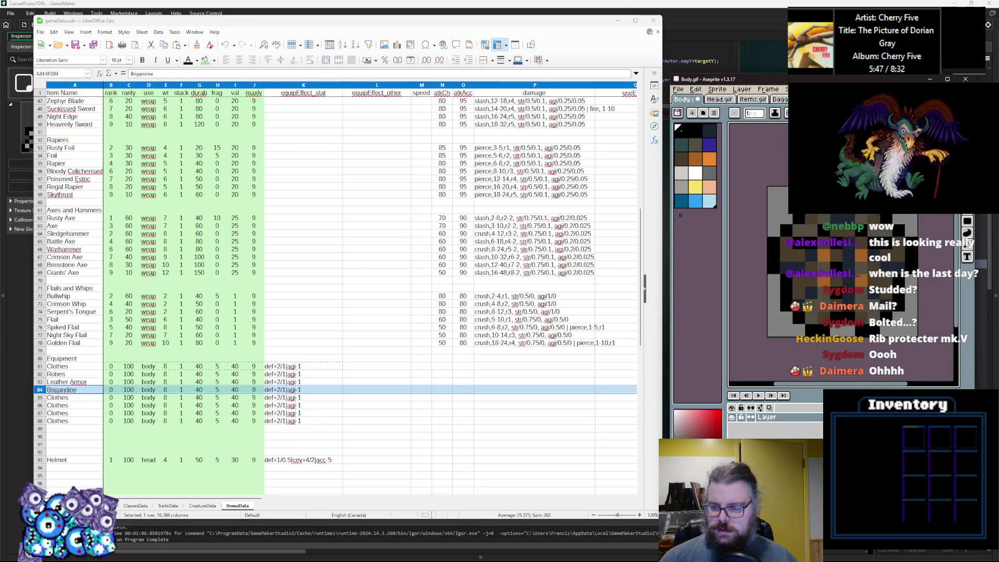
{"action": "left_click", "coordinate": [39, 390]}
{"action": "right_click", "coordinate": [40, 390]}
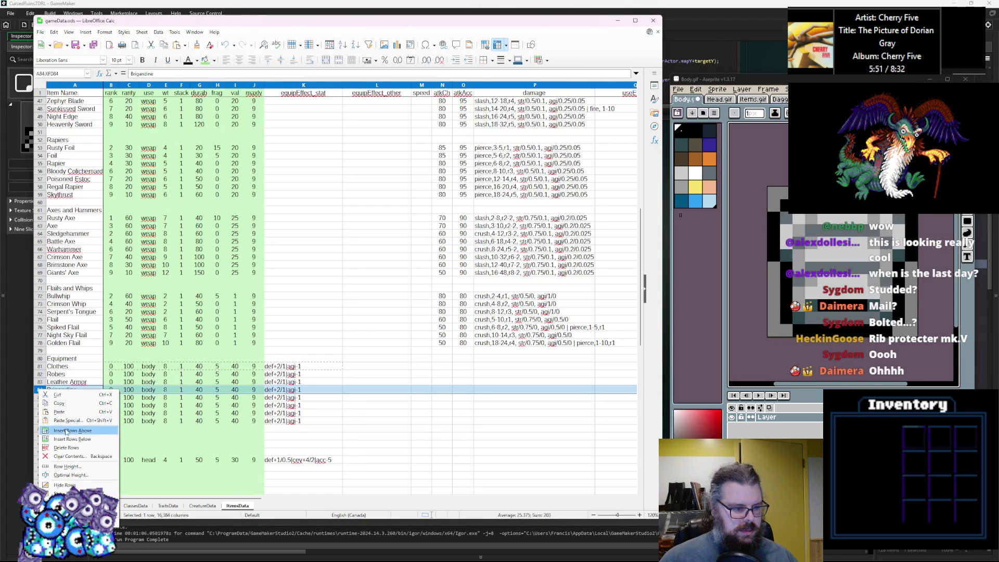
{"action": "left_click", "coordinate": [65, 430]}
Step: Copy the Clothes row's cells and paste them into the empty row 84
{"action": "left_click", "coordinate": [41, 405]}
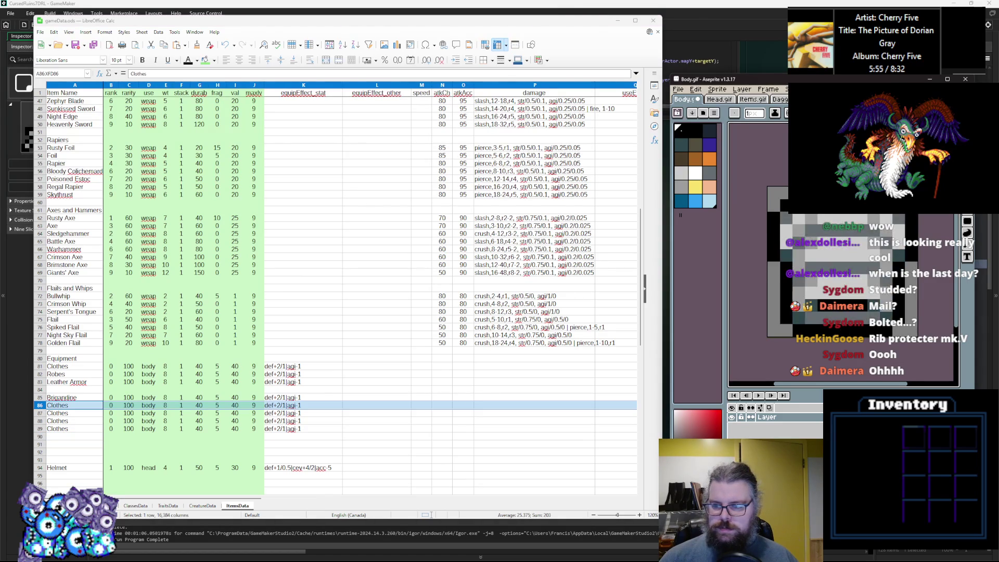
{"action": "left_click", "coordinate": [68, 429]}
{"action": "left_click_drag", "start_coordinate": [312, 405], "coordinate": [60, 405]}
{"action": "key", "text": "ctrl+c"}
{"action": "left_click", "coordinate": [69, 390]}
{"action": "key", "text": "ctrl+v"}
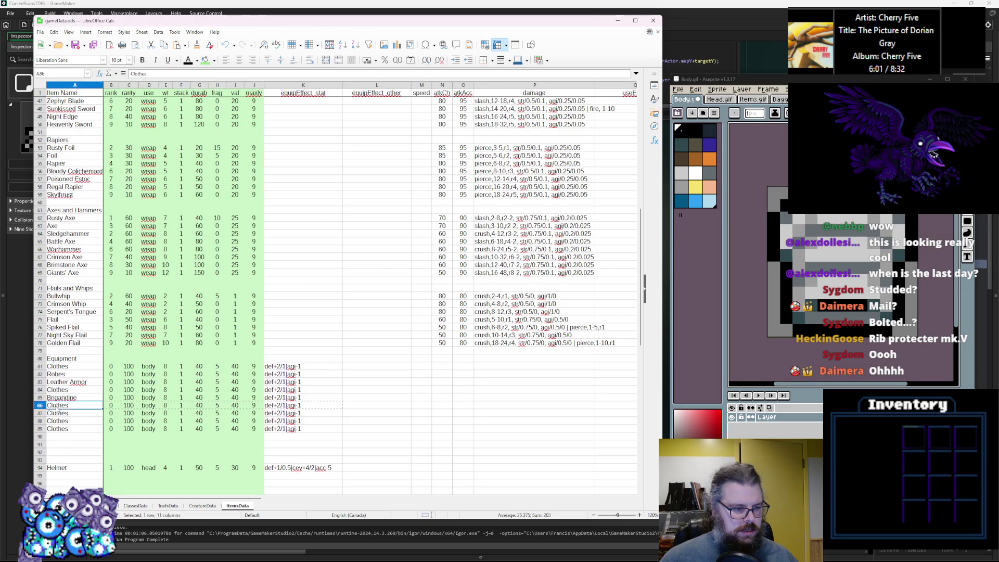
{"action": "double_click", "coordinate": [69, 390]}
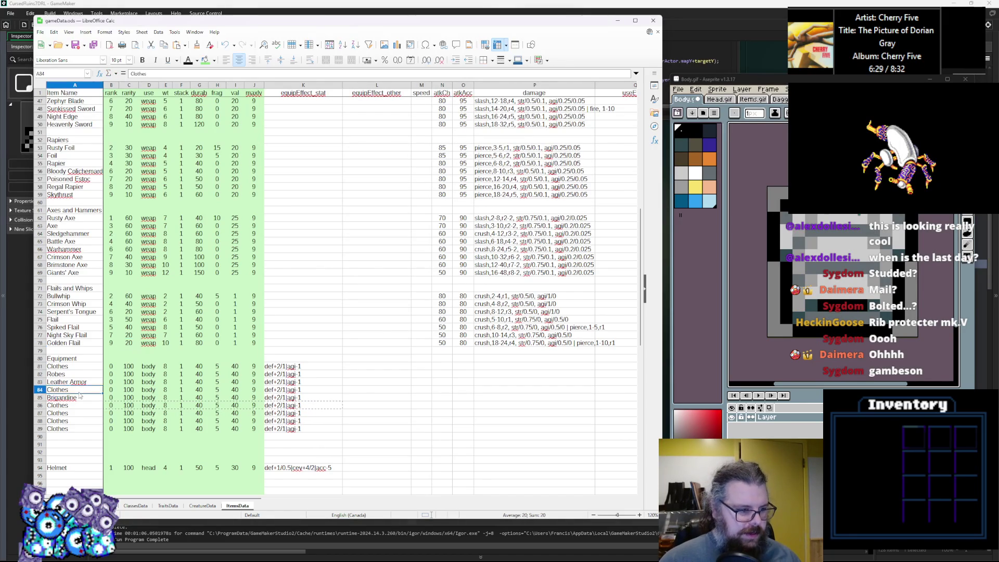
Step: Rename cell A84 to Gambeson and cell A86 from Clothes to Haubergon
{"action": "type", "text": "Gambeson"}
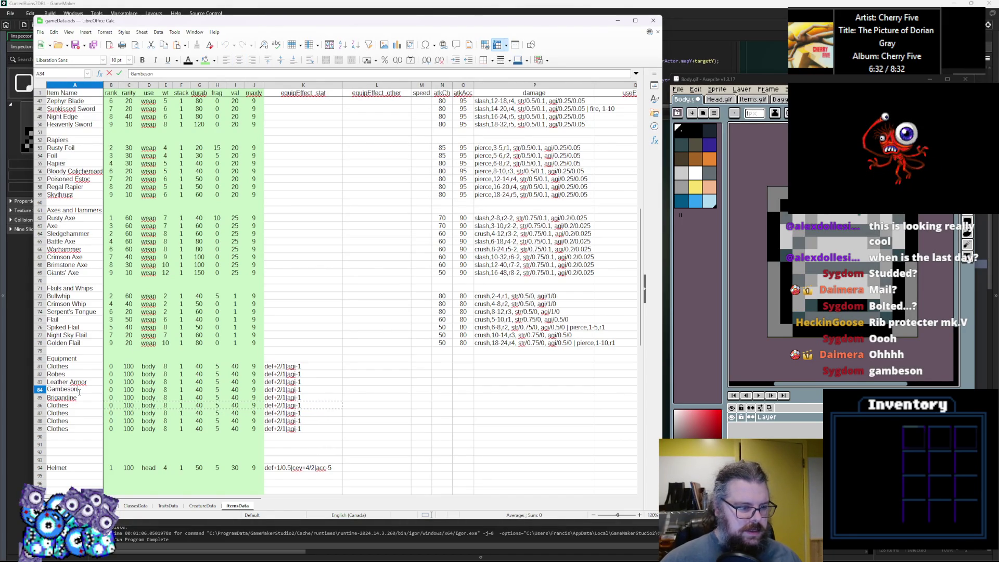
{"action": "left_click", "coordinate": [181, 389]}
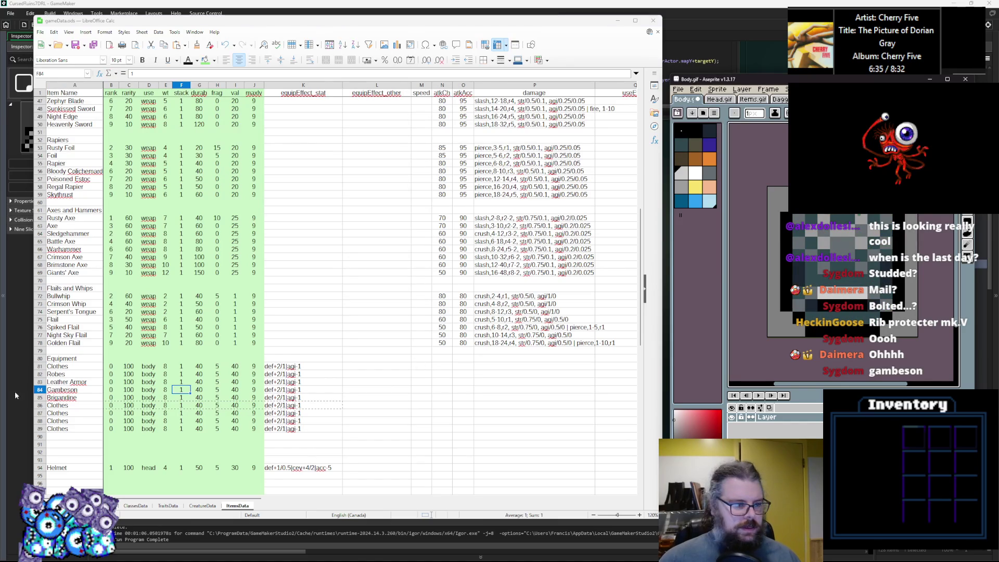
{"action": "left_click", "coordinate": [71, 404]}
{"action": "double_click", "coordinate": [72, 404]}
{"action": "double_click", "coordinate": [71, 404]}
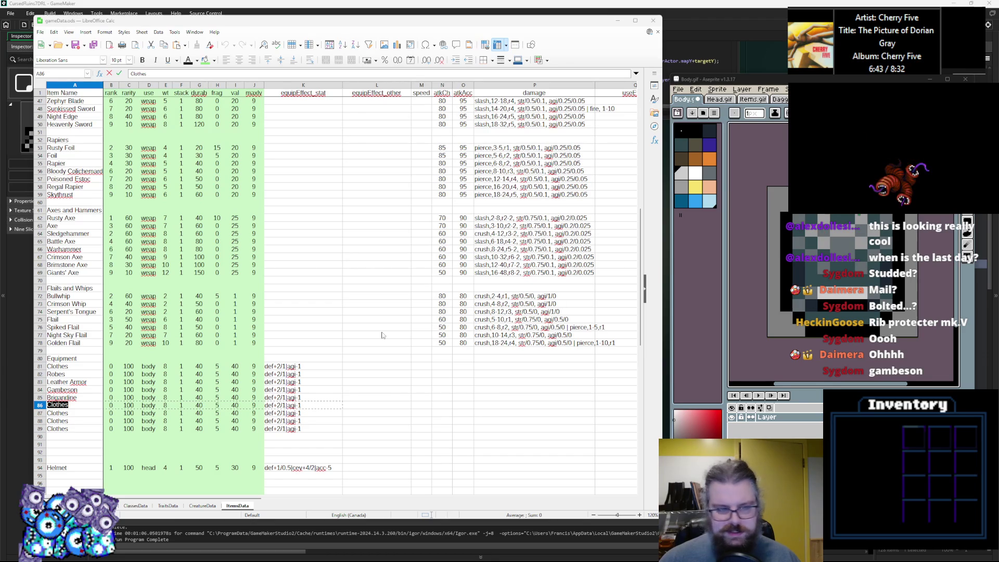
{"action": "left_click", "coordinate": [69, 405]}
{"action": "double_click", "coordinate": [69, 404]}
{"action": "type", "text": "Hauber"}
{"action": "type", "text": "gaoo"}
{"action": "key", "text": "BackSpace"}
{"action": "key", "text": "BackSpace"}
{"action": "key", "text": "BackSpace"}
{"action": "type", "text": "on"}
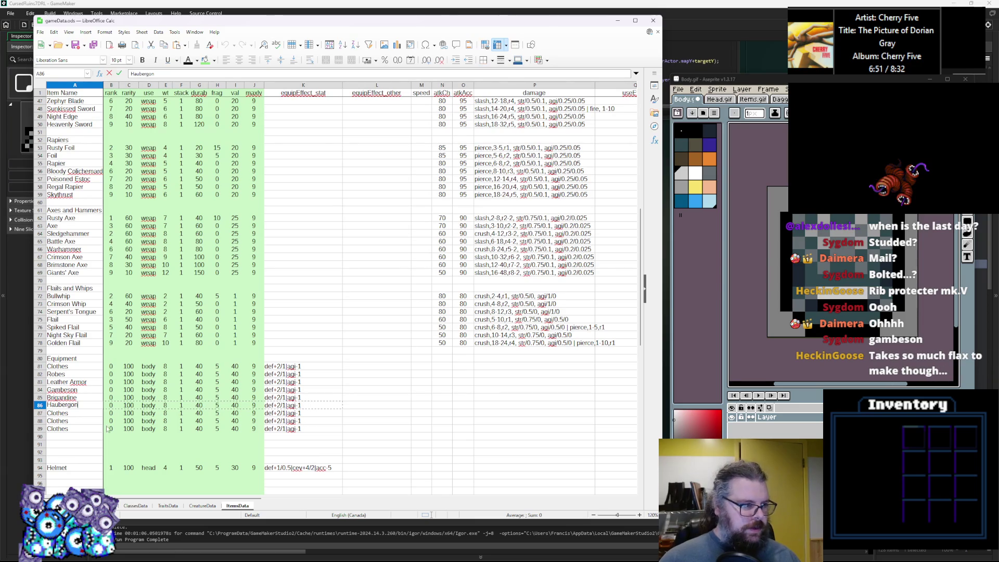
{"action": "left_click", "coordinate": [128, 444]}
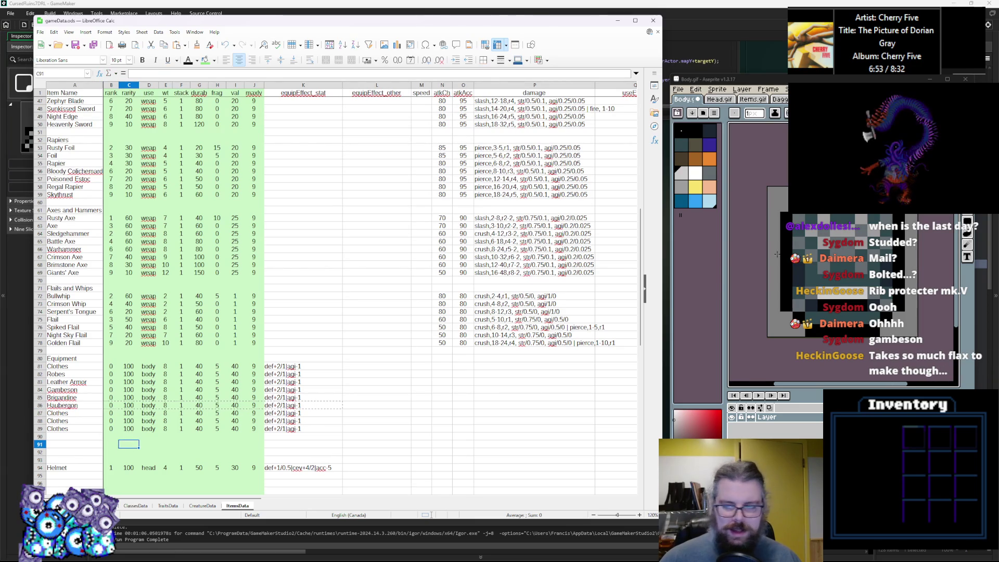
Step: Try a dark teal fill on the armour sprite in Aseprite, then revert it
{"action": "left_click", "coordinate": [823, 318]}
{"action": "key", "text": "ctrl+z"}
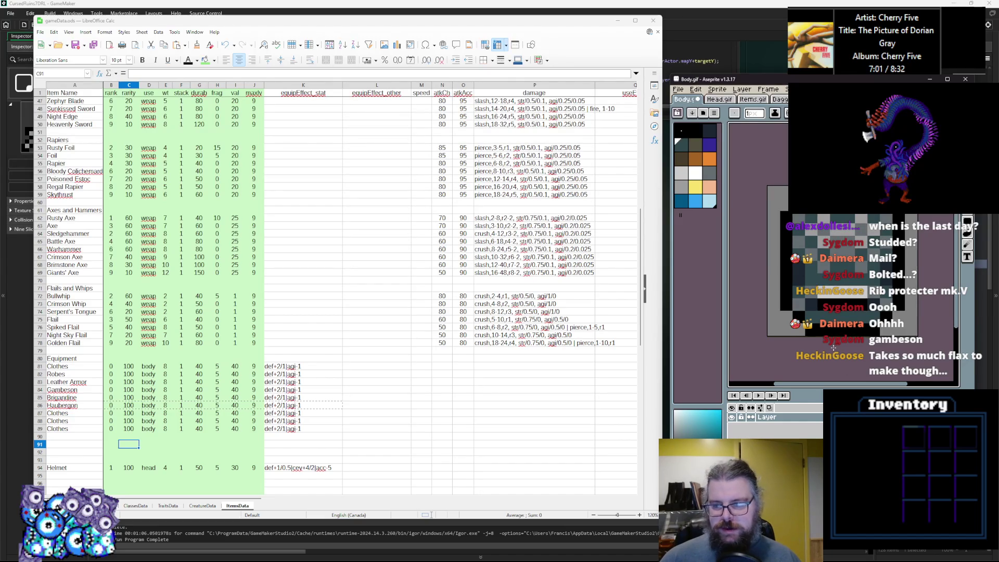
{"action": "key", "text": "ctrl+y"}
Step: Rename the Clothes item in cell A87 to Breastplate
{"action": "key", "text": "Up"}
{"action": "key", "text": "Left"}
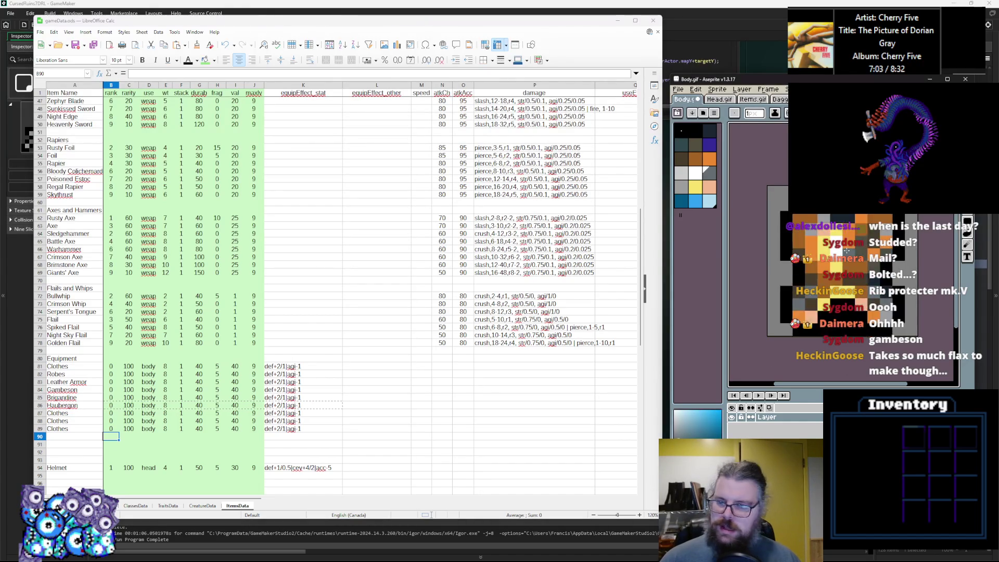
{"action": "left_click", "coordinate": [75, 413]}
{"action": "type", "text": "G"}
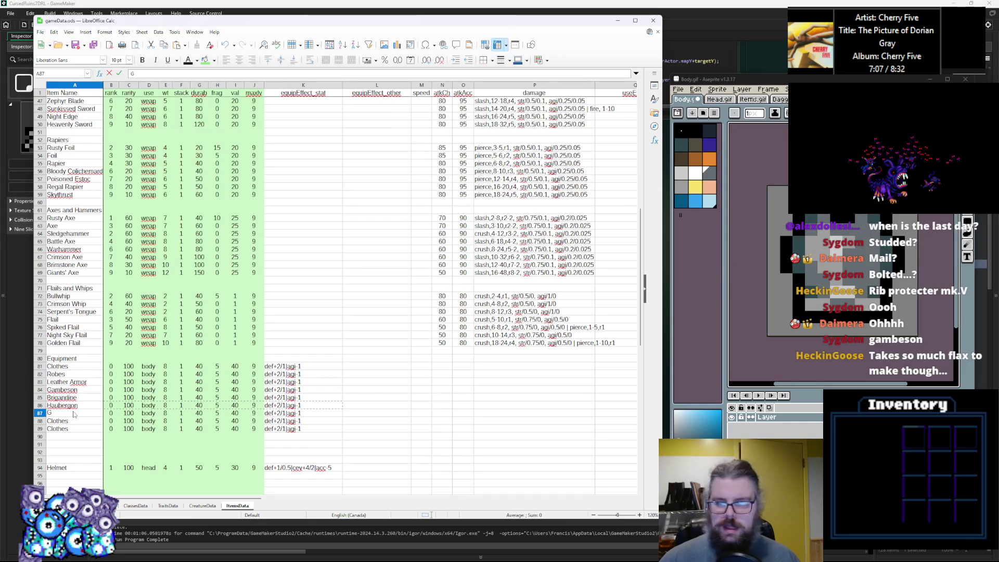
{"action": "key", "text": "BackSpace"}
{"action": "type", "text": "Breastplate"}
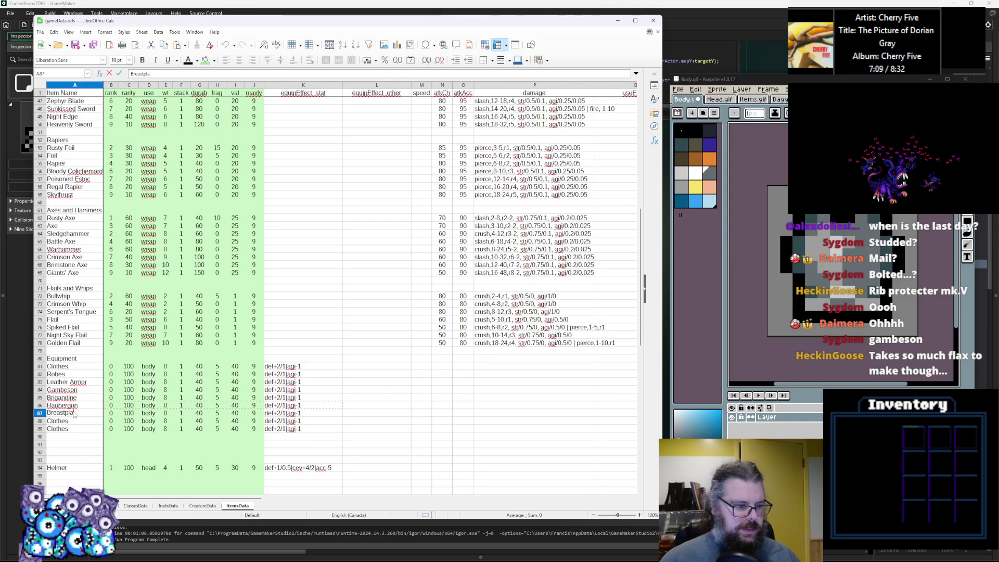
{"action": "left_click", "coordinate": [829, 266]}
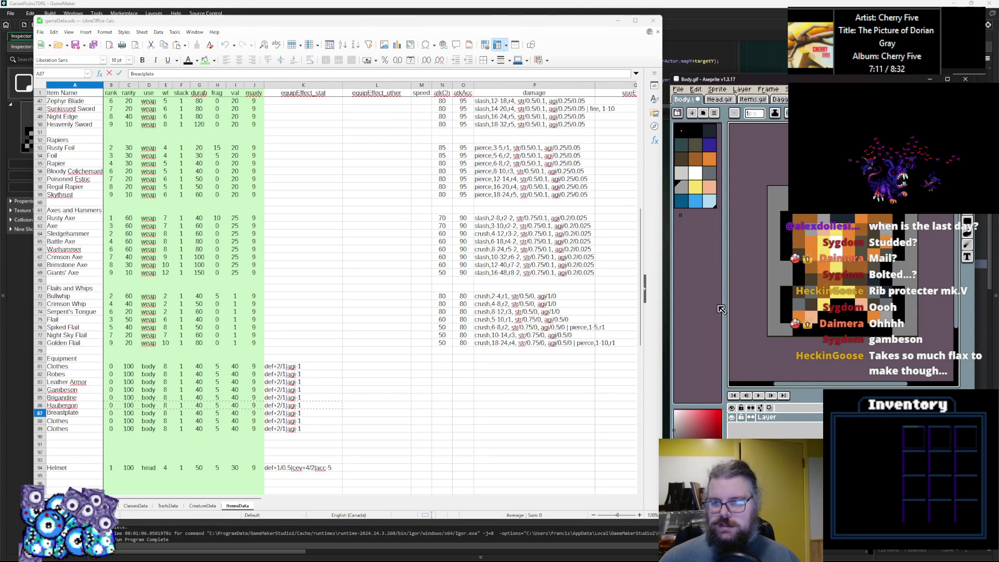
{"action": "left_click", "coordinate": [80, 424]}
Step: Rename cells A88 and A89 to Regal Plate and Angelic Armor
{"action": "double_click", "coordinate": [80, 421]}
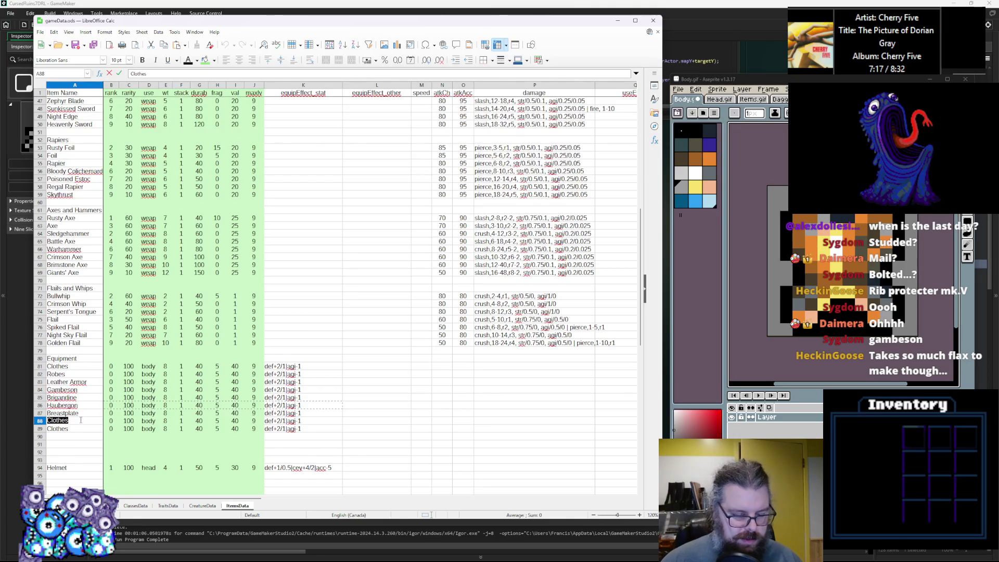
{"action": "type", "text": "Regal "}
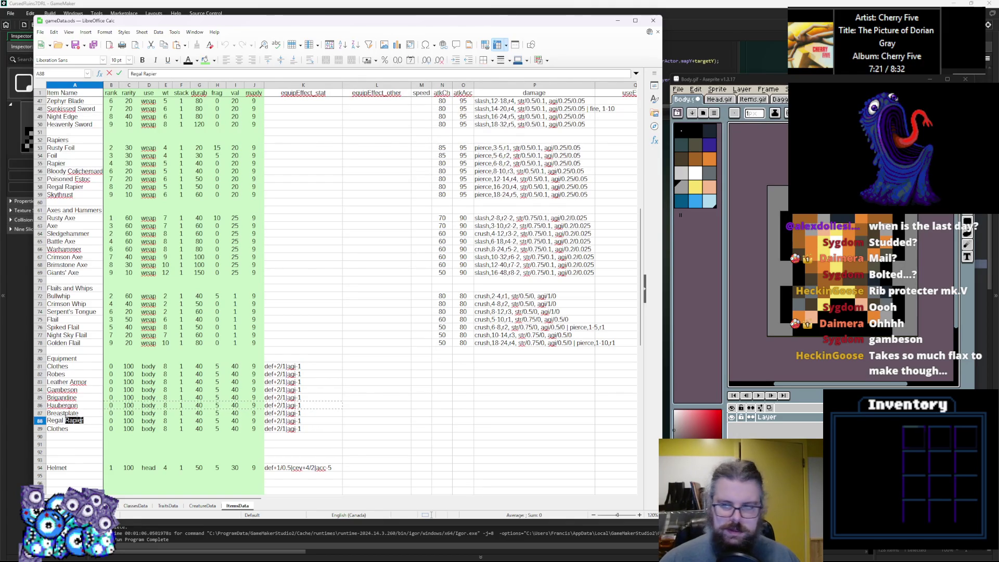
{"action": "type", "text": "Plate"}
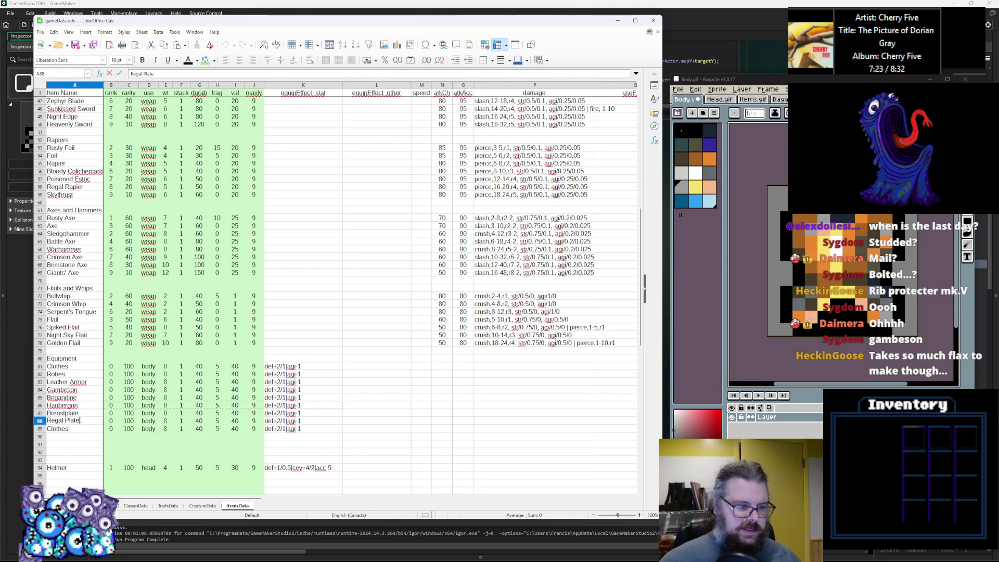
{"action": "left_click", "coordinate": [813, 230]}
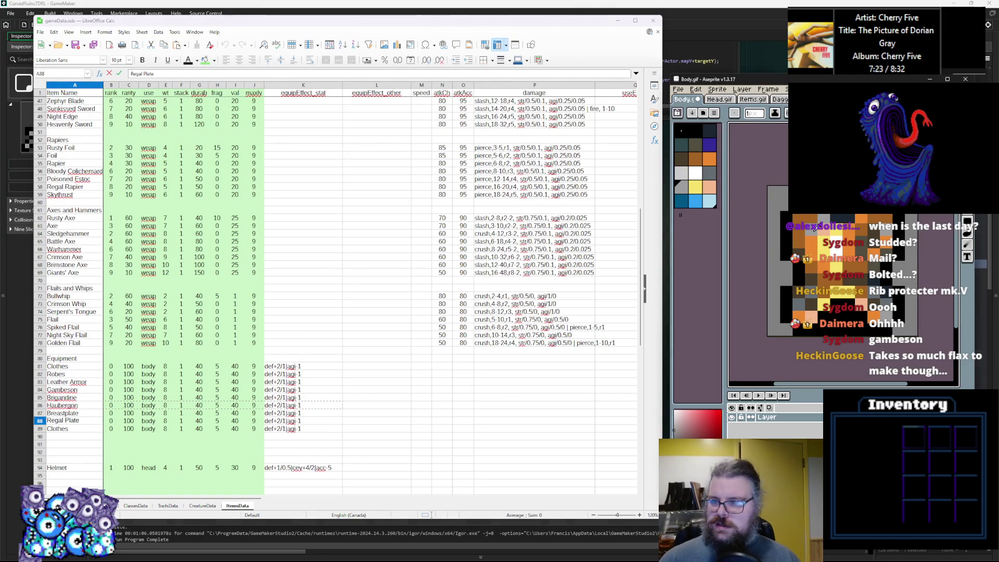
{"action": "double_click", "coordinate": [75, 428]}
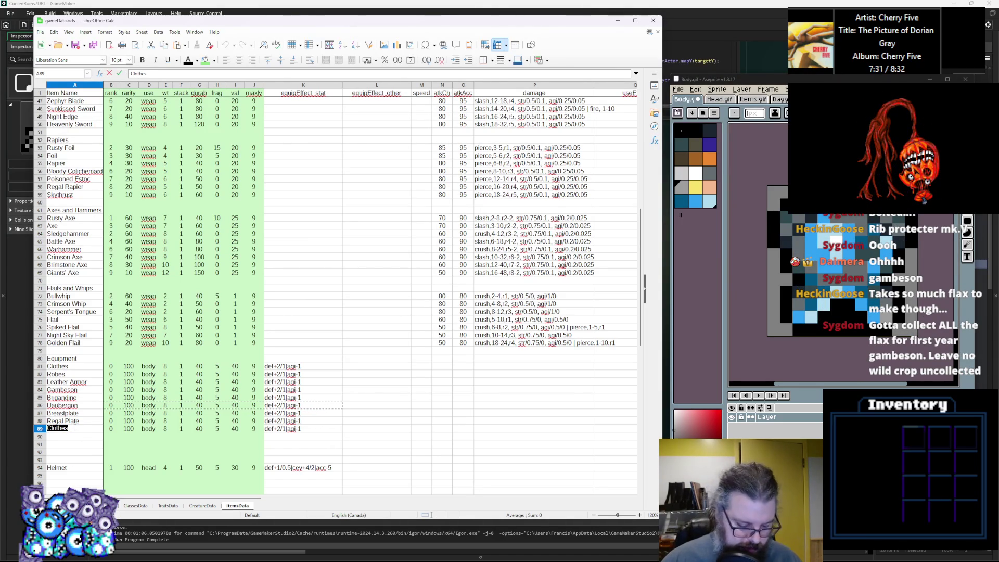
{"action": "type", "text": "A"}
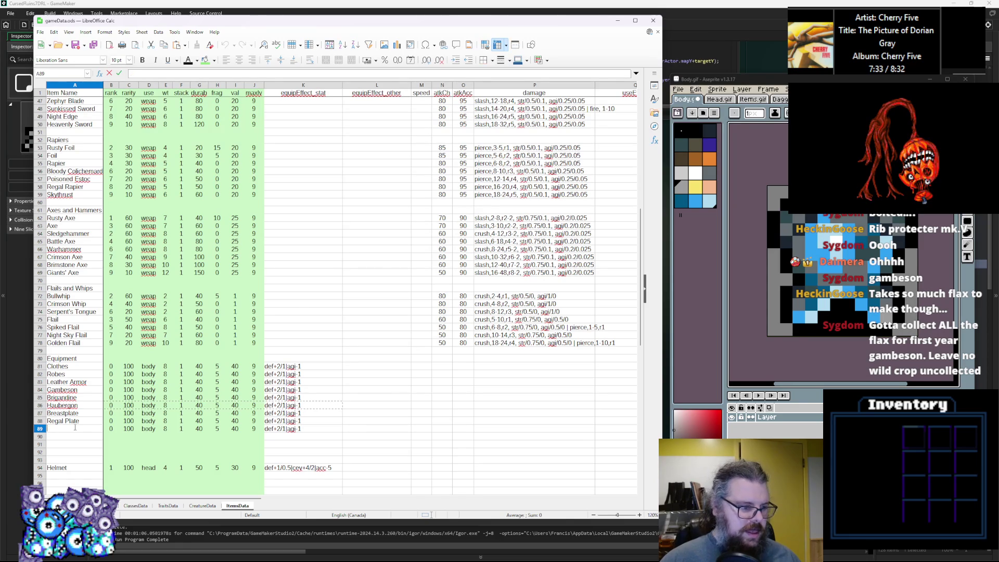
{"action": "type", "text": "ngelic"}
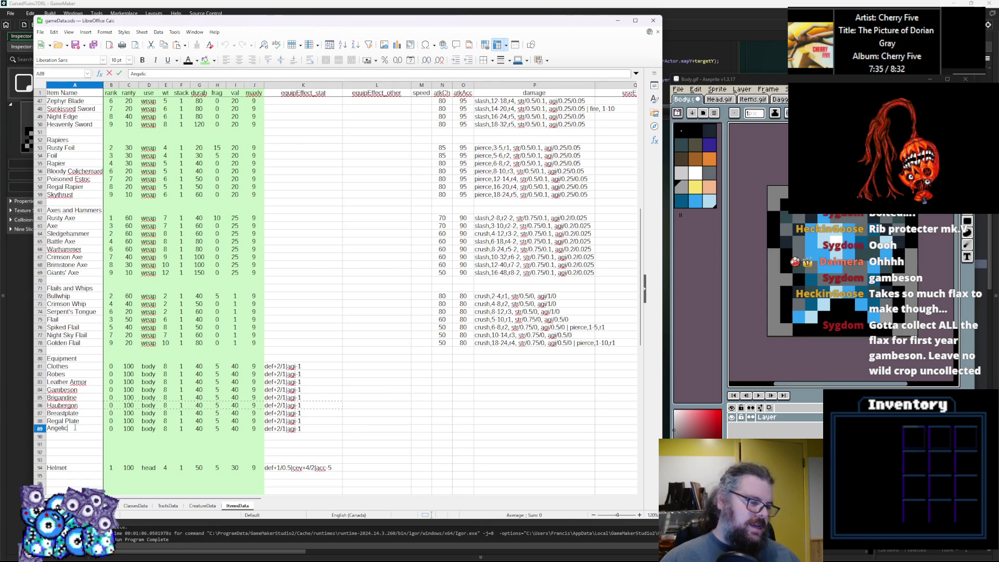
{"action": "type", "text": " Armor"}
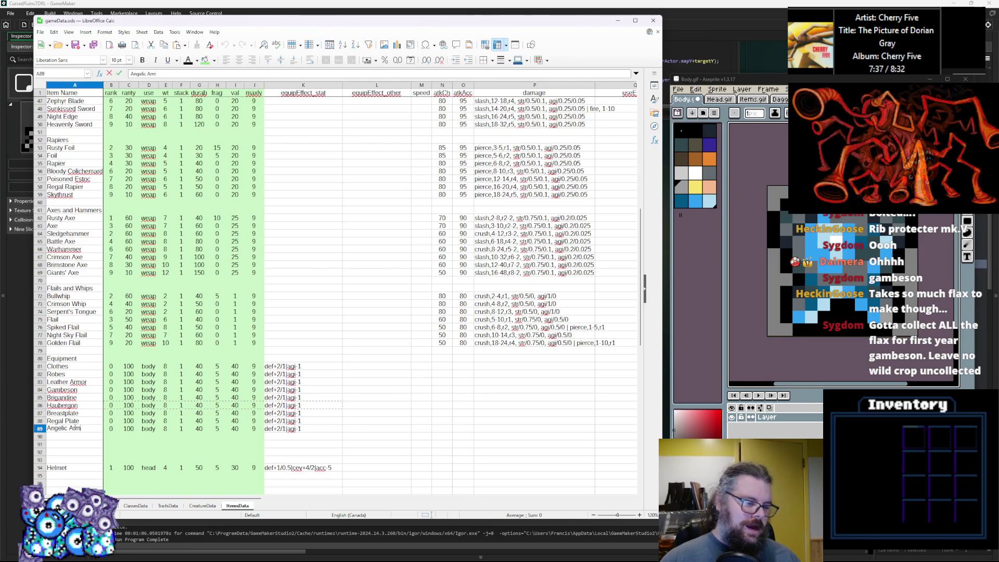
{"action": "key", "text": "shift+Home"}
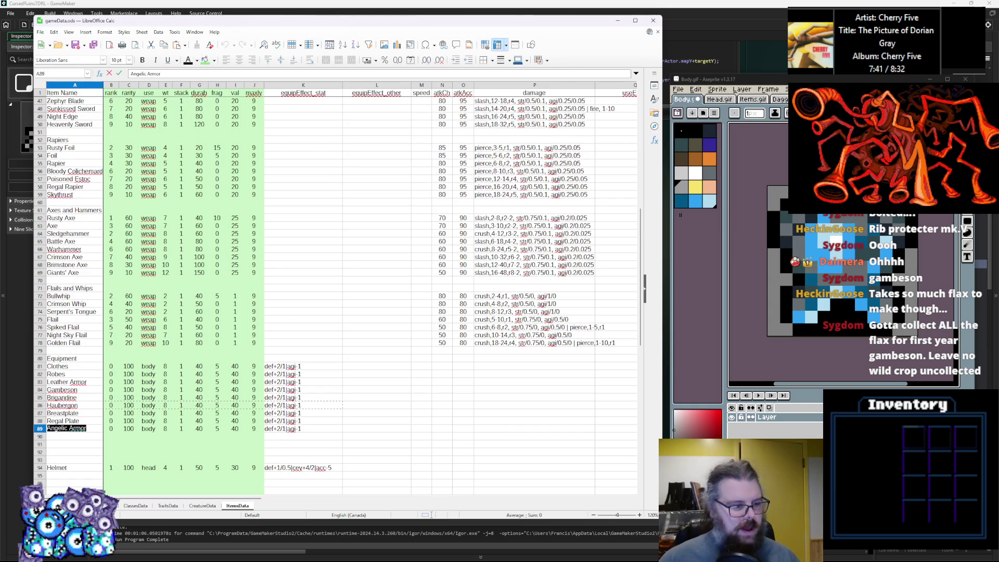
{"action": "left_click", "coordinate": [81, 450]}
{"action": "key", "text": "Up"}
{"action": "key", "text": "Up"}
{"action": "key", "text": "Up"}
{"action": "key", "text": "F2"}
{"action": "key", "text": "shift+Home"}
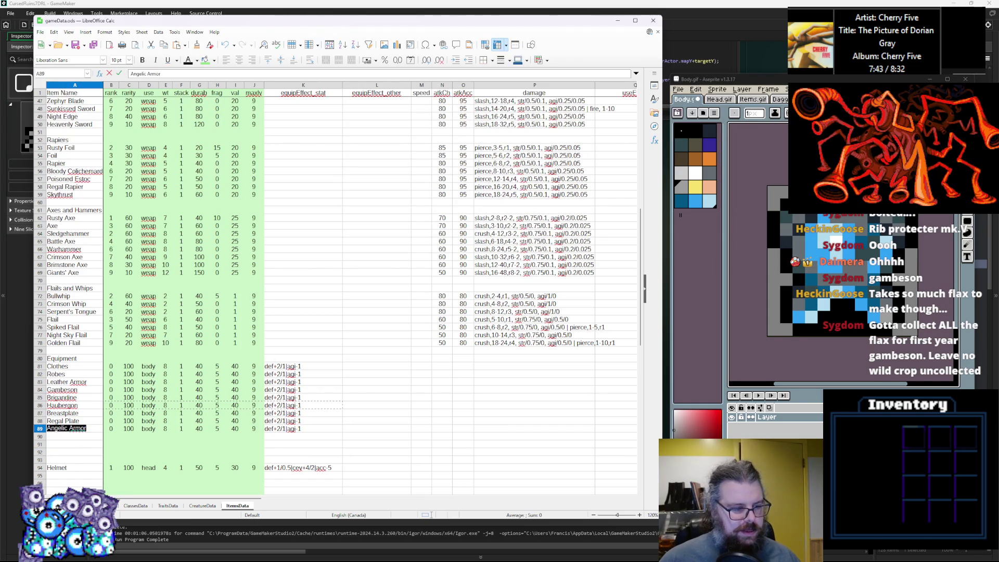
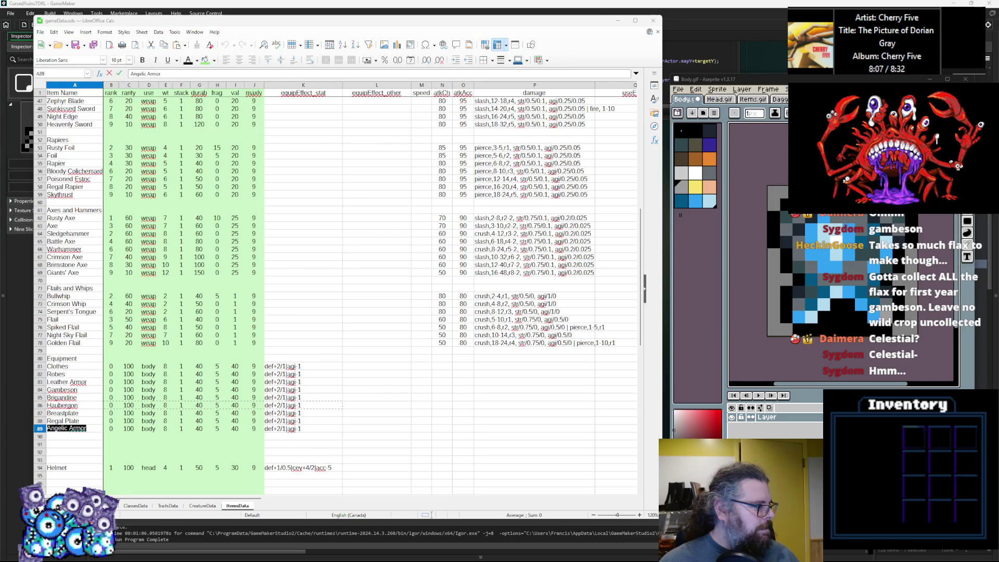
Step: Rename the last equipment entry in A89 from 'Angelic Armor' to 'Angelic Armure', passing through 'Angelic Cuirass'
{"action": "left_click", "coordinate": [93, 429]}
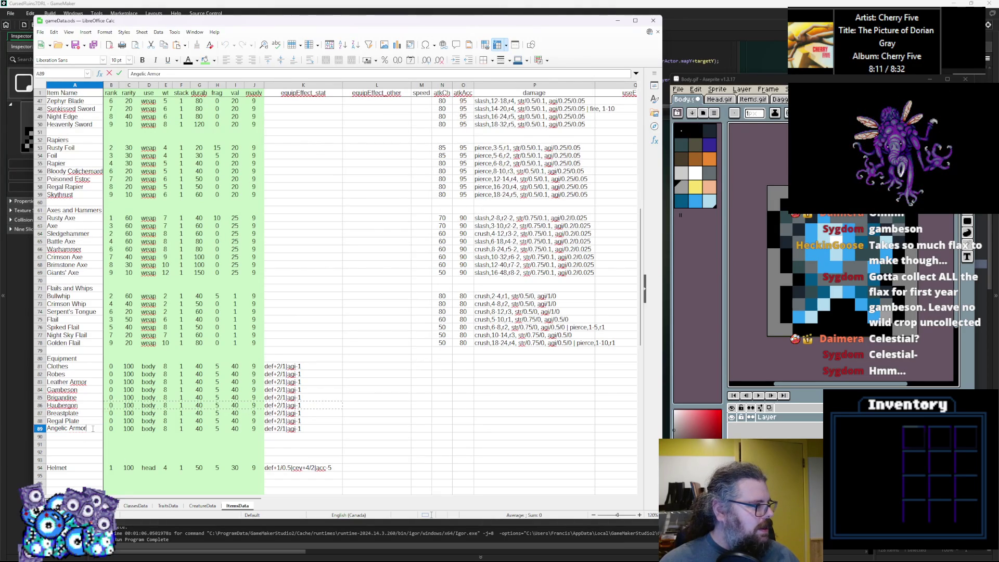
{"action": "left_click_drag", "start_coordinate": [93, 428], "coordinate": [45, 428]}
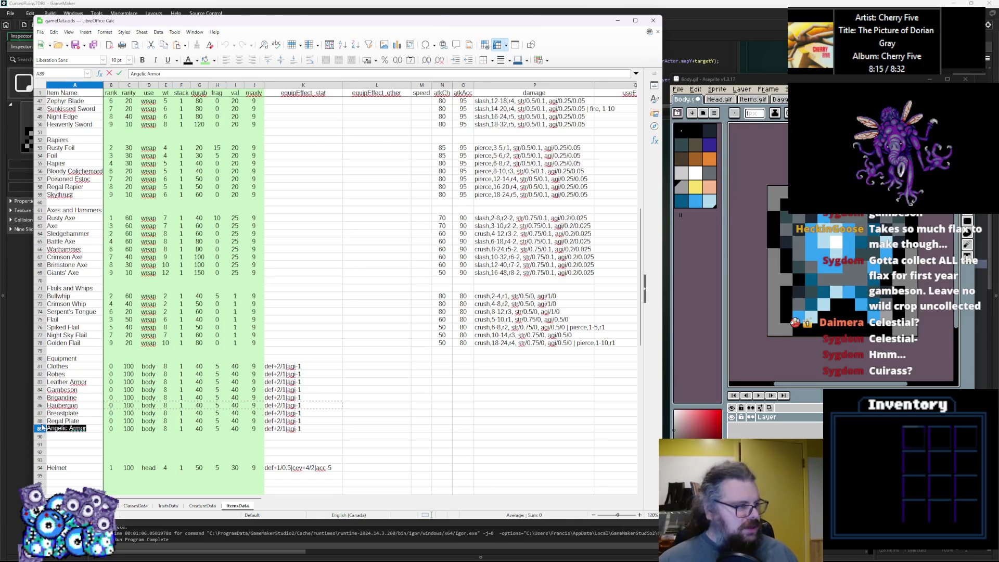
{"action": "type", "text": "Ang"}
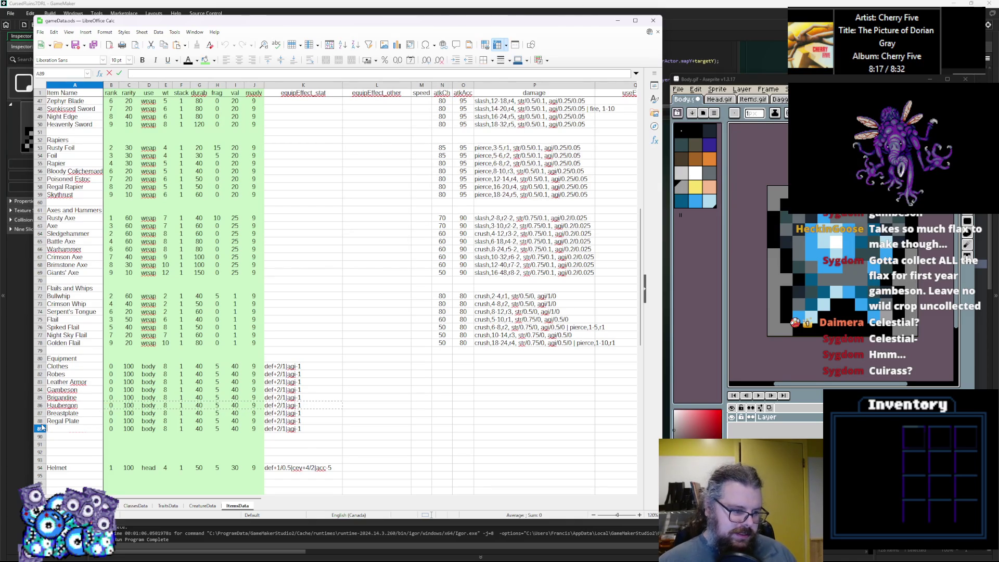
{"action": "type", "text": "el"}
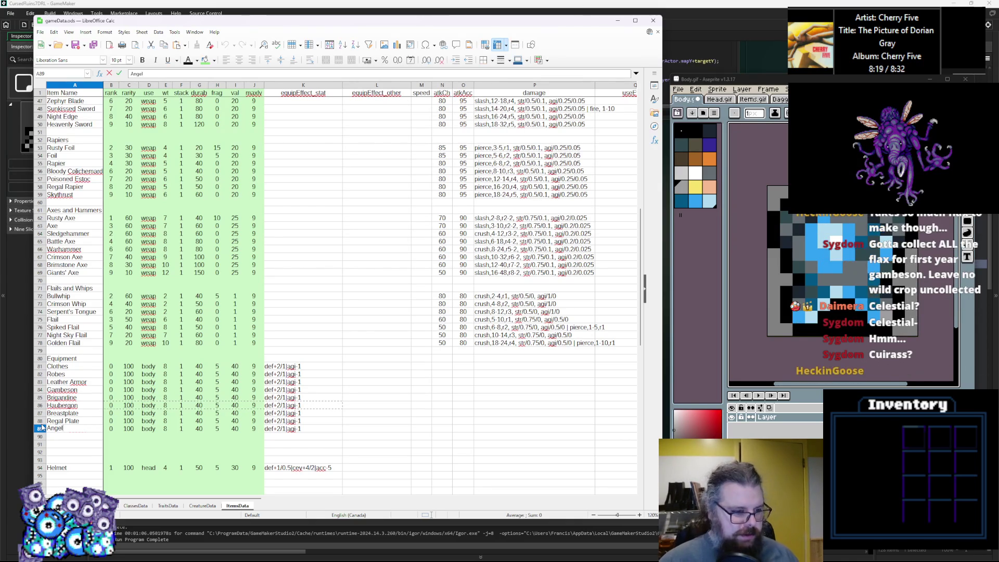
{"action": "type", "text": "ic Cui"}
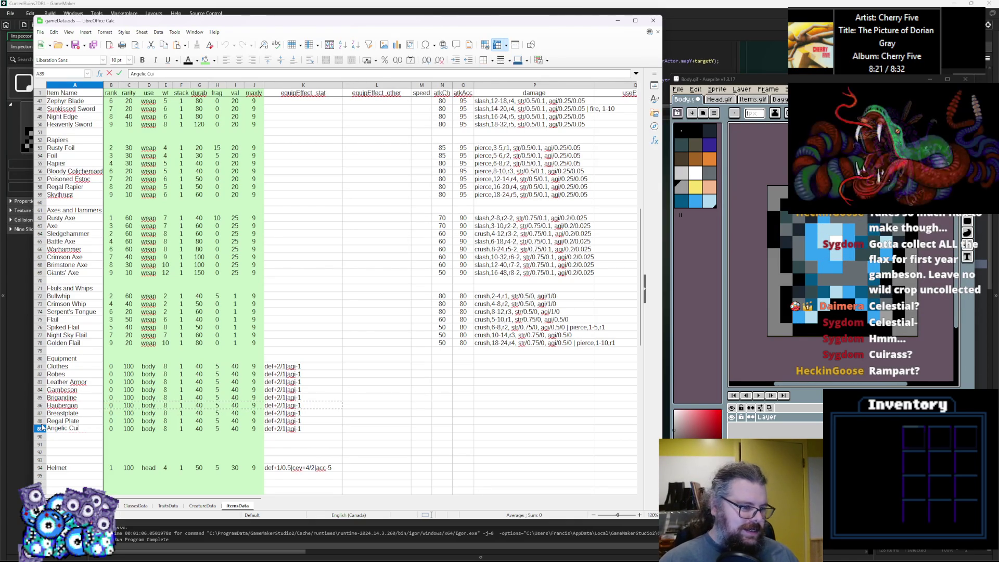
{"action": "type", "text": "rass"}
{"action": "left_click", "coordinate": [178, 361]}
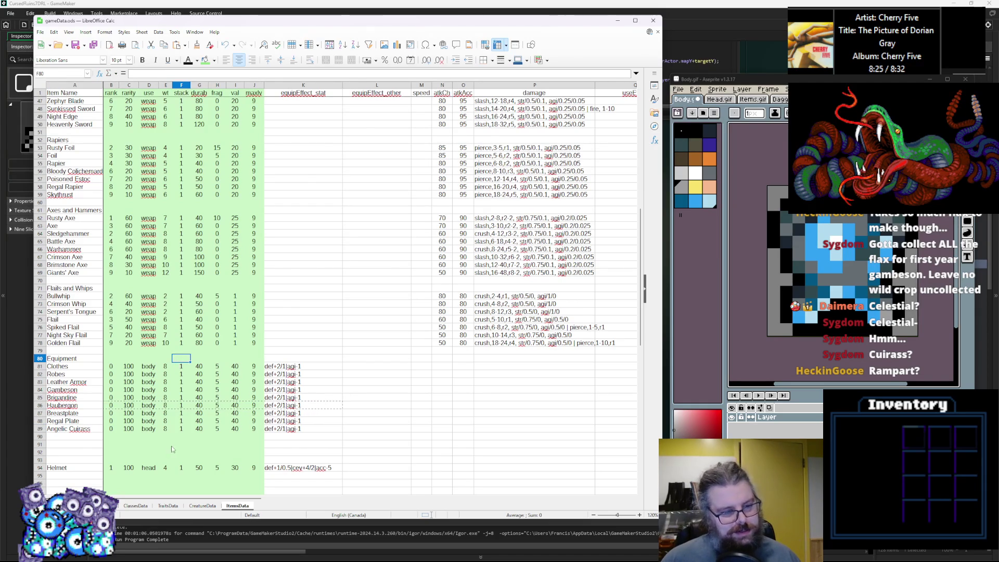
{"action": "left_click", "coordinate": [100, 430]}
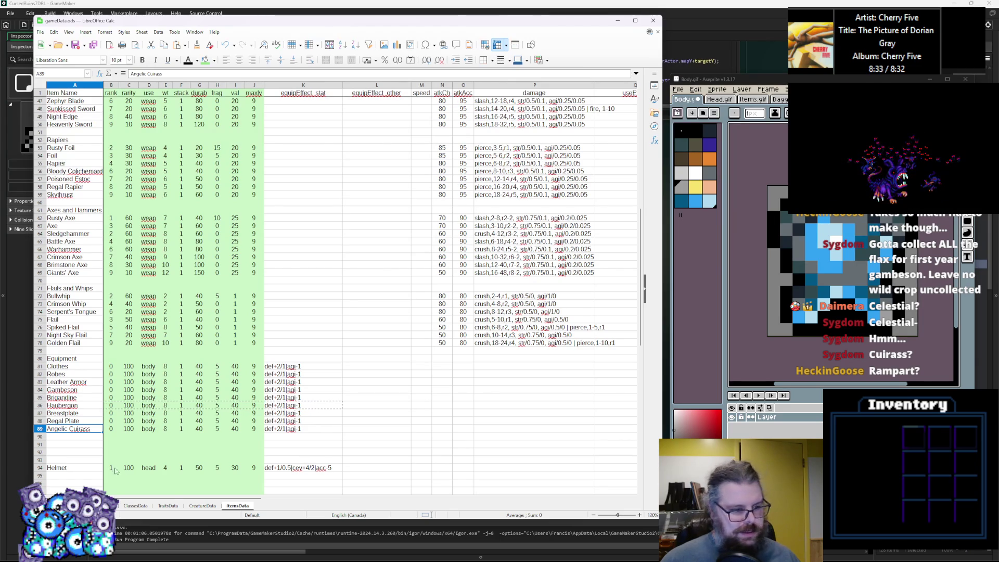
{"action": "double_click", "coordinate": [89, 428]}
{"action": "left_click_drag", "start_coordinate": [89, 428], "coordinate": [77, 429]}
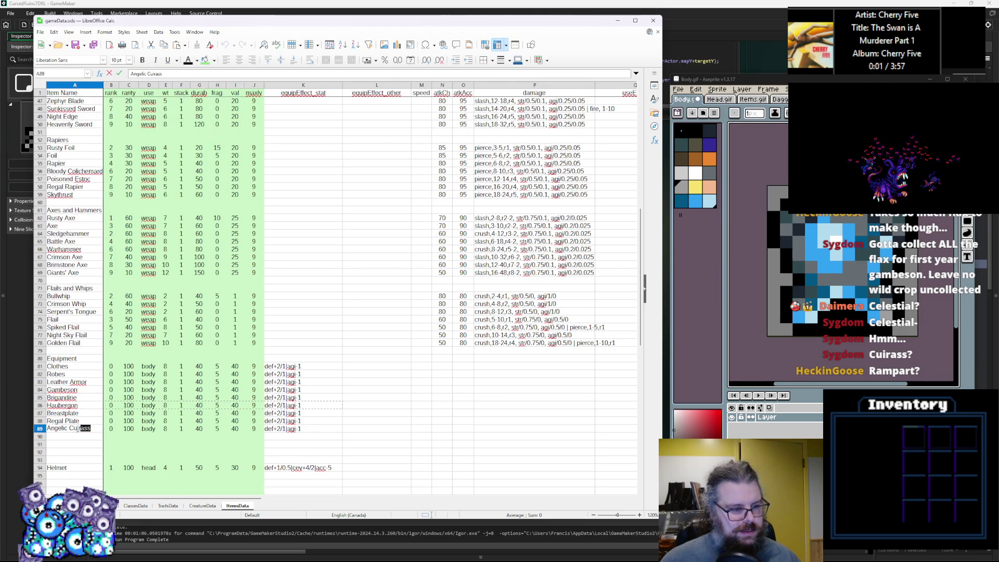
{"action": "type", "text": "Arm"}
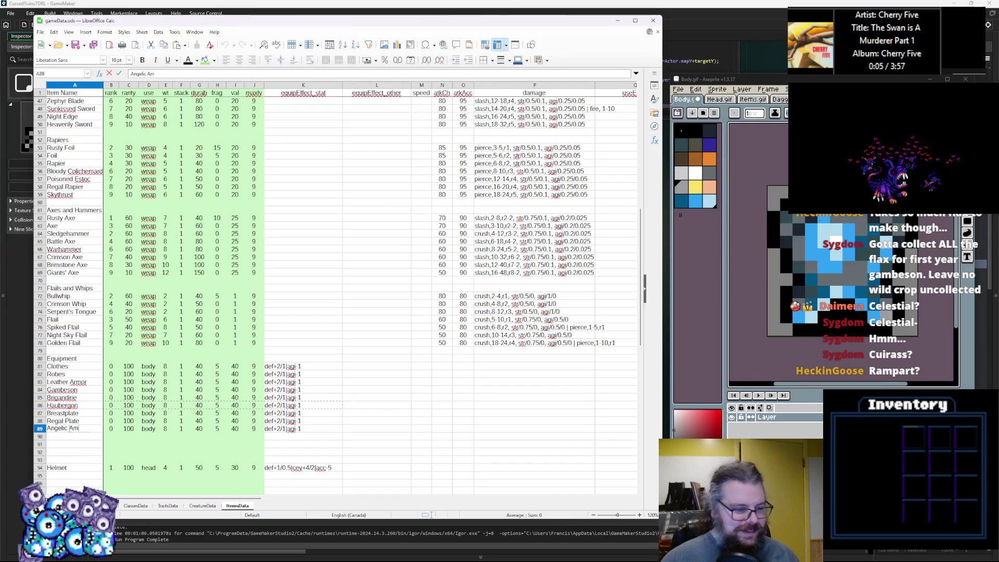
{"action": "type", "text": "ur"}
{"action": "key", "text": "Return"}
{"action": "key", "text": "Return"}
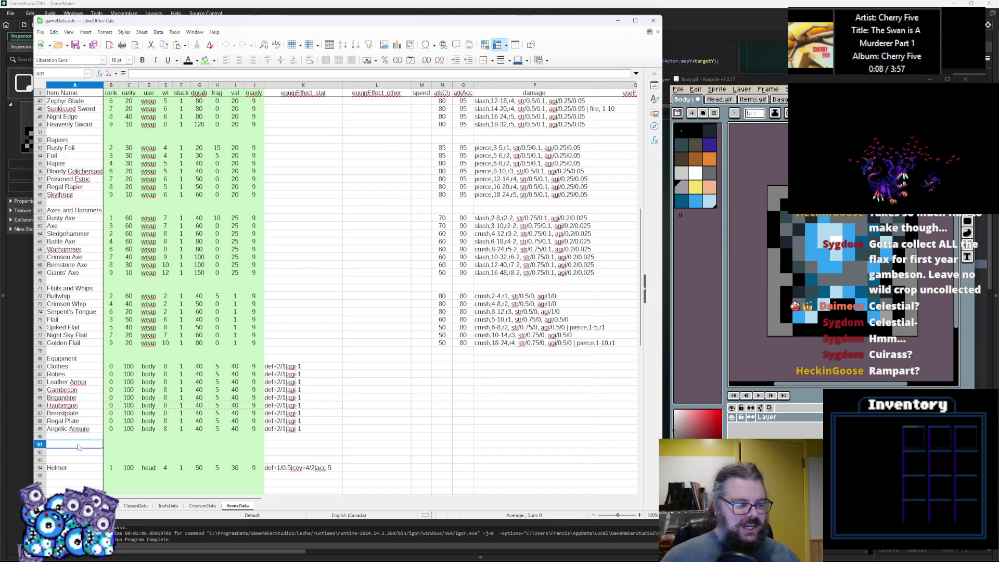
{"action": "double_click", "coordinate": [97, 428]}
{"action": "type", "text": "e"}
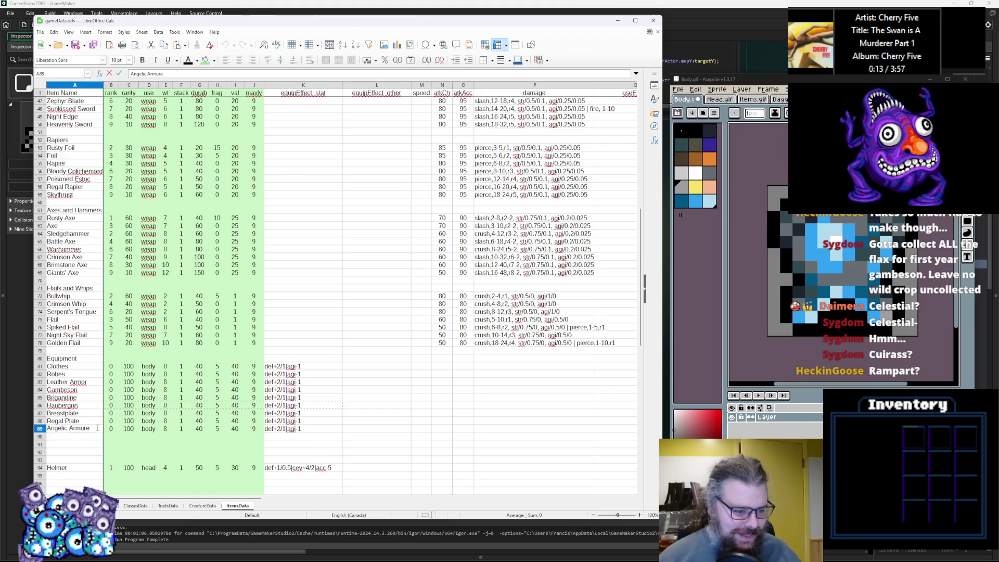
Step: Enter Equipment ranks 1, 3, 4, 5, 6 and 7 down column B from Robes
{"action": "left_click", "coordinate": [136, 369]}
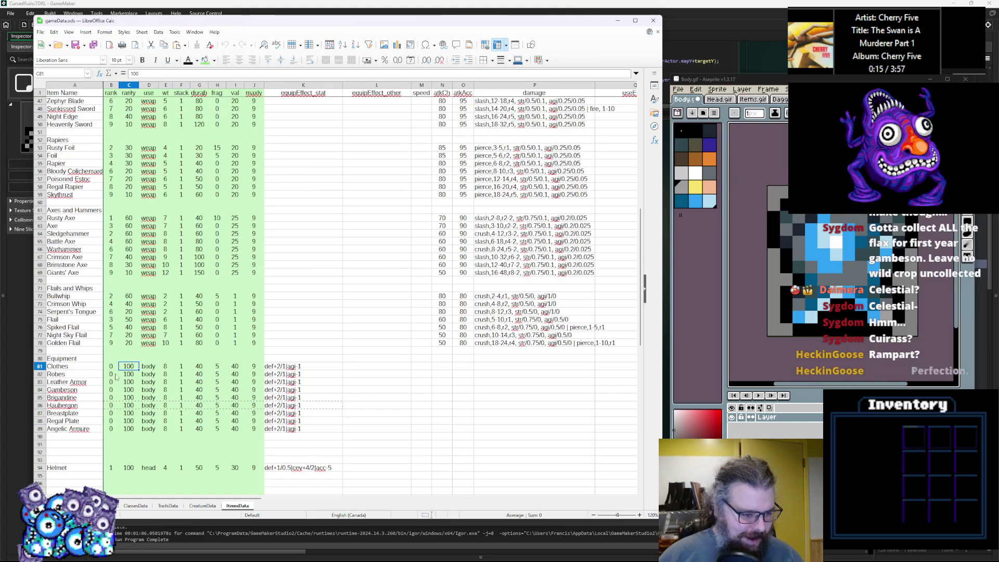
{"action": "left_click", "coordinate": [115, 369]}
{"action": "key", "text": "Down"}
{"action": "type", "text": "1"}
{"action": "key", "text": "Down"}
{"action": "key", "text": "3"}
{"action": "key", "text": "Down"}
{"action": "key", "text": "4"}
{"action": "key", "text": "Down"}
{"action": "key", "text": "5"}
{"action": "key", "text": "Down"}
{"action": "key", "text": "6"}
{"action": "key", "text": "Down"}
{"action": "type", "text": "6"}
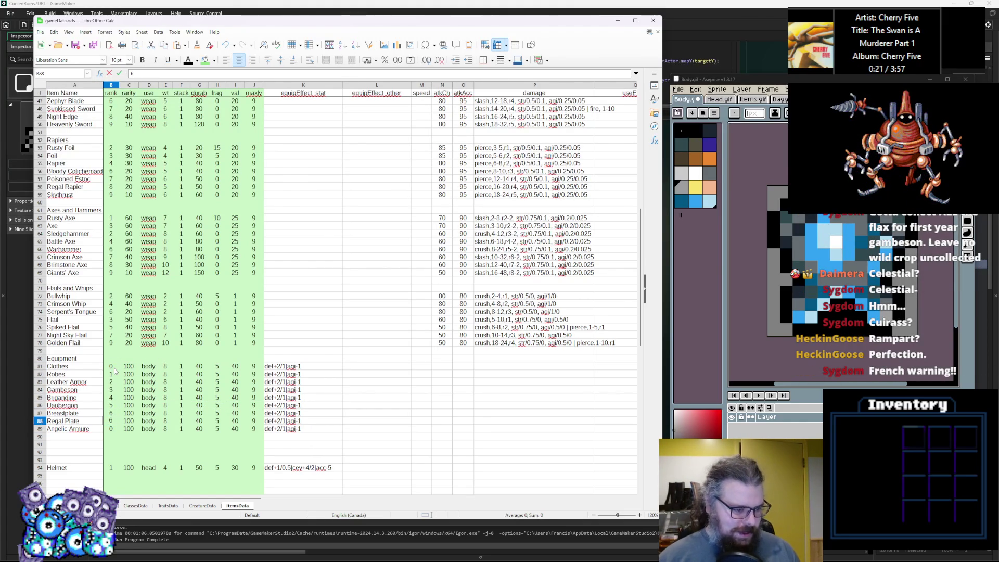
{"action": "type", "text": "7"}
{"action": "key", "text": "Down"}
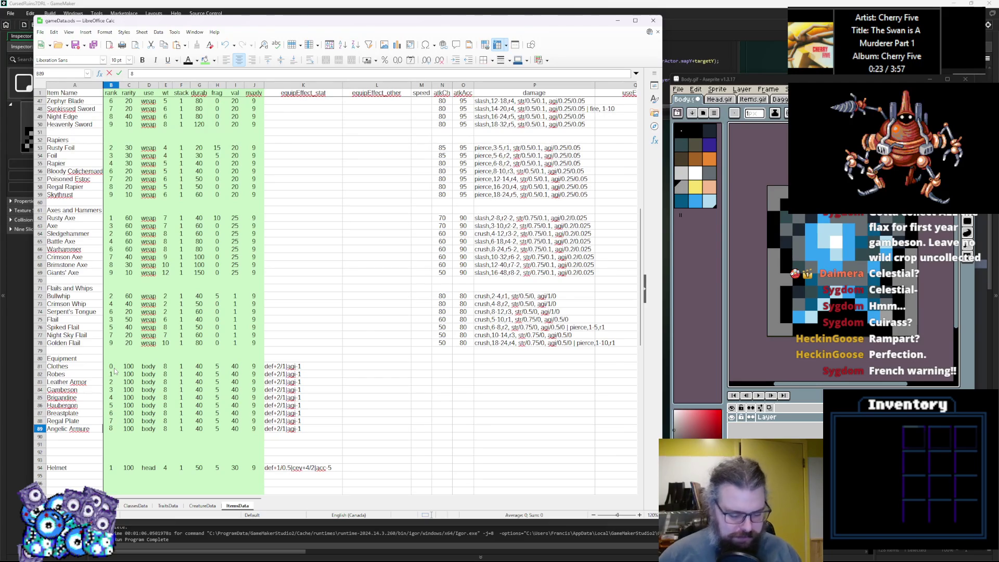
Step: Revise the ranks upward so they run 0 to 9, with Brigandine ranked 4
{"action": "key", "text": "Up"}
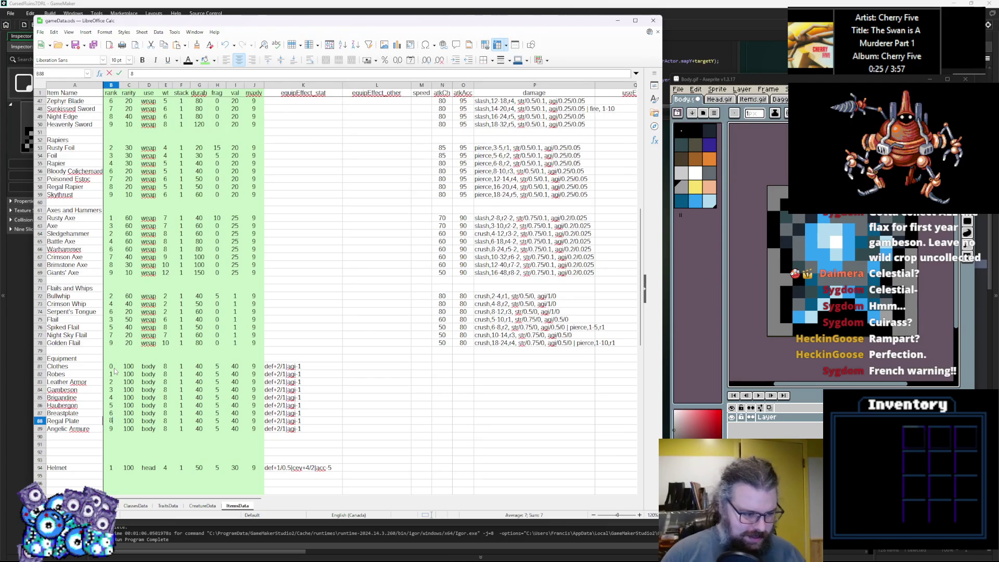
{"action": "key", "text": "Up"}
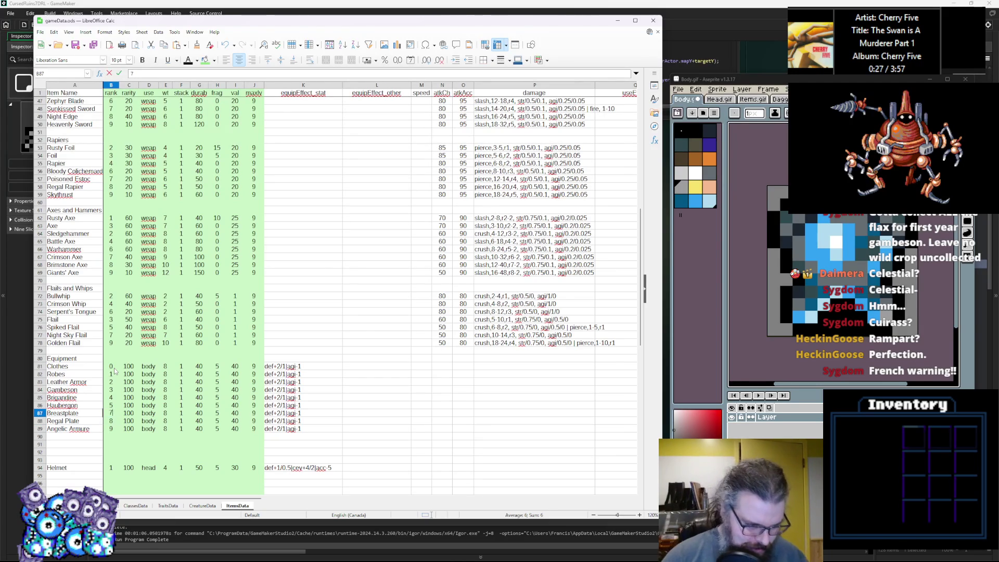
{"action": "key", "text": "Up"}
{"action": "key", "text": "Up"}
{"action": "type", "text": "5"}
{"action": "key", "text": "Up"}
{"action": "type", "text": "4"}
{"action": "key", "text": "Up"}
{"action": "type", "text": "3"}
{"action": "key", "text": "Up"}
{"action": "key", "text": "Down"}
{"action": "key", "text": "Down"}
{"action": "key", "text": "Up"}
{"action": "key", "text": "Up"}
{"action": "key", "text": "Down"}
{"action": "key", "text": "Down"}
{"action": "key", "text": "Down"}
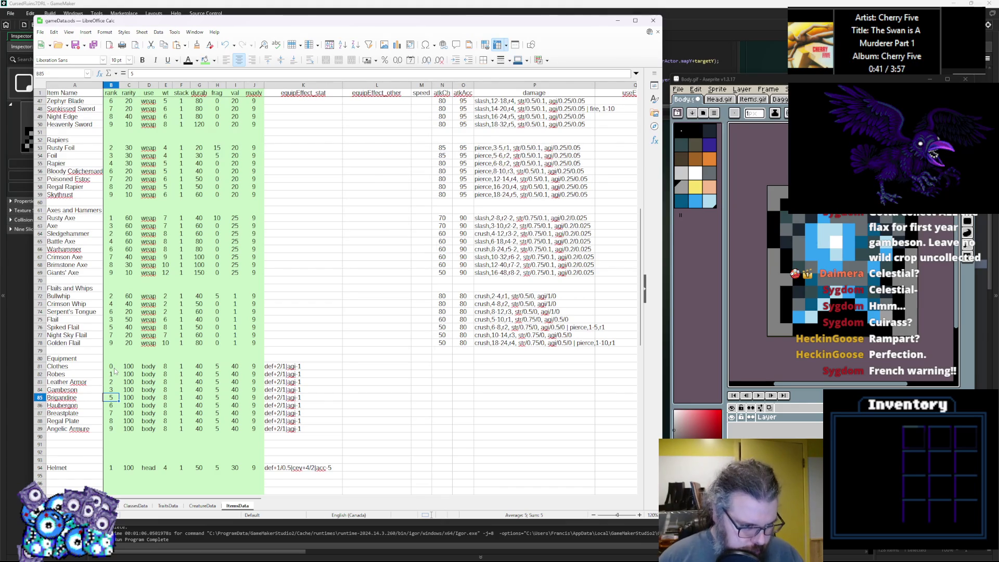
{"action": "type", "text": "4"}
{"action": "key", "text": "Return"}
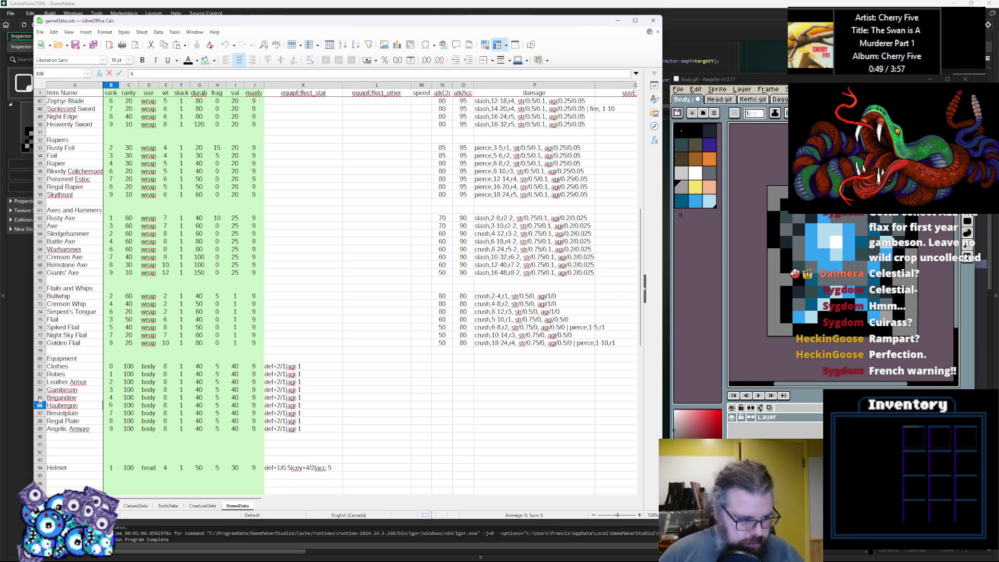
Step: Insert a blank row above Brigandine and paste a copy of the Haubergon row into it
{"action": "left_click", "coordinate": [39, 397]}
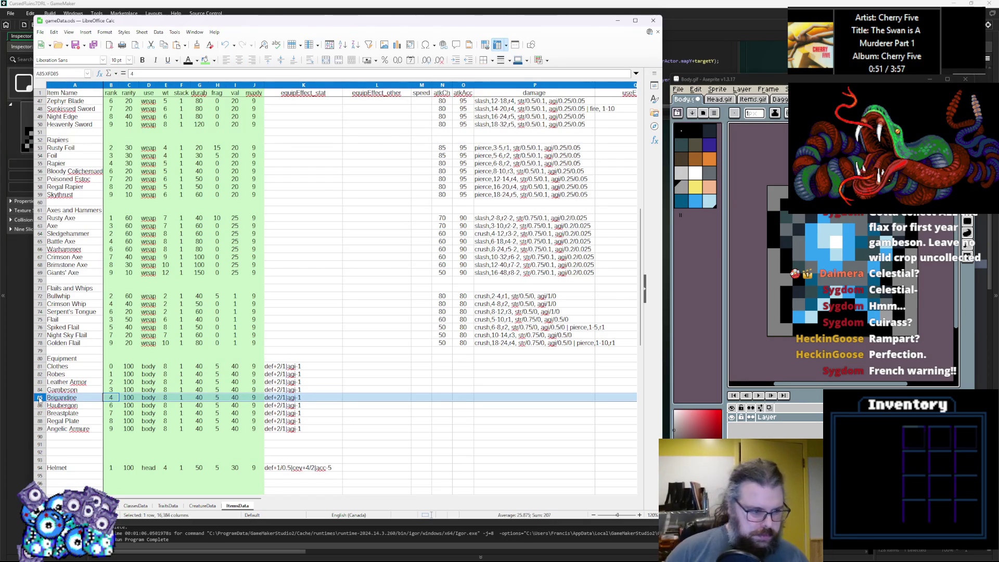
{"action": "right_click", "coordinate": [40, 398]}
{"action": "left_click", "coordinate": [63, 440]}
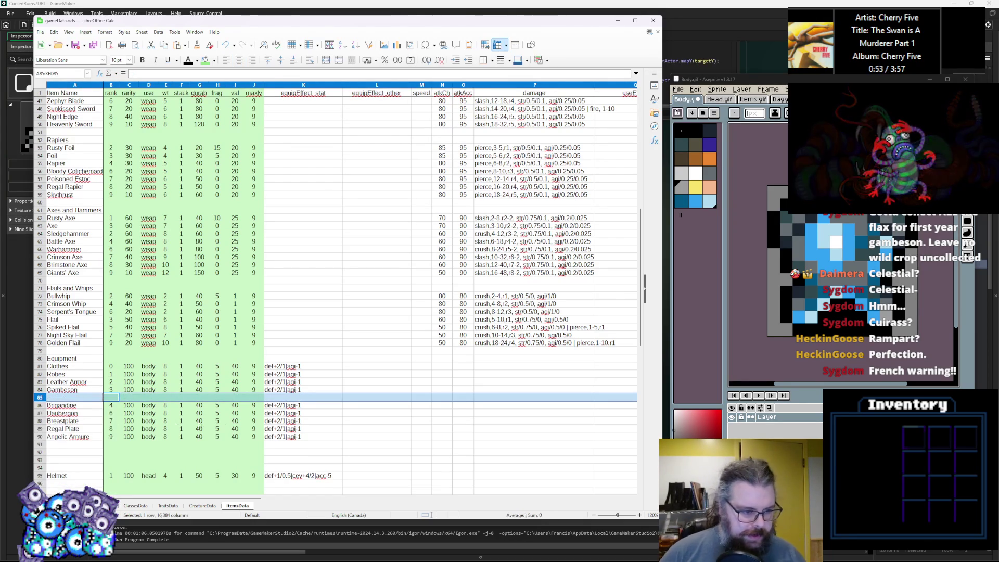
{"action": "left_click_drag", "start_coordinate": [303, 413], "coordinate": [55, 416]}
{"action": "key", "text": "ctrl+c"}
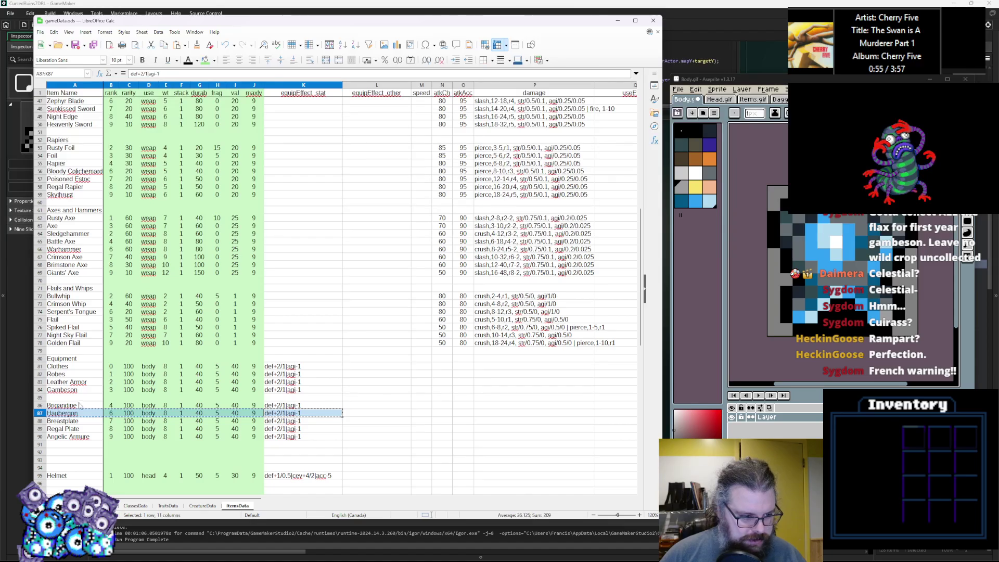
{"action": "left_click", "coordinate": [78, 398]}
{"action": "key", "text": "ctrl+v"}
{"action": "left_click", "coordinate": [77, 414]}
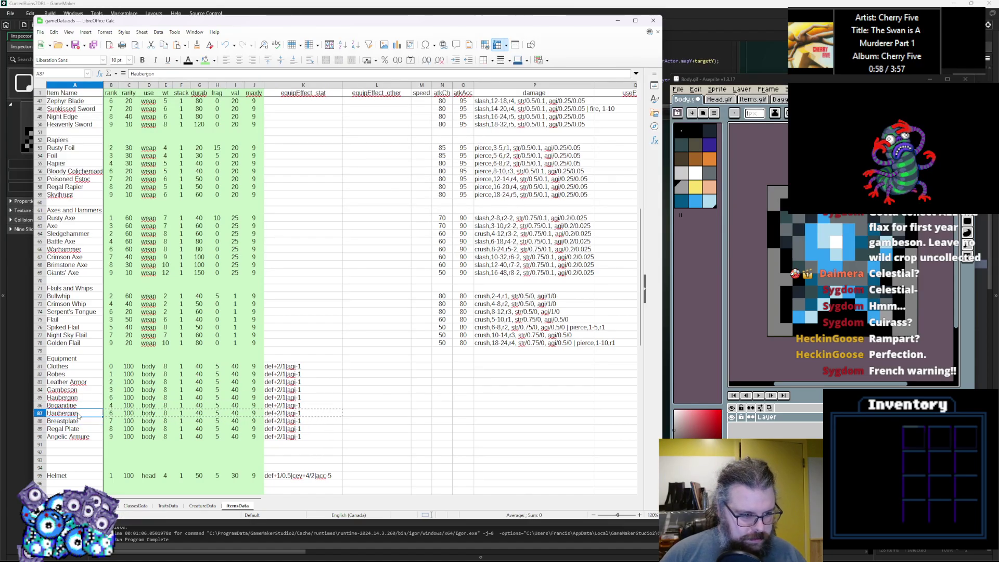
{"action": "left_click", "coordinate": [114, 398]}
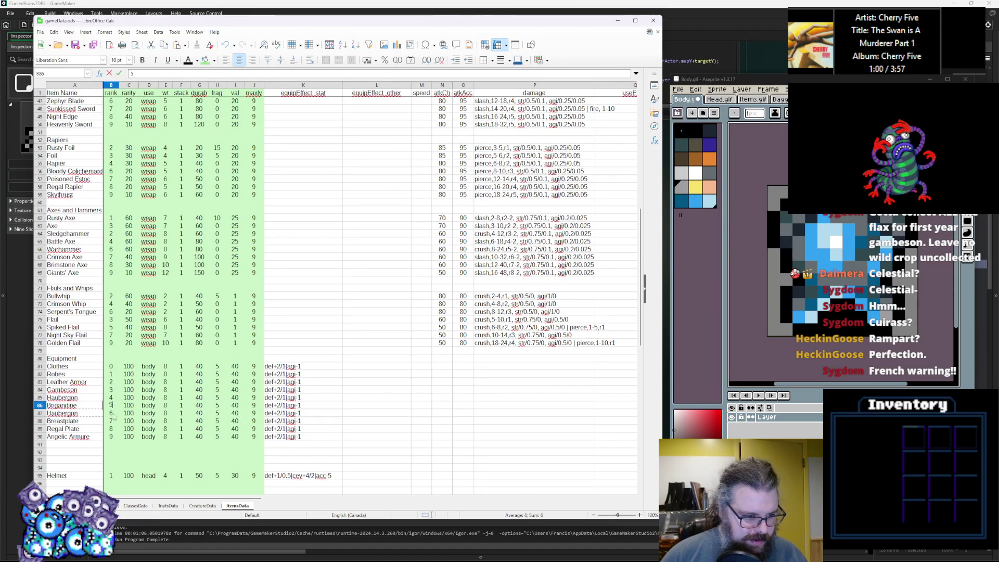
Step: Bring the Aseprite window forward and enlarge it to fill the screen
{"action": "left_click", "coordinate": [824, 351]}
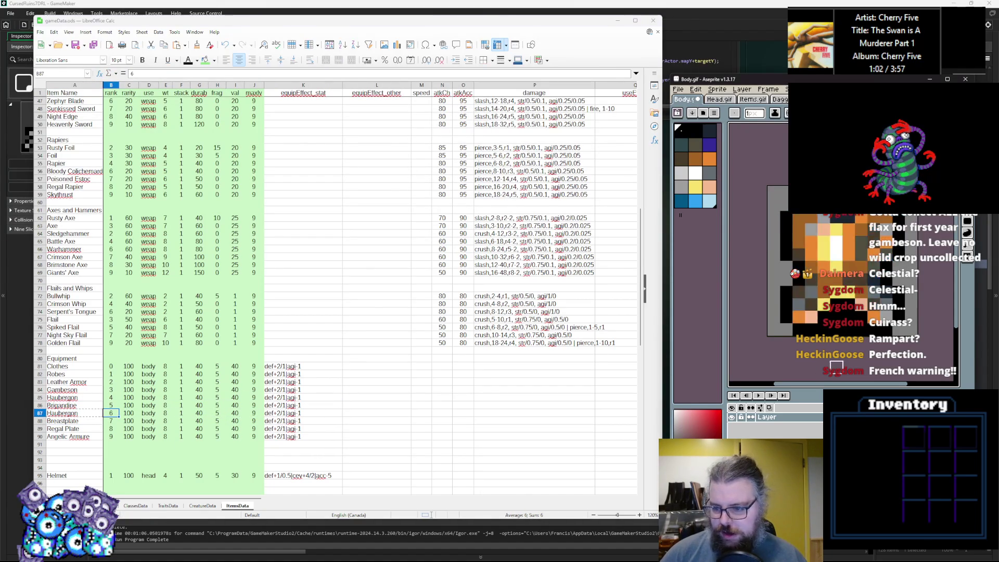
{"action": "mouse_move", "coordinate": [801, 79]}
{"action": "left_mouse_down"}
{"action": "mouse_move", "coordinate": [363, 153]}
{"action": "mouse_move", "coordinate": [364, 1]}
{"action": "left_mouse_up"}
{"action": "scroll", "coordinate": [381, 263], "scroll_direction": "up", "scroll_amount": 1}
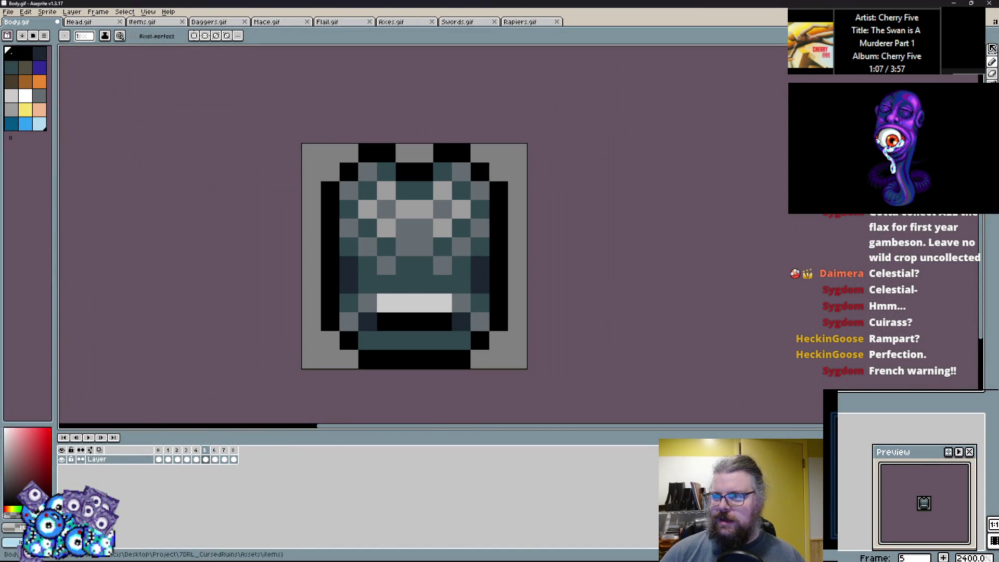
Step: Move the gambeson sprite into the frame 5 cel using rectangular selection
{"action": "left_click", "coordinate": [992, 50]}
{"action": "key", "text": "Left"}
{"action": "key", "text": "Right"}
{"action": "left_click", "coordinate": [206, 449]}
{"action": "mouse_move", "coordinate": [216, 456]}
{"action": "left_mouse_down"}
{"action": "mouse_move", "coordinate": [199, 455]}
{"action": "mouse_move", "coordinate": [220, 466]}
{"action": "left_mouse_up"}
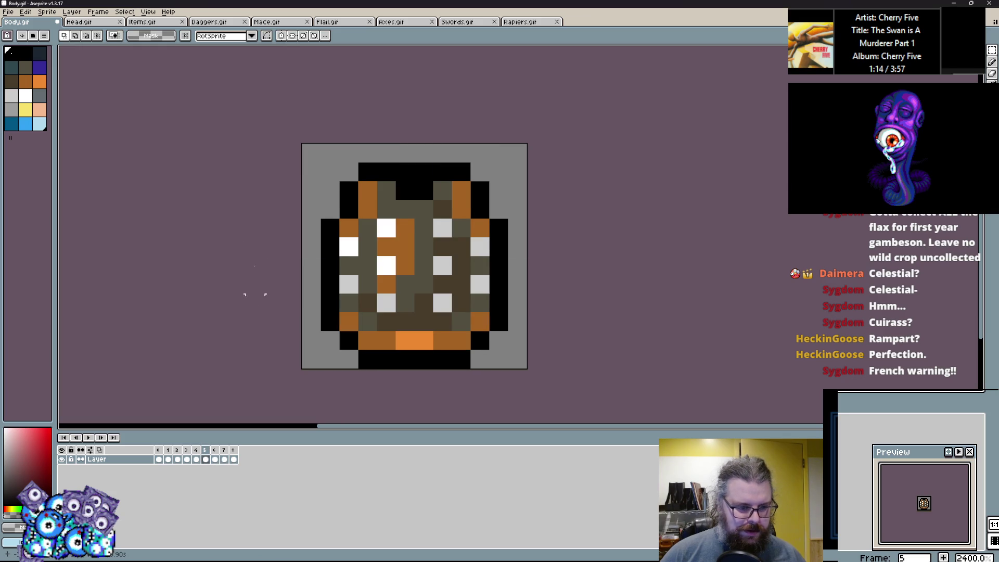
{"action": "key", "text": "Left"}
{"action": "key", "text": "Left"}
{"action": "key", "text": "Right"}
Step: Add a new frame after frame 4 and step through the frames to frame 6
{"action": "left_click", "coordinate": [96, 18]}
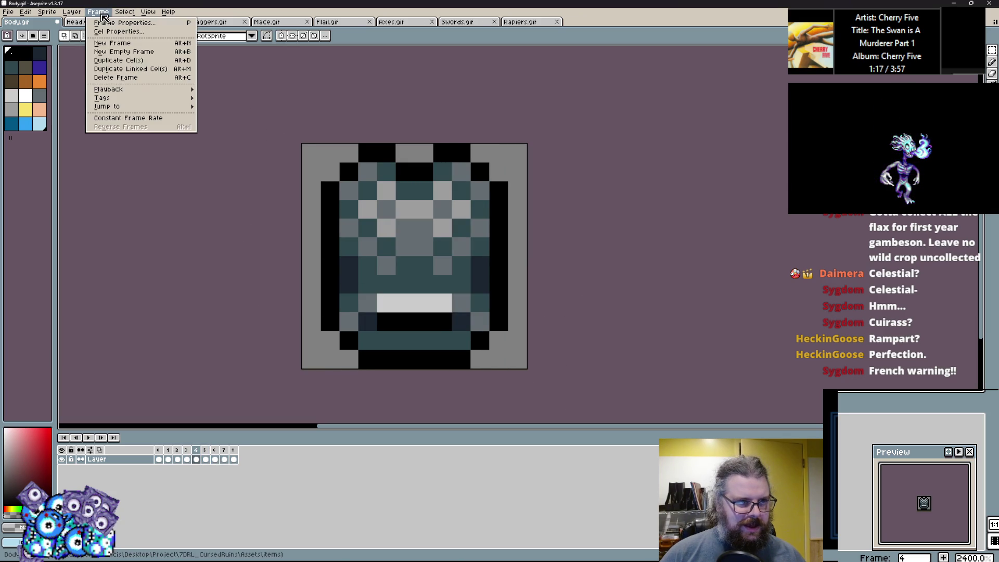
{"action": "left_click", "coordinate": [119, 45]}
{"action": "key", "text": "Right"}
{"action": "key", "text": "Right"}
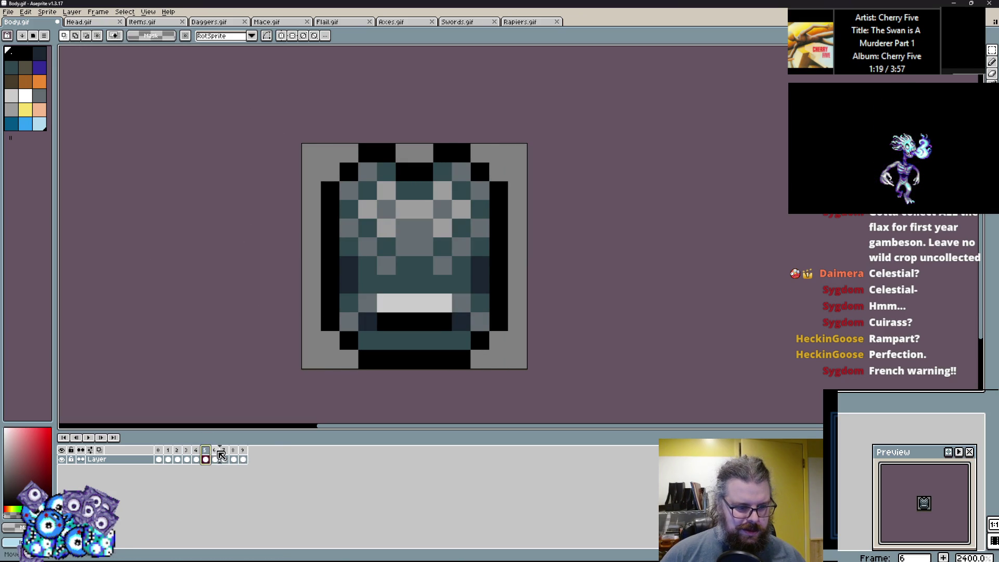
{"action": "key", "text": "Left"}
{"action": "key", "text": "Left"}
{"action": "key", "text": "Left"}
{"action": "key", "text": "Left"}
{"action": "key", "text": "Right"}
{"action": "key", "text": "Left"}
{"action": "key", "text": "Right"}
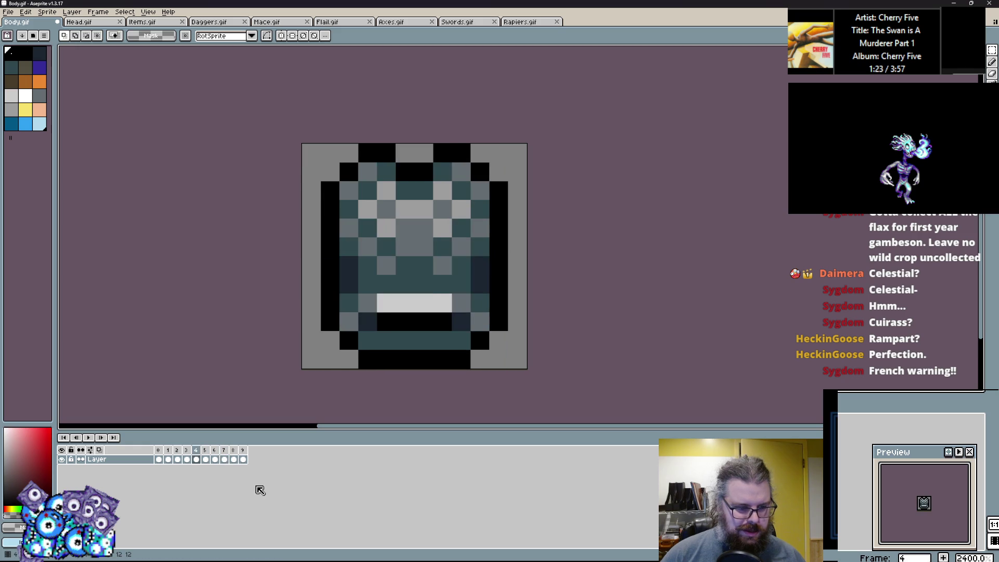
{"action": "key", "text": "Right"}
{"action": "key", "text": "Right"}
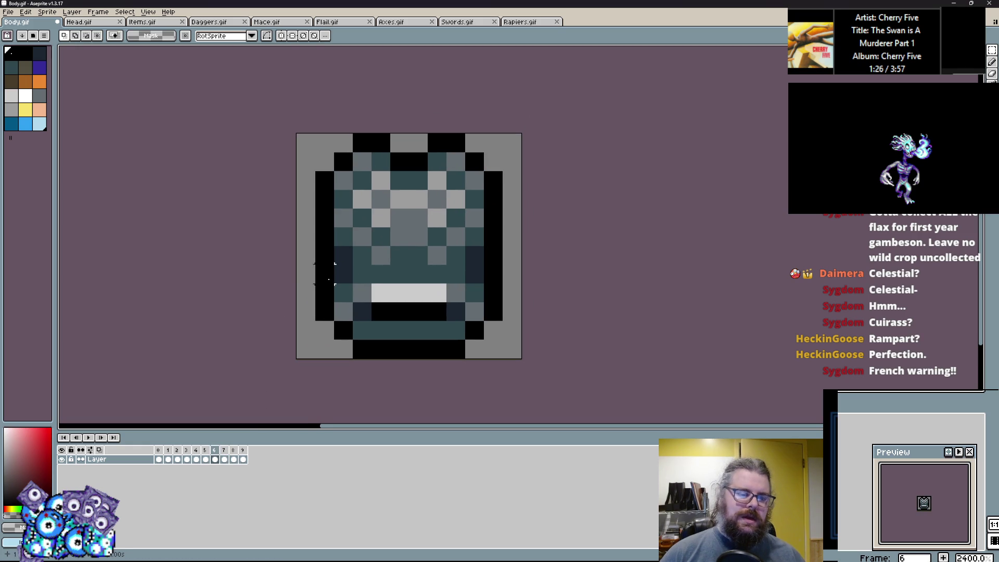
Step: Zoom in on the armour sprite and select the Pencil tool
{"action": "scroll", "coordinate": [419, 216], "scroll_direction": "up", "scroll_amount": 1}
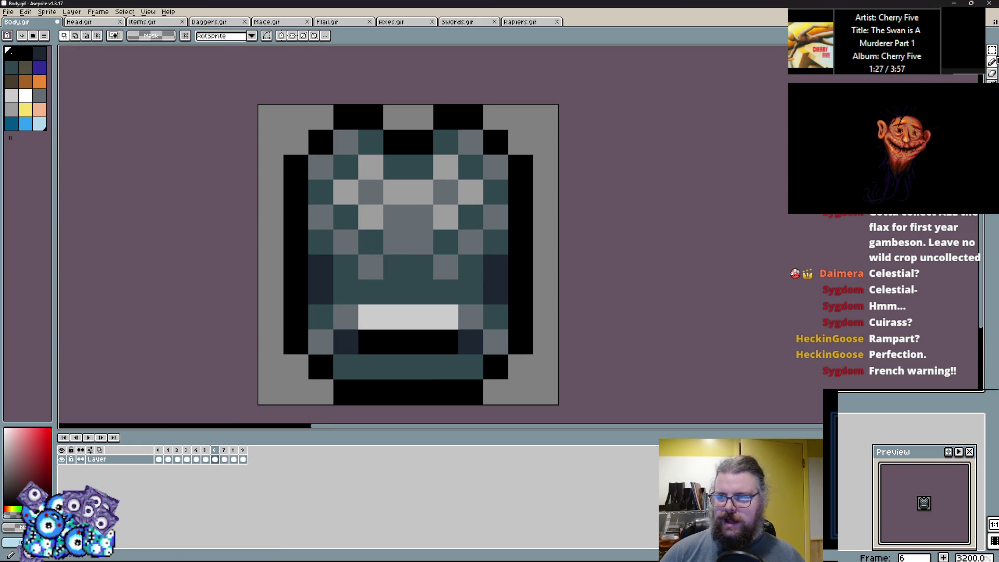
{"action": "left_click", "coordinate": [992, 62]}
{"action": "scroll", "coordinate": [396, 268], "scroll_direction": "down", "scroll_amount": 2}
{"action": "scroll", "coordinate": [371, 246], "scroll_direction": "up", "scroll_amount": 2}
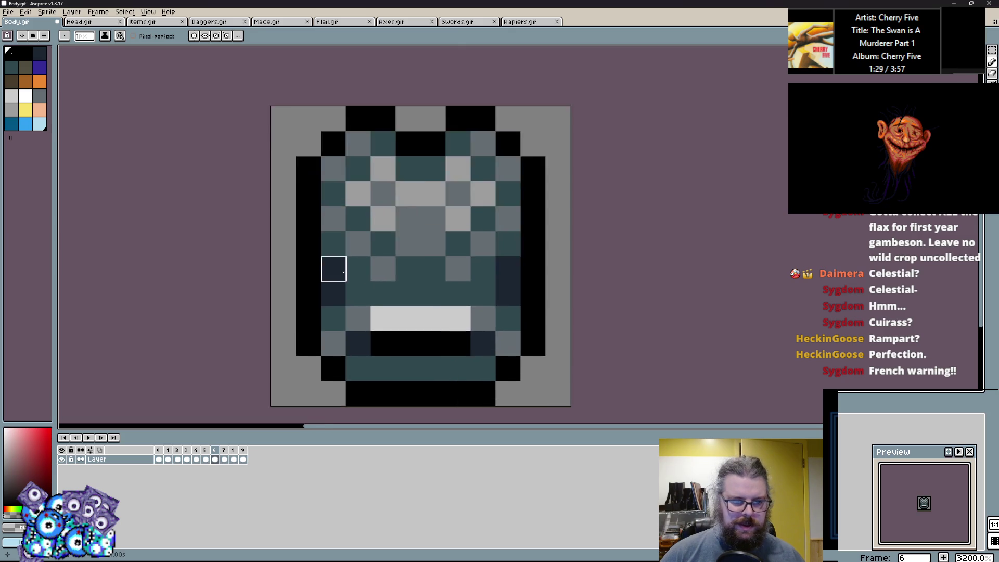
Step: Outline the armour's left and right columns in black, adding navy and teal accent pixels
{"action": "left_click", "coordinate": [336, 307], "text": "alt"}
{"action": "left_click_drag", "start_coordinate": [386, 307], "coordinate": [305, 345]}
{"action": "key", "text": "ctrl+z"}
{"action": "key", "text": "ctrl+z"}
{"action": "key", "text": "ctrl+z"}
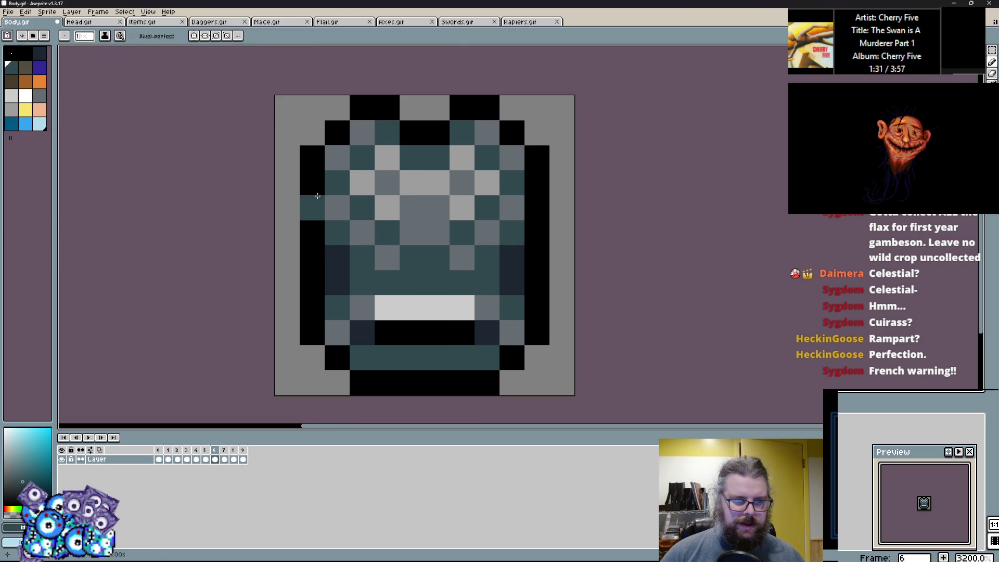
{"action": "left_click", "coordinate": [319, 223], "text": "alt"}
{"action": "left_click_drag", "start_coordinate": [287, 237], "coordinate": [283, 174]}
{"action": "mouse_move", "coordinate": [284, 253]}
{"action": "left_mouse_down"}
{"action": "mouse_move", "coordinate": [283, 283]}
{"action": "mouse_move", "coordinate": [337, 182]}
{"action": "left_mouse_up"}
{"action": "left_click", "coordinate": [341, 252], "text": "alt"}
{"action": "left_click", "coordinate": [345, 225], "text": "alt"}
{"action": "left_click", "coordinate": [344, 285]}
{"action": "left_click", "coordinate": [312, 307], "text": "alt"}
{"action": "left_click_drag", "start_coordinate": [337, 281], "coordinate": [367, 185]}
{"action": "left_click_drag", "start_coordinate": [487, 203], "coordinate": [488, 256]}
Step: Paint the outer left and right columns teal and shade the edge pixels navy and grey
{"action": "left_click", "coordinate": [338, 229], "text": "alt"}
{"action": "mouse_move", "coordinate": [312, 285]}
{"action": "left_mouse_down"}
{"action": "mouse_move", "coordinate": [312, 223]}
{"action": "mouse_move", "coordinate": [332, 182]}
{"action": "left_mouse_up"}
{"action": "mouse_move", "coordinate": [526, 217]}
{"action": "left_mouse_down"}
{"action": "mouse_move", "coordinate": [536, 307]}
{"action": "mouse_move", "coordinate": [561, 176]}
{"action": "left_mouse_up"}
{"action": "left_click", "coordinate": [537, 333], "text": "alt"}
{"action": "left_click", "coordinate": [536, 227], "text": "alt"}
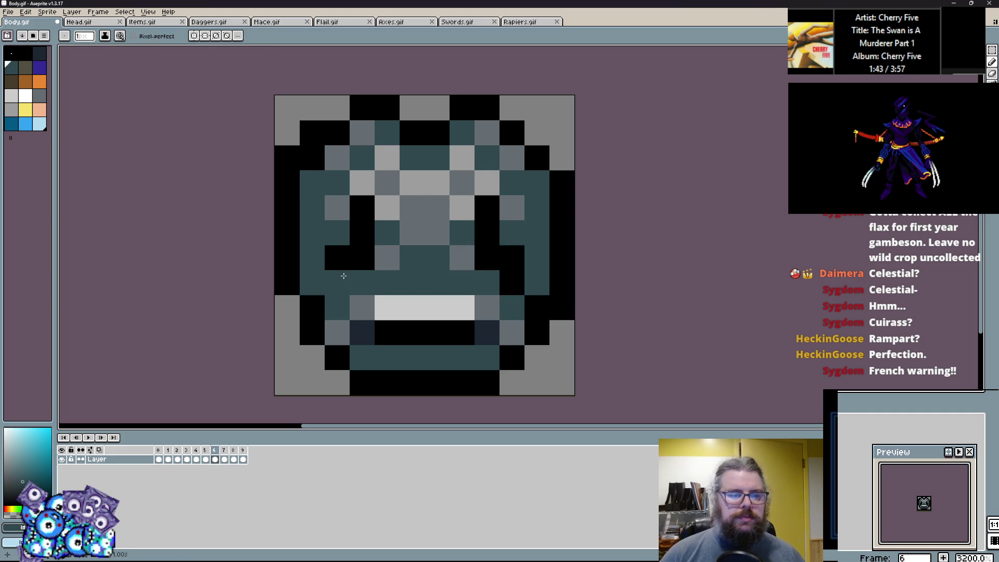
{"action": "left_click", "coordinate": [350, 301]}
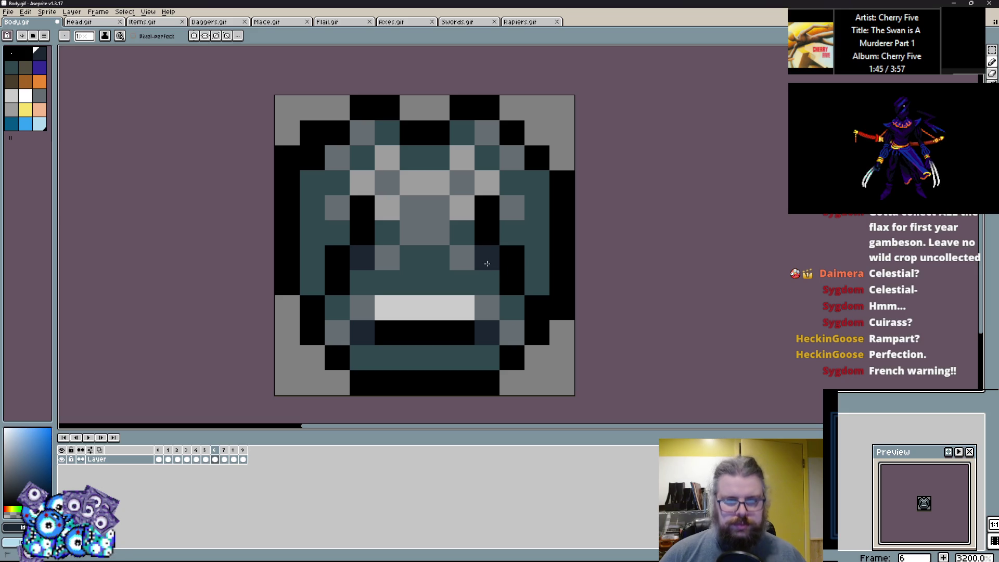
{"action": "left_click", "coordinate": [538, 182]}
{"action": "left_click", "coordinate": [311, 182]}
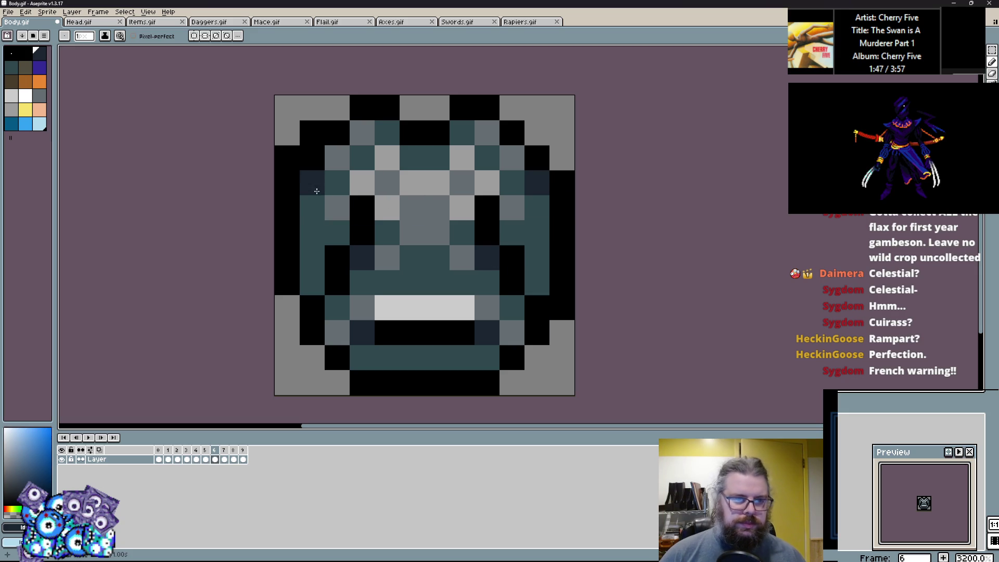
{"action": "left_click", "coordinate": [337, 198], "text": "alt"}
{"action": "left_click", "coordinate": [312, 232]}
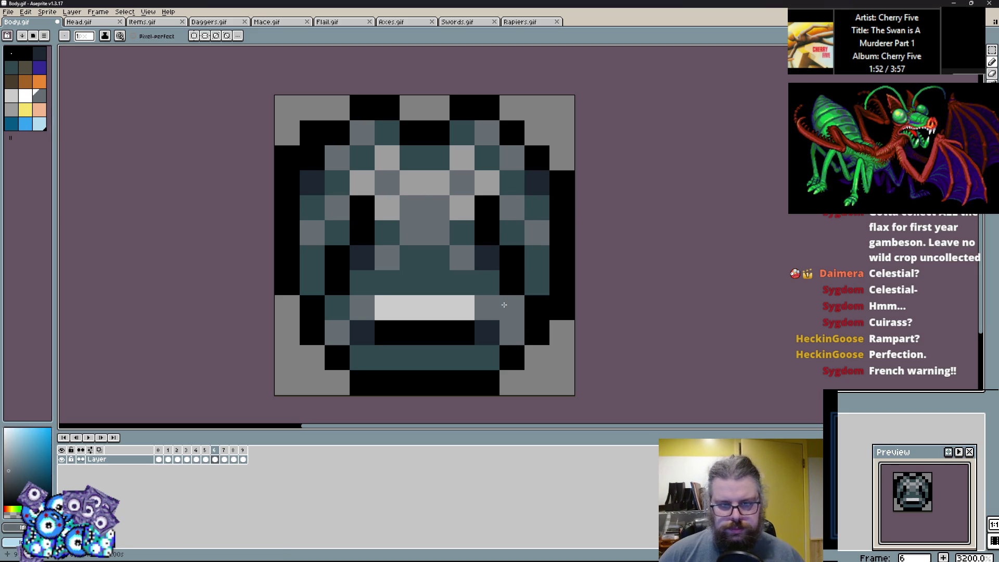
Step: Fill the lower right and lower left edges with teal and black pixels
{"action": "left_click", "coordinate": [539, 313], "text": "alt"}
{"action": "left_click", "coordinate": [538, 257], "text": "alt"}
{"action": "left_click_drag", "start_coordinate": [538, 284], "coordinate": [538, 312]}
{"action": "left_click", "coordinate": [515, 257]}
{"action": "left_click", "coordinate": [312, 307]}
{"action": "left_click", "coordinate": [337, 283], "text": "alt"}
{"action": "left_click", "coordinate": [337, 307]}
Step: Cover the light grey bar and lower rows with teal, with black along the lower edges
{"action": "left_click", "coordinate": [337, 332], "text": "alt"}
{"action": "left_click", "coordinate": [362, 308]}
{"action": "left_click", "coordinate": [362, 333], "text": "alt"}
{"action": "left_click", "coordinate": [468, 283], "text": "alt"}
{"action": "mouse_move", "coordinate": [468, 308]}
{"action": "left_mouse_down"}
{"action": "mouse_move", "coordinate": [485, 301]}
{"action": "mouse_move", "coordinate": [399, 350]}
{"action": "mouse_move", "coordinate": [426, 346]}
{"action": "mouse_move", "coordinate": [342, 310]}
{"action": "mouse_move", "coordinate": [337, 332]}
{"action": "left_mouse_up"}
{"action": "left_click", "coordinate": [337, 282], "text": "alt"}
{"action": "left_click", "coordinate": [514, 338]}
Step: Add grey checker pixels across the teal armour body
{"action": "left_click", "coordinate": [465, 258], "text": "alt"}
{"action": "left_click", "coordinate": [435, 281]}
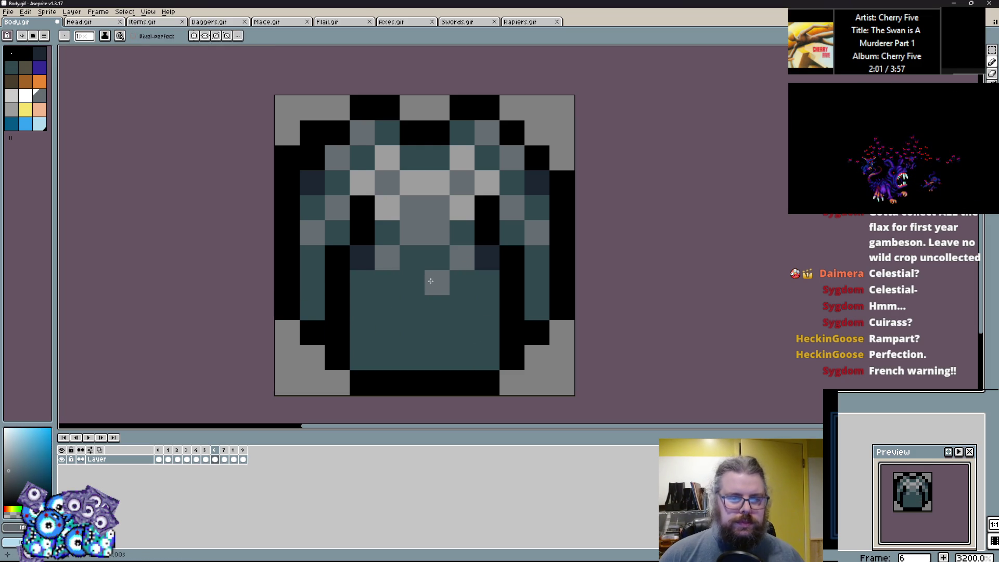
{"action": "left_click", "coordinate": [411, 258]}
{"action": "left_click", "coordinate": [403, 304]}
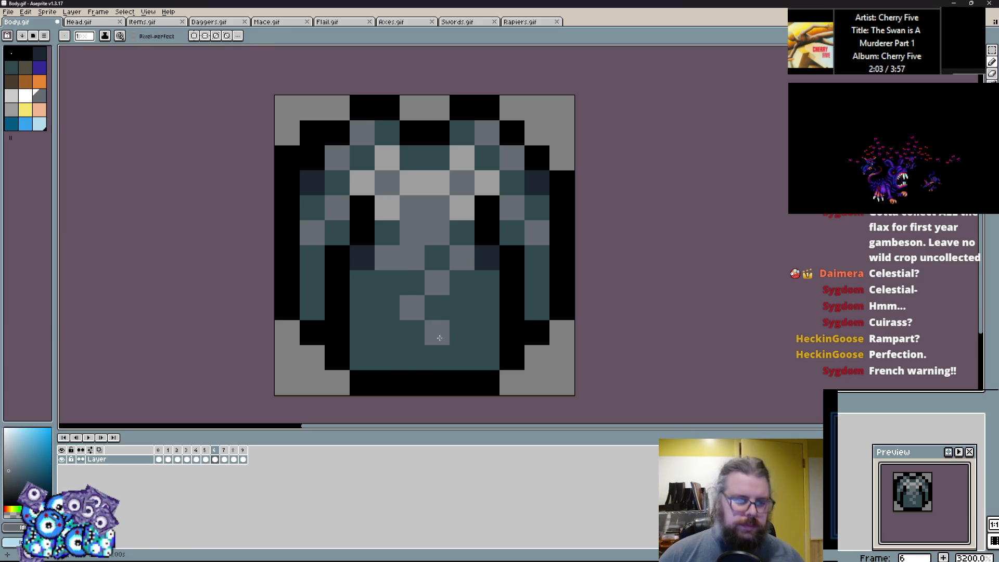
{"action": "left_click", "coordinate": [387, 283]}
{"action": "left_click", "coordinate": [387, 333]}
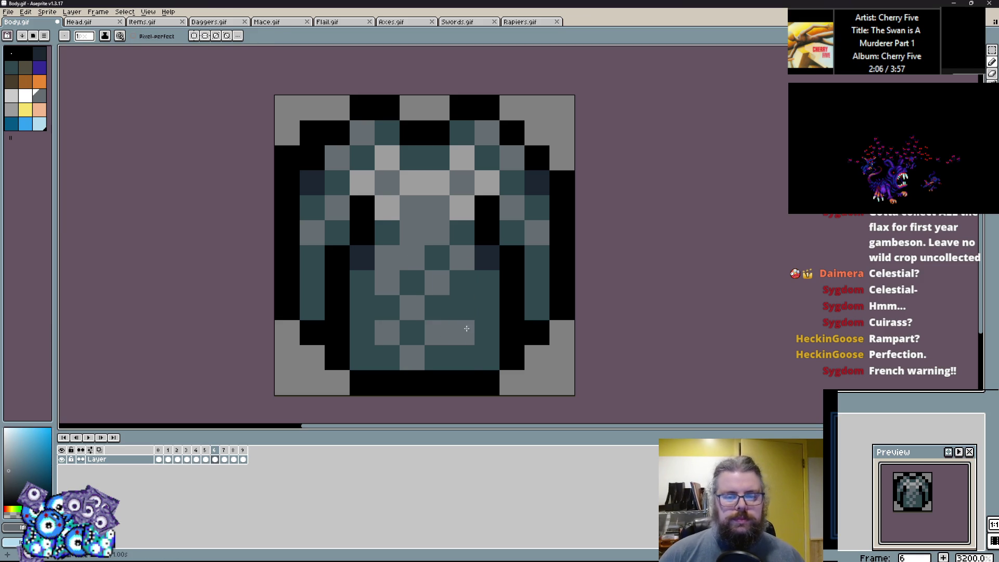
{"action": "left_click", "coordinate": [462, 308]}
Step: Turn the left and right navy pixels black and shade the chest's right side navy
{"action": "left_click", "coordinate": [486, 282], "text": "alt"}
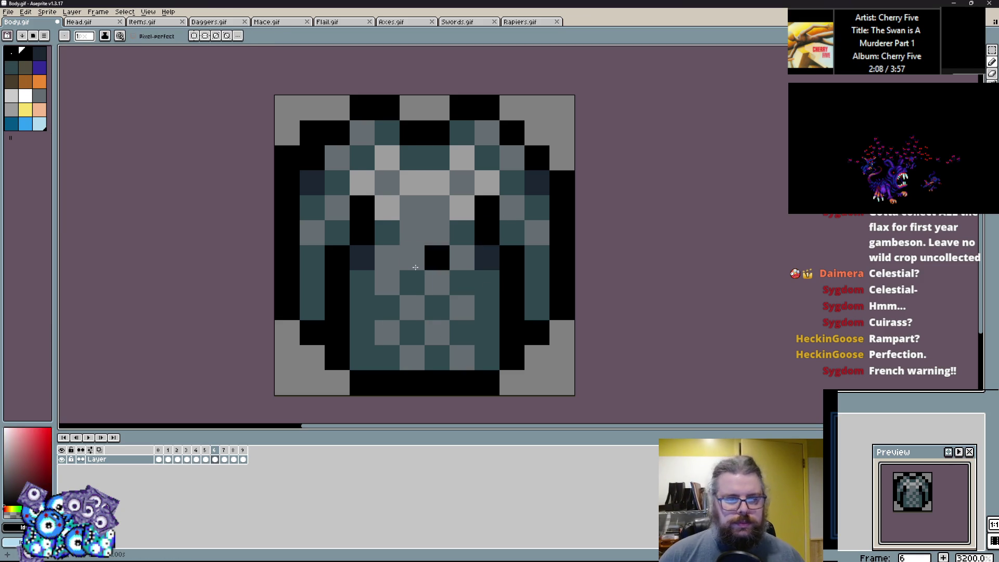
{"action": "left_click", "coordinate": [362, 232], "text": "alt"}
{"action": "left_click", "coordinate": [362, 258]}
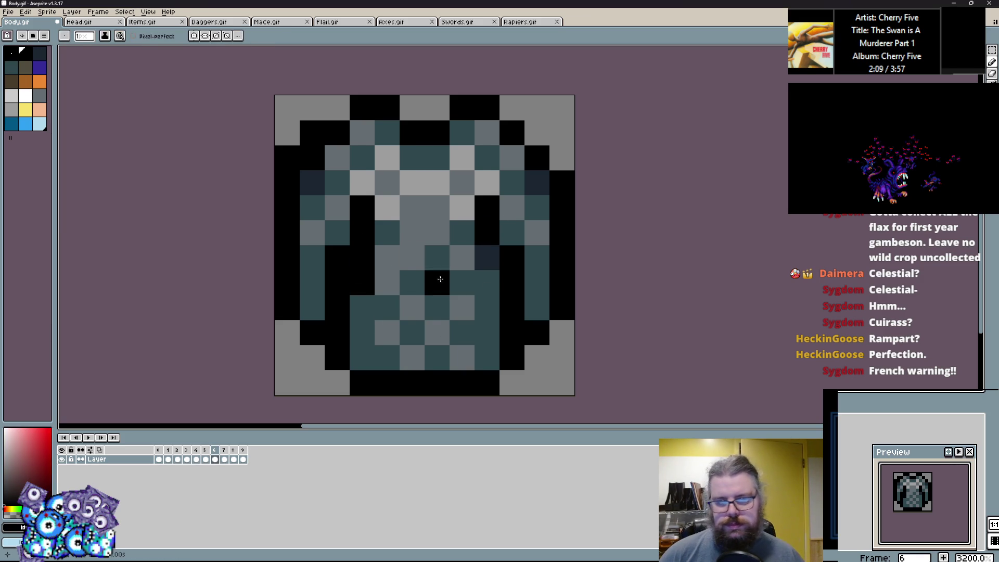
{"action": "left_click", "coordinate": [492, 259]}
{"action": "left_click", "coordinate": [531, 190], "text": "alt"}
{"action": "left_click_drag", "start_coordinate": [486, 257], "coordinate": [486, 283]}
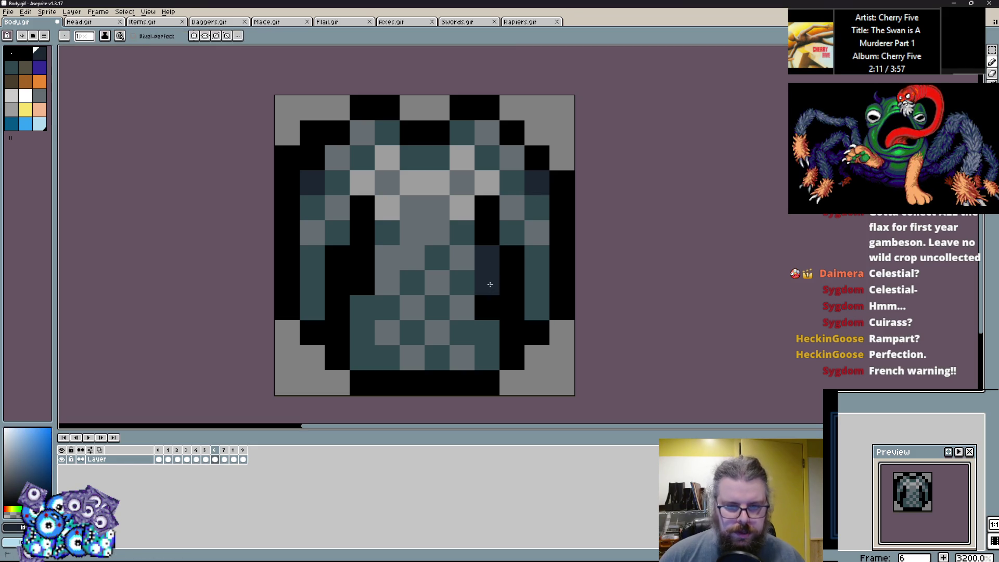
Step: Touch up the side pixels with grey, teal and navy shading
{"action": "left_click", "coordinate": [492, 318], "text": "alt"}
{"action": "left_click", "coordinate": [380, 270], "text": "alt"}
{"action": "mouse_move", "coordinate": [362, 257]}
{"action": "left_mouse_down"}
{"action": "mouse_move", "coordinate": [362, 277]}
{"action": "mouse_move", "coordinate": [362, 257]}
{"action": "left_mouse_up"}
{"action": "left_click", "coordinate": [364, 297], "text": "alt"}
{"action": "left_click", "coordinate": [496, 270], "text": "alt"}
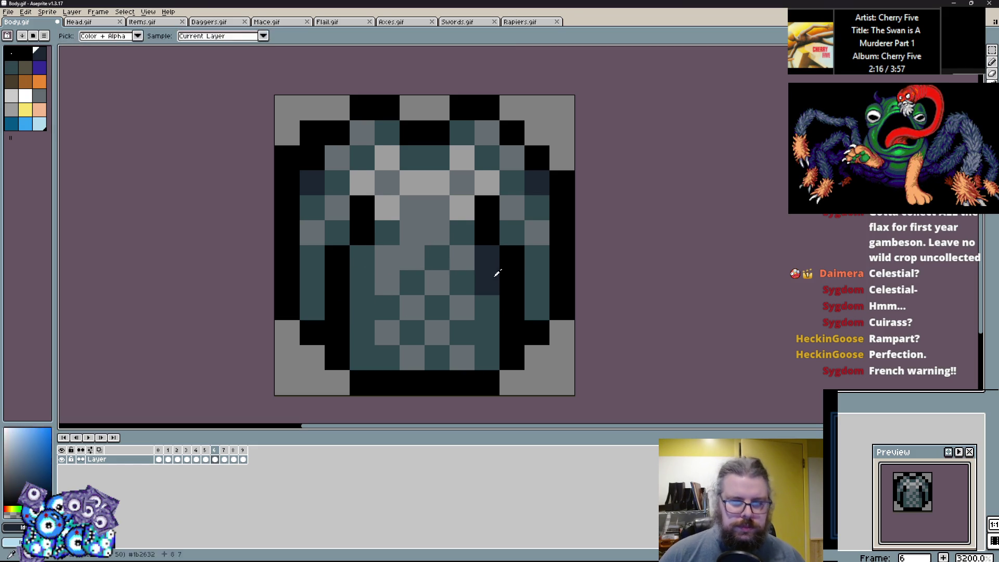
{"action": "left_click", "coordinate": [367, 255]}
{"action": "left_click", "coordinate": [362, 282]}
Step: Add more grey and teal checker pixels and shade the lower left side navy
{"action": "left_click", "coordinate": [412, 233], "text": "alt"}
{"action": "left_click", "coordinate": [387, 233]}
{"action": "left_click", "coordinate": [436, 258], "text": "alt"}
{"action": "left_click", "coordinate": [387, 257]}
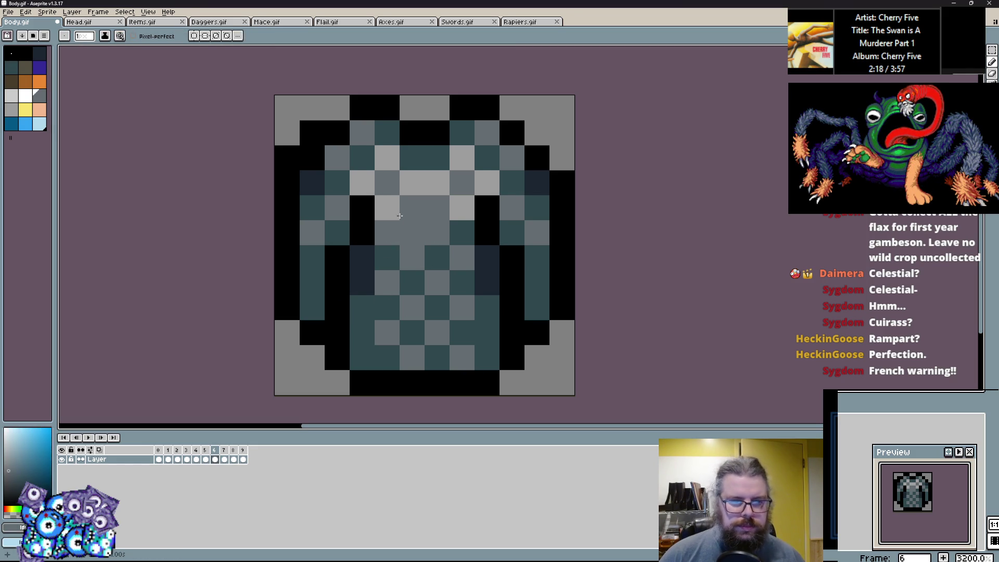
{"action": "left_click", "coordinate": [536, 282]}
{"action": "left_click", "coordinate": [537, 183], "text": "alt"}
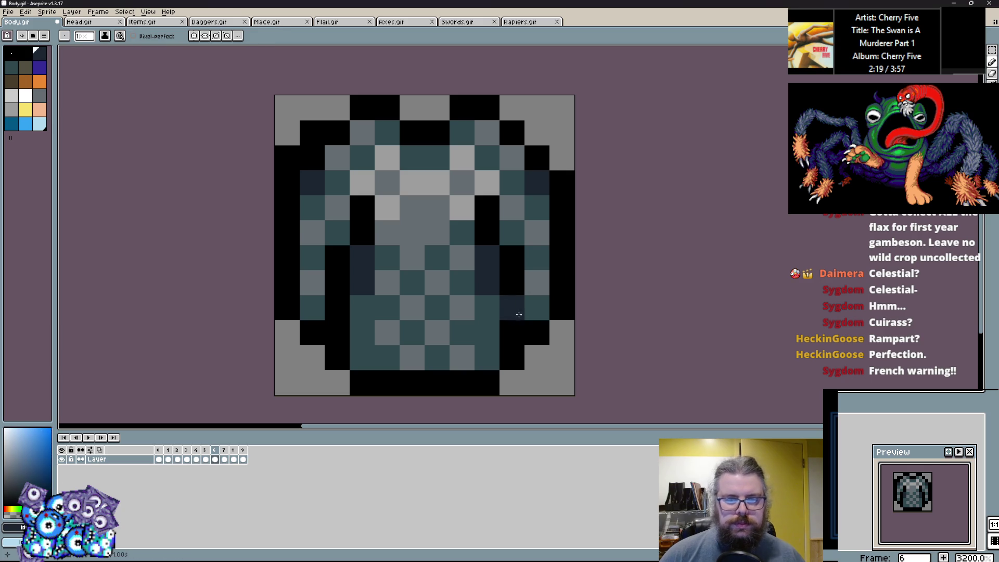
{"action": "left_click_drag", "start_coordinate": [336, 332], "coordinate": [335, 308]}
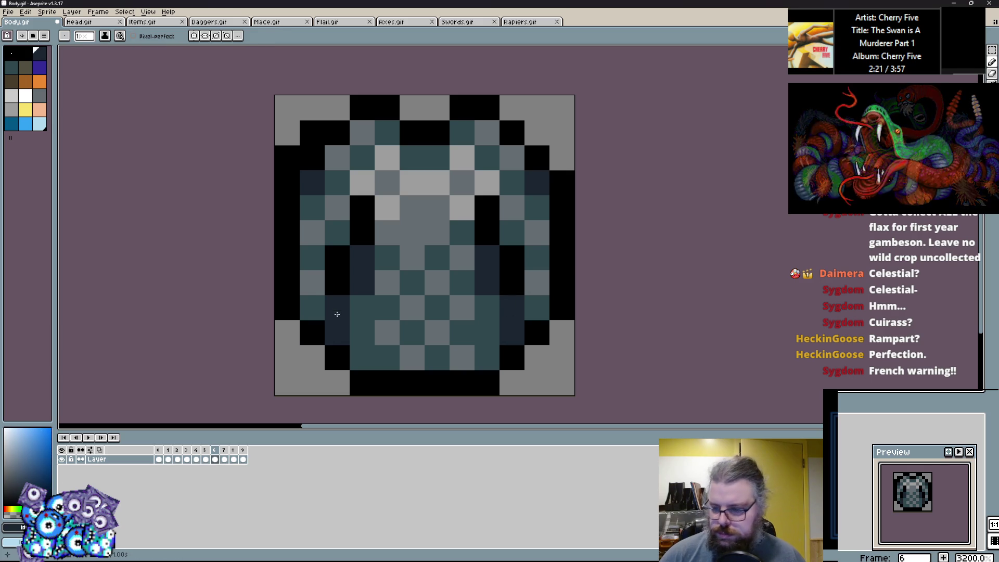
Step: Refine the upper edge pixels with black, navy and mirrored light grey highlights
{"action": "left_click", "coordinate": [287, 133], "text": "alt"}
{"action": "left_click", "coordinate": [536, 145], "text": "alt"}
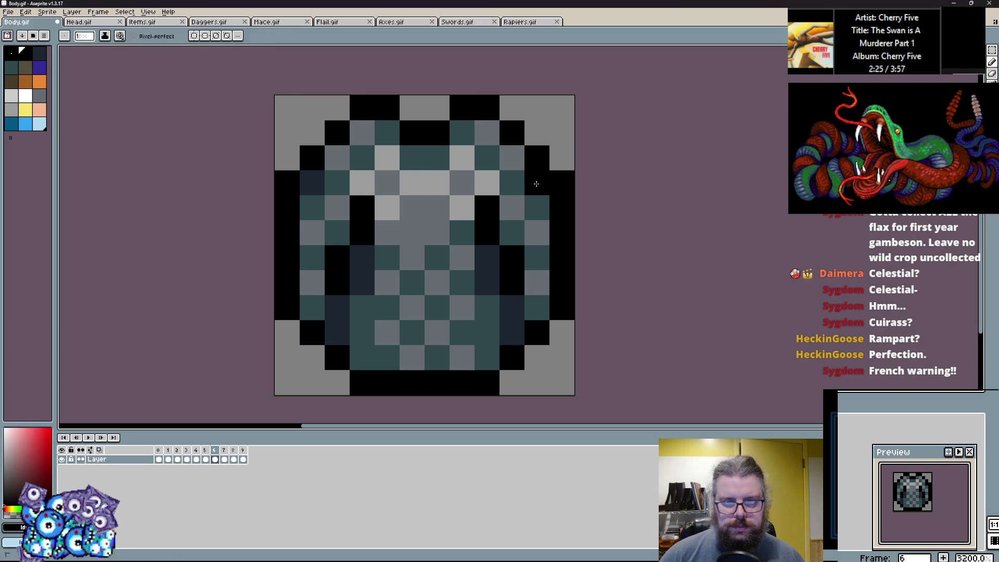
{"action": "left_click", "coordinate": [411, 183], "text": "alt"}
{"action": "left_click", "coordinate": [312, 175]}
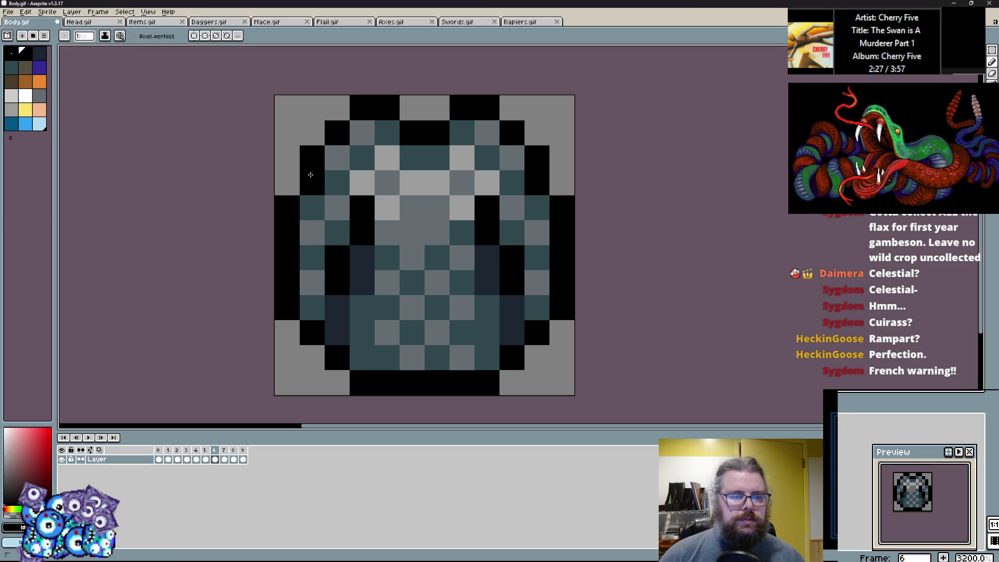
{"action": "left_click", "coordinate": [351, 252], "text": "alt"}
{"action": "left_click", "coordinate": [485, 201]}
{"action": "left_click", "coordinate": [462, 208], "text": "alt"}
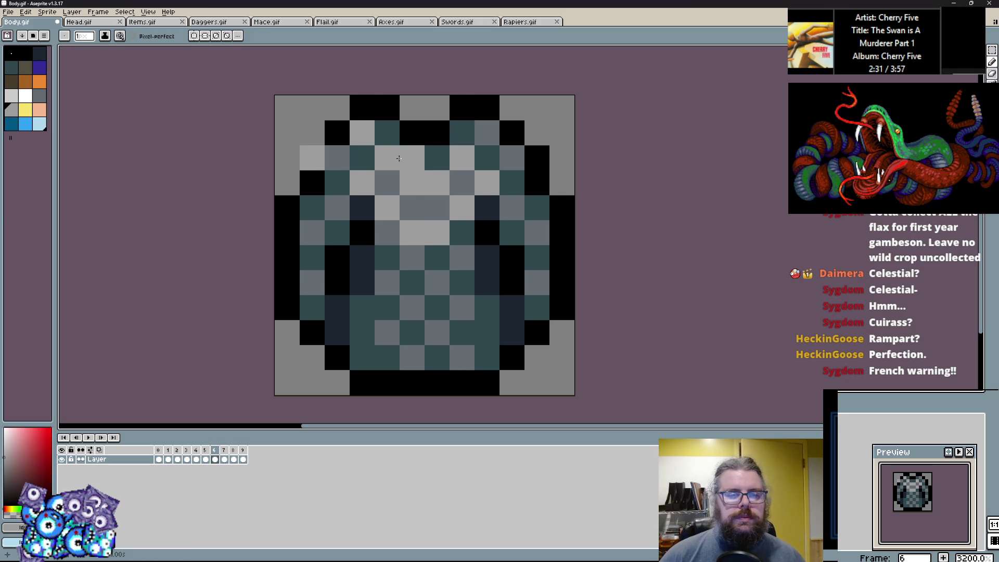
{"action": "left_click", "coordinate": [337, 157]}
{"action": "right_click", "coordinate": [312, 157]}
{"action": "left_click", "coordinate": [512, 157]}
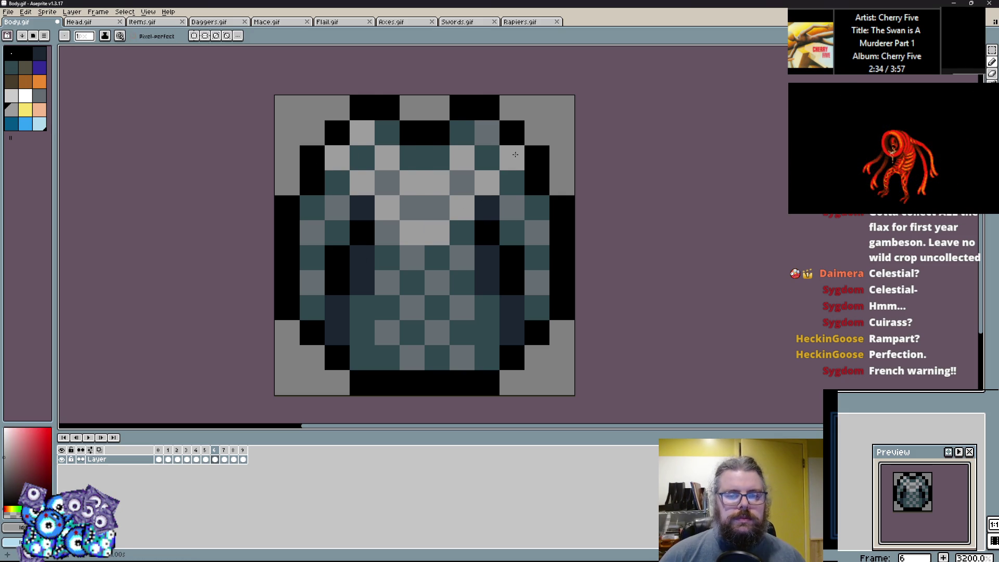
Step: Paint the upper chest purple, fixing stray pixels with teal and black
{"action": "left_click", "coordinate": [36, 71]}
{"action": "mouse_move", "coordinate": [362, 108]}
{"action": "left_mouse_down"}
{"action": "mouse_move", "coordinate": [337, 182]}
{"action": "mouse_move", "coordinate": [436, 257]}
{"action": "mouse_move", "coordinate": [414, 258]}
{"action": "left_mouse_up"}
{"action": "key", "text": "ctrl+z"}
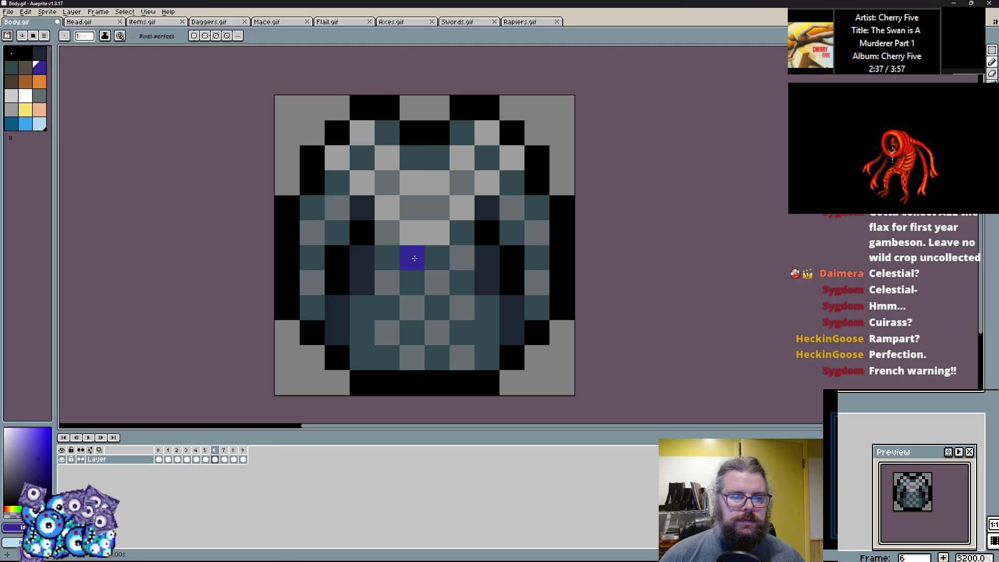
{"action": "left_click_drag", "start_coordinate": [362, 108], "coordinate": [357, 334]}
{"action": "key", "text": "ctrl+z"}
{"action": "mouse_move", "coordinate": [337, 133]}
{"action": "left_mouse_down"}
{"action": "mouse_move", "coordinate": [337, 182]}
{"action": "mouse_move", "coordinate": [512, 167]}
{"action": "mouse_move", "coordinate": [371, 153]}
{"action": "left_mouse_up"}
{"action": "left_click", "coordinate": [412, 157], "text": "alt"}
{"action": "left_click", "coordinate": [387, 158]}
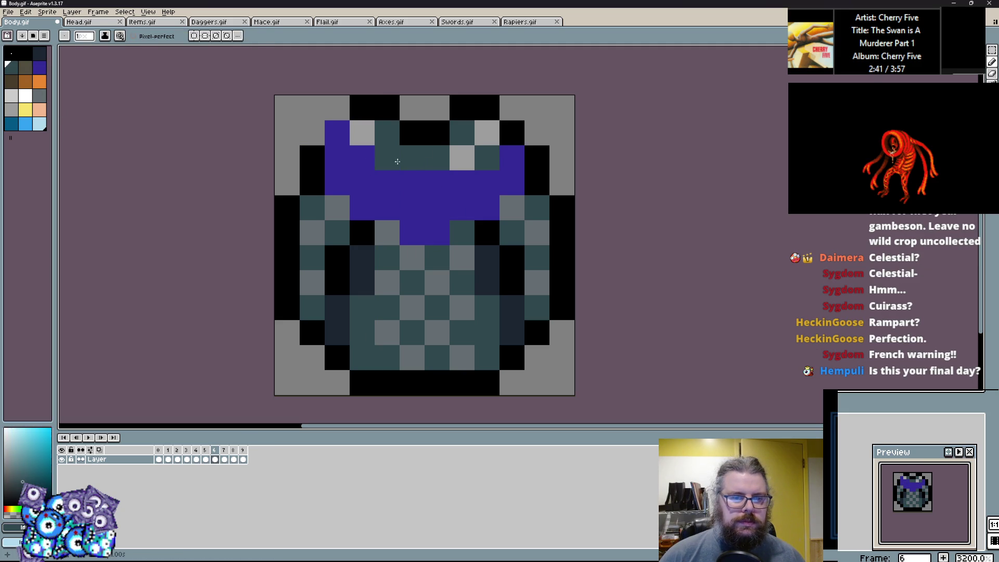
{"action": "left_click", "coordinate": [387, 107], "text": "alt"}
{"action": "left_click", "coordinate": [337, 133]}
{"action": "left_click", "coordinate": [437, 182]}
{"action": "left_click", "coordinate": [411, 183], "text": "alt"}
{"action": "left_click", "coordinate": [437, 183]}
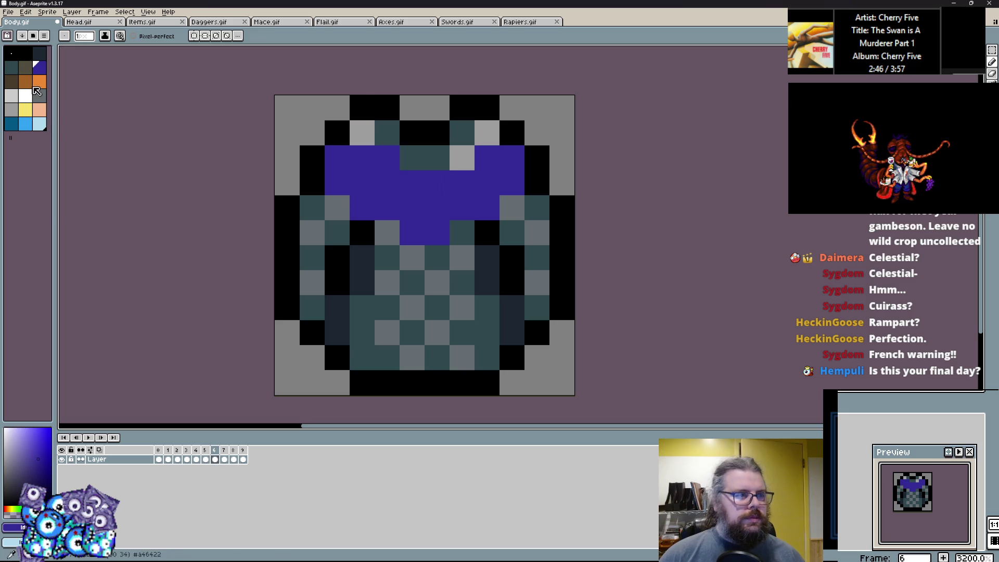
Step: Load the ARNE32 palette from the palette presets
{"action": "left_click", "coordinate": [46, 11]}
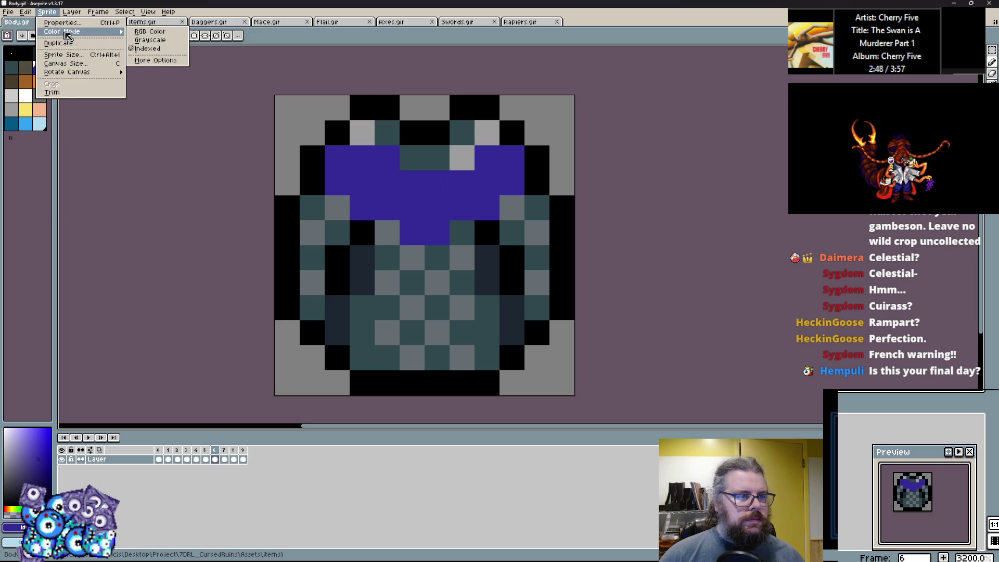
{"action": "key", "text": "Escape"}
{"action": "left_click", "coordinate": [42, 37]}
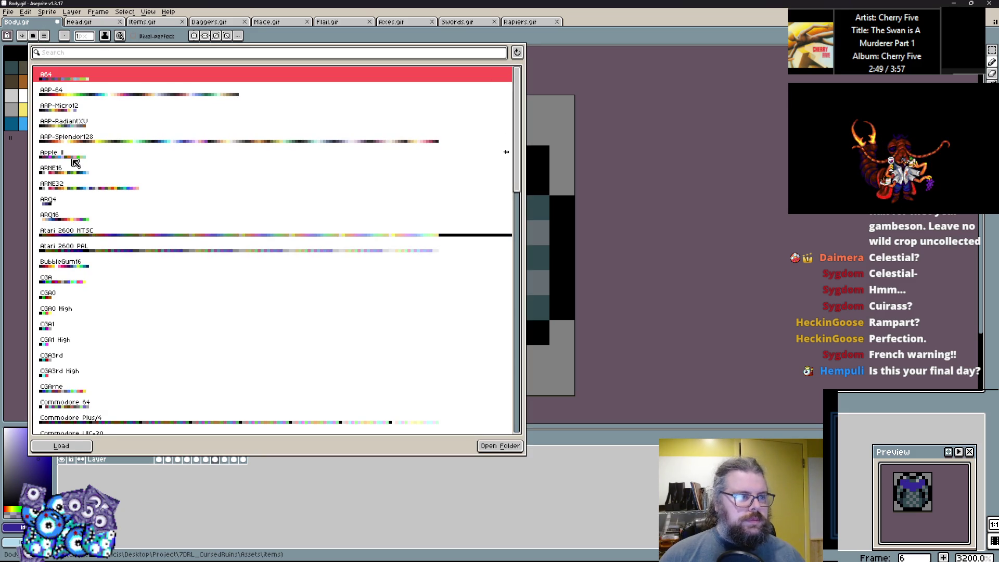
{"action": "left_click", "coordinate": [78, 186]}
{"action": "left_click", "coordinate": [75, 448]}
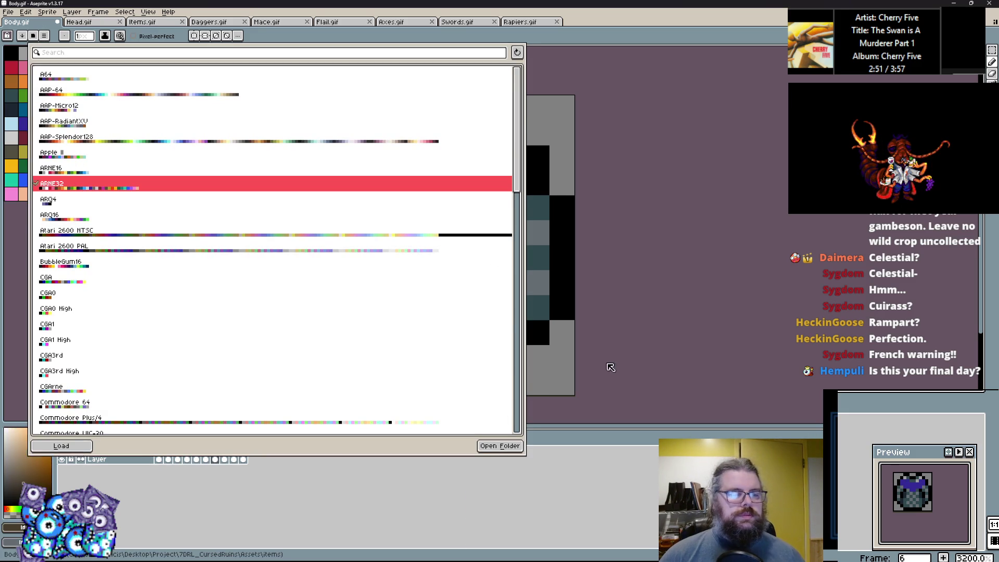
{"action": "left_click", "coordinate": [608, 363]}
Step: Widen the purple band across the top using the new ARNE32 purple
{"action": "left_click", "coordinate": [364, 156], "text": "alt"}
{"action": "left_click", "coordinate": [387, 156]}
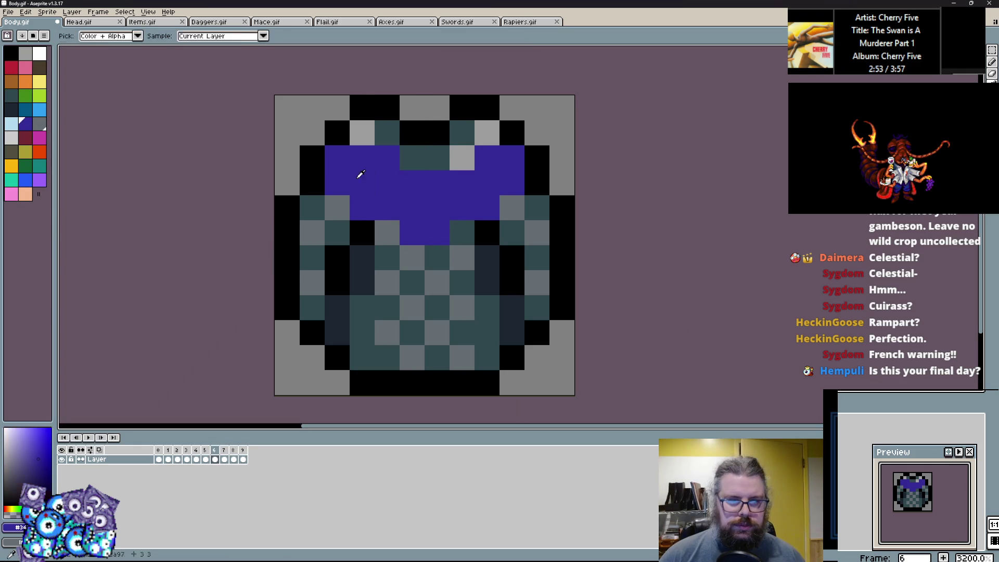
{"action": "mouse_move", "coordinate": [364, 132]}
{"action": "left_mouse_down"}
{"action": "mouse_move", "coordinate": [411, 156]}
{"action": "mouse_move", "coordinate": [461, 158]}
{"action": "left_mouse_up"}
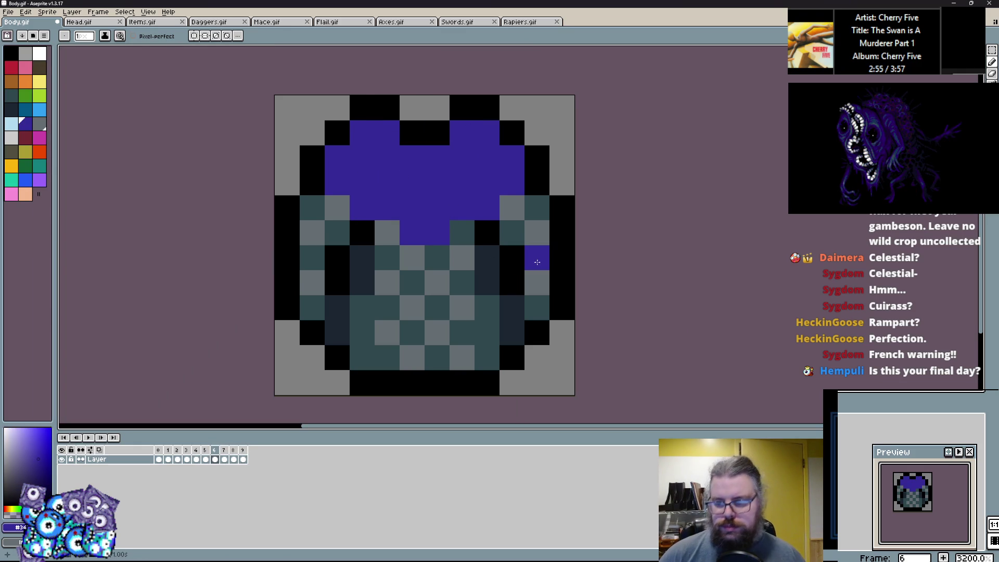
Step: Shade frame 6's blue top with dark navy pixels and a navy bar, keeping the middle bar blue
{"action": "left_click", "coordinate": [17, 107]}
{"action": "left_click", "coordinate": [387, 232]}
{"action": "left_click", "coordinate": [337, 208]}
{"action": "left_click", "coordinate": [462, 233]}
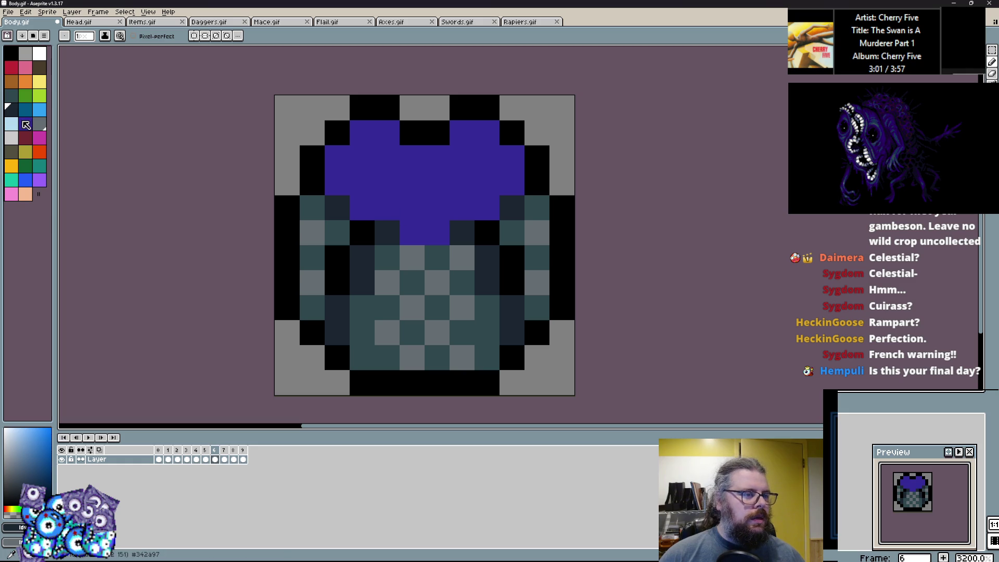
{"action": "left_click", "coordinate": [362, 133]}
{"action": "left_click_drag", "start_coordinate": [362, 158], "coordinate": [462, 182]}
{"action": "left_click", "coordinate": [410, 213]}
{"action": "left_click", "coordinate": [486, 173], "text": "alt"}
{"action": "mouse_move", "coordinate": [410, 212]}
{"action": "left_mouse_down"}
{"action": "mouse_move", "coordinate": [486, 213]}
{"action": "mouse_move", "coordinate": [383, 182]}
{"action": "left_mouse_up"}
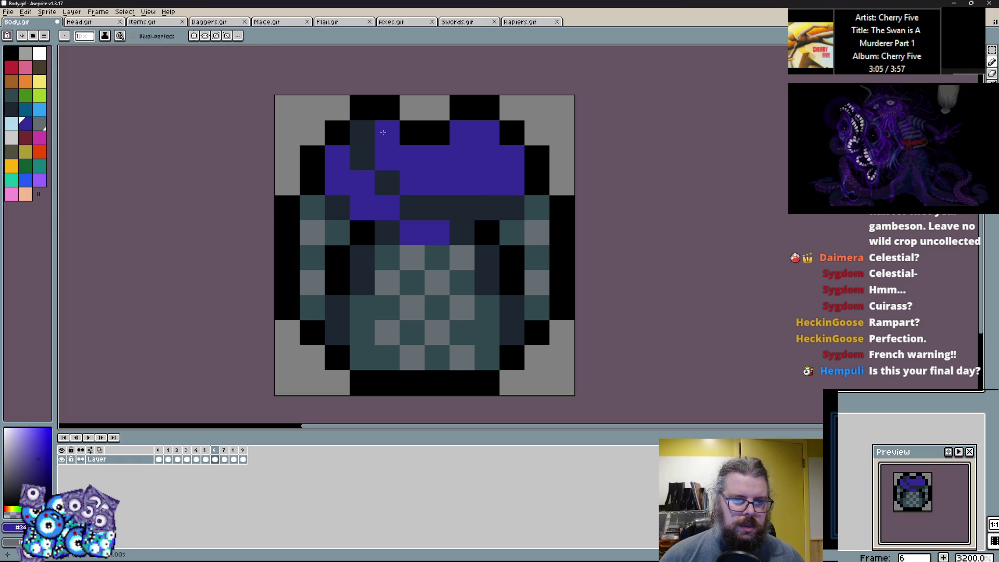
Step: Add black outline touches to the navy cells on the left and right of the top
{"action": "left_click", "coordinate": [365, 155], "text": "alt"}
{"action": "left_click", "coordinate": [337, 354], "text": "alt"}
{"action": "left_click", "coordinate": [378, 352]}
{"action": "left_click", "coordinate": [357, 258], "text": "alt"}
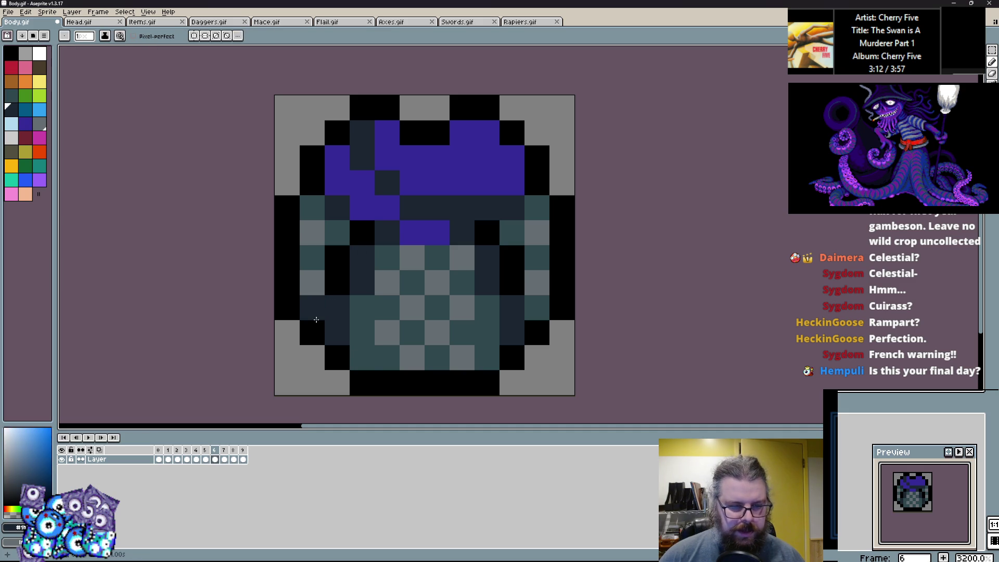
{"action": "left_click", "coordinate": [333, 291], "text": "alt"}
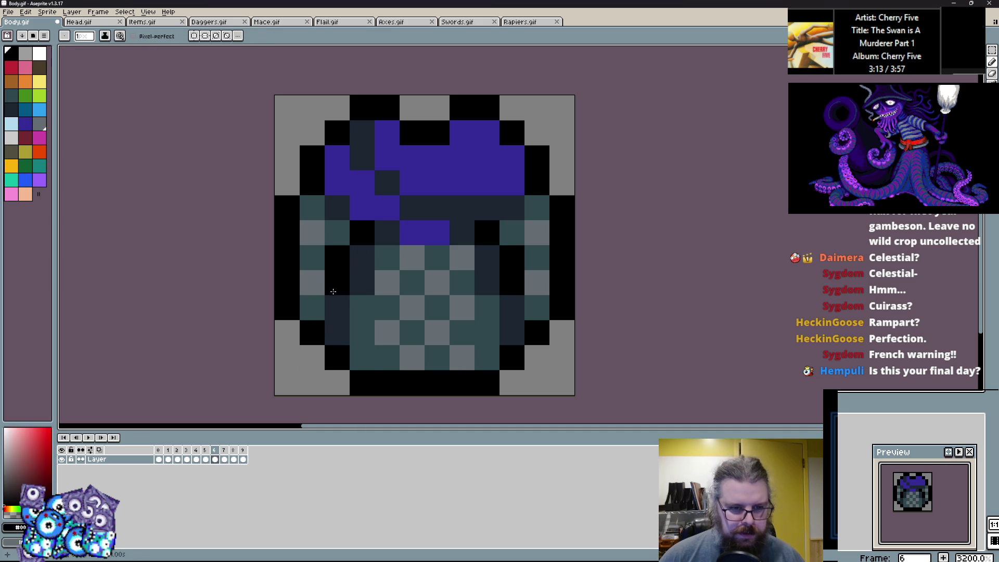
{"action": "left_click", "coordinate": [359, 276], "text": "alt"}
{"action": "left_click", "coordinate": [338, 272], "text": "alt"}
{"action": "left_click", "coordinate": [362, 257]}
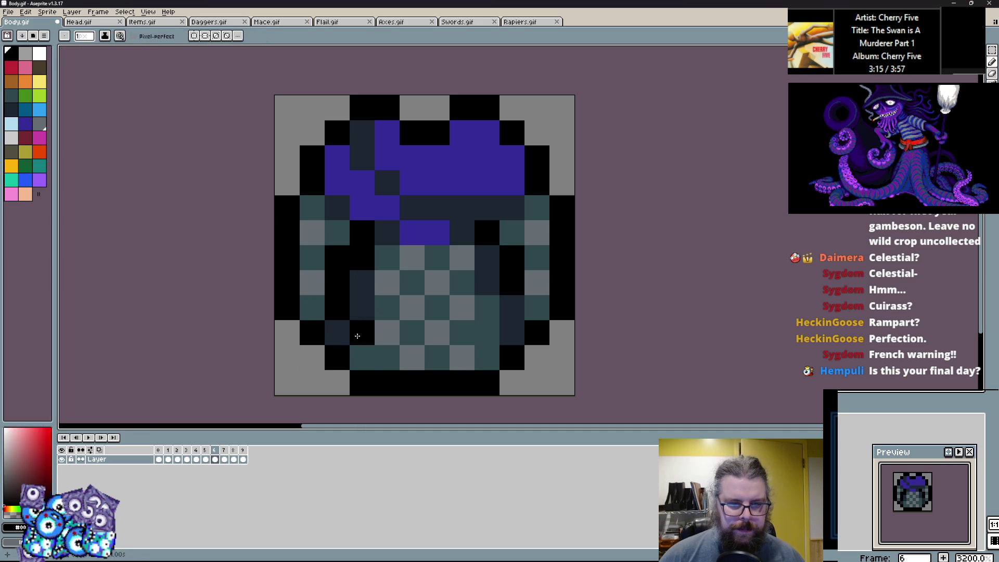
{"action": "left_click", "coordinate": [357, 330], "text": "alt"}
{"action": "left_click", "coordinate": [502, 285], "text": "alt"}
{"action": "left_click", "coordinate": [490, 256]}
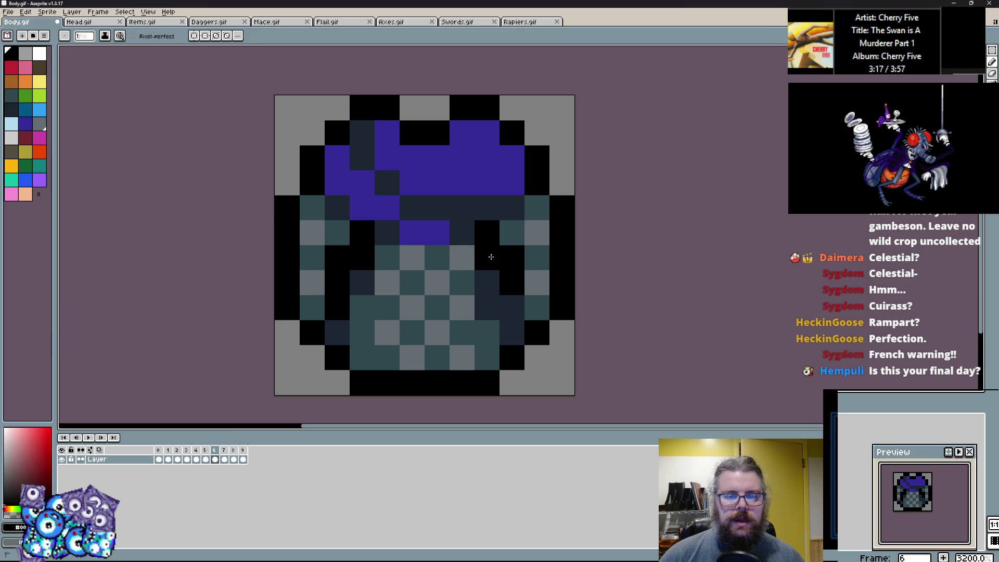
Step: Mix teal and dark navy cells into the body, then add a grey cell to the blue top
{"action": "left_click", "coordinate": [338, 239], "text": "alt"}
{"action": "left_click", "coordinate": [386, 258]}
{"action": "left_click", "coordinate": [362, 283]}
{"action": "left_click", "coordinate": [339, 333], "text": "alt"}
{"action": "left_click", "coordinate": [362, 282]}
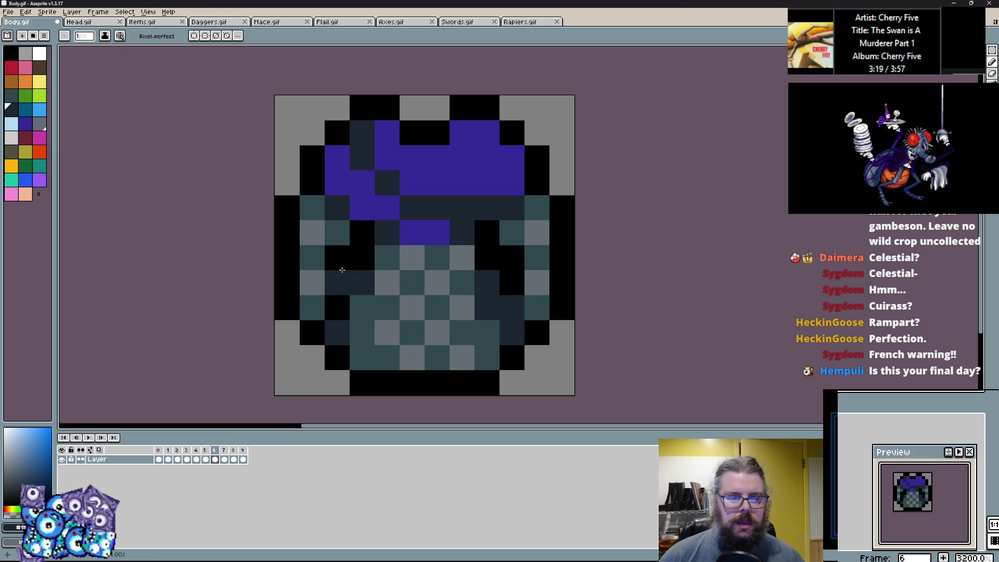
{"action": "left_click", "coordinate": [338, 257]}
{"action": "left_click", "coordinate": [509, 241], "text": "alt"}
{"action": "left_click", "coordinate": [513, 286]}
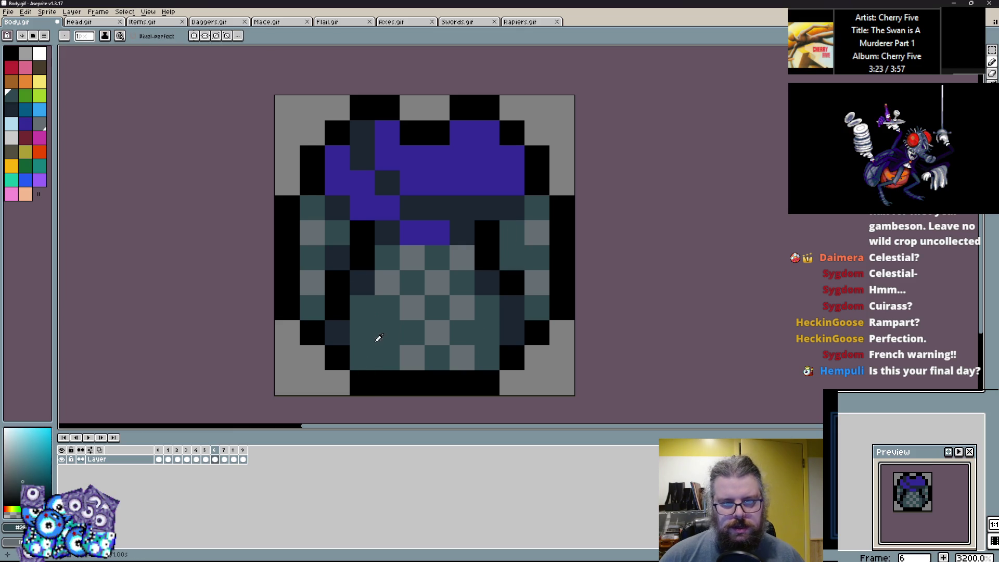
{"action": "left_click", "coordinate": [379, 336], "text": "alt"}
{"action": "left_click", "coordinate": [367, 353]}
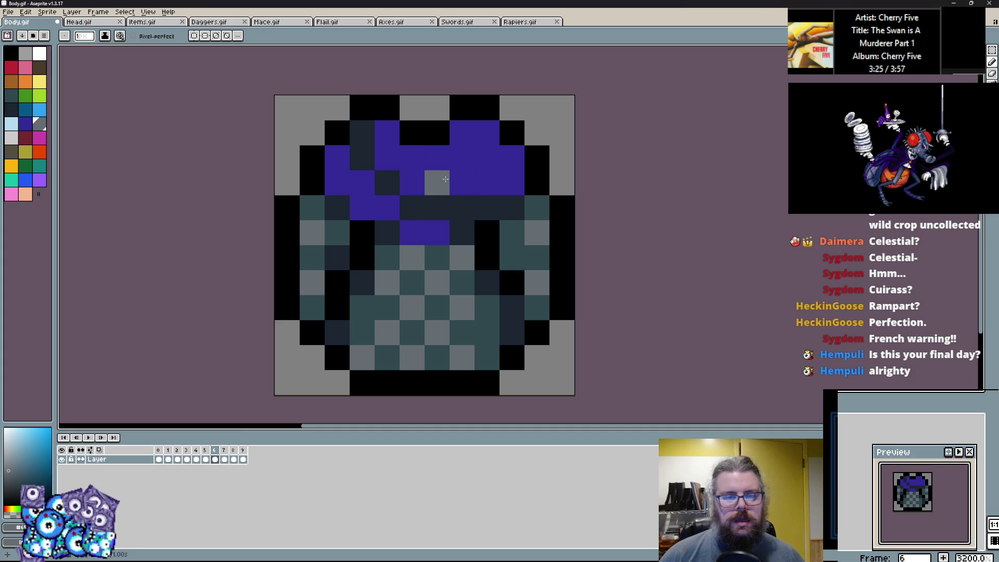
Step: Paint a teal streak and several teal cells across the blue top
{"action": "left_click", "coordinate": [452, 183], "text": "alt"}
{"action": "left_click", "coordinate": [26, 110]}
{"action": "left_click_drag", "start_coordinate": [462, 182], "coordinate": [482, 182]}
{"action": "left_click", "coordinate": [387, 158]}
{"action": "left_click", "coordinate": [415, 191], "text": "alt"}
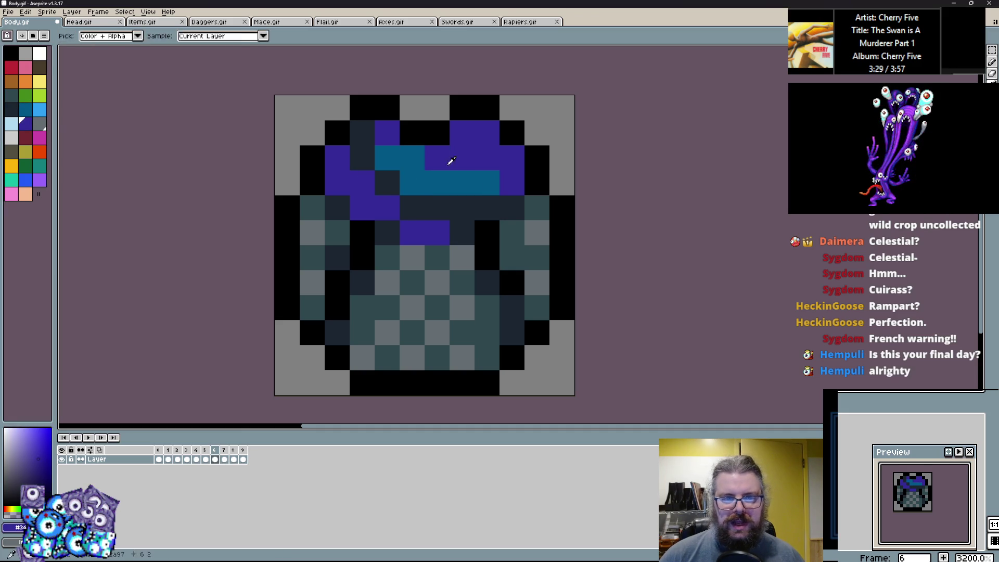
{"action": "left_click", "coordinate": [462, 183], "text": "alt"}
{"action": "left_click", "coordinate": [437, 183]}
{"action": "left_click", "coordinate": [410, 161]}
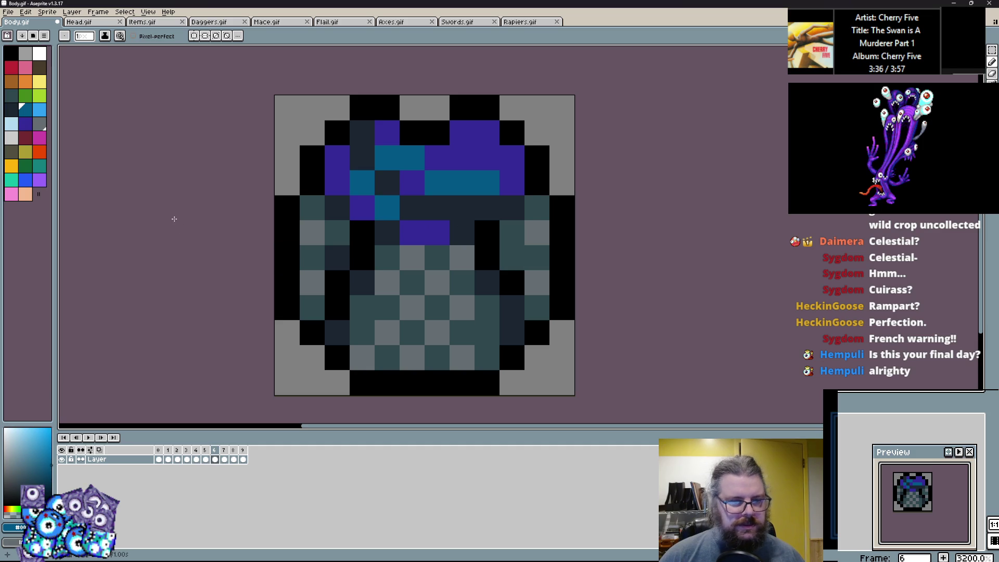
Step: Add a light grey highlight to the lower left of the sprite
{"action": "left_click", "coordinate": [25, 53]}
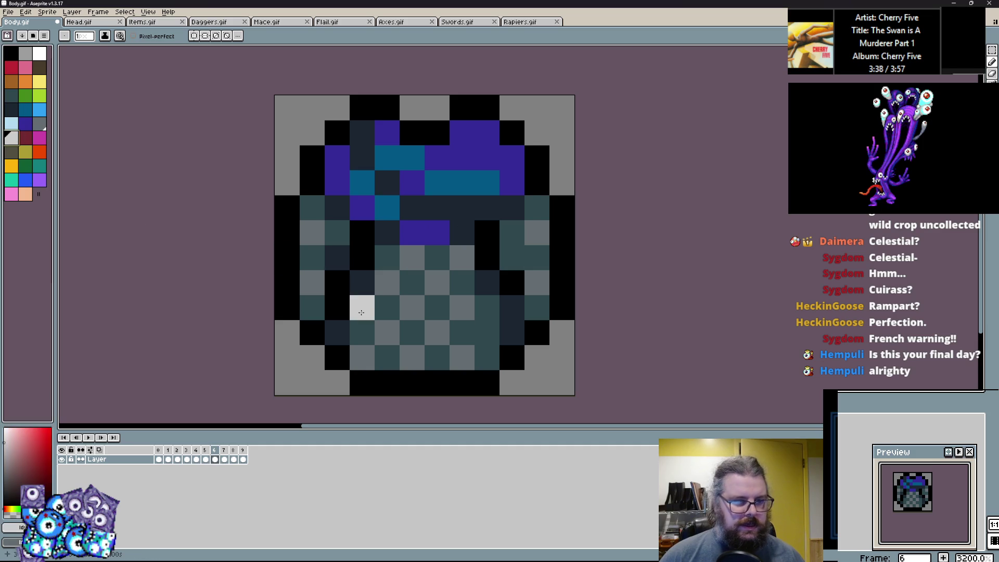
{"action": "left_click", "coordinate": [312, 282]}
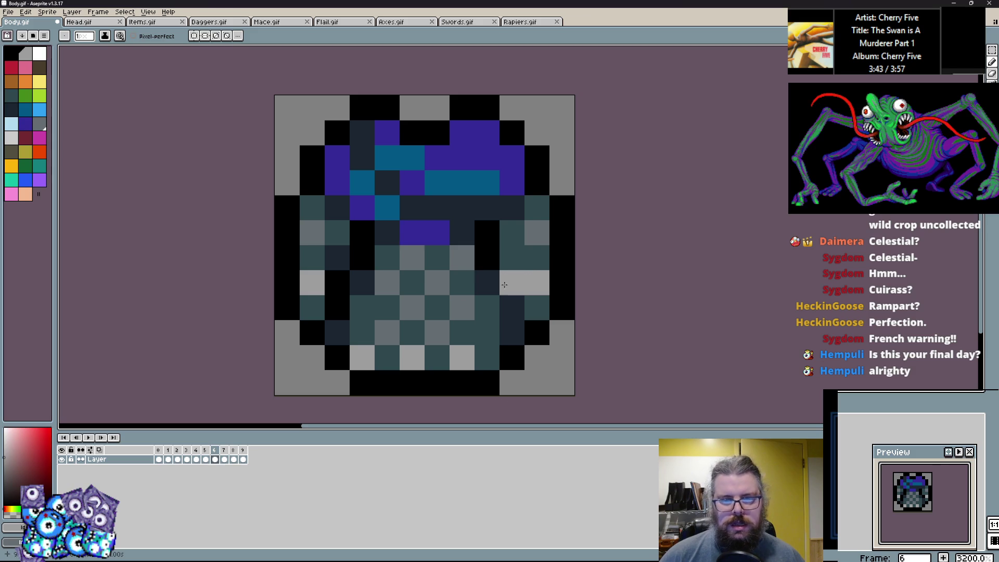
{"action": "scroll", "coordinate": [504, 285], "scroll_direction": "down", "scroll_amount": 2}
{"action": "scroll", "coordinate": [419, 266], "scroll_direction": "up", "scroll_amount": 1}
{"action": "scroll", "coordinate": [431, 204], "scroll_direction": "up", "scroll_amount": 1}
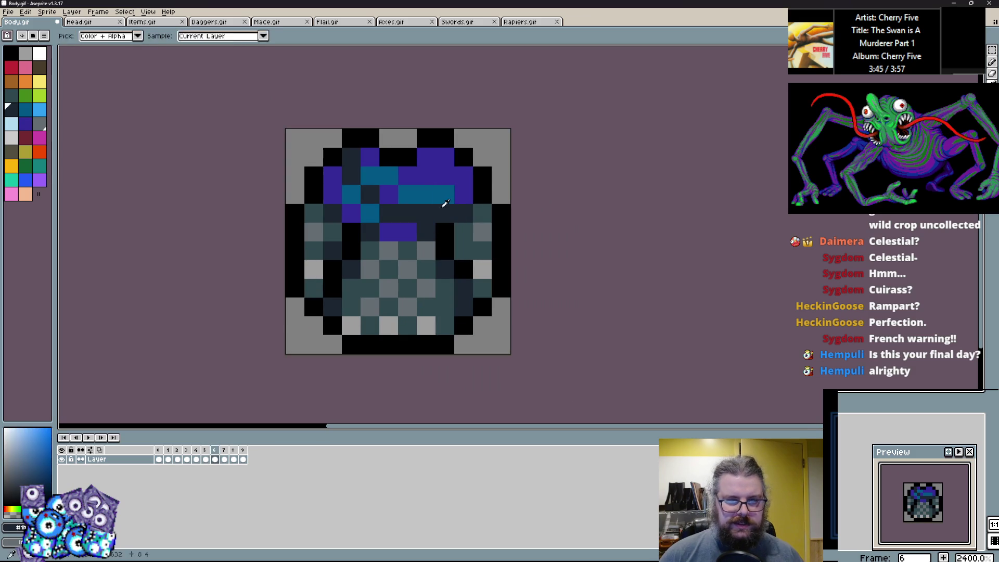
Step: Paint the top row dark teal after undoing a stray black pixel, then preview frame 7
{"action": "left_click", "coordinate": [426, 136], "text": "alt"}
{"action": "left_click", "coordinate": [418, 176]}
{"action": "key", "text": "ctrl+z"}
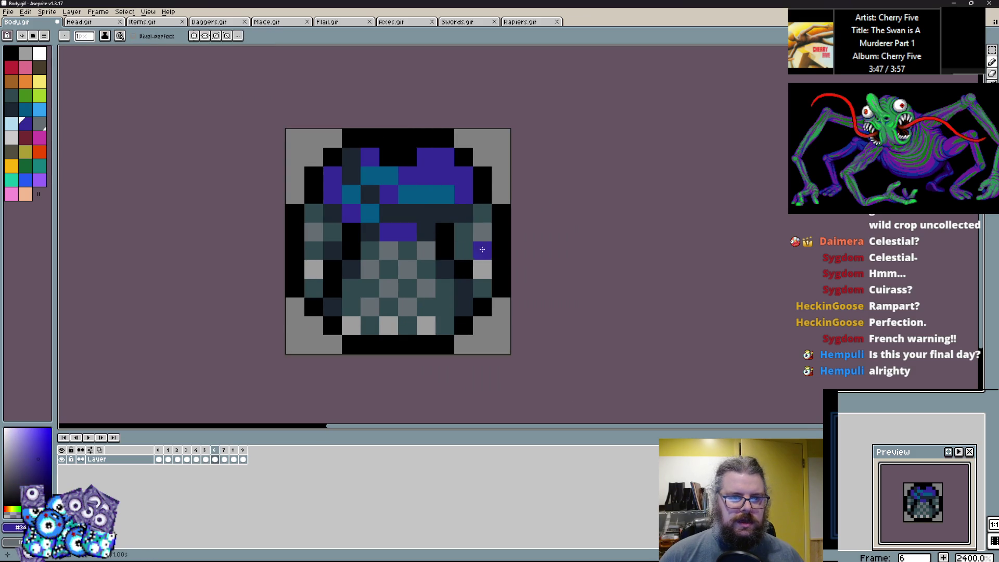
{"action": "left_click", "coordinate": [479, 250], "text": "alt"}
{"action": "left_click", "coordinate": [386, 164]}
{"action": "mouse_move", "coordinate": [376, 146]}
{"action": "left_mouse_down"}
{"action": "mouse_move", "coordinate": [411, 137]}
{"action": "mouse_move", "coordinate": [426, 156]}
{"action": "left_mouse_up"}
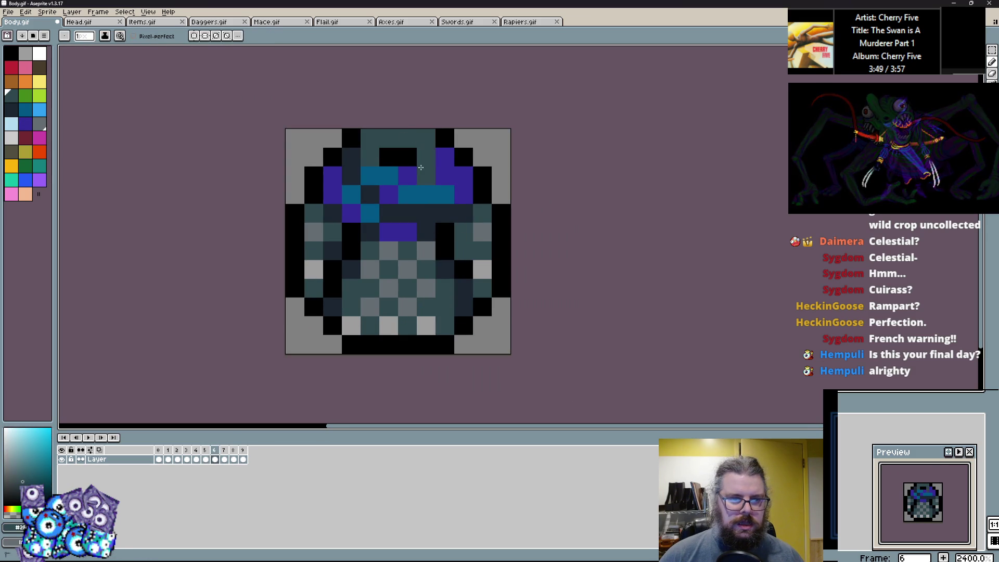
{"action": "left_click", "coordinate": [445, 136], "text": "alt"}
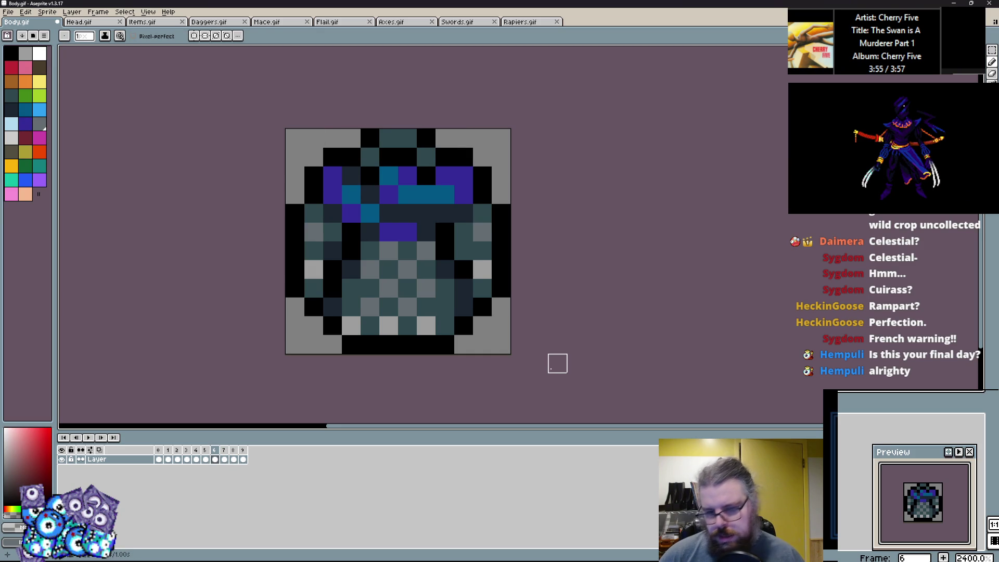
{"action": "key", "text": "Right"}
{"action": "key", "text": "Left"}
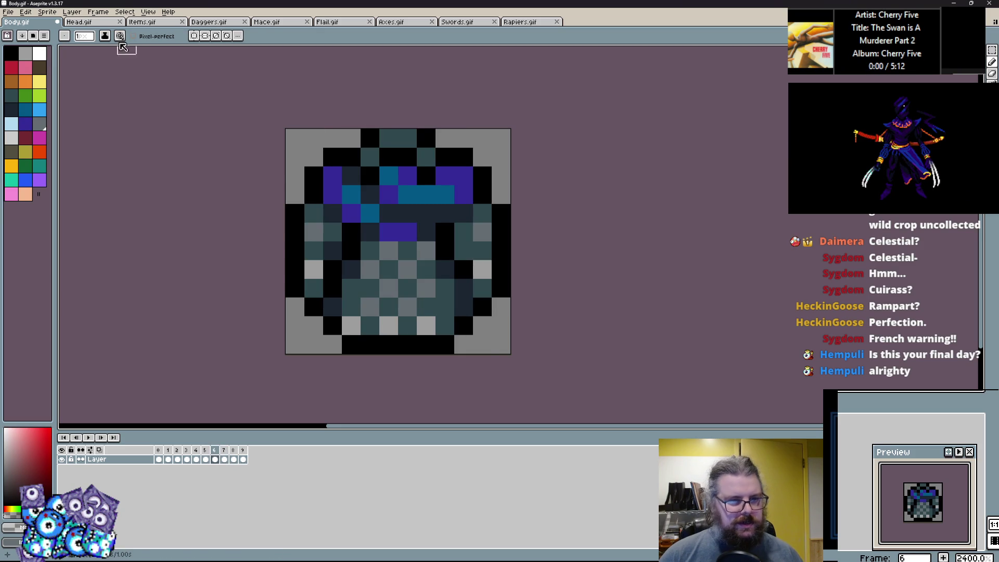
Step: On frame 7, paint the cuirass neck row dark teal with a black row above it
{"action": "key", "text": "Right"}
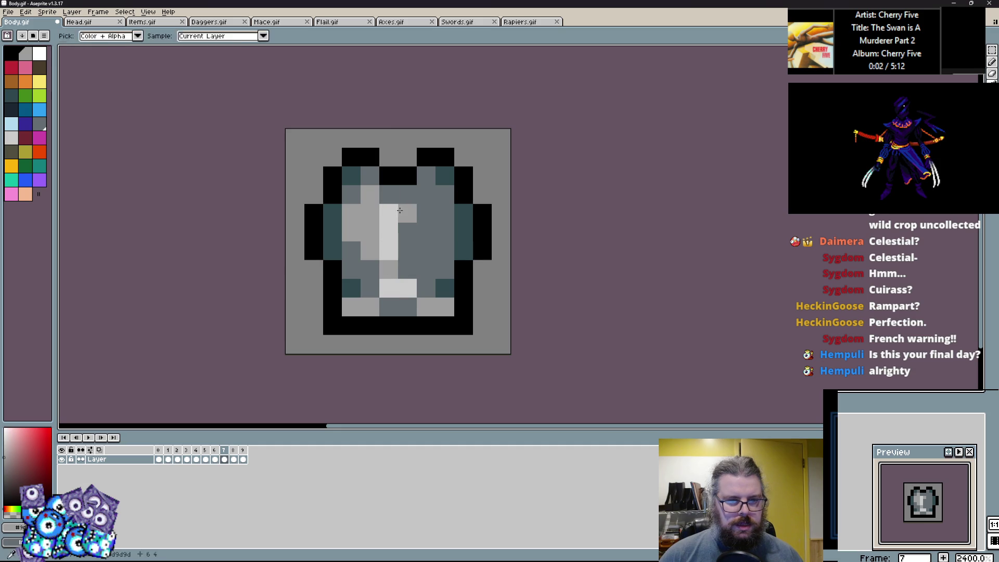
{"action": "left_click", "coordinate": [444, 172]}
{"action": "left_click", "coordinate": [444, 172], "text": "alt"}
{"action": "left_click", "coordinate": [407, 156]}
{"action": "left_click", "coordinate": [426, 156]}
{"action": "left_click", "coordinate": [444, 156], "text": "alt"}
{"action": "left_click_drag", "start_coordinate": [426, 138], "coordinate": [370, 146]}
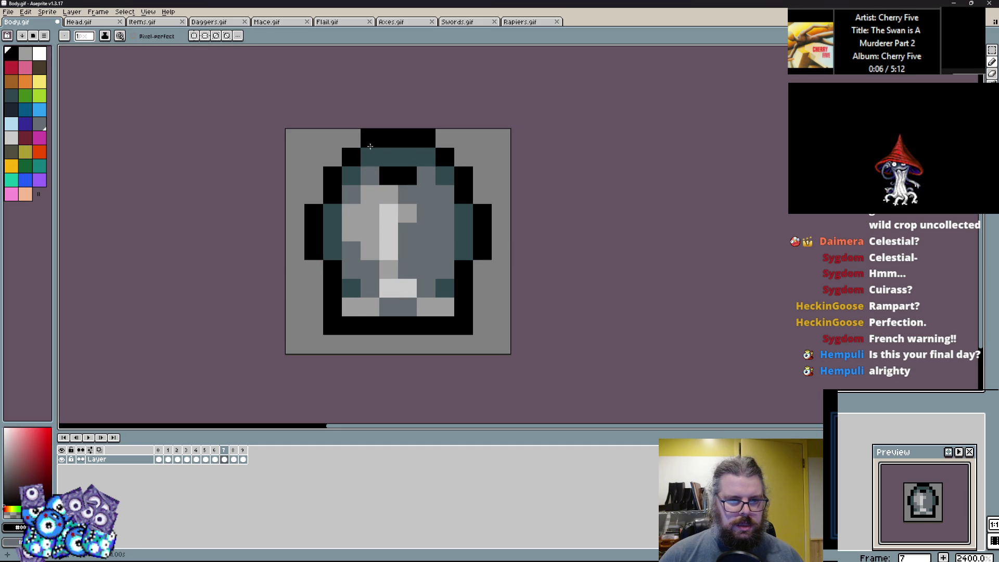
Step: Repaint the cuirass bottom run dark teal, keeping the corner and bottom-right pixels black
{"action": "left_click", "coordinate": [332, 232], "text": "alt"}
{"action": "left_click", "coordinate": [354, 325]}
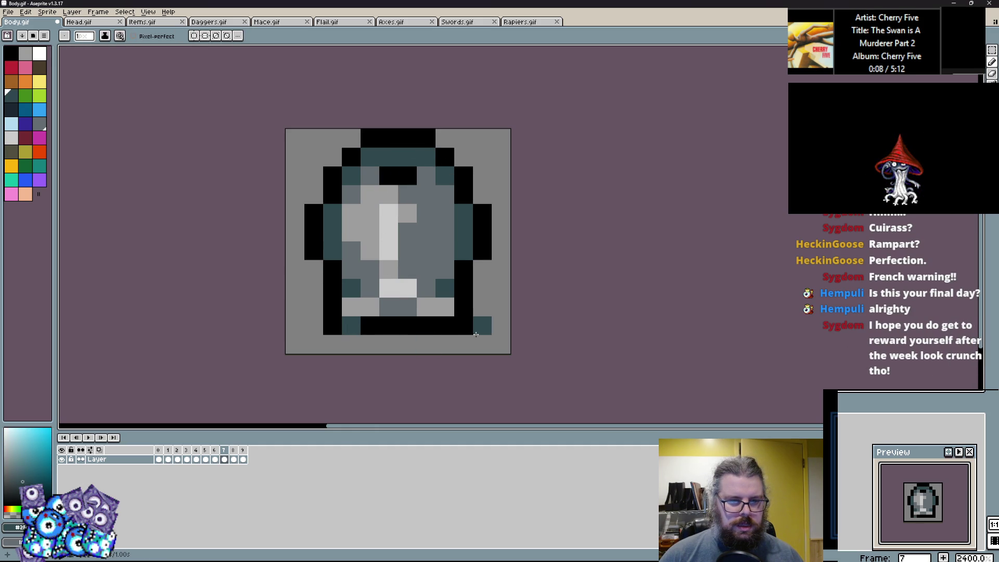
{"action": "mouse_move", "coordinate": [430, 332]}
{"action": "left_mouse_down"}
{"action": "mouse_move", "coordinate": [369, 327]}
{"action": "mouse_move", "coordinate": [325, 348]}
{"action": "left_mouse_up"}
{"action": "left_click", "coordinate": [332, 327], "text": "alt"}
{"action": "left_click", "coordinate": [349, 327]}
{"action": "left_click_drag", "start_coordinate": [454, 335], "coordinate": [446, 327]}
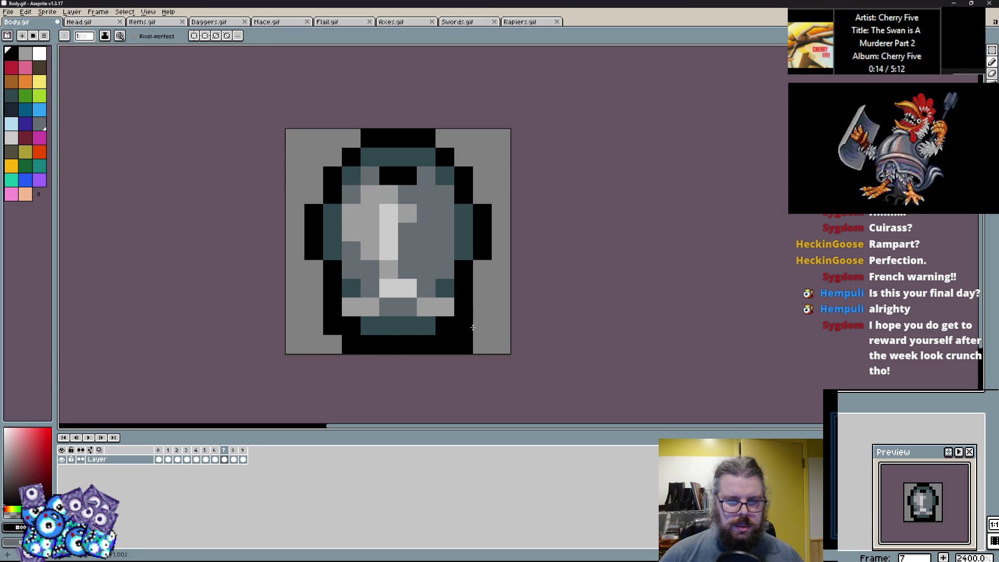
Step: Add light grey chest highlights and black outline pixels on the left side
{"action": "left_click", "coordinate": [389, 266]}
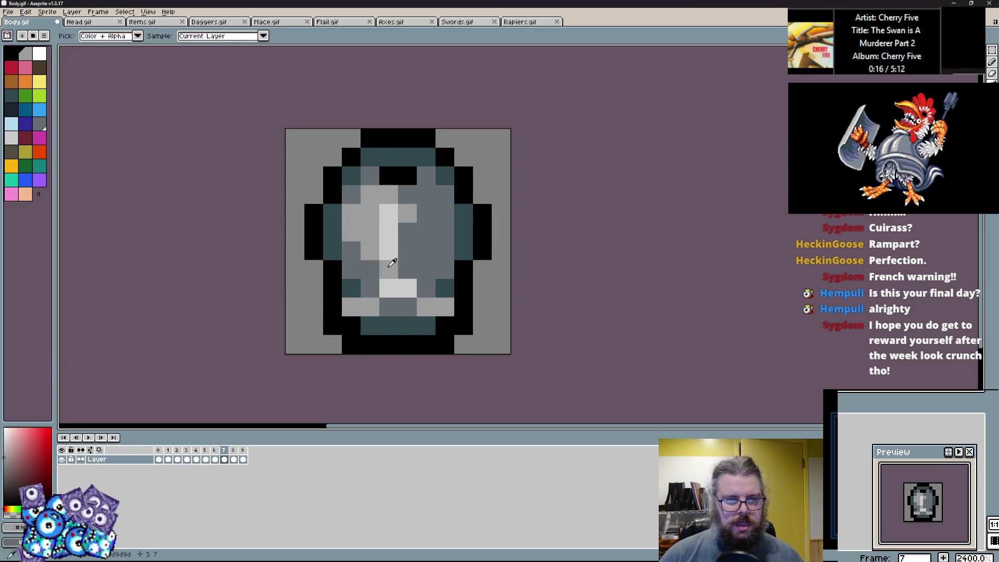
{"action": "left_click", "coordinate": [351, 249]}
{"action": "left_click", "coordinate": [407, 232]}
{"action": "left_click", "coordinate": [406, 286]}
{"action": "left_click", "coordinate": [407, 288]}
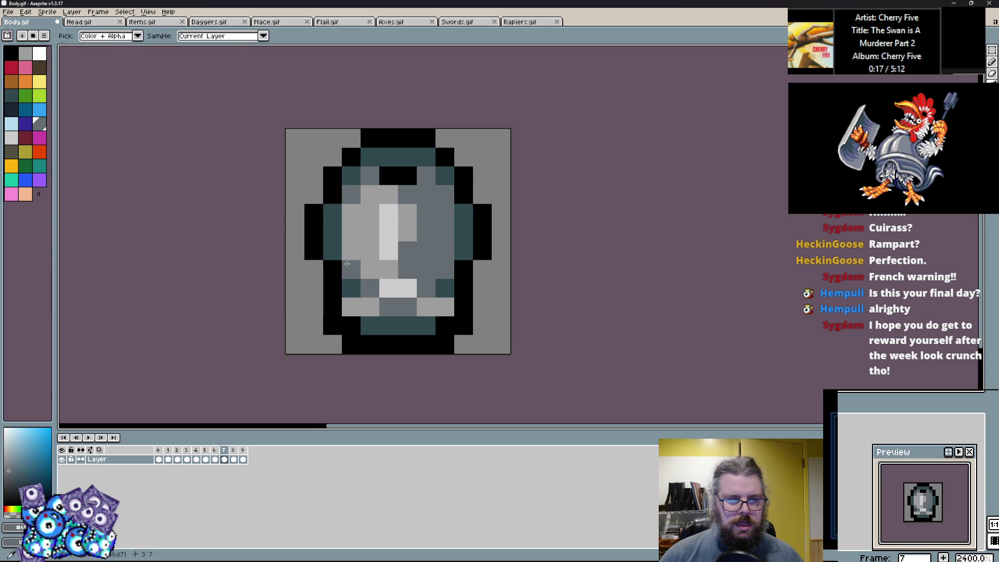
{"action": "left_click_drag", "start_coordinate": [332, 232], "coordinate": [332, 213]}
{"action": "left_click", "coordinate": [333, 194]}
{"action": "left_click", "coordinate": [310, 194]}
Step: Turn right-side teal pixels mid grey and run dark teal down the right column
{"action": "left_click", "coordinate": [351, 175], "text": "alt"}
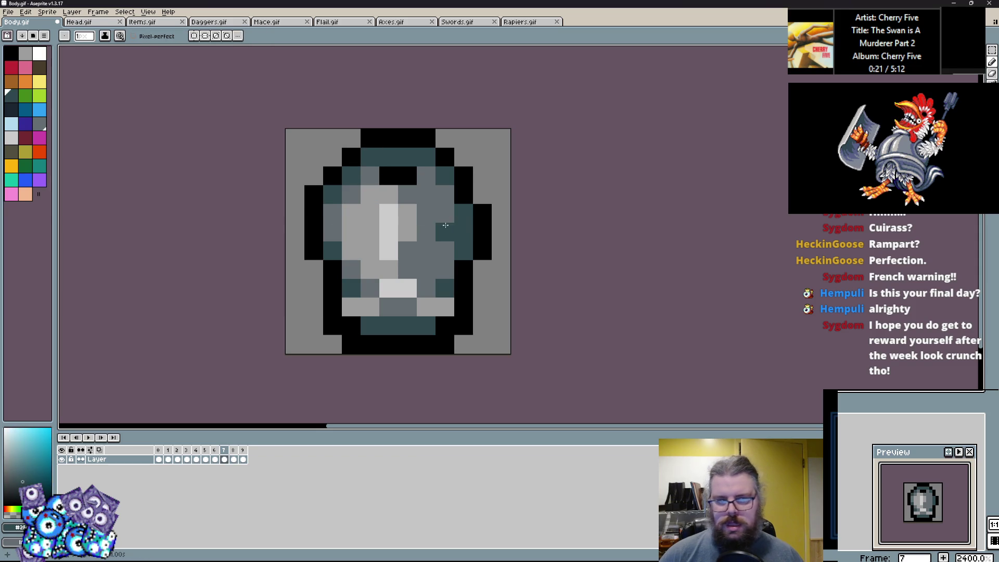
{"action": "left_click", "coordinate": [437, 218], "text": "alt"}
{"action": "left_click", "coordinate": [463, 213]}
{"action": "left_click", "coordinate": [462, 231]}
{"action": "left_click", "coordinate": [463, 250], "text": "alt"}
{"action": "left_click", "coordinate": [482, 232], "text": "alt"}
{"action": "left_click", "coordinate": [482, 194]}
{"action": "left_click", "coordinate": [445, 175], "text": "alt"}
{"action": "left_click_drag", "start_coordinate": [445, 194], "coordinate": [445, 232]}
Step: Blacken several side cells and add dark teal cells on the left and near the neck
{"action": "left_click", "coordinate": [463, 194], "text": "alt"}
{"action": "left_click", "coordinate": [445, 213]}
{"action": "left_click", "coordinate": [445, 194]}
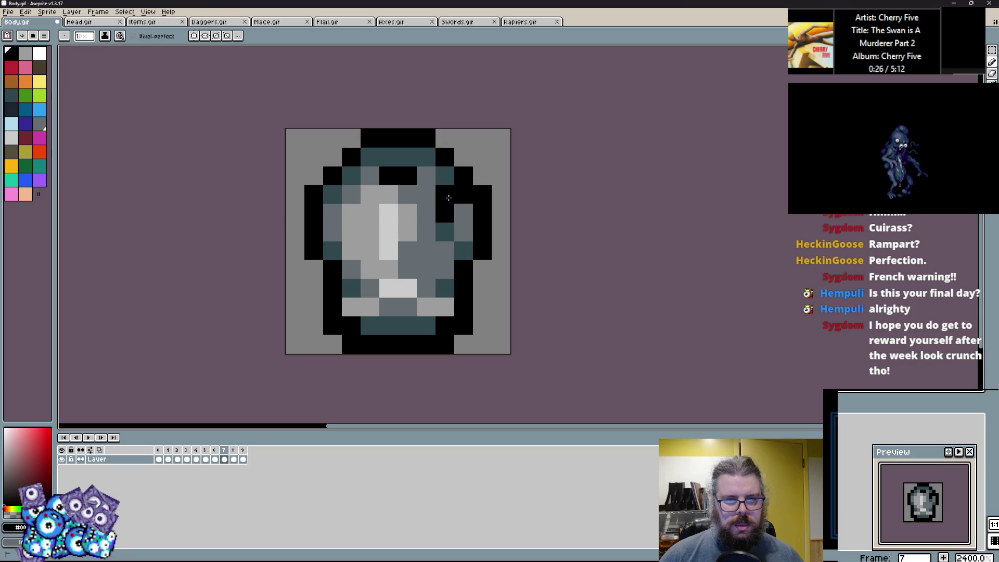
{"action": "left_click", "coordinate": [351, 214]}
{"action": "left_click", "coordinate": [352, 198]}
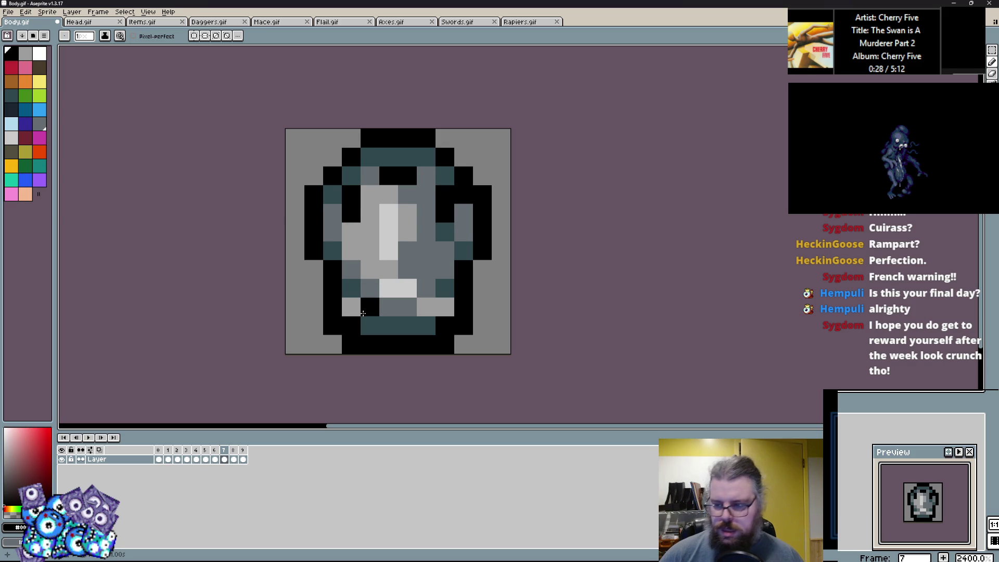
{"action": "left_click", "coordinate": [332, 250], "text": "alt"}
{"action": "left_click", "coordinate": [353, 244]}
{"action": "left_click", "coordinate": [370, 194]}
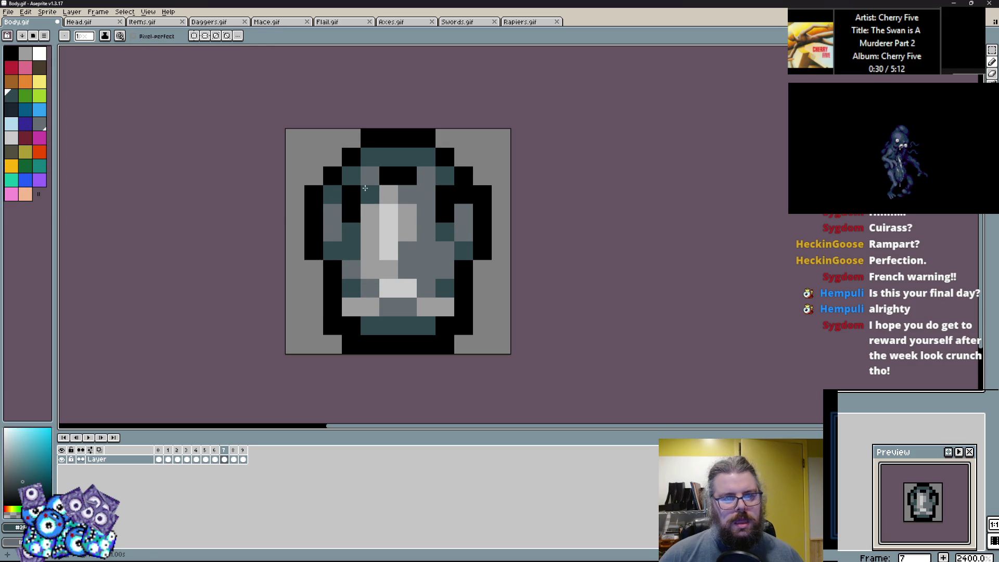
Step: Repaint left cells grey, blacken side cells, and paint teal runs down both columns
{"action": "left_click", "coordinate": [333, 229], "text": "alt"}
{"action": "left_click_drag", "start_coordinate": [351, 232], "coordinate": [351, 250]}
{"action": "left_click", "coordinate": [329, 196]}
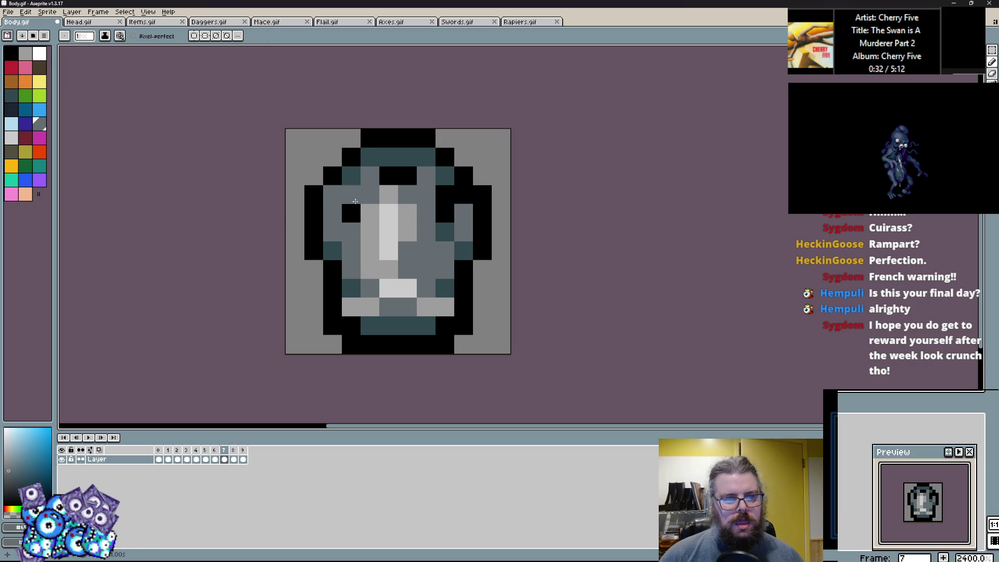
{"action": "left_click", "coordinate": [351, 194], "text": "alt"}
{"action": "left_click", "coordinate": [333, 213]}
{"action": "left_click", "coordinate": [333, 231]}
{"action": "left_click", "coordinate": [463, 216]}
{"action": "left_click", "coordinate": [463, 231]}
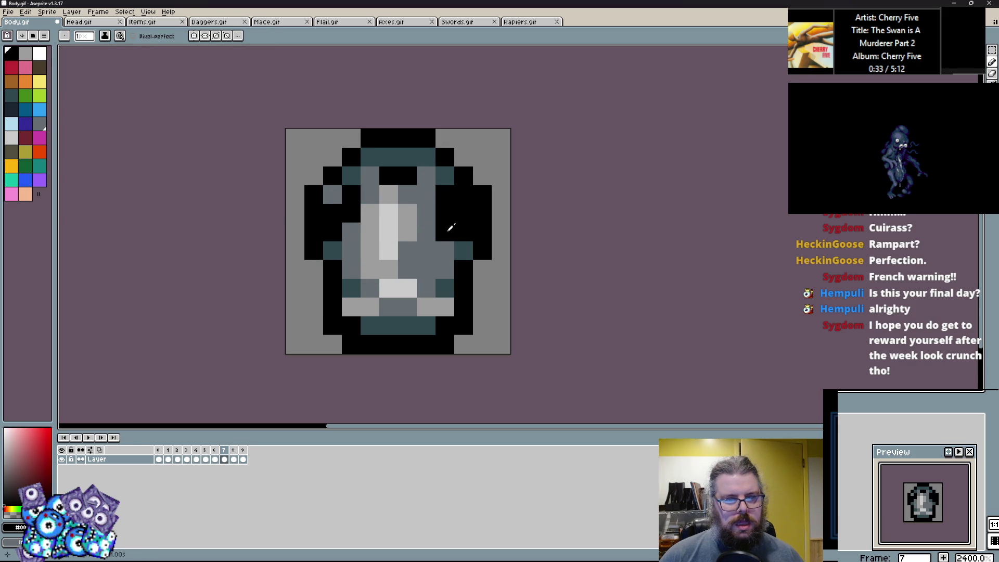
{"action": "left_click", "coordinate": [444, 232], "text": "alt"}
{"action": "left_click_drag", "start_coordinate": [444, 232], "coordinate": [445, 194]}
{"action": "left_click_drag", "start_coordinate": [351, 213], "coordinate": [351, 177]}
Step: Re-shade the cuirass centre and fill its right half with dark teal
{"action": "left_click", "coordinate": [351, 269], "text": "alt"}
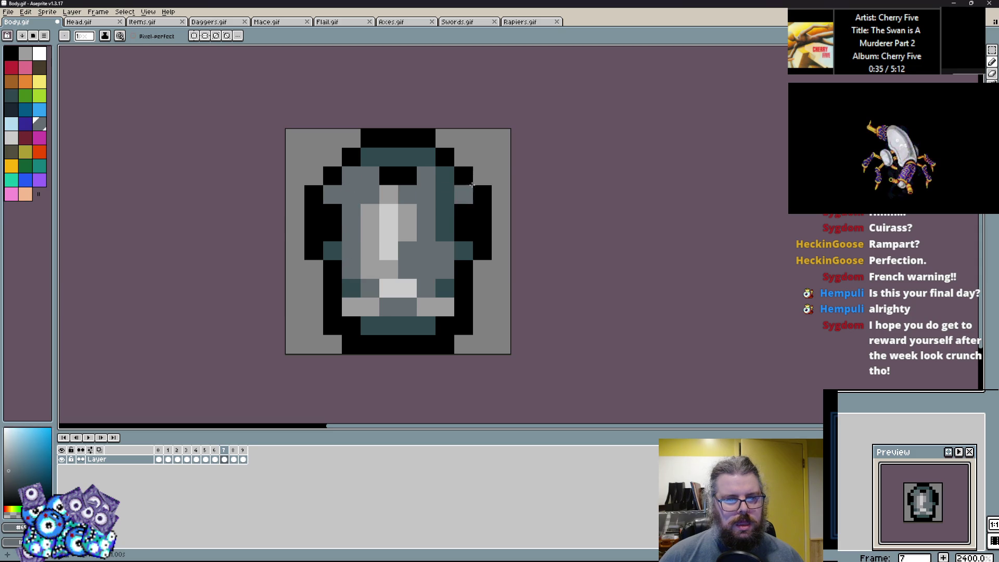
{"action": "left_click_drag", "start_coordinate": [445, 194], "coordinate": [445, 232]}
{"action": "left_click", "coordinate": [407, 213]}
{"action": "left_click", "coordinate": [407, 250], "text": "alt"}
{"action": "left_click", "coordinate": [414, 218]}
{"action": "left_click", "coordinate": [414, 218]}
{"action": "left_click", "coordinate": [445, 283], "text": "alt"}
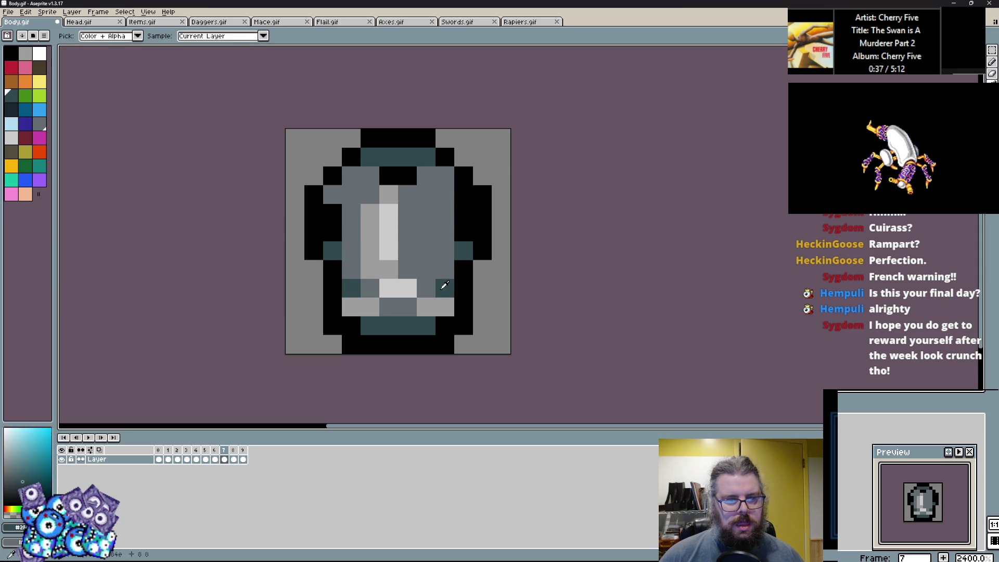
{"action": "left_click_drag", "start_coordinate": [444, 269], "coordinate": [427, 213]}
{"action": "mouse_move", "coordinate": [445, 250]}
{"action": "left_mouse_down"}
{"action": "mouse_move", "coordinate": [463, 232]}
{"action": "mouse_move", "coordinate": [426, 232]}
{"action": "left_mouse_up"}
{"action": "left_click", "coordinate": [407, 230], "text": "alt"}
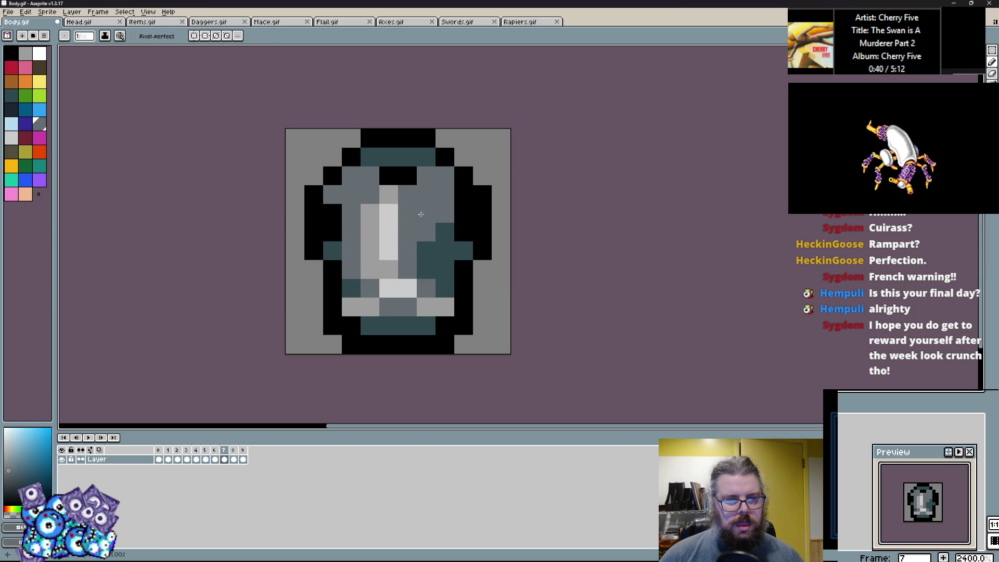
Step: Paint the cuirass's left column light grey and blacken upper-left cells
{"action": "left_click", "coordinate": [369, 231], "text": "alt"}
{"action": "mouse_move", "coordinate": [358, 247]}
{"action": "left_mouse_down"}
{"action": "mouse_move", "coordinate": [370, 194]}
{"action": "mouse_move", "coordinate": [351, 176]}
{"action": "mouse_move", "coordinate": [367, 175]}
{"action": "mouse_move", "coordinate": [333, 184]}
{"action": "mouse_move", "coordinate": [349, 161]}
{"action": "mouse_move", "coordinate": [332, 175]}
{"action": "left_mouse_up"}
{"action": "left_click", "coordinate": [344, 188]}
{"action": "key", "text": "ctrl+z"}
{"action": "left_click", "coordinate": [368, 173], "text": "alt"}
{"action": "left_click", "coordinate": [398, 176], "text": "alt"}
{"action": "left_click", "coordinate": [341, 194], "text": "alt"}
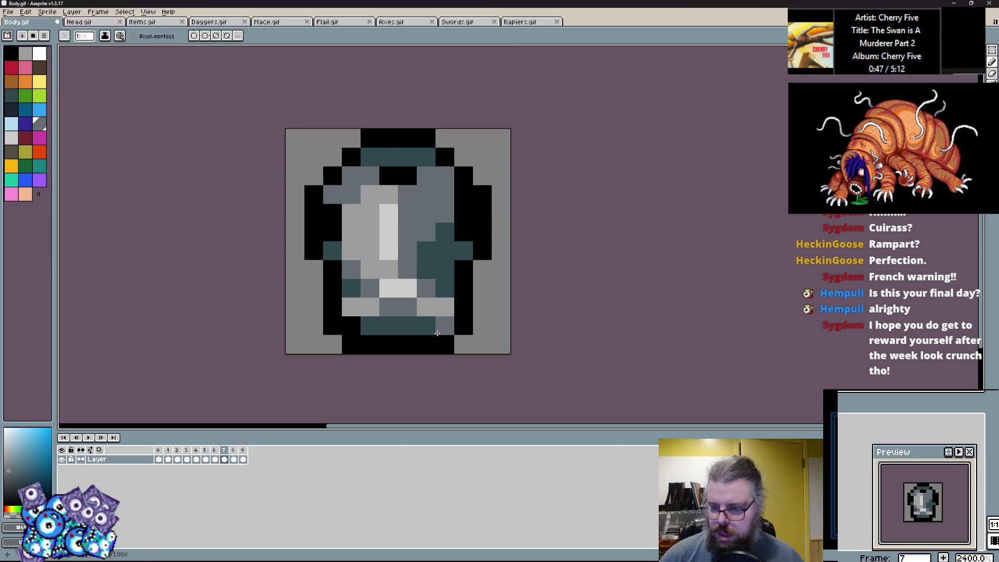
Step: Touch up lower-right cells with mid grey and black, and darken a left cell to mid grey
{"action": "left_click", "coordinate": [408, 157], "text": "alt"}
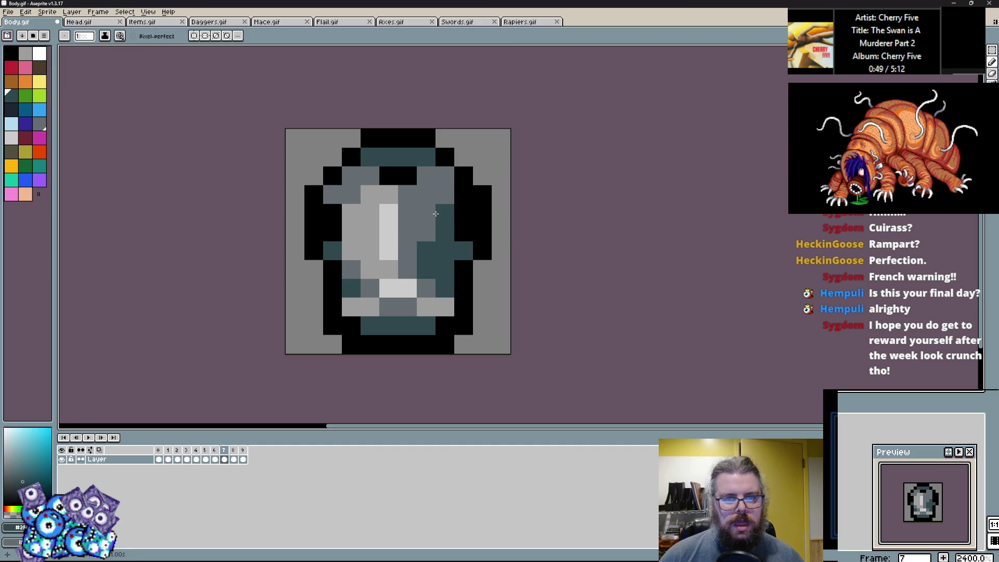
{"action": "left_click", "coordinate": [445, 213], "text": "alt"}
{"action": "left_click", "coordinate": [446, 234]}
{"action": "key", "text": "ctrl+z"}
{"action": "left_click", "coordinate": [464, 194]}
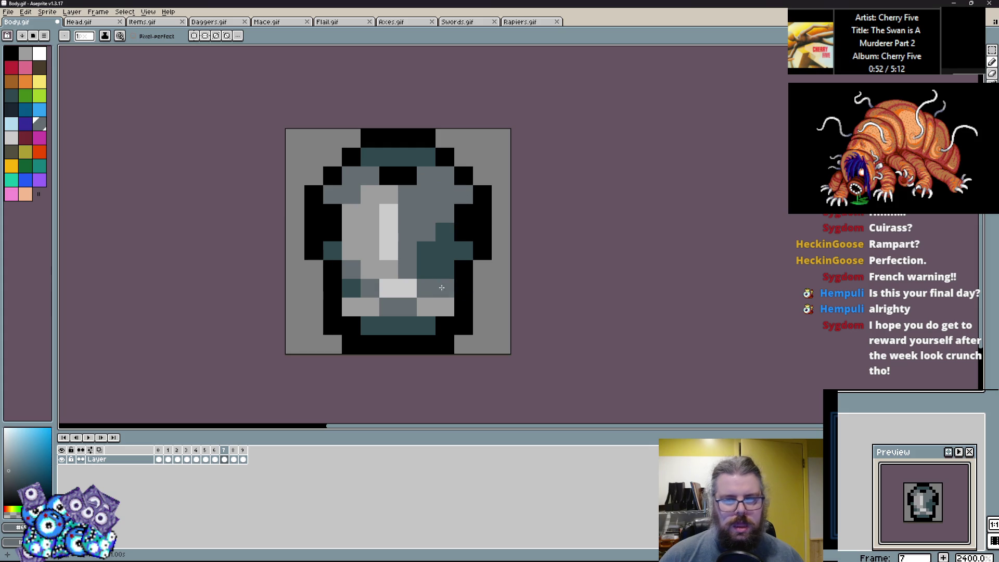
{"action": "left_click", "coordinate": [375, 220]}
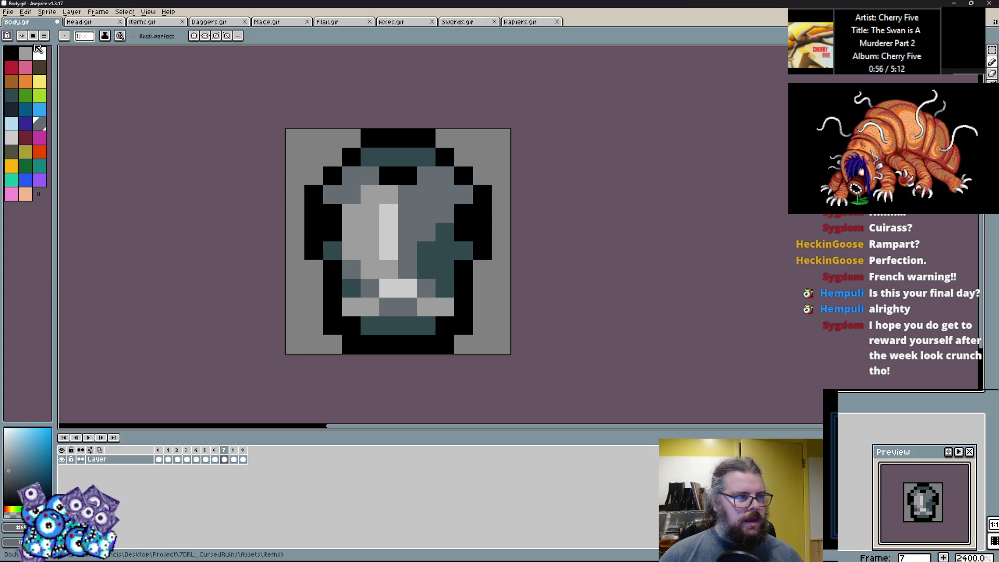
Step: Save Body.gif and shrink the Aseprite window to reveal gameData.ods behind it
{"action": "left_click", "coordinate": [9, 11]}
{"action": "left_click", "coordinate": [21, 53]}
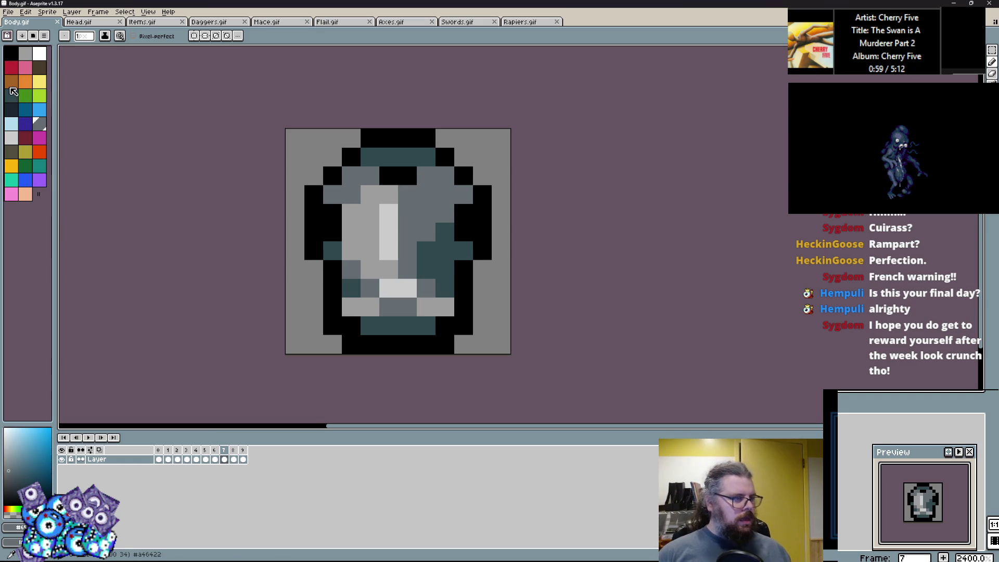
{"action": "mouse_move", "coordinate": [119, 3]}
{"action": "left_mouse_down"}
{"action": "mouse_move", "coordinate": [237, 122]}
{"action": "mouse_move", "coordinate": [341, 118]}
{"action": "left_mouse_up"}
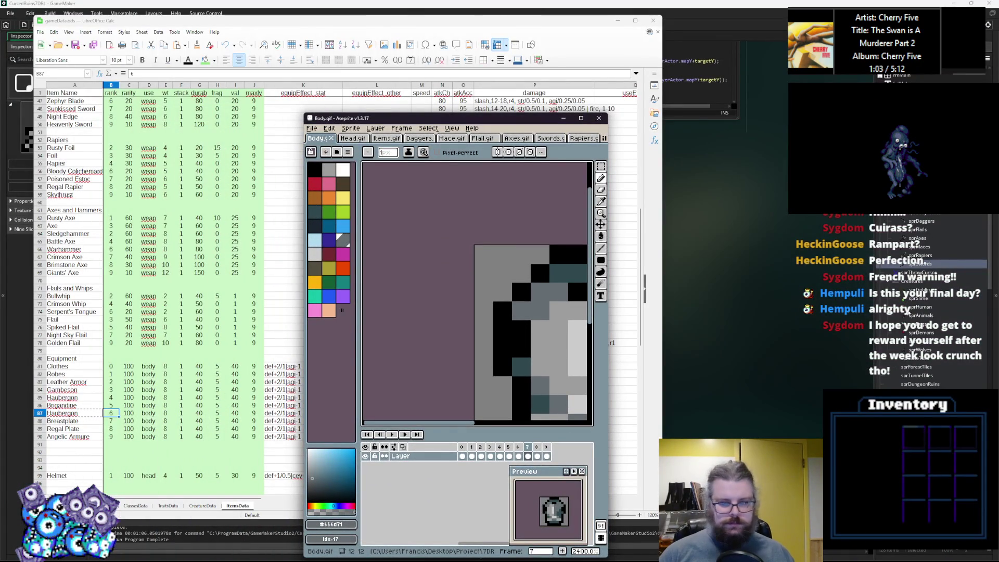
Step: Move the Aseprite window to the right and bring the Calc spreadsheet to the front
{"action": "mouse_move", "coordinate": [503, 272]}
{"action": "left_mouse_down"}
{"action": "mouse_move", "coordinate": [446, 212]}
{"action": "mouse_move", "coordinate": [401, 212]}
{"action": "left_mouse_up"}
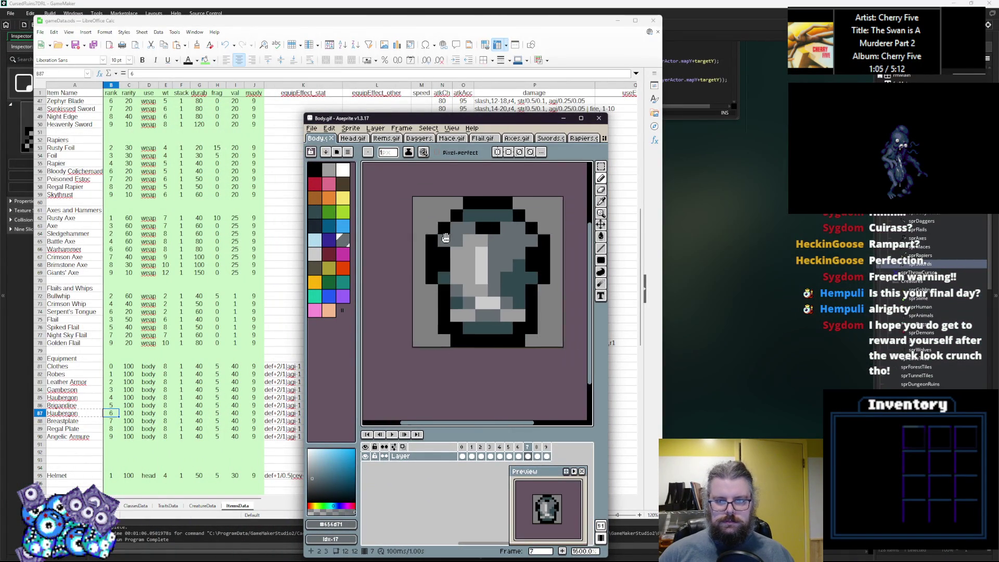
{"action": "left_click_drag", "start_coordinate": [452, 118], "coordinate": [768, 103]}
{"action": "left_click", "coordinate": [78, 366]}
Step: Rename the duplicate Haubergon in A87 to Hauberk
{"action": "left_click", "coordinate": [66, 397]}
{"action": "left_click", "coordinate": [68, 413]}
{"action": "double_click", "coordinate": [80, 412]}
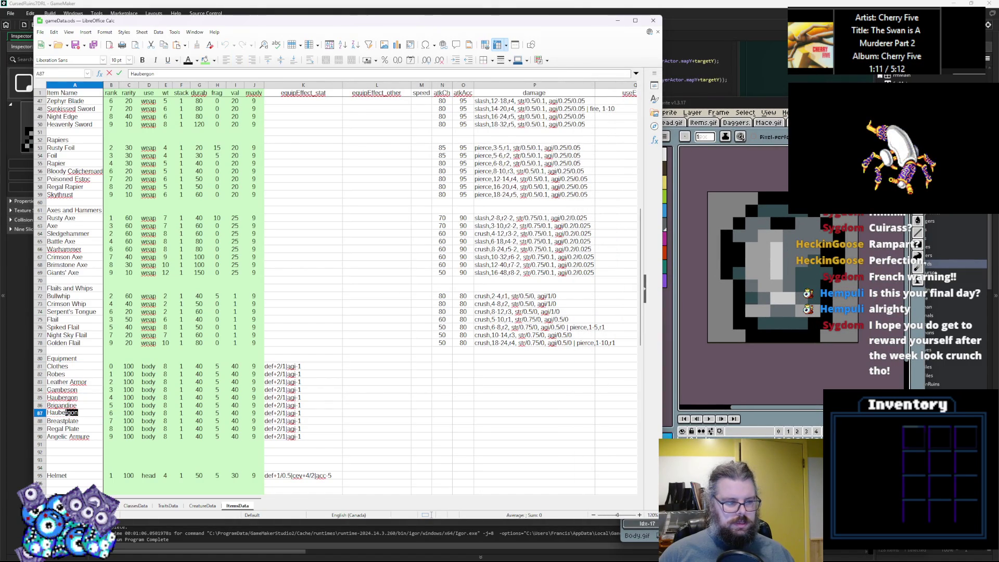
{"action": "type", "text": "rk"}
{"action": "left_click", "coordinate": [82, 372]}
Step: Check the armour ranks and Regal Plate frag, then go to the Robes rarity cell
{"action": "left_click", "coordinate": [118, 386]}
{"action": "key", "text": "Down"}
{"action": "key", "text": "Down"}
{"action": "key", "text": "Down"}
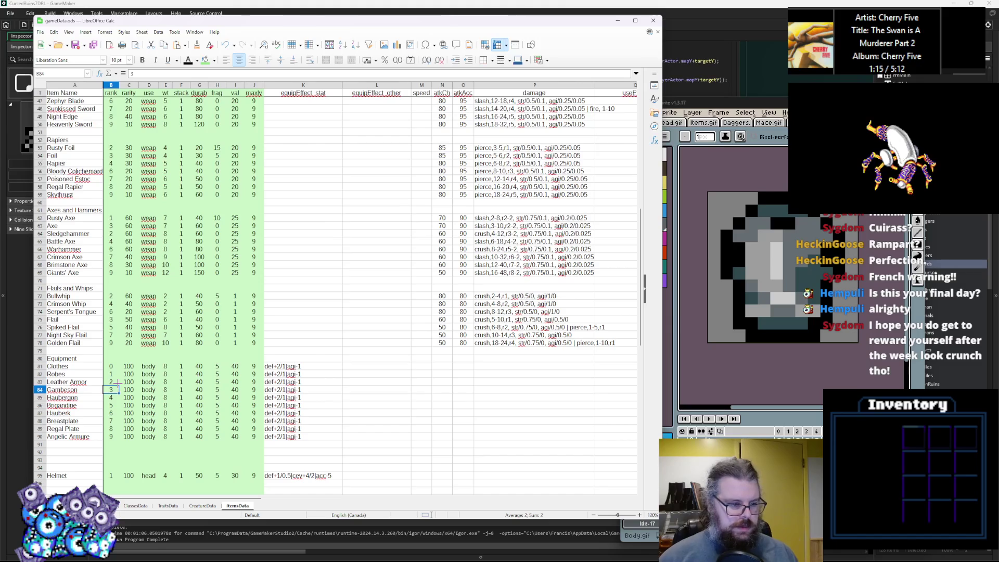
{"action": "left_click", "coordinate": [220, 430]}
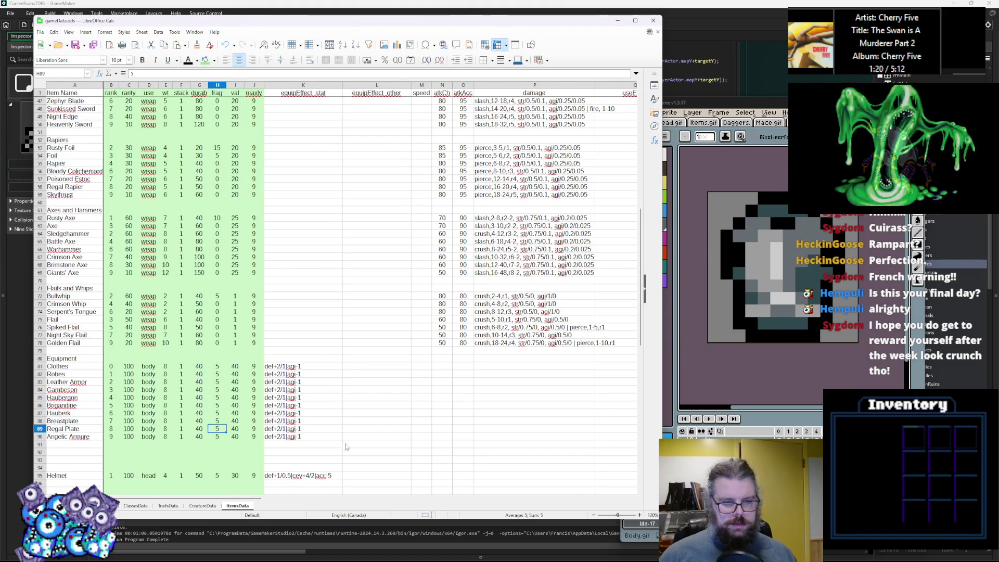
{"action": "mouse_move", "coordinate": [239, 501]}
{"action": "left_mouse_down"}
{"action": "mouse_move", "coordinate": [410, 501]}
{"action": "mouse_move", "coordinate": [238, 500]}
{"action": "left_mouse_up"}
{"action": "left_click", "coordinate": [124, 367]}
{"action": "key", "text": "Down"}
Step: Set rarity to 80 for Robes and 60 for Leather Armor, Gambeson and Haubergon
{"action": "left_click", "coordinate": [123, 367]}
{"action": "key", "text": "Down"}
{"action": "type", "text": "80"}
{"action": "key", "text": "Return"}
{"action": "type", "text": "60"}
{"action": "key", "text": "Return"}
{"action": "type", "text": "60"}
{"action": "key", "text": "Return"}
{"action": "type", "text": "60"}
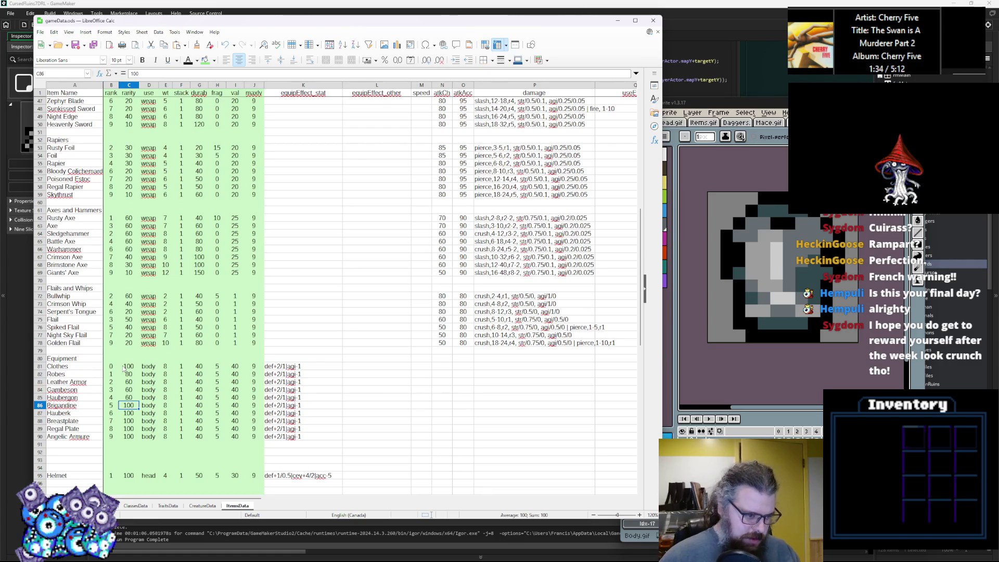
{"action": "key", "text": "Return"}
Step: Set rarity to 60 for Brigandine, Hauberk and Breastplate, and 40 for Regal Plate
{"action": "type", "text": "60"}
{"action": "key", "text": "Return"}
{"action": "type", "text": "60"}
{"action": "key", "text": "Return"}
{"action": "type", "text": "6"}
{"action": "key", "text": "Return"}
{"action": "type", "text": "40"}
{"action": "key", "text": "Return"}
Step: Enter rarity 20 for Angelic Armoure and move to the Clothes weight cell
{"action": "type", "text": "20"}
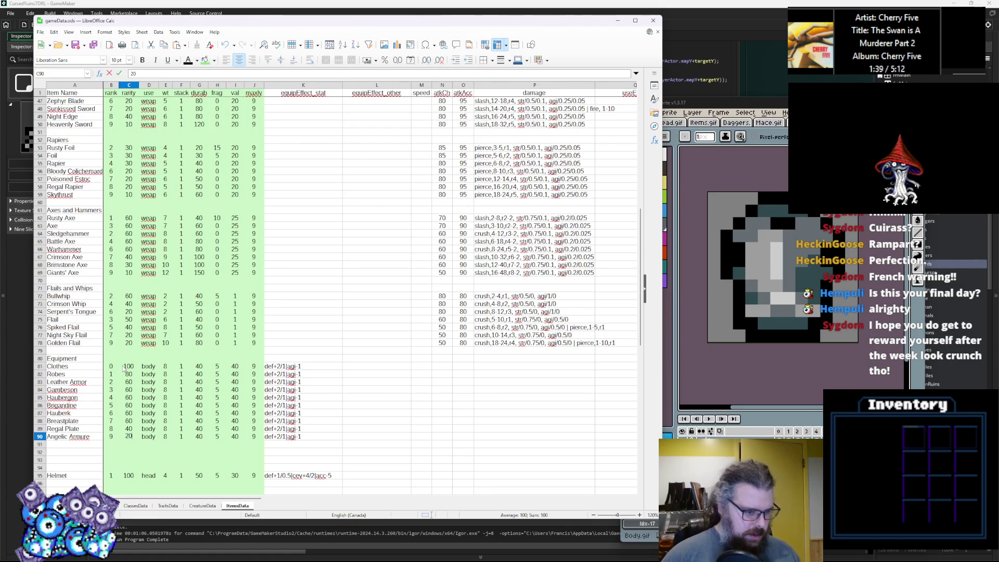
{"action": "key", "text": "Up"}
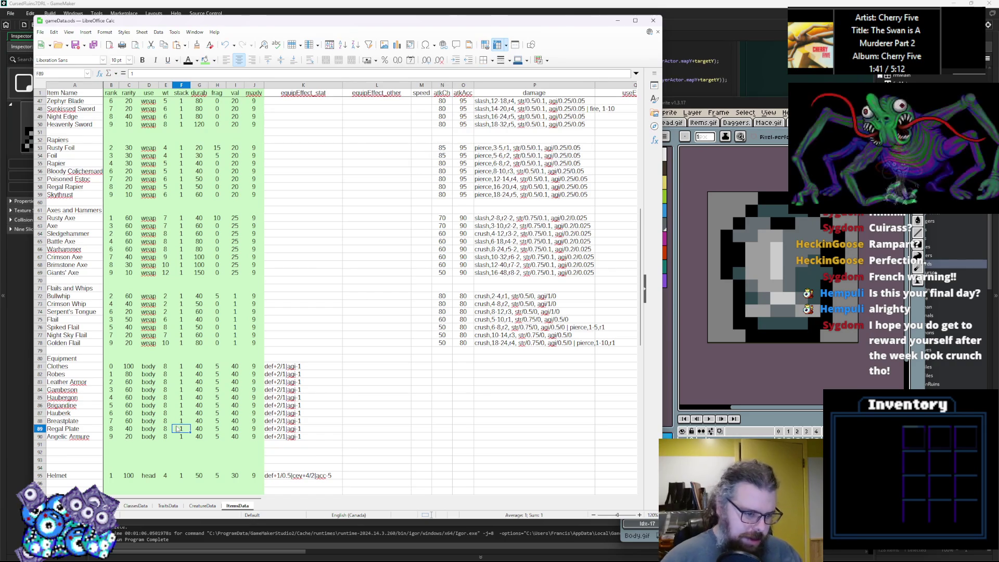
{"action": "key", "text": "Right"}
{"action": "key", "text": "Right"}
{"action": "key", "text": "Up"}
{"action": "key", "text": "Up"}
{"action": "key", "text": "Up"}
{"action": "key", "text": "Up"}
{"action": "key", "text": "Up"}
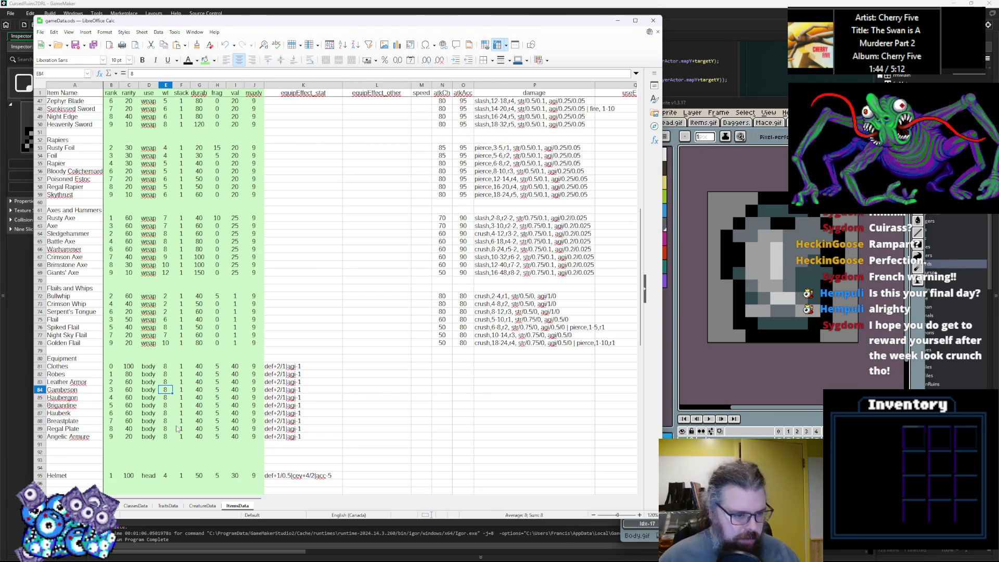
{"action": "key", "text": "Down"}
{"action": "key", "text": "Right"}
{"action": "key", "text": "Right"}
{"action": "key", "text": "Up"}
{"action": "key", "text": "Left"}
{"action": "key", "text": "Up"}
{"action": "key", "text": "Up"}
{"action": "key", "text": "Left"}
{"action": "key", "text": "Up"}
Step: Set weights 4, 6, 5, 6, 8 for Clothes, Robes, Leather Armor, Gambeson and Haubergon
{"action": "key", "text": "Return"}
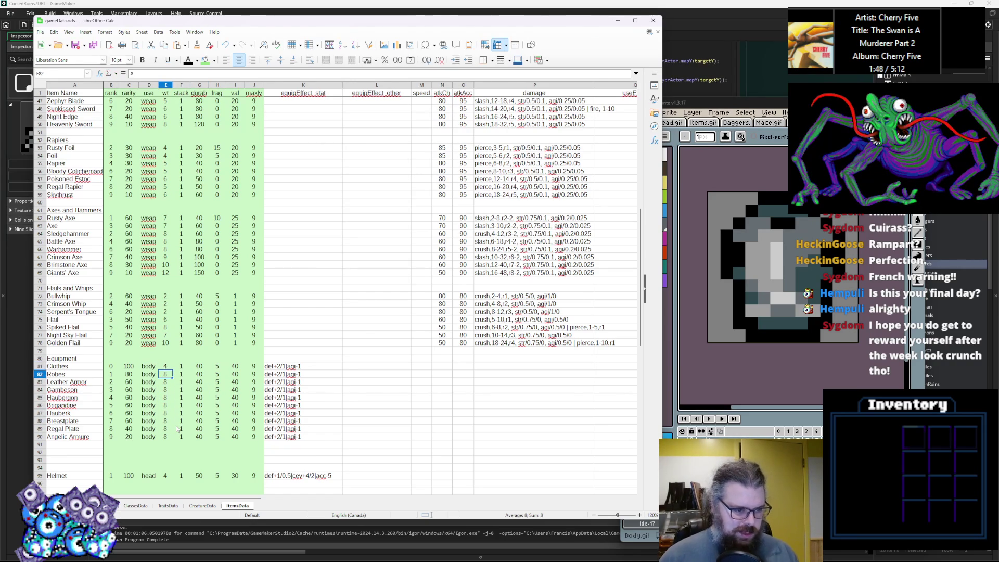
{"action": "key", "text": "Return"}
{"action": "key", "text": "BackSpace"}
{"action": "type", "text": "5"}
{"action": "key", "text": "Return"}
{"action": "type", "text": "6"}
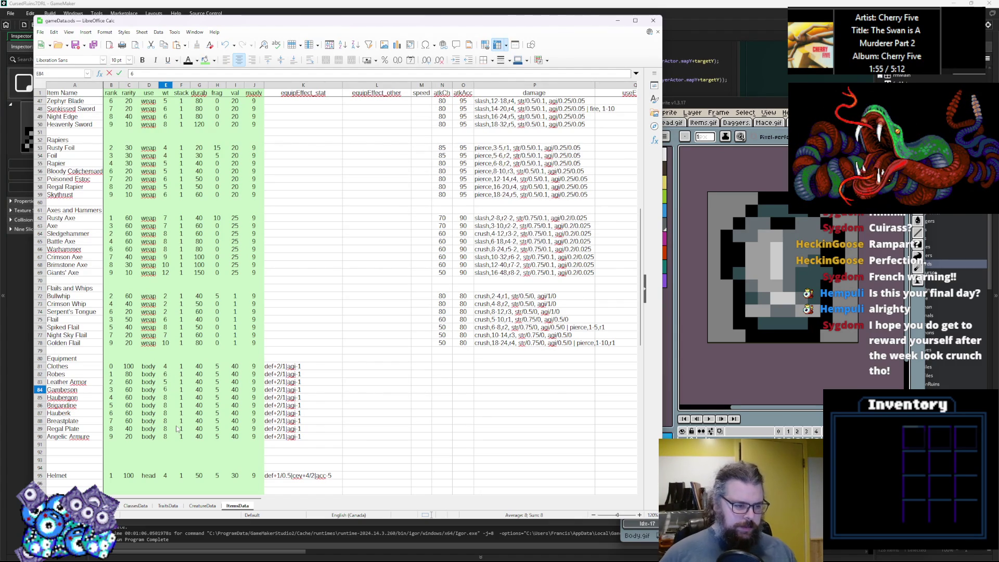
{"action": "key", "text": "Return"}
{"action": "type", "text": "7"}
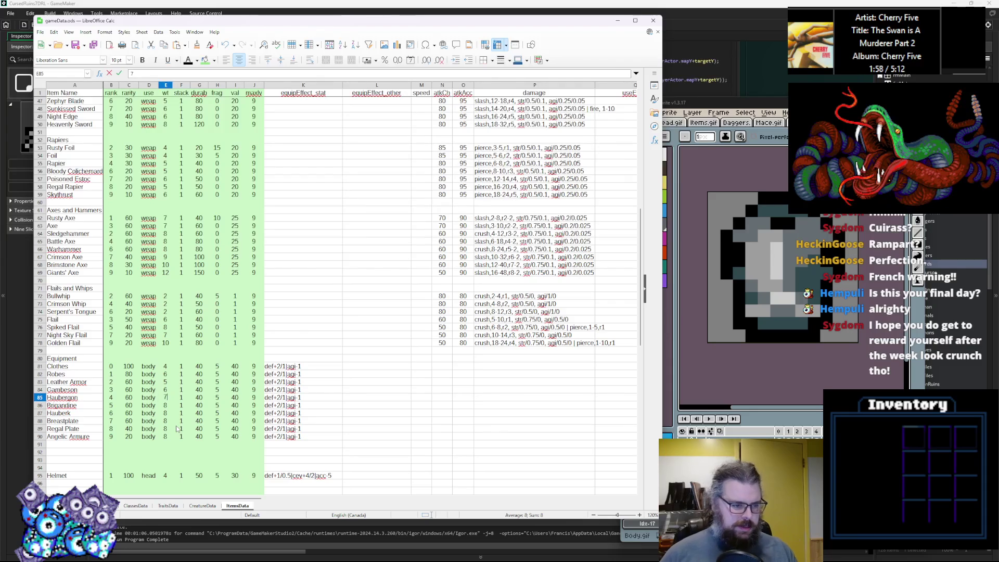
{"action": "key", "text": "Return"}
Step: Set weights 10, 12, 14, 16, 20 for Brigandine through Angelic Armoure
{"action": "type", "text": "10"}
{"action": "key", "text": "Return"}
{"action": "type", "text": "12"}
{"action": "key", "text": "Return"}
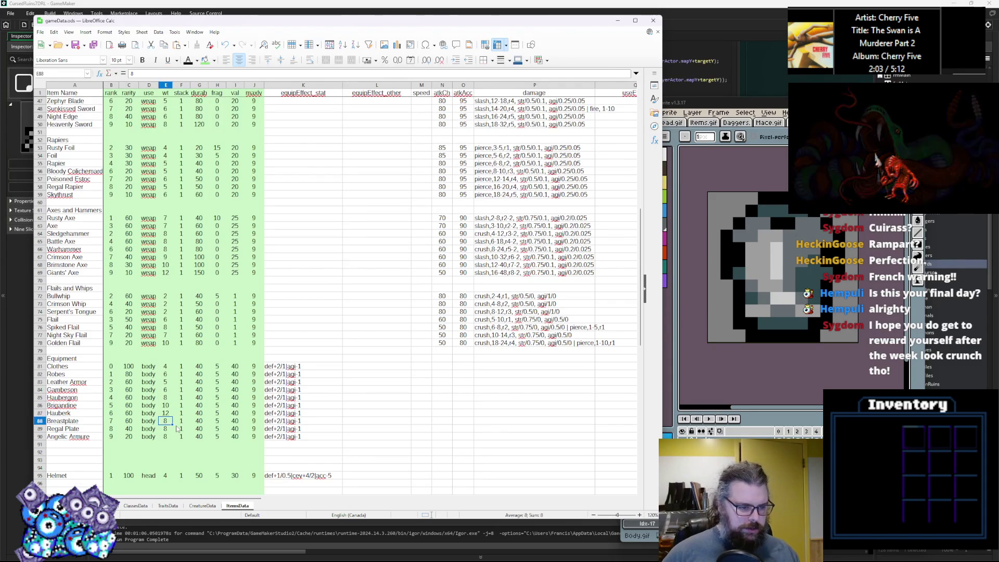
{"action": "type", "text": "14"}
{"action": "key", "text": "Return"}
{"action": "type", "text": "16"}
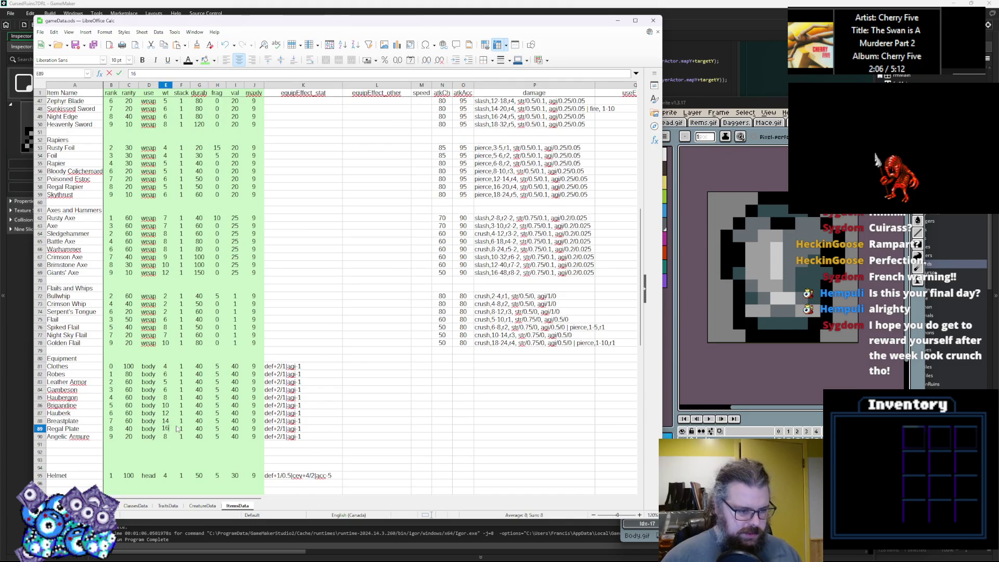
{"action": "key", "text": "Return"}
{"action": "type", "text": "20"}
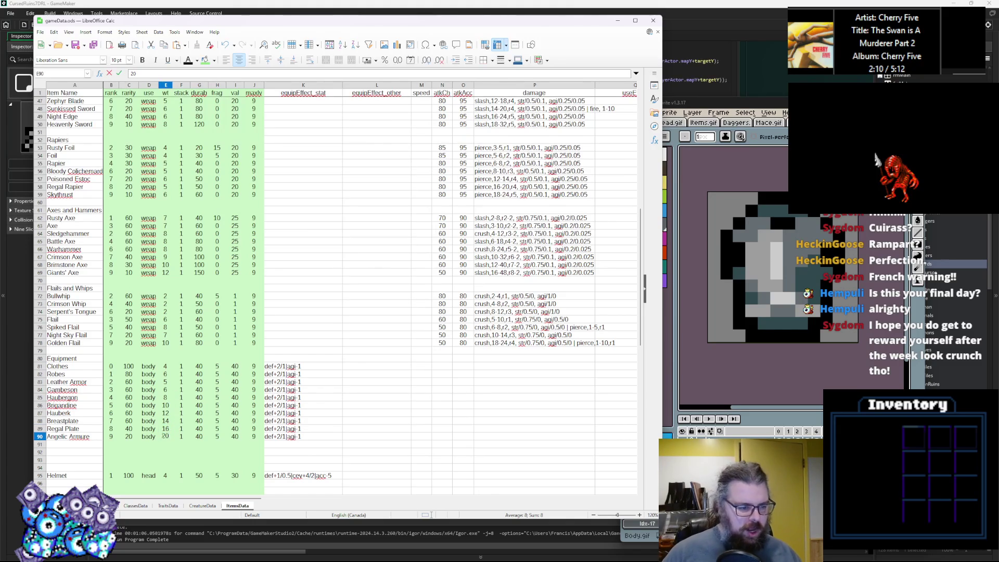
{"action": "left_click", "coordinate": [187, 422]}
Step: Set the Clothes frag value to 10
{"action": "key", "text": "Right"}
{"action": "key", "text": "Up"}
{"action": "key", "text": "Up"}
{"action": "key", "text": "Up"}
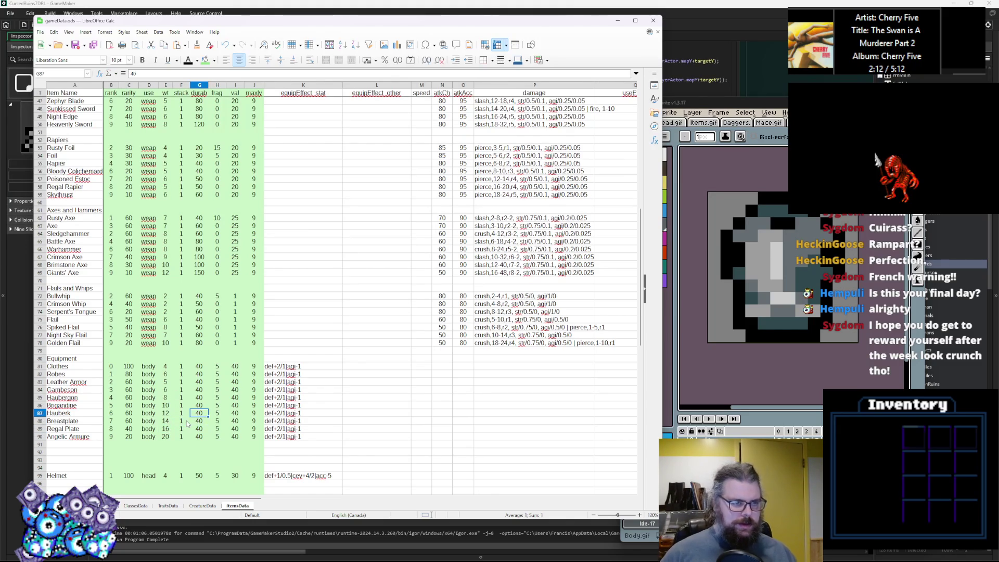
{"action": "key", "text": "Right"}
{"action": "key", "text": "Up"}
{"action": "key", "text": "Down"}
{"action": "key", "text": "Up"}
{"action": "key", "text": "Up"}
{"action": "type", "text": "10"}
{"action": "key", "text": "Return"}
Step: Enter 0 frag for Gambeson and the heavier armours below it
{"action": "key", "text": "Down"}
Step: Set durability 20, 40, 60, 60 for Clothes through Gambeson and 80 for Brigandine
{"action": "key", "text": "Down"}
{"action": "type", "text": "0"}
{"action": "key", "text": "Return"}
{"action": "type", "text": "0"}
{"action": "key", "text": "Return"}
{"action": "type", "text": "0"}
{"action": "key", "text": "Return"}
{"action": "type", "text": "0"}
{"action": "key", "text": "Return"}
{"action": "type", "text": "0"}
{"action": "key", "text": "Return"}
{"action": "type", "text": "0"}
{"action": "key", "text": "Return"}
{"action": "type", "text": "0"}
{"action": "key", "text": "Tab"}
{"action": "key", "text": "Up"}
{"action": "key", "text": "Up"}
{"action": "key", "text": "Up"}
{"action": "key", "text": "Up"}
{"action": "key", "text": "Up"}
{"action": "key", "text": "Up"}
{"action": "key", "text": "Left"}
{"action": "key", "text": "Left"}
{"action": "key", "text": "Up"}
{"action": "key", "text": "Down"}
{"action": "key", "text": "Up"}
{"action": "key", "text": "Up"}
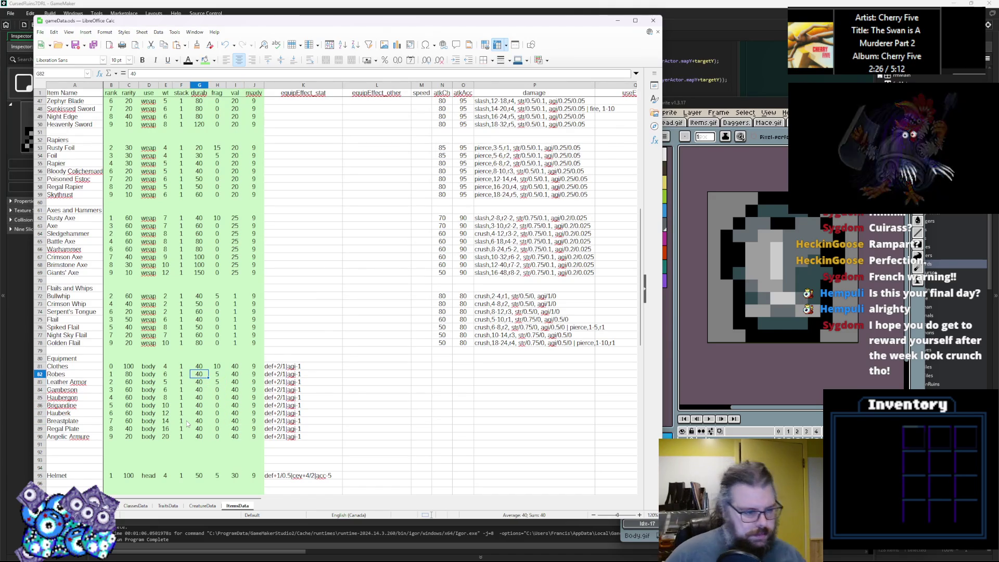
{"action": "key", "text": "BackSpace"}
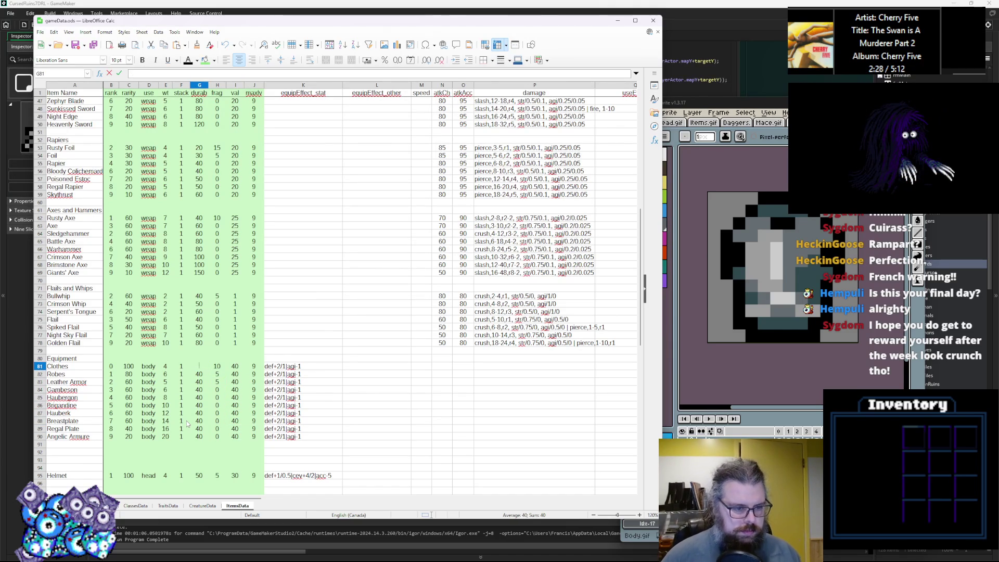
{"action": "key", "text": "Return"}
{"action": "key", "text": "Return"}
{"action": "type", "text": "60"}
{"action": "key", "text": "Return"}
{"action": "type", "text": "60"}
{"action": "key", "text": "Return"}
{"action": "type", "text": "0"}
{"action": "key", "text": "Return"}
{"action": "type", "text": "80"}
{"action": "key", "text": "Return"}
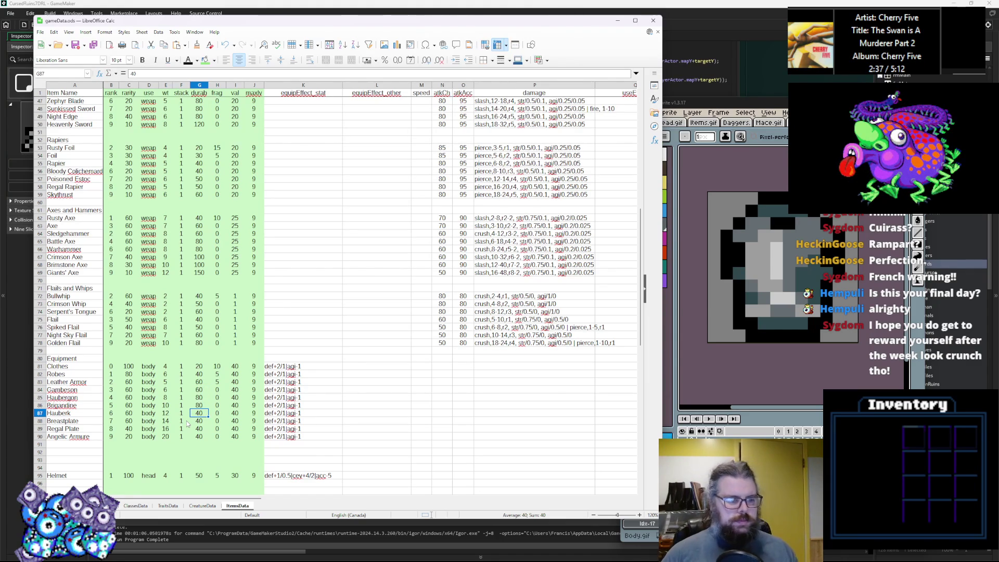
Step: Set durability 100 for Haubergon and Hauberk, and 120 for Breastplate
{"action": "key", "text": "Up"}
{"action": "key", "text": "Up"}
{"action": "type", "text": "100"}
{"action": "key", "text": "Return"}
{"action": "key", "text": "Return"}
{"action": "type", "text": "10"}
{"action": "key", "text": "Return"}
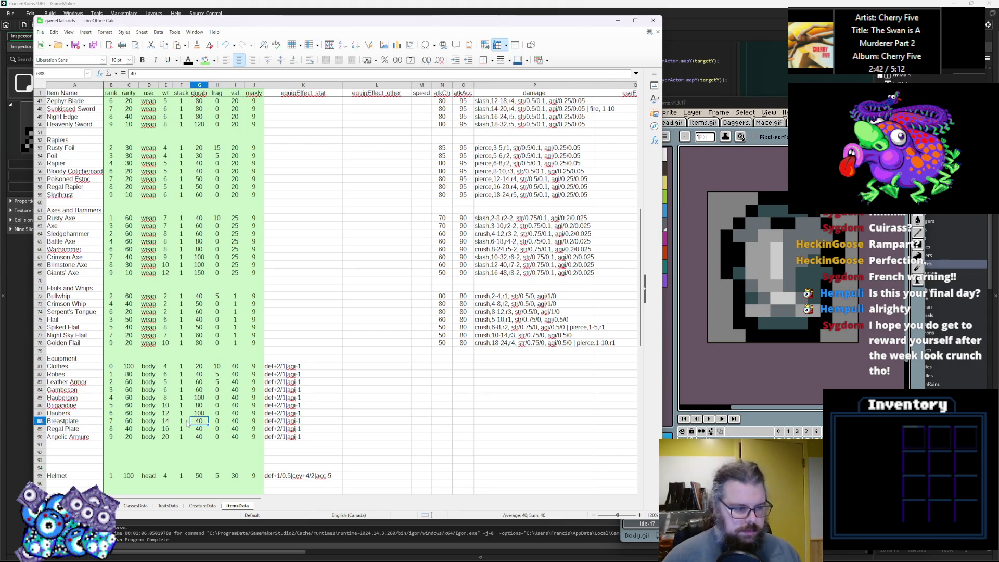
{"action": "type", "text": "120"}
{"action": "key", "text": "Return"}
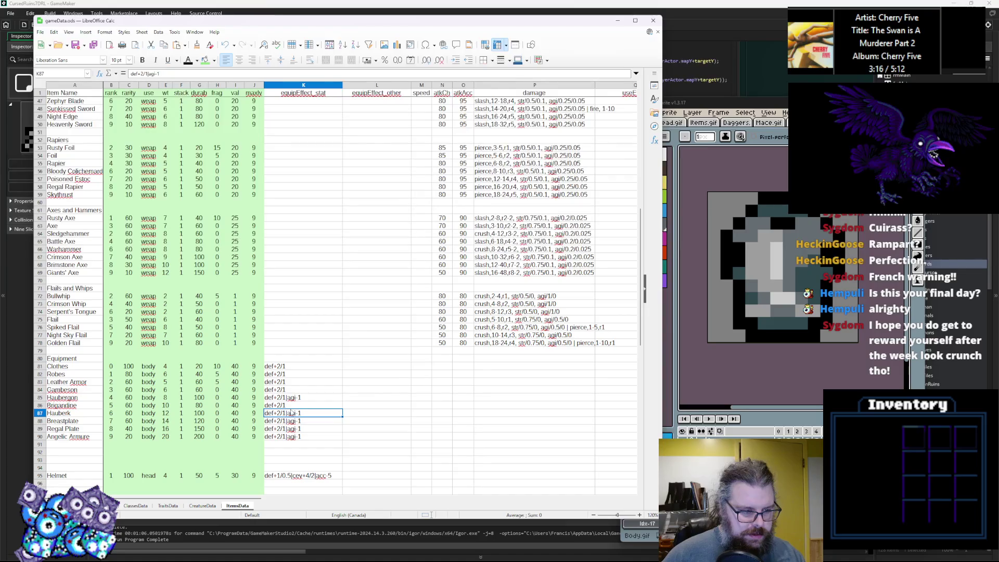
Step: Change the agility penalty to agi-3 for Breastplate and Regal Plate
{"action": "double_click", "coordinate": [299, 412]}
{"action": "double_click", "coordinate": [304, 422]}
{"action": "type", "text": "3"}
{"action": "key", "text": "Return"}
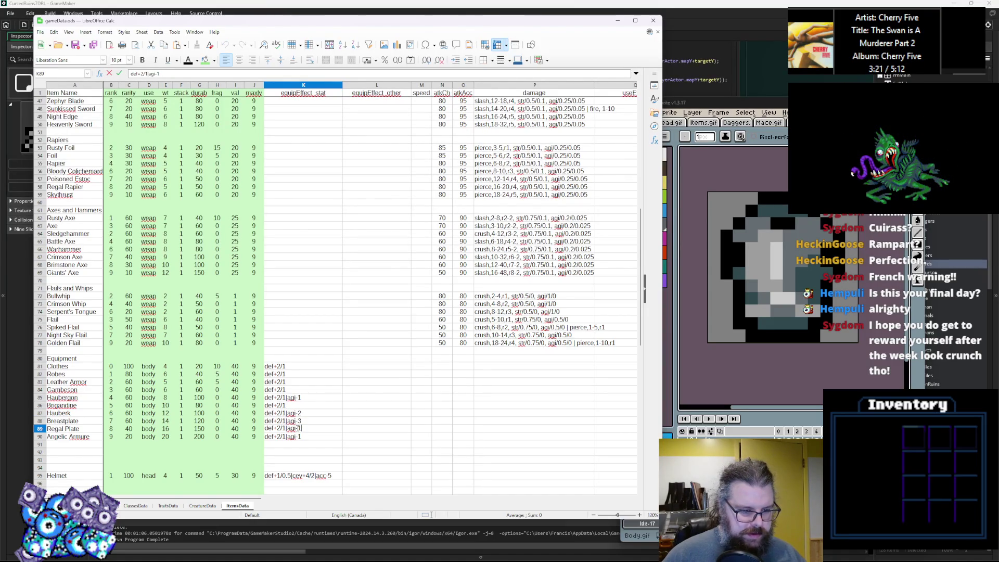
{"action": "key", "text": "Escape"}
{"action": "type", "text": "3"}
{"action": "key", "text": "Return"}
{"action": "double_click", "coordinate": [300, 436]}
{"action": "left_click_drag", "start_coordinate": [296, 436], "coordinate": [303, 436]}
{"action": "type", "text": "4"}
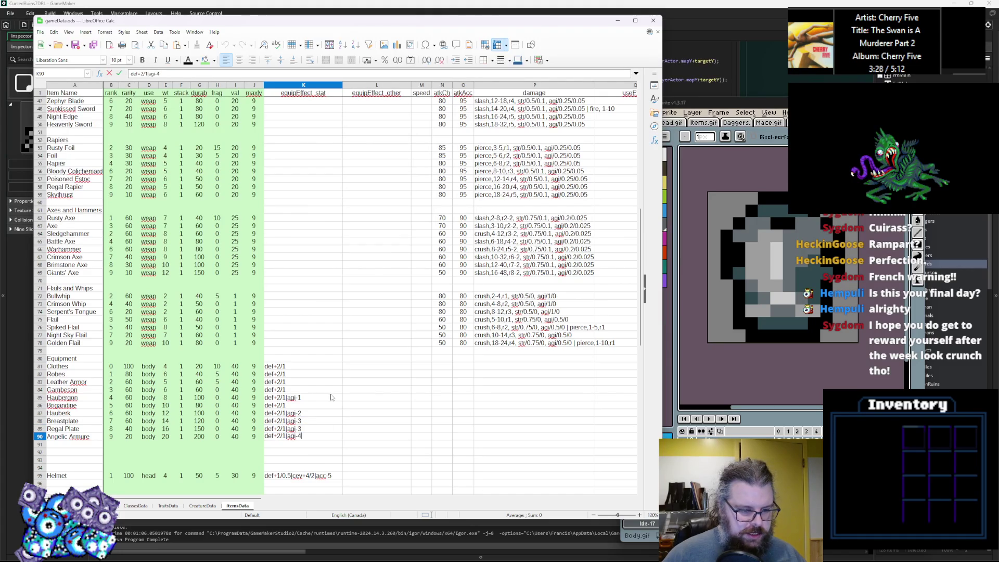
{"action": "double_click", "coordinate": [301, 428]}
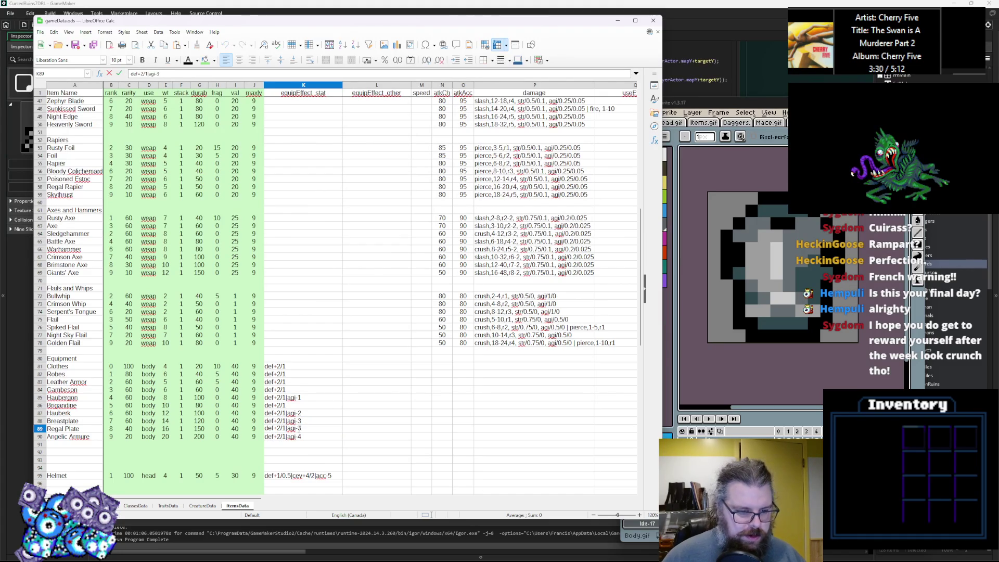
Step: Edit the def bonuses from Clothes at def+1/1 down to Brigandine at def+6
{"action": "left_click", "coordinate": [291, 412]}
{"action": "double_click", "coordinate": [284, 366]}
{"action": "type", "text": "1"}
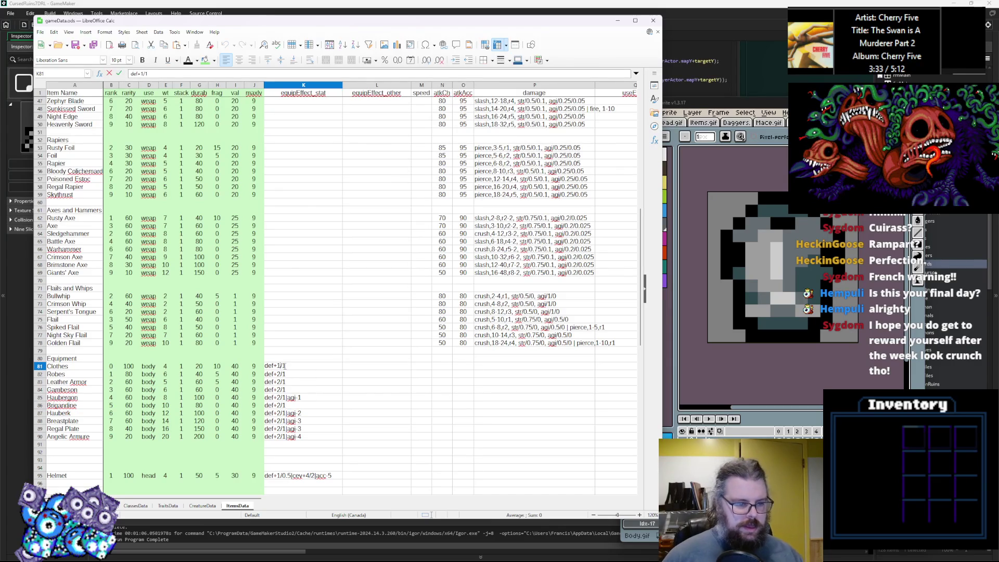
{"action": "left_click", "coordinate": [305, 375]}
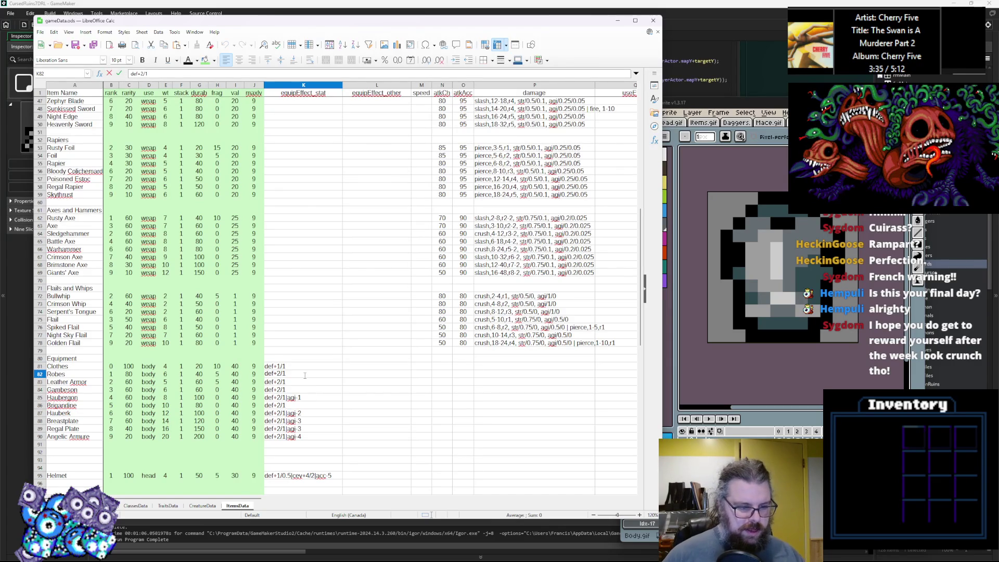
{"action": "left_click", "coordinate": [284, 384]}
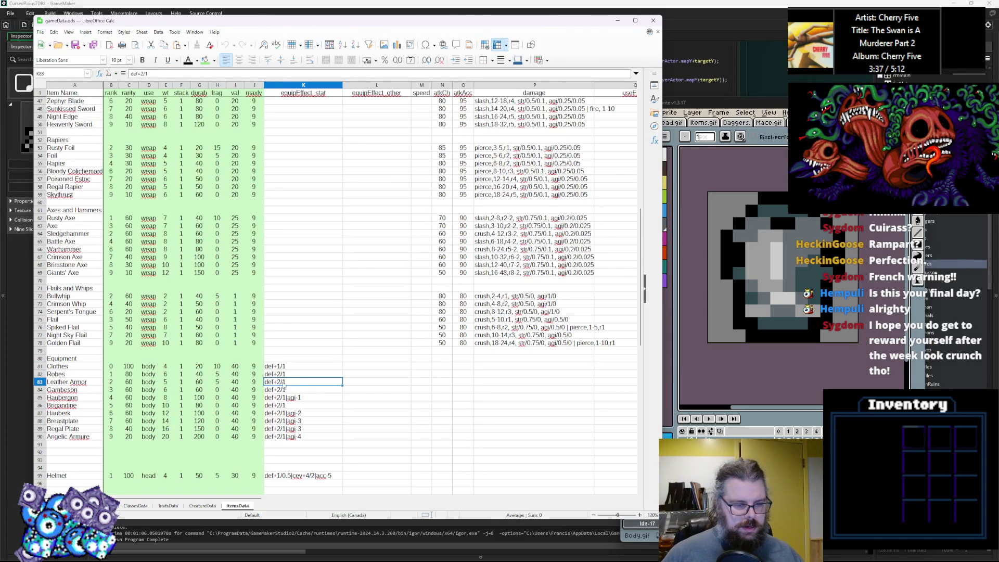
{"action": "double_click", "coordinate": [284, 383]}
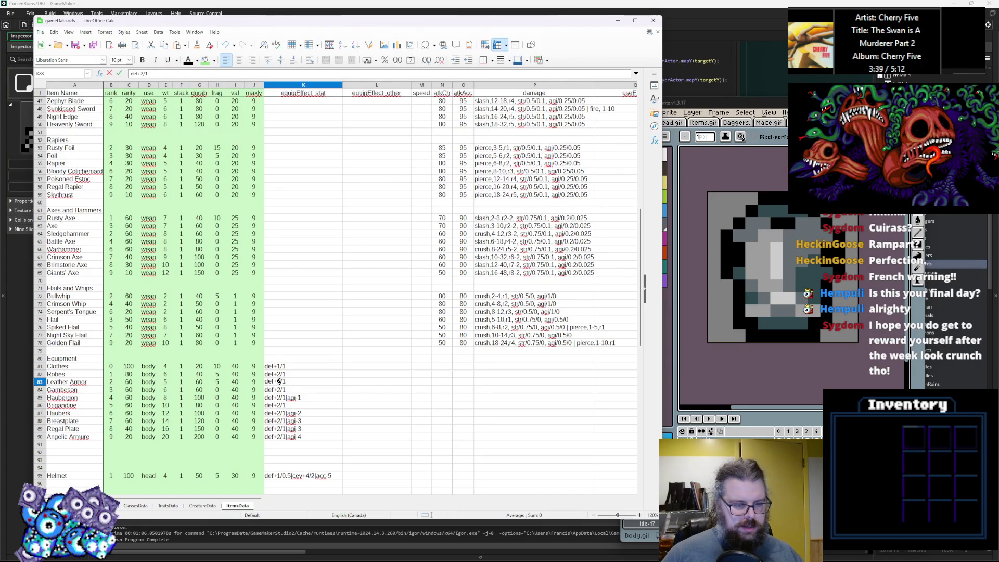
{"action": "type", "text": "3"}
{"action": "double_click", "coordinate": [282, 390]}
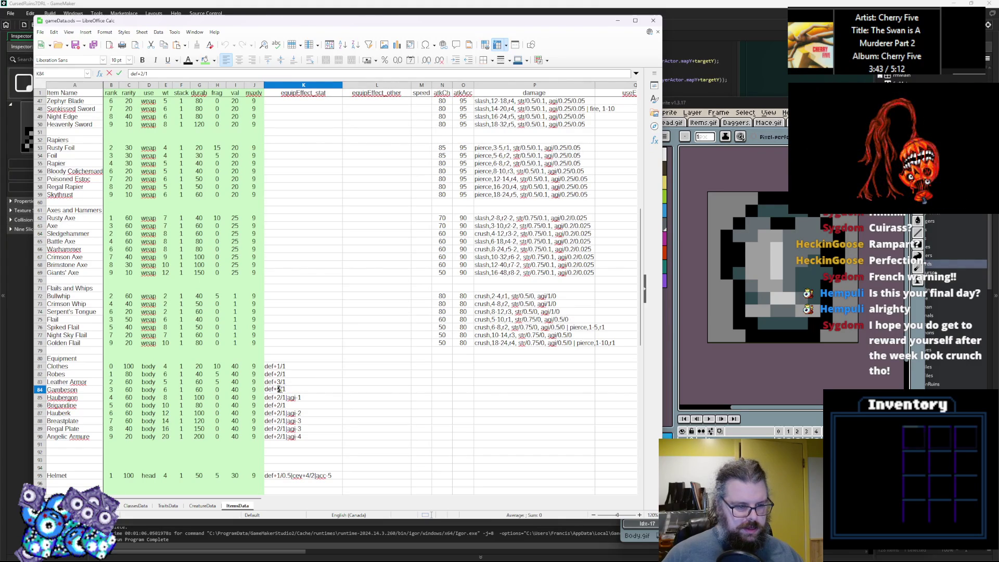
{"action": "type", "text": "4"}
{"action": "double_click", "coordinate": [281, 398]}
{"action": "double_click", "coordinate": [281, 405]}
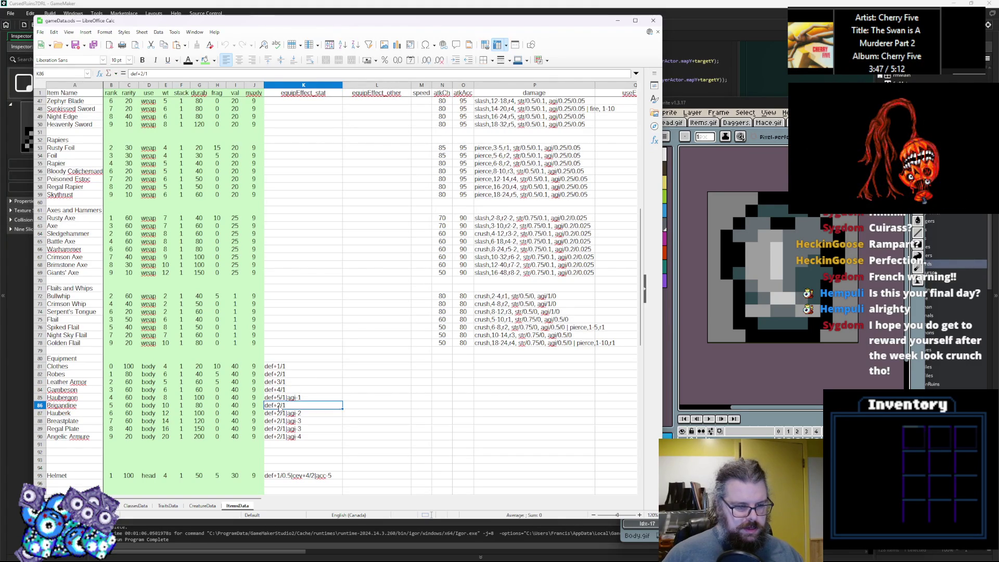
{"action": "type", "text": "6"}
Step: Set def+8 for Hauberk, +10 Breastplate, +12 Regal Plate, and def+15/1|agi-4 for Angelic Armoure
{"action": "double_click", "coordinate": [280, 413]}
{"action": "type", "text": "8"}
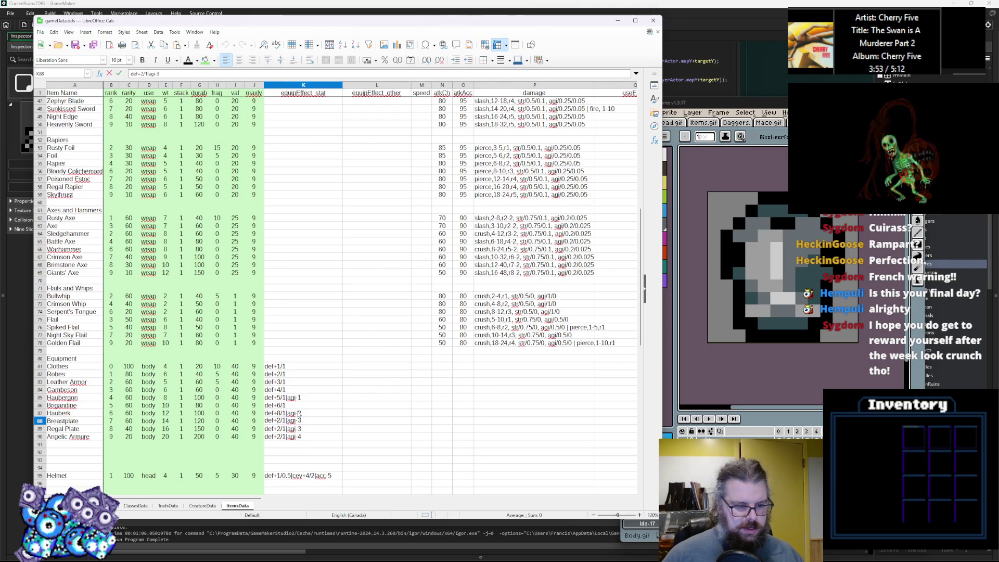
{"action": "double_click", "coordinate": [298, 420]}
{"action": "type", "text": "10"}
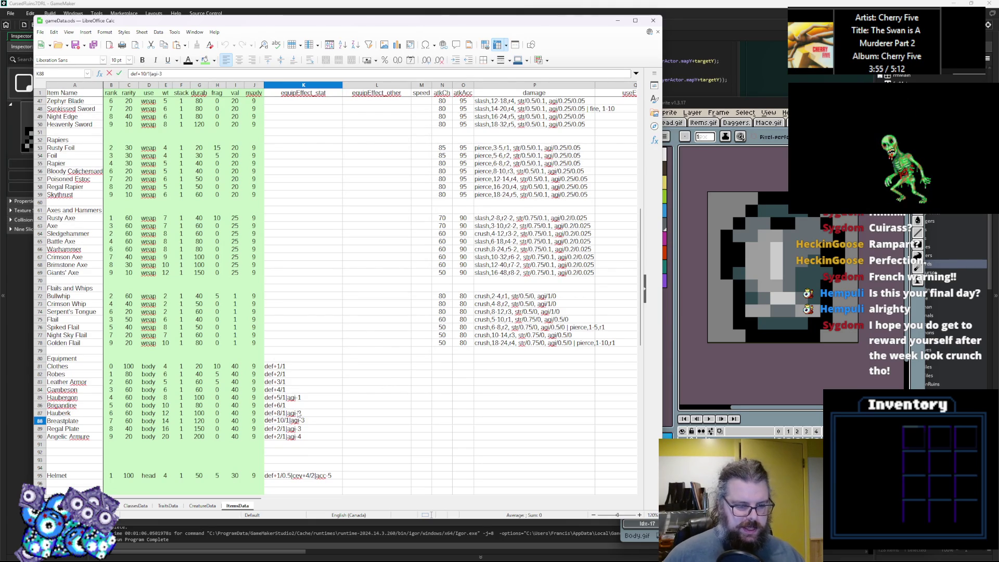
{"action": "double_click", "coordinate": [295, 427]}
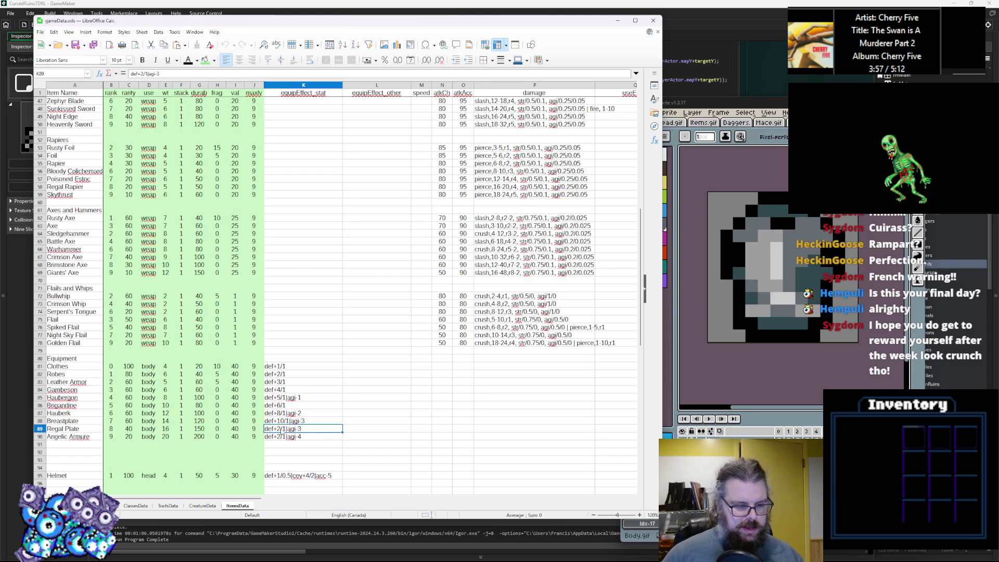
{"action": "type", "text": "12"}
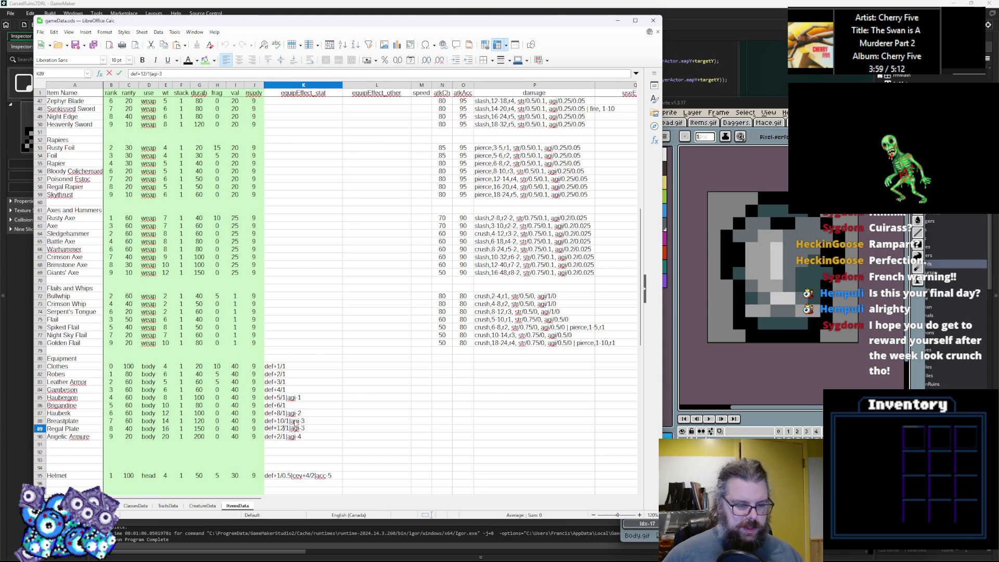
{"action": "double_click", "coordinate": [306, 434]}
{"action": "type", "text": "5"}
{"action": "double_click", "coordinate": [292, 374]}
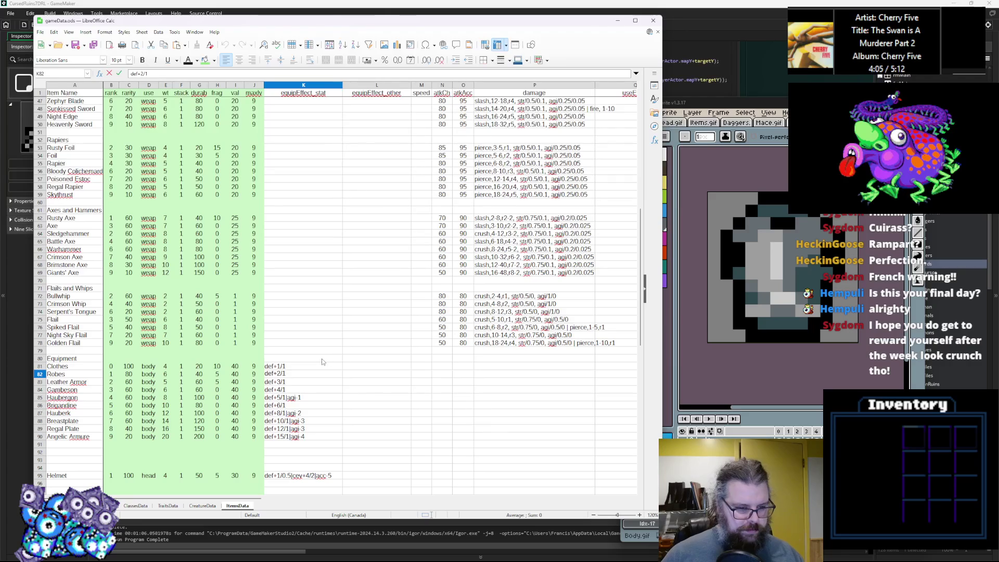
Step: Give Clothes 0 in J81 and change its K81 bonus to def+1/0
{"action": "left_click", "coordinate": [255, 366]}
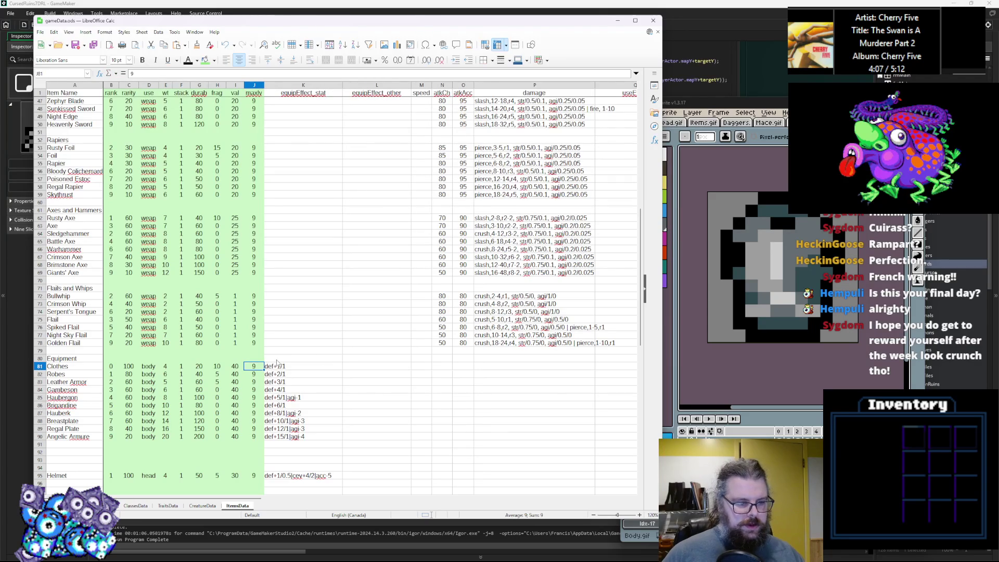
{"action": "type", "text": "0"}
{"action": "key", "text": "Return"}
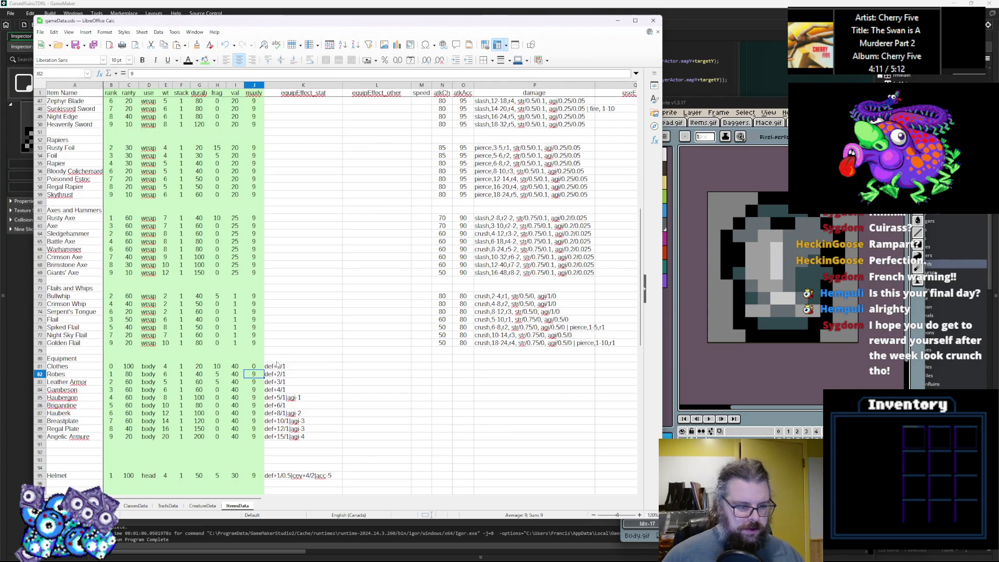
{"action": "double_click", "coordinate": [295, 366]}
{"action": "key", "text": "BackSpace"}
{"action": "type", "text": "0."}
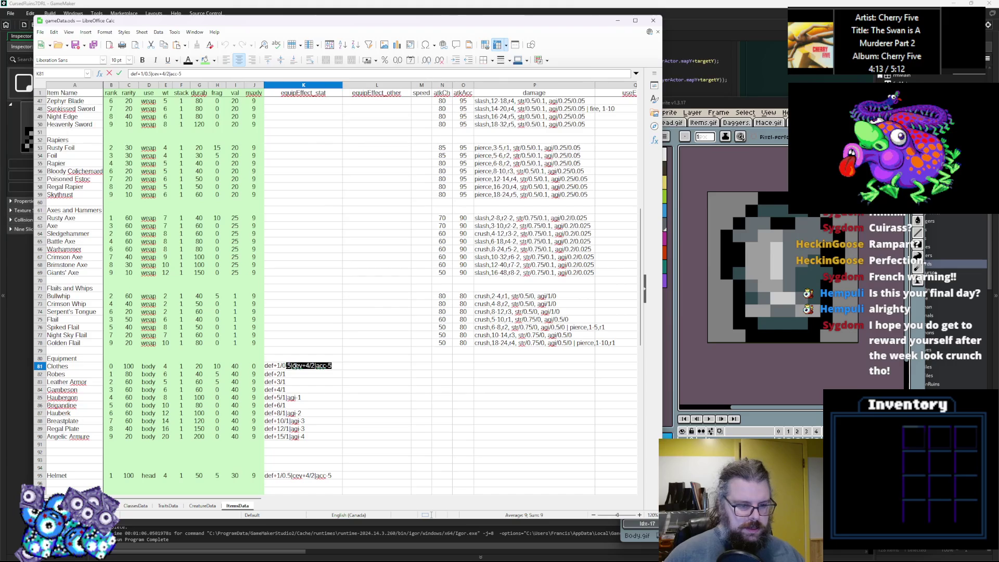
{"action": "type", "text": "0"}
{"action": "key", "text": "Return"}
Step: Change the K87–K90 defence divisors to /2 for Hauberk and Breastplate, /3 for Regal Plate and Angelic Armure
{"action": "key", "text": "Down"}
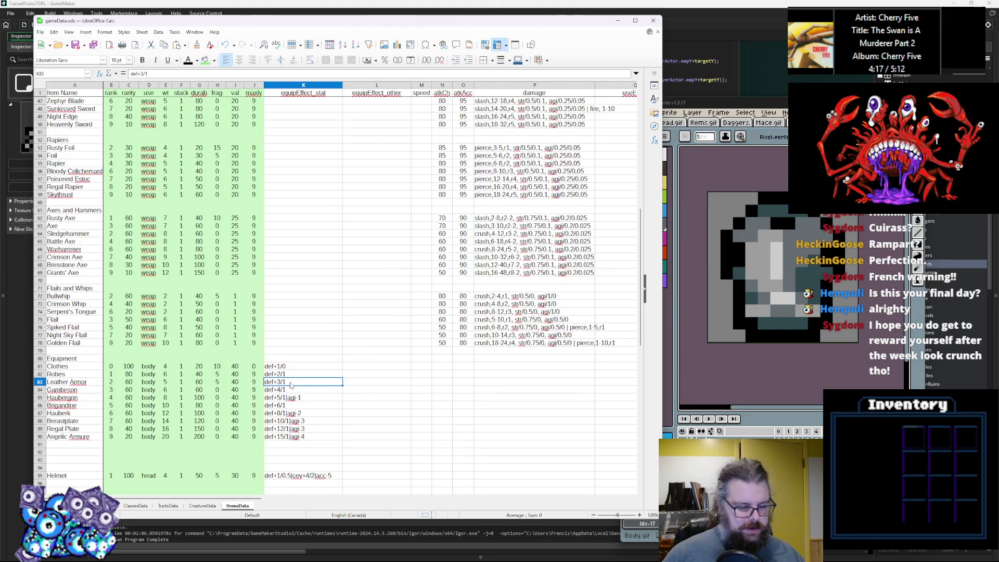
{"action": "left_click", "coordinate": [292, 391]}
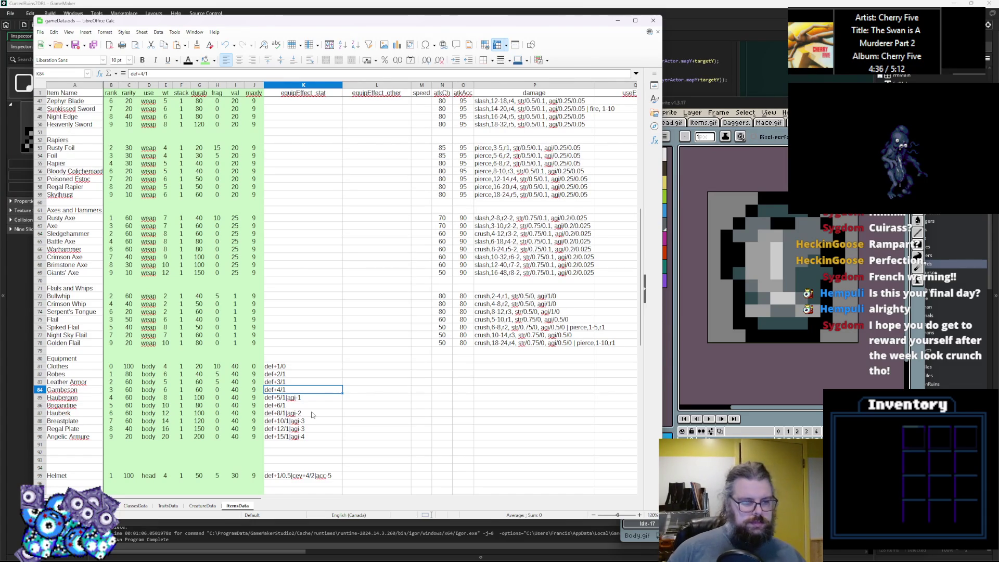
{"action": "double_click", "coordinate": [283, 412]}
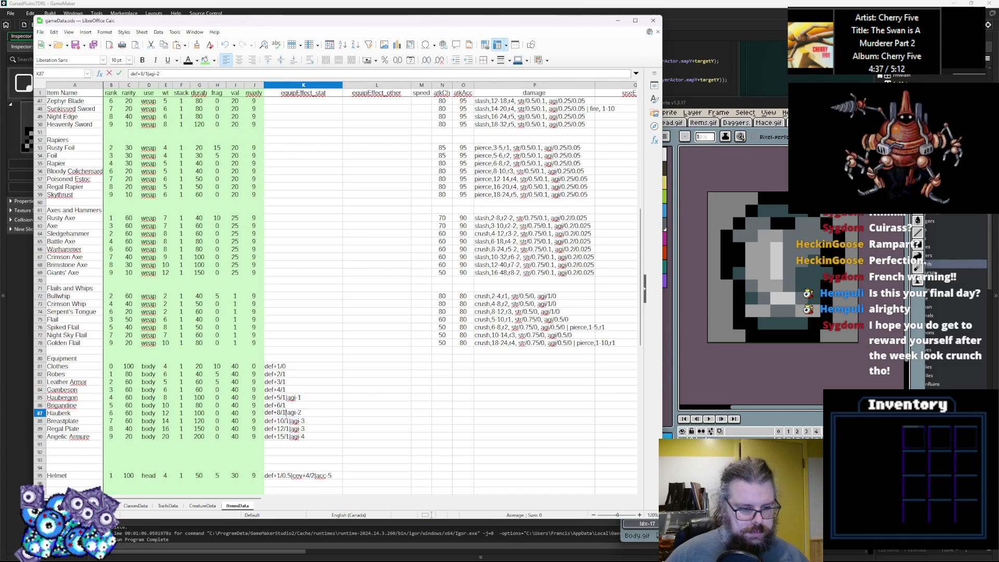
{"action": "key", "text": "BackSpace"}
{"action": "double_click", "coordinate": [287, 420]}
{"action": "type", "text": "2"}
{"action": "double_click", "coordinate": [286, 428]}
{"action": "double_click", "coordinate": [287, 436]}
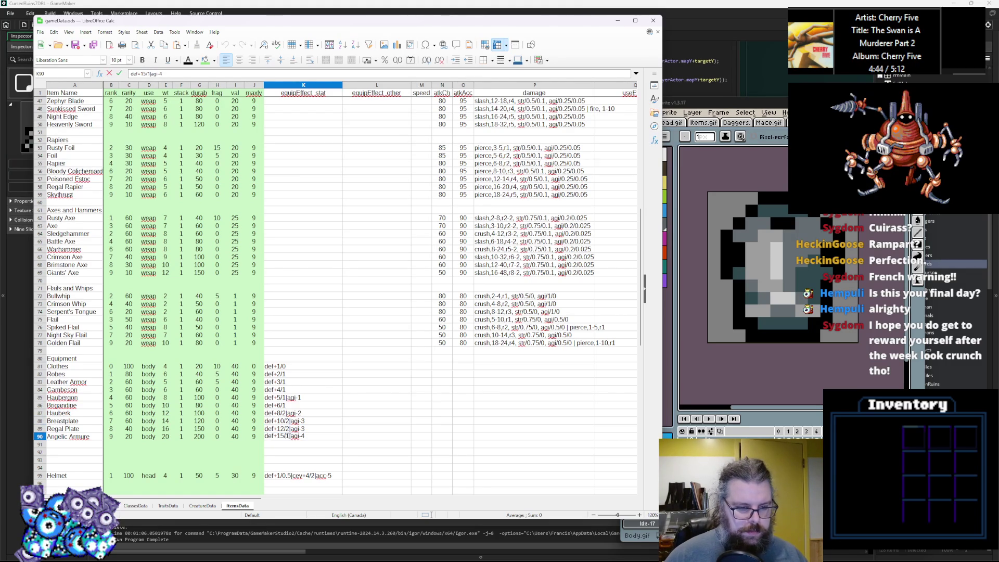
{"action": "left_click", "coordinate": [344, 400]}
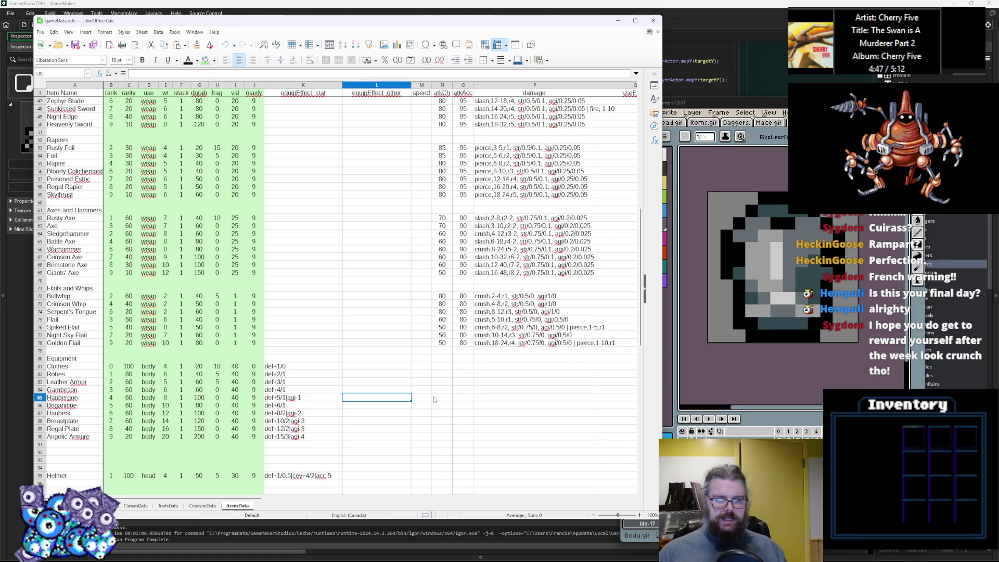
{"action": "scroll", "coordinate": [374, 374], "scroll_direction": "down", "scroll_amount": 1}
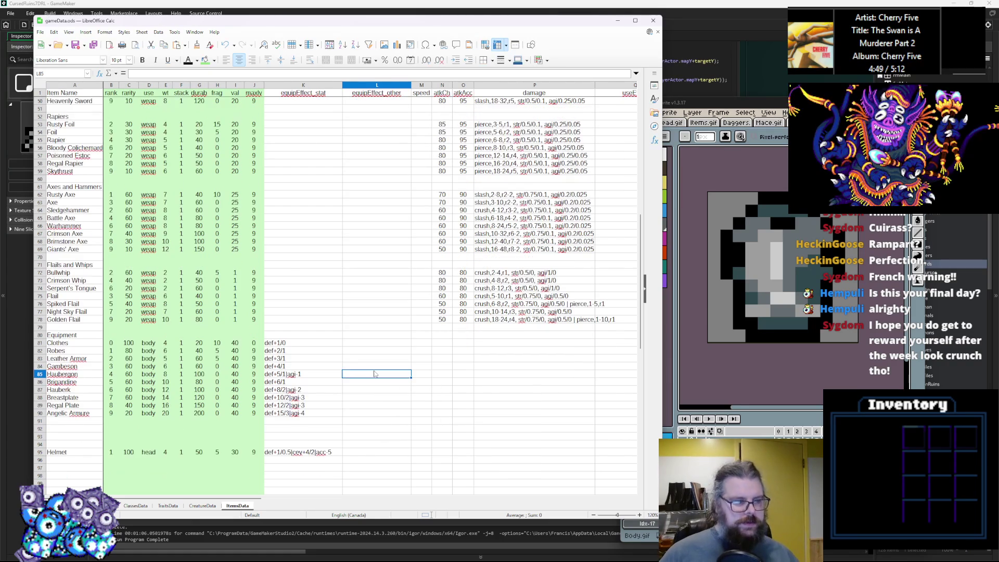
Step: Put sprRapiers in X53 from the copied sprSwords, after checking GameMaker has that sprite
{"action": "left_click_drag", "start_coordinate": [260, 507], "coordinate": [539, 501]}
{"action": "scroll", "coordinate": [326, 324], "scroll_direction": "up", "scroll_amount": 4}
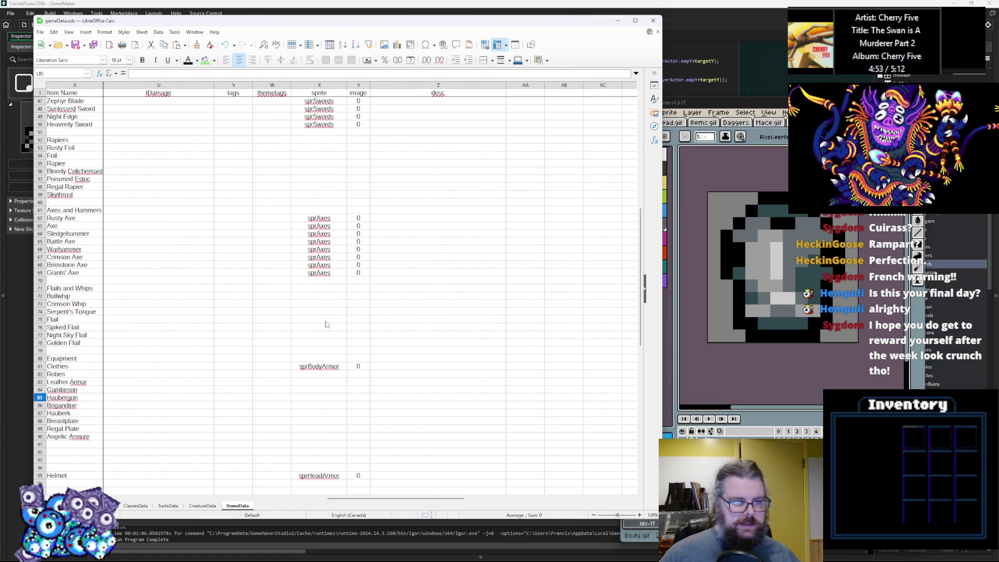
{"action": "left_click", "coordinate": [328, 196]}
{"action": "left_click", "coordinate": [322, 221]}
{"action": "type", "text": "sprSwords"}
{"action": "double_click", "coordinate": [312, 219]}
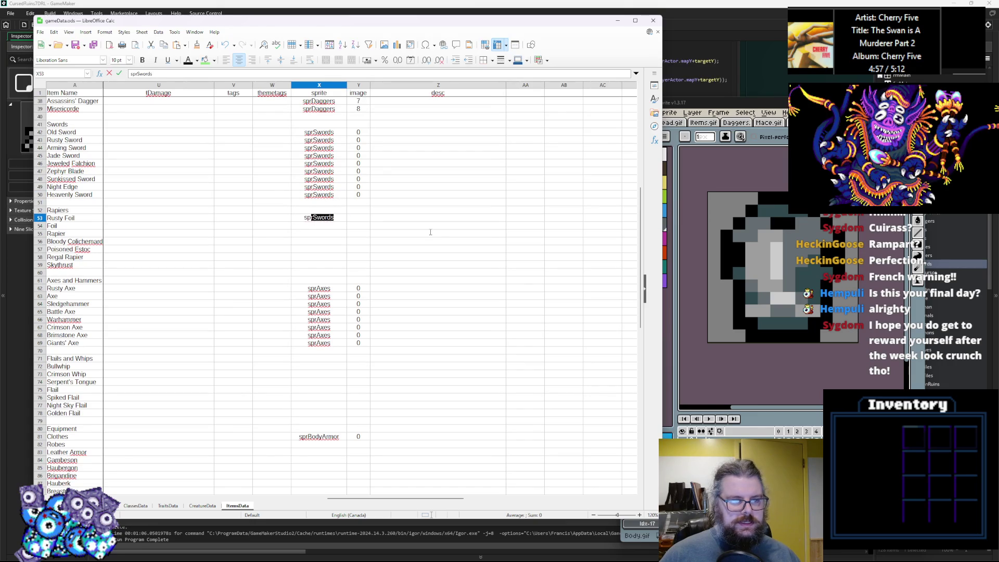
{"action": "type", "text": "Rapiers"}
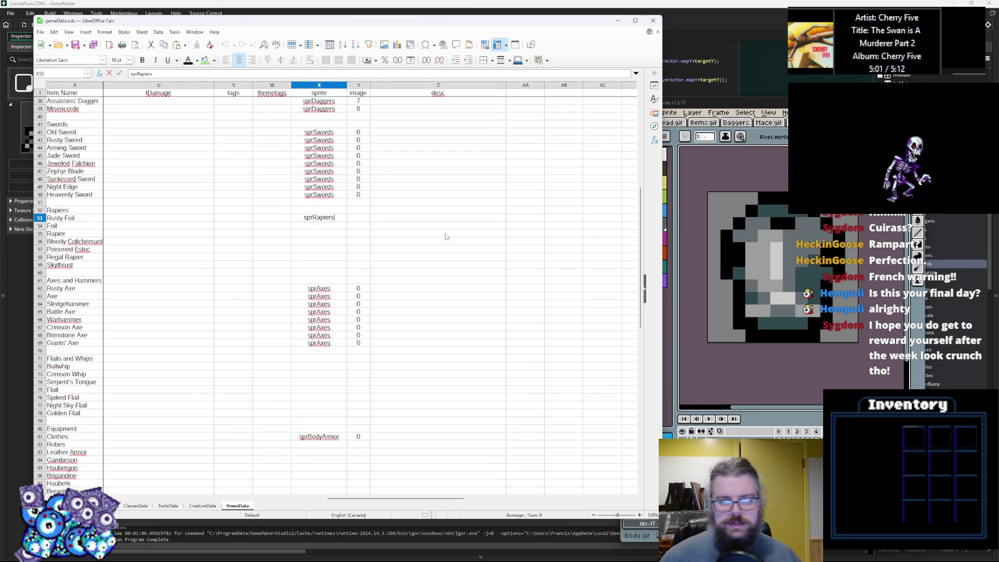
{"action": "left_click", "coordinate": [445, 236]}
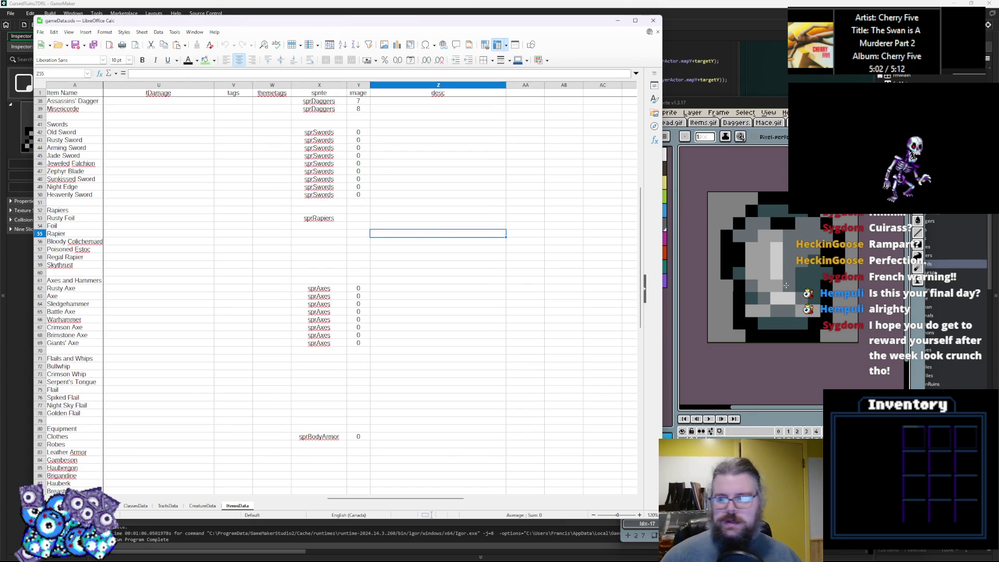
{"action": "left_click", "coordinate": [948, 260]}
{"action": "left_click", "coordinate": [939, 255]}
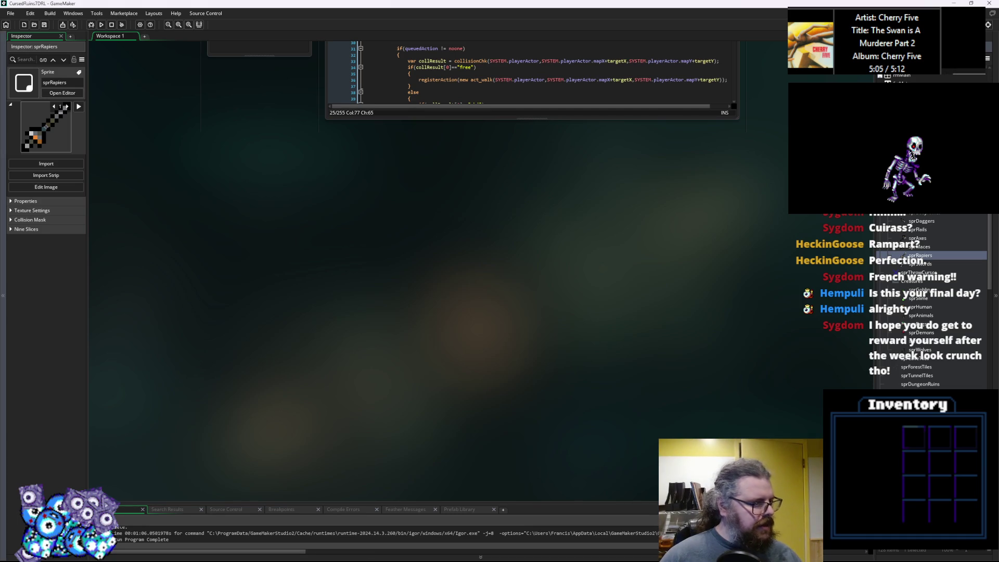
{"action": "key", "text": "alt+Tab"}
Step: Copy sprRapiers down column X through the remaining rapier rows
{"action": "left_click", "coordinate": [339, 220]}
{"action": "key", "text": "Up"}
{"action": "type", "text": "sprRapiers"}
{"action": "key", "text": "Down"}
{"action": "key", "text": "Down"}
{"action": "type", "text": "sprRapiers"}
{"action": "key", "text": "Down"}
{"action": "type", "text": "sprRapiers"}
{"action": "key", "text": "Down"}
{"action": "type", "text": "sprRapiers"}
{"action": "key", "text": "Down"}
{"action": "type", "text": "sprRapiers"}
{"action": "key", "text": "Down"}
{"action": "key", "text": "ctrl+v"}
{"action": "key", "text": "Down"}
{"action": "key", "text": "ctrl+v"}
{"action": "key", "text": "Right"}
Step: Number the rapier image cells 0 through 7
{"action": "key", "text": "Up"}
{"action": "key", "text": "Up"}
{"action": "key", "text": "Up"}
{"action": "key", "text": "Up"}
{"action": "type", "text": "0"}
{"action": "key", "text": "Return"}
{"action": "type", "text": "1"}
{"action": "key", "text": "Return"}
{"action": "type", "text": "2"}
{"action": "key", "text": "Return"}
{"action": "type", "text": "3"}
{"action": "key", "text": "Return"}
{"action": "type", "text": "4"}
{"action": "key", "text": "Return"}
{"action": "type", "text": "5"}
{"action": "key", "text": "Return"}
{"action": "type", "text": "6"}
{"action": "key", "text": "Return"}
{"action": "type", "text": "7"}
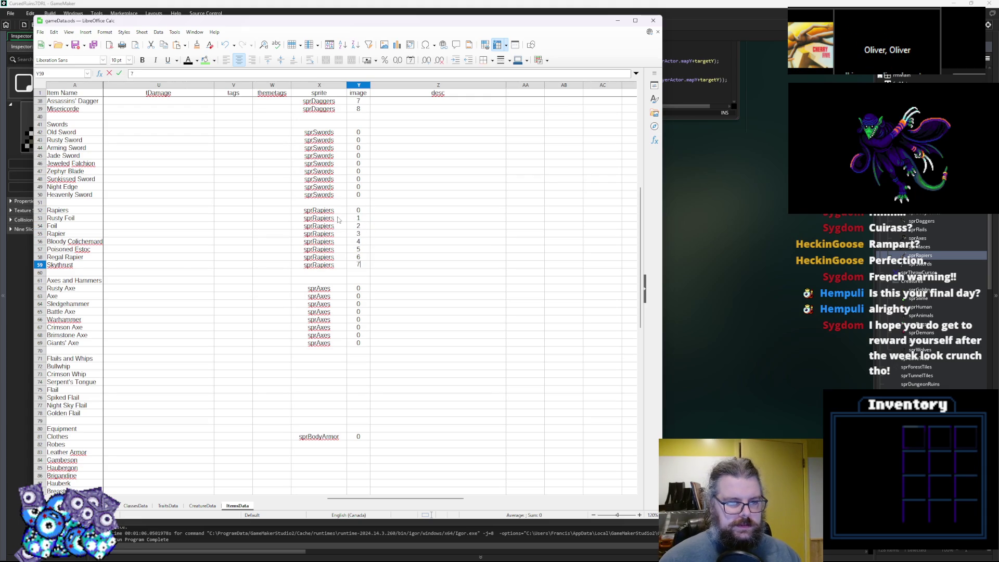
{"action": "left_click", "coordinate": [299, 260]}
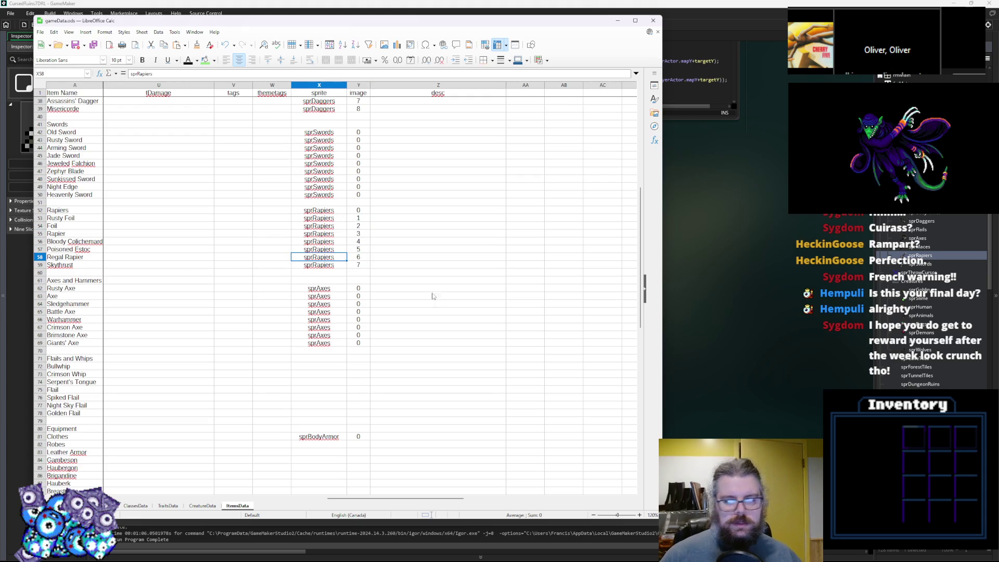
Step: Enter sprFlails in X71 and copy it down the flail rows to X78
{"action": "scroll", "coordinate": [359, 324], "scroll_direction": "down", "scroll_amount": 2}
{"action": "left_click", "coordinate": [328, 312]}
{"action": "type", "text": "sprFl"}
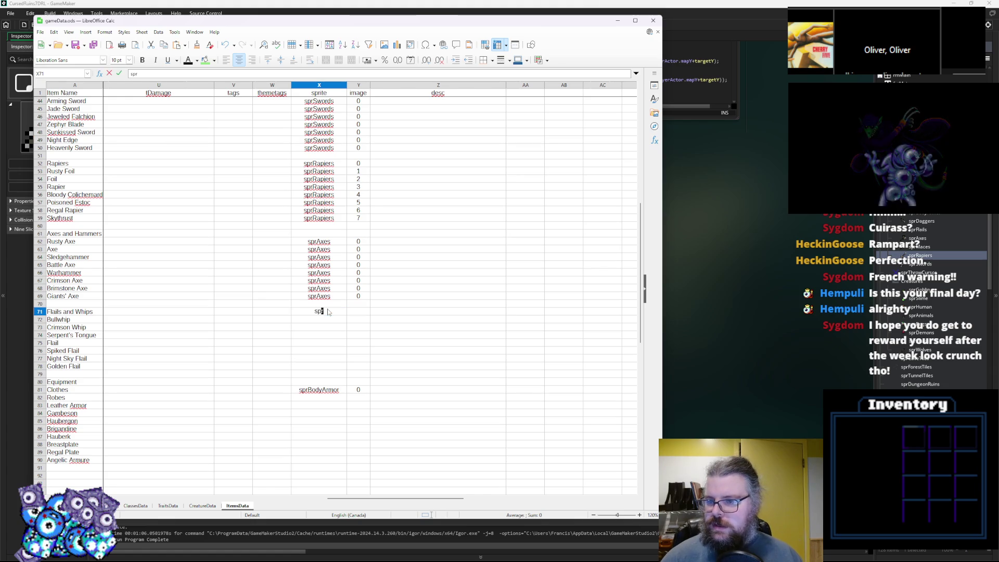
{"action": "key", "text": "Return"}
{"action": "left_click", "coordinate": [318, 312]}
{"action": "key", "text": "Down"}
{"action": "type", "text": "sprFlails"}
{"action": "key", "text": "Down"}
{"action": "type", "text": "sprFlails"}
{"action": "key", "text": "Down"}
{"action": "type", "text": "sprFlails"}
{"action": "key", "text": "Down"}
{"action": "key", "text": "ctrl+v"}
{"action": "key", "text": "Down"}
{"action": "type", "text": "sprFlails"}
{"action": "key", "text": "Down"}
{"action": "type", "text": "sprFlails"}
{"action": "key", "text": "Down"}
{"action": "key", "text": "ctrl+v"}
{"action": "key", "text": "Right"}
Step: Set every flail image cell to 0
{"action": "key", "text": "Up"}
{"action": "key", "text": "Up"}
{"action": "key", "text": "Up"}
{"action": "key", "text": "Up"}
{"action": "key", "text": "Up"}
{"action": "key", "text": "Up"}
{"action": "key", "text": "Up"}
{"action": "type", "text": "0 0 0 0 0 0"}
{"action": "key", "text": "Return"}
{"action": "type", "text": "0"}
{"action": "key", "text": "Return"}
{"action": "type", "text": "0"}
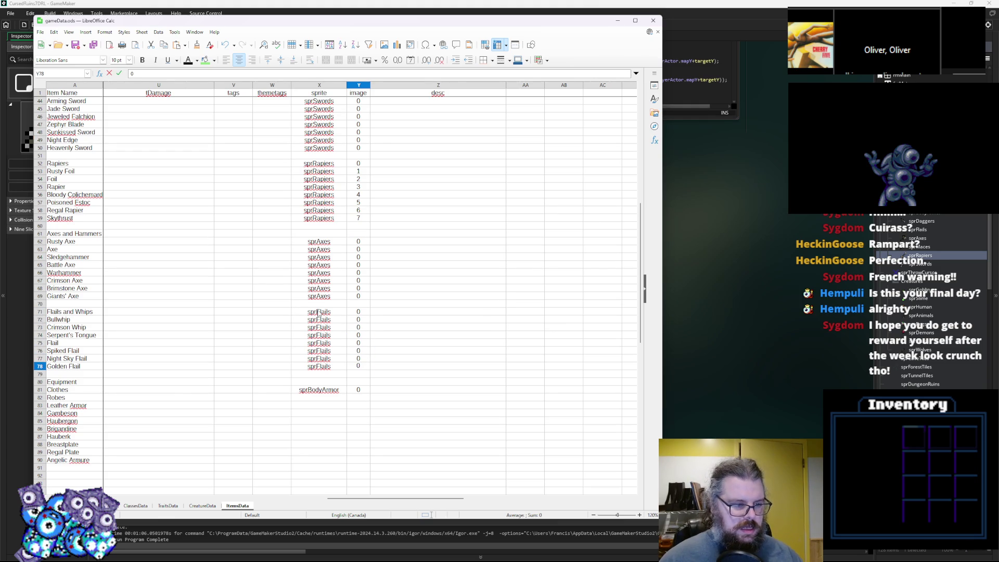
{"action": "left_click", "coordinate": [385, 398]}
Step: Copy the Clothes sprite sprBodyArmor down to every armour row through Angelic Armure
{"action": "mouse_move", "coordinate": [367, 498]}
{"action": "left_mouse_down"}
{"action": "mouse_move", "coordinate": [274, 499]}
{"action": "mouse_move", "coordinate": [331, 516]}
{"action": "left_mouse_up"}
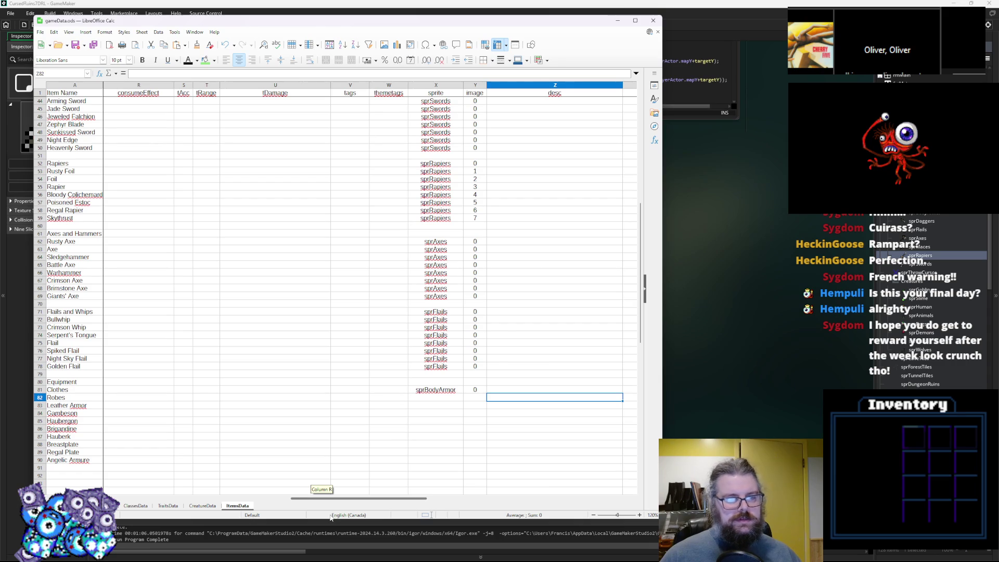
{"action": "left_click", "coordinate": [443, 396]}
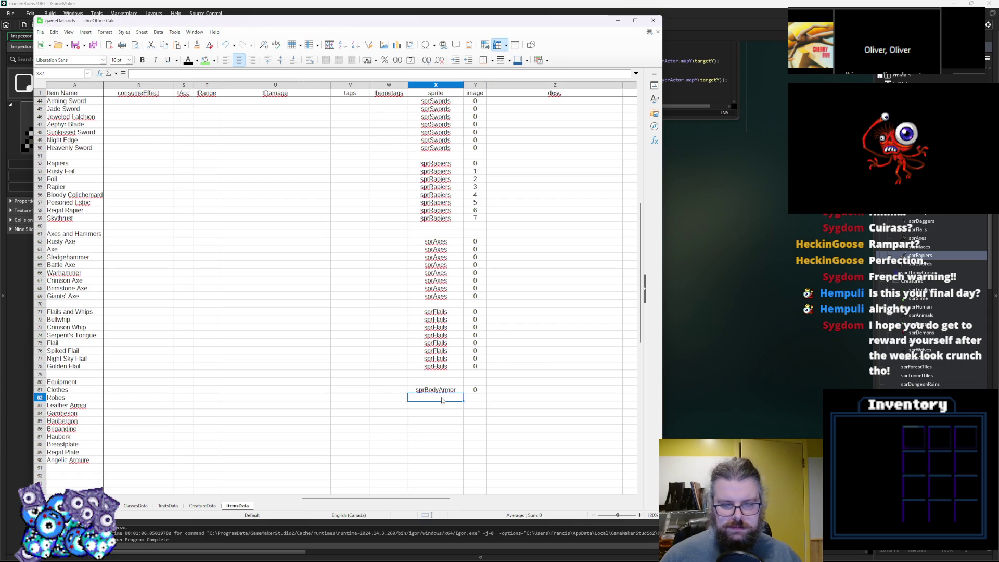
{"action": "key", "text": "Down"}
{"action": "type", "text": "sprBodyArmor"}
{"action": "key", "text": "Down"}
{"action": "key", "text": "ctrl+v"}
{"action": "key", "text": "Down"}
{"action": "key", "text": "ctrl+v"}
{"action": "key", "text": "Down"}
{"action": "key", "text": "ctrl+v"}
{"action": "key", "text": "Down"}
{"action": "key", "text": "ctrl+v"}
{"action": "key", "text": "Down"}
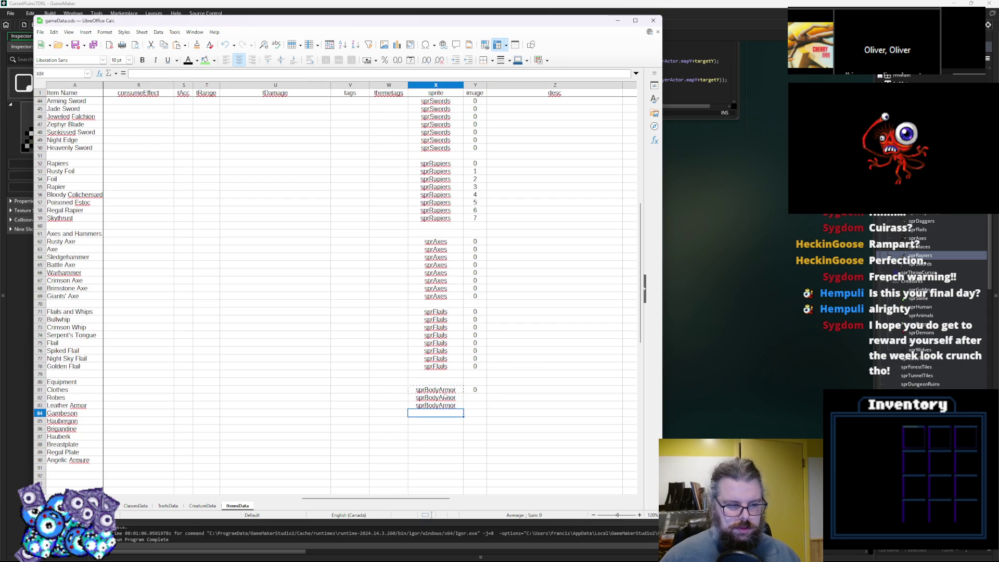
{"action": "key", "text": "ctrl+v"}
{"action": "key", "text": "Down"}
{"action": "type", "text": "sprBodyArmor"}
{"action": "key", "text": "Down"}
{"action": "type", "text": "sprBodyArmor"}
{"action": "key", "text": "Down"}
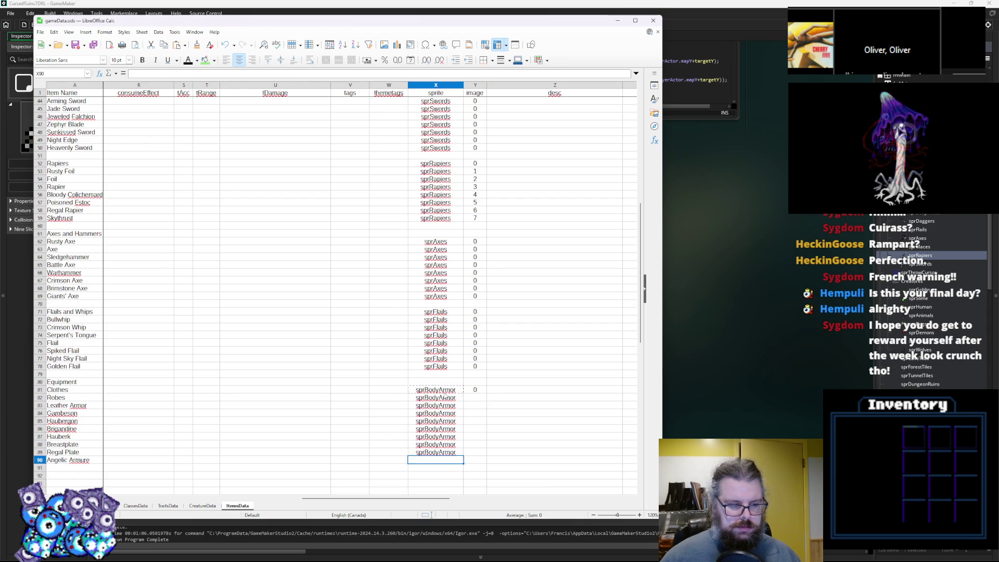
{"action": "type", "text": "sprBodyArmor"}
{"action": "key", "text": "Right"}
{"action": "key", "text": "Up"}
{"action": "key", "text": "Up"}
Step: Number the armour image cells 0 through 9
{"action": "key", "text": "Up"}
{"action": "key", "text": "Up"}
{"action": "key", "text": "Up"}
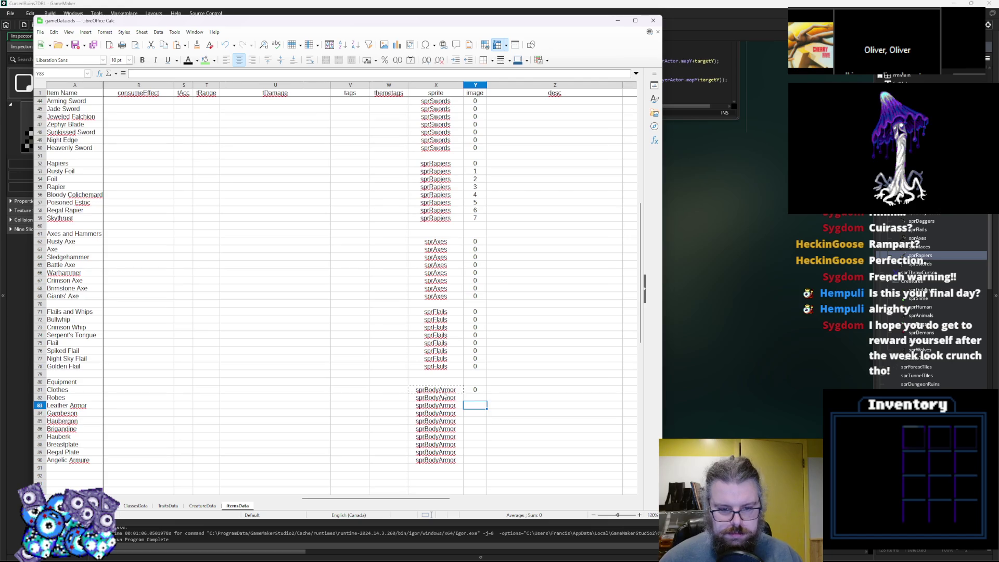
{"action": "key", "text": "ctrl+c"}
{"action": "key", "text": "Down"}
{"action": "key", "text": "ctrl+v"}
{"action": "key", "text": "Down"}
{"action": "key", "text": "ctrl+v"}
{"action": "key", "text": "Down"}
{"action": "key", "text": "ctrl+v"}
{"action": "key", "text": "Down"}
{"action": "key", "text": "ctrl+v"}
{"action": "key", "text": "Up"}
{"action": "key", "text": "Up"}
{"action": "key", "text": "Up"}
{"action": "type", "text": "1 2 3 4 5 6 7 8 9"}
{"action": "key", "text": "Up"}
{"action": "key", "text": "Up"}
{"action": "key", "text": "Up"}
{"action": "key", "text": "Up"}
{"action": "key", "text": "Up"}
{"action": "key", "text": "Up"}
{"action": "type", "text": "1 2 3 4 5 6 7"}
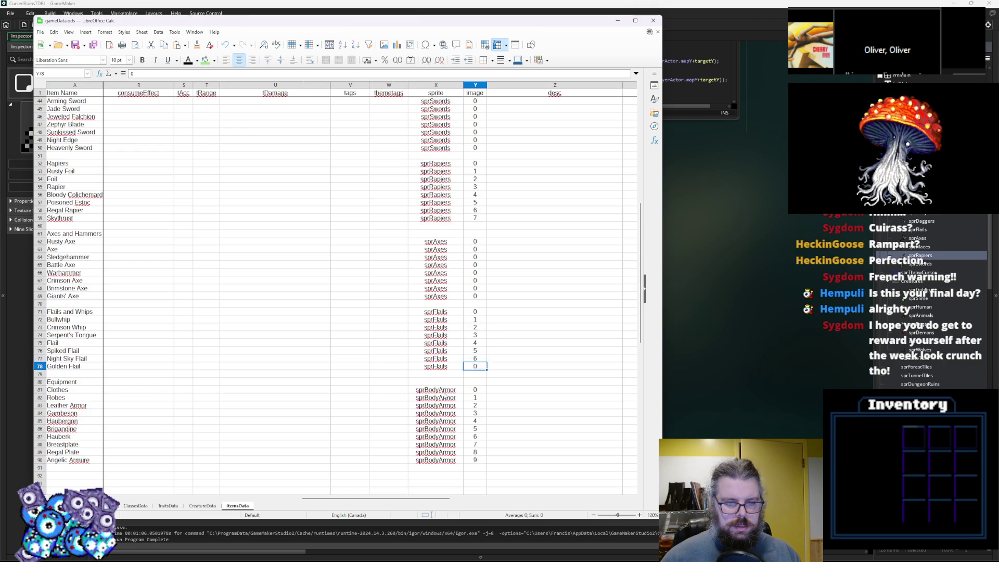
Step: Finish the flail image numbers and number the axe images 1 through 7
{"action": "key", "text": "Up"}
{"action": "key", "text": "Up"}
{"action": "key", "text": "Up"}
{"action": "key", "text": "Up"}
{"action": "key", "text": "Up"}
{"action": "key", "text": "Up"}
{"action": "key", "text": "Down"}
{"action": "key", "text": "Down"}
{"action": "type", "text": "1 2 3 4 5 "}
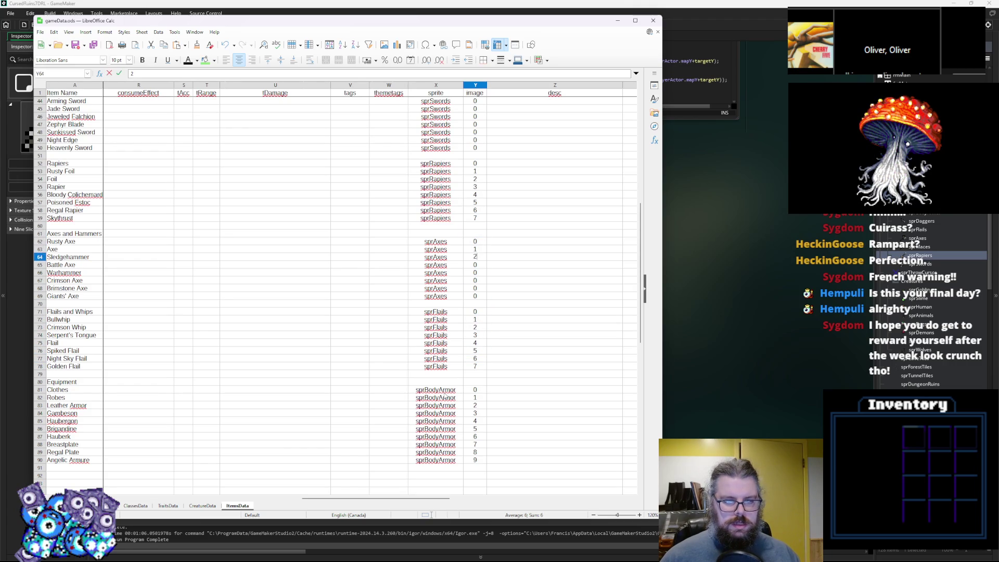
{"action": "type", "text": "6 7"}
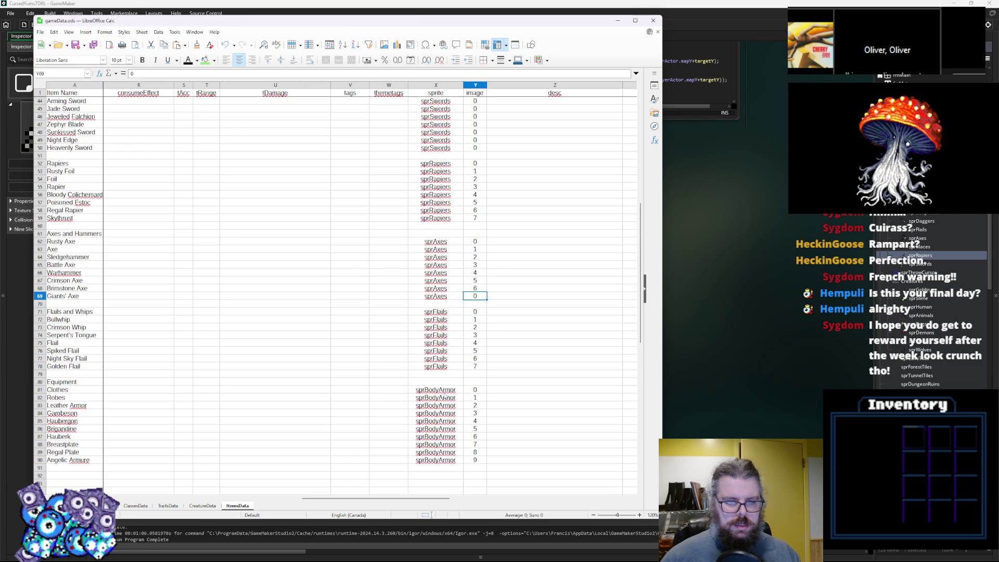
Step: Number the sword image cells 1 through 8 after Rusty Sword
{"action": "left_click", "coordinate": [349, 358]}
{"action": "scroll", "coordinate": [349, 359], "scroll_direction": "up", "scroll_amount": 4}
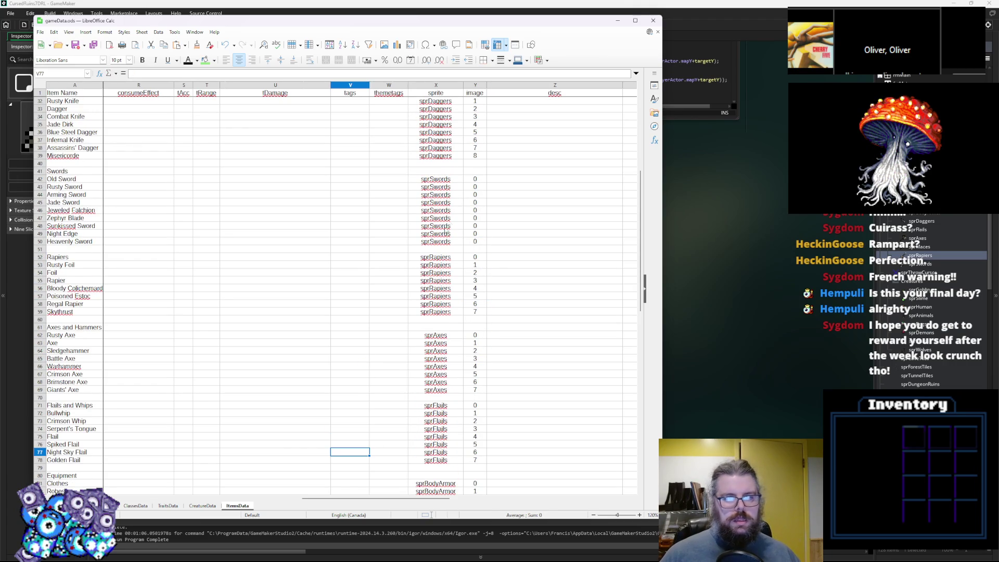
{"action": "left_click", "coordinate": [470, 189]}
{"action": "type", "text": "1 2 3 4 5 6"}
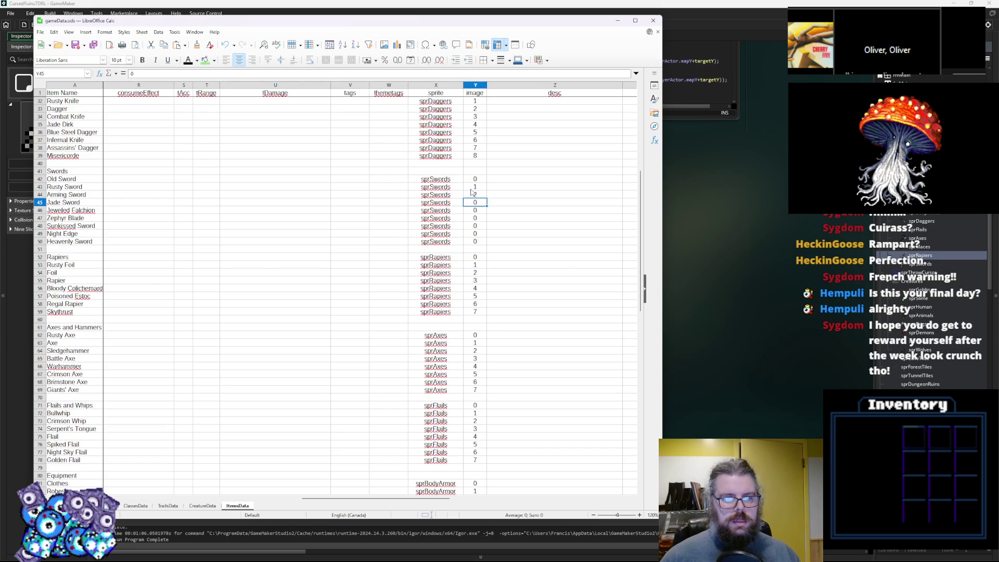
{"action": "type", "text": " 7 8"}
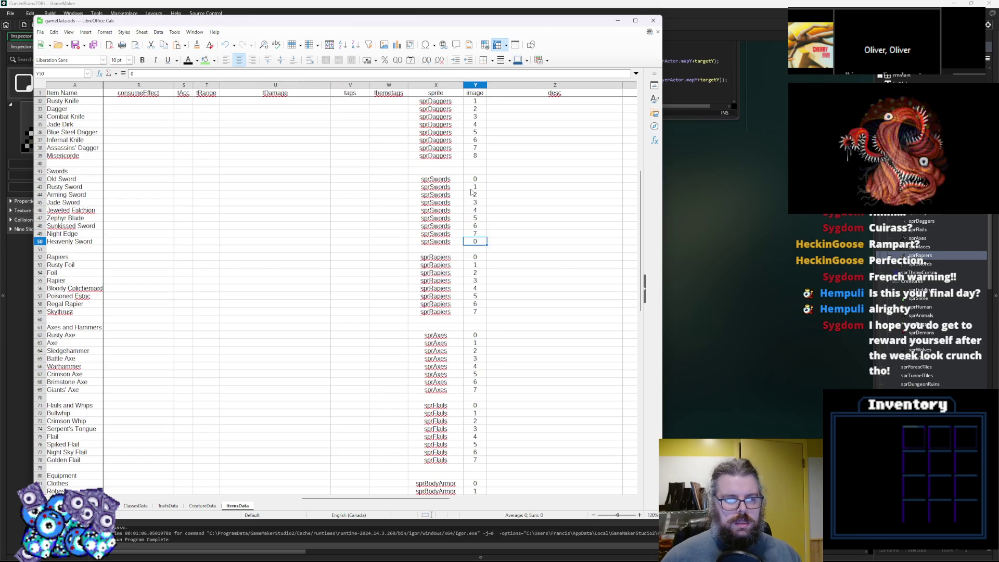
{"action": "left_click", "coordinate": [471, 189]}
Step: Shift the rapier sprite/image block down one row and clear the Rapiers header row
{"action": "scroll", "coordinate": [471, 192], "scroll_direction": "up", "scroll_amount": 4}
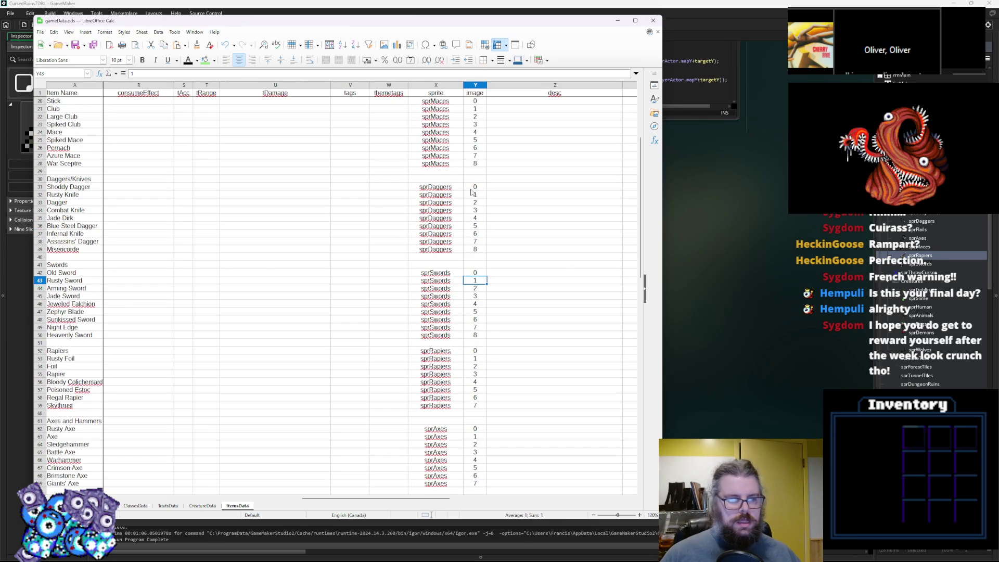
{"action": "left_click", "coordinate": [422, 259]}
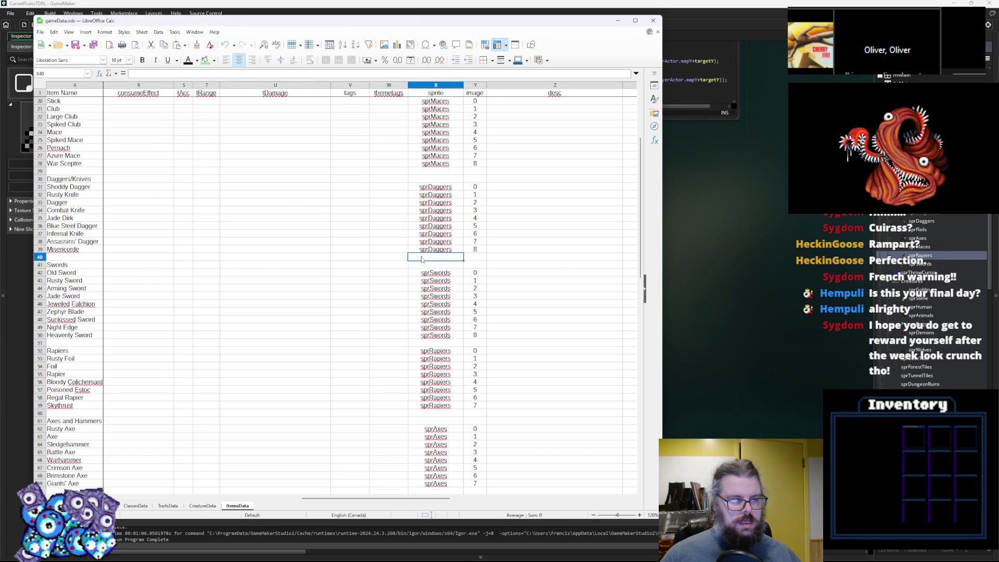
{"action": "left_click", "coordinate": [425, 266]}
{"action": "left_click", "coordinate": [442, 353]}
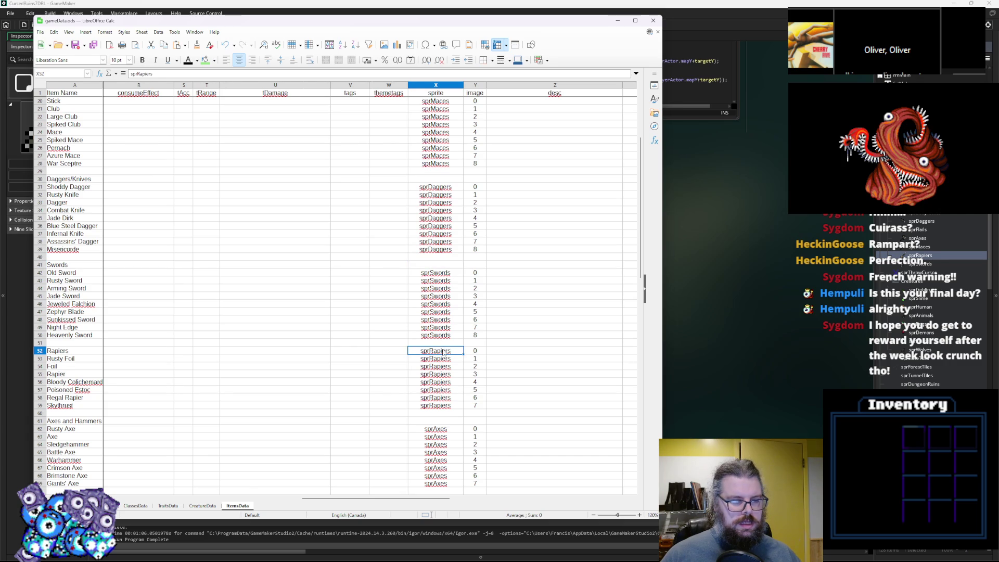
{"action": "left_click_drag", "start_coordinate": [474, 398], "coordinate": [436, 351]}
{"action": "left_click", "coordinate": [437, 351], "text": "shift"}
{"action": "key", "text": "ctrl+c"}
{"action": "left_click", "coordinate": [435, 358]}
{"action": "key", "text": "ctrl+v"}
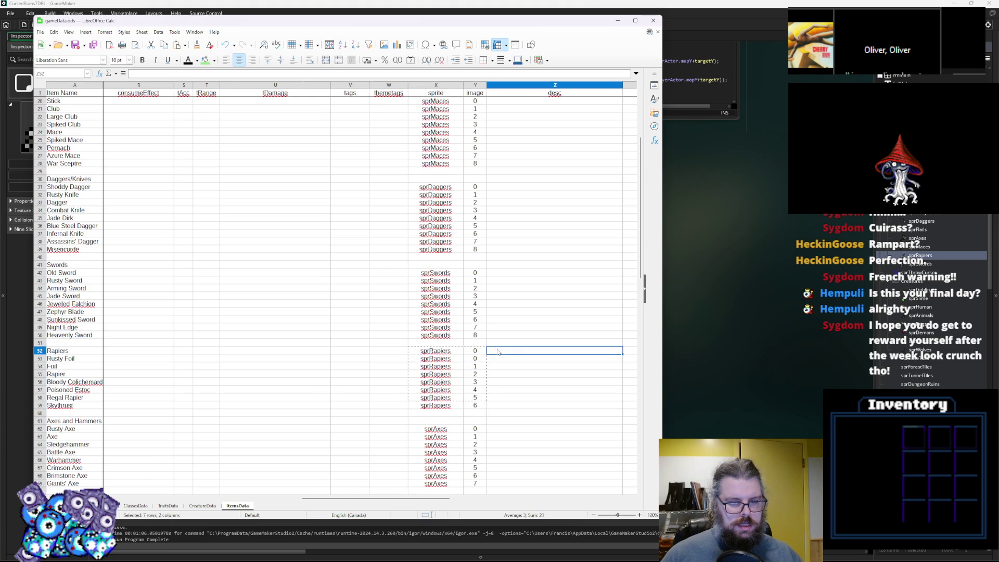
{"action": "key", "text": "Delete"}
Step: Shift the flail sprite/image block down to start at Bullwhip and clear the Flails and Whips header
{"action": "left_click", "coordinate": [434, 428]}
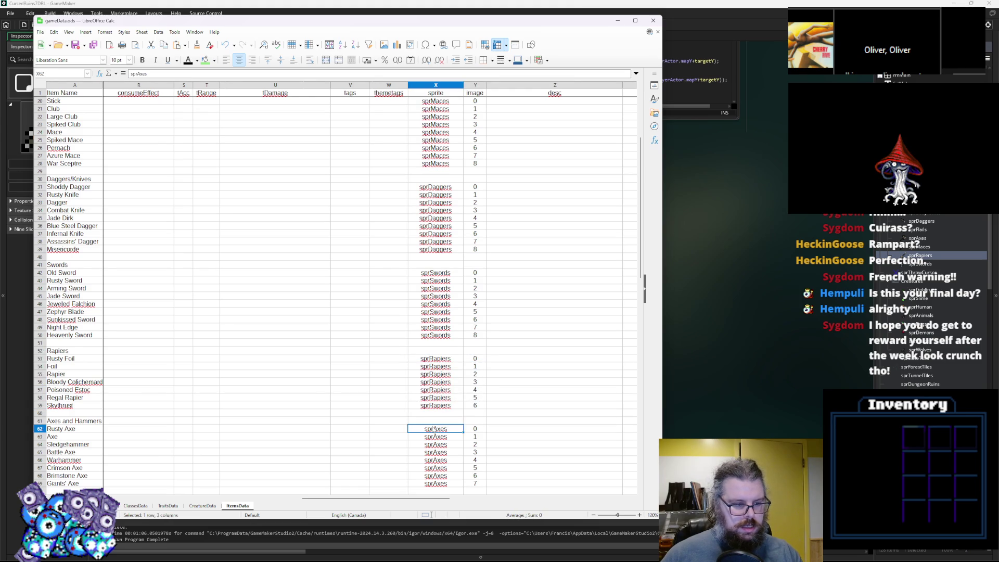
{"action": "scroll", "coordinate": [439, 416], "scroll_direction": "down", "scroll_amount": 4}
{"action": "left_click", "coordinate": [440, 407]}
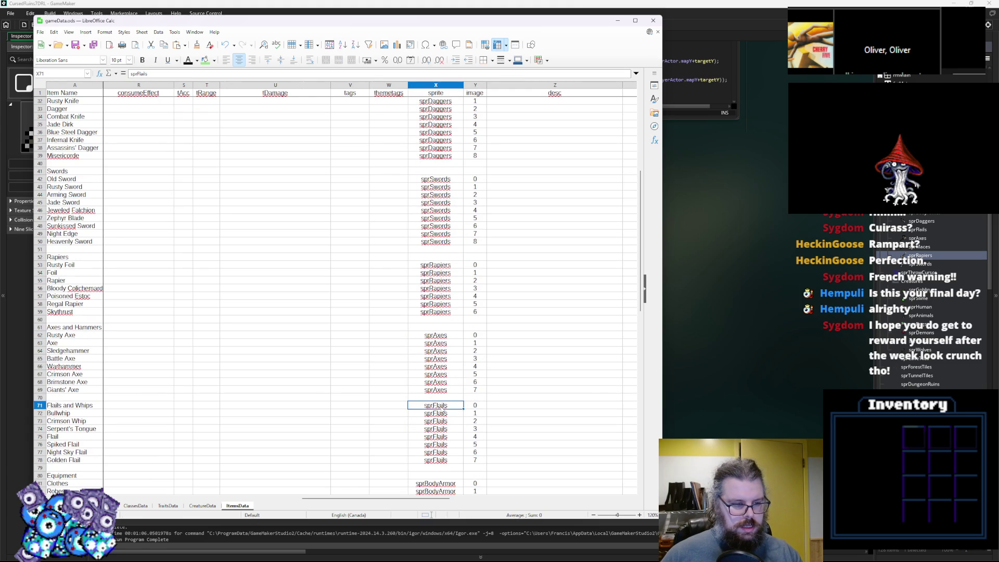
{"action": "left_click_drag", "start_coordinate": [475, 459], "coordinate": [435, 459]}
{"action": "key", "text": "BackSpace"}
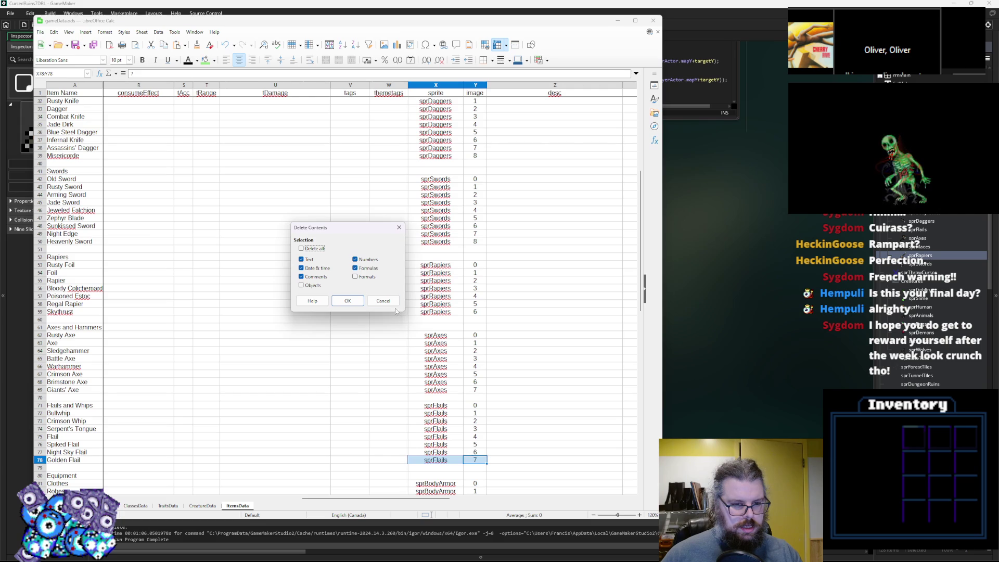
{"action": "left_click", "coordinate": [383, 301]}
{"action": "left_click", "coordinate": [479, 452]}
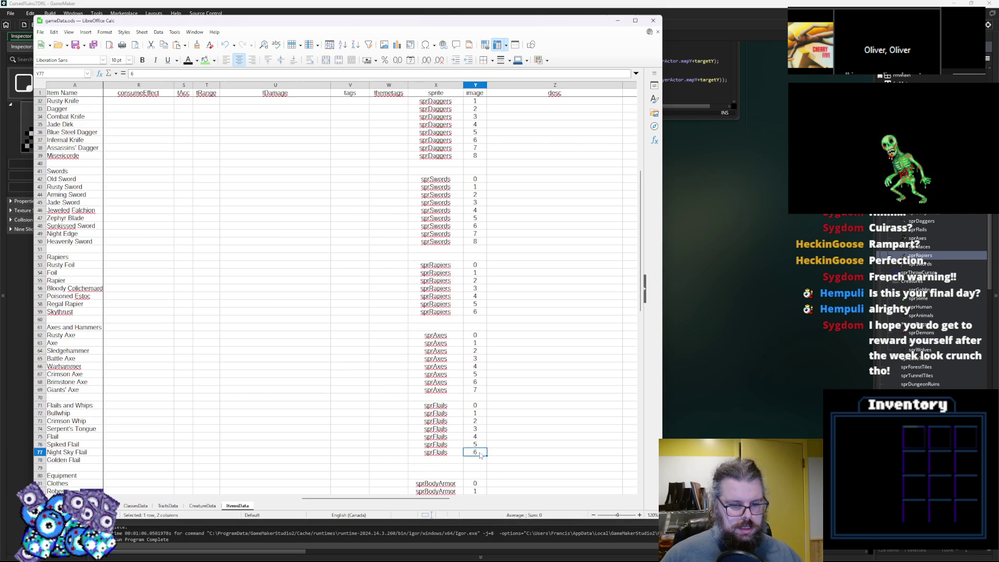
{"action": "left_click_drag", "start_coordinate": [479, 454], "coordinate": [437, 406]}
{"action": "key", "text": "ctrl+c"}
{"action": "left_click", "coordinate": [436, 413]}
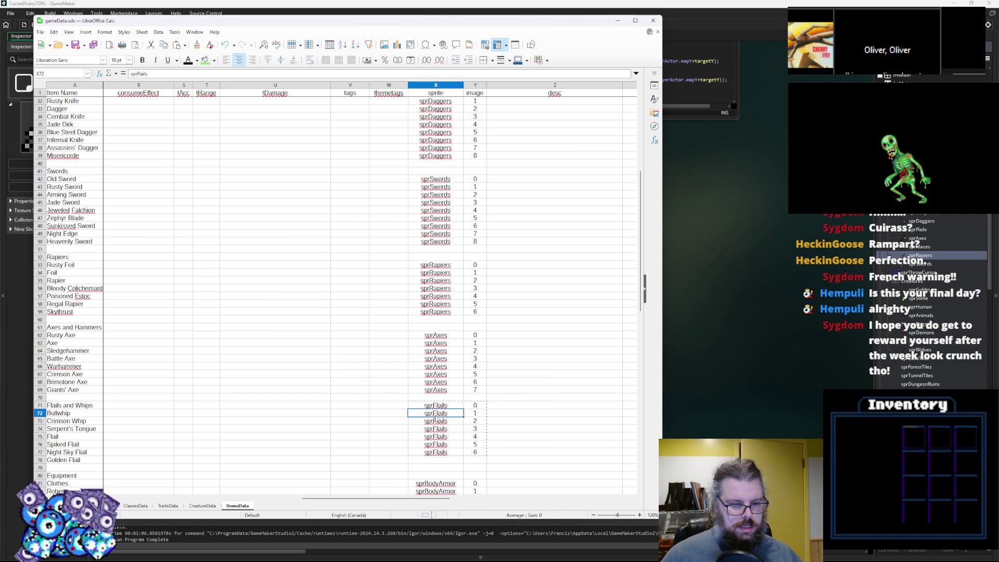
{"action": "key", "text": "ctrl+v"}
{"action": "left_click_drag", "start_coordinate": [520, 405], "coordinate": [418, 410]}
{"action": "left_click", "coordinate": [419, 409]}
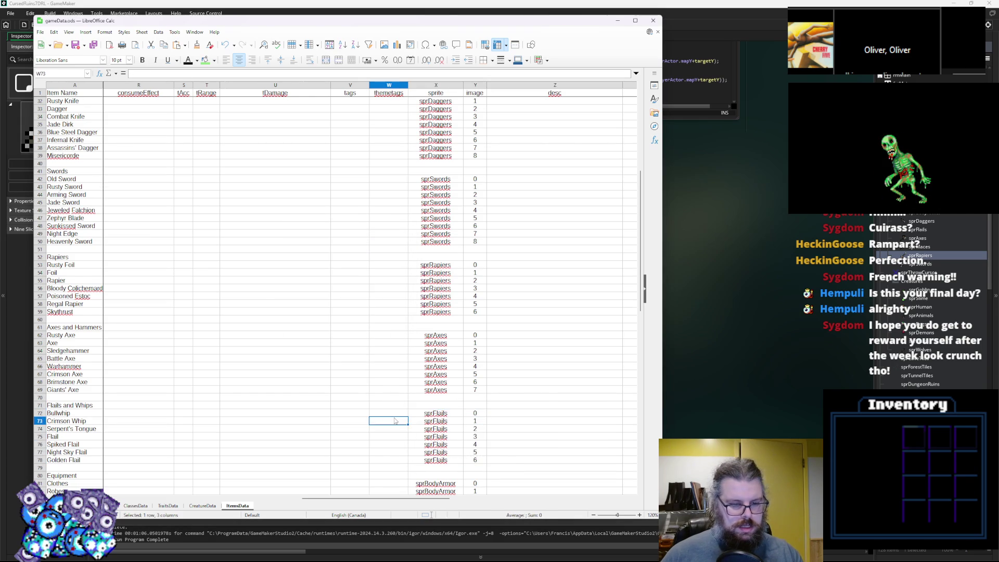
{"action": "scroll", "coordinate": [419, 410], "scroll_direction": "down", "scroll_amount": 2}
{"action": "left_click", "coordinate": [468, 437]}
{"action": "scroll", "coordinate": [462, 434], "scroll_direction": "down", "scroll_amount": 3}
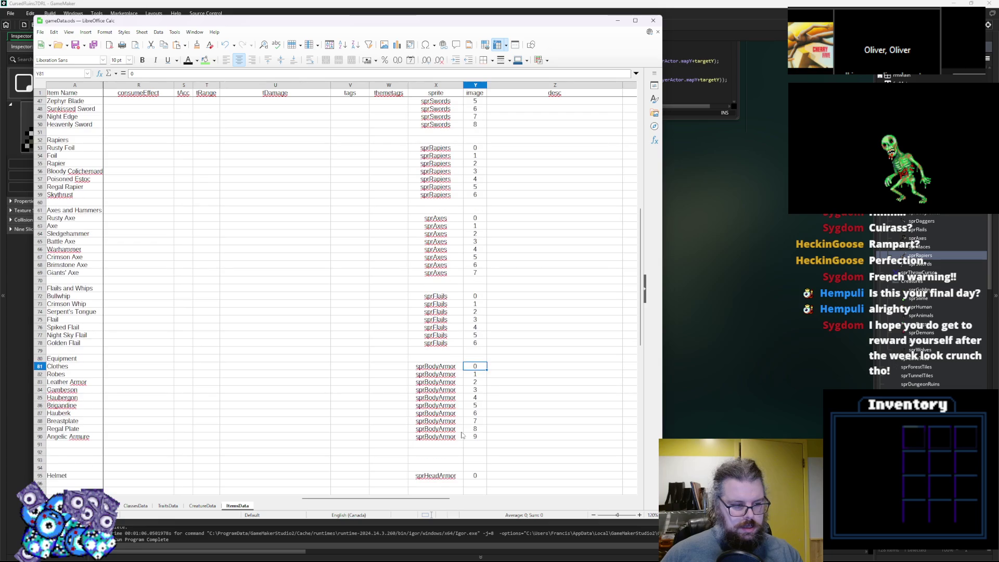
Step: Delete blank rows 92–94 so Helmet sits directly below Angelic Armure
{"action": "left_click", "coordinate": [456, 437]}
{"action": "scroll", "coordinate": [438, 442], "scroll_direction": "down", "scroll_amount": 4}
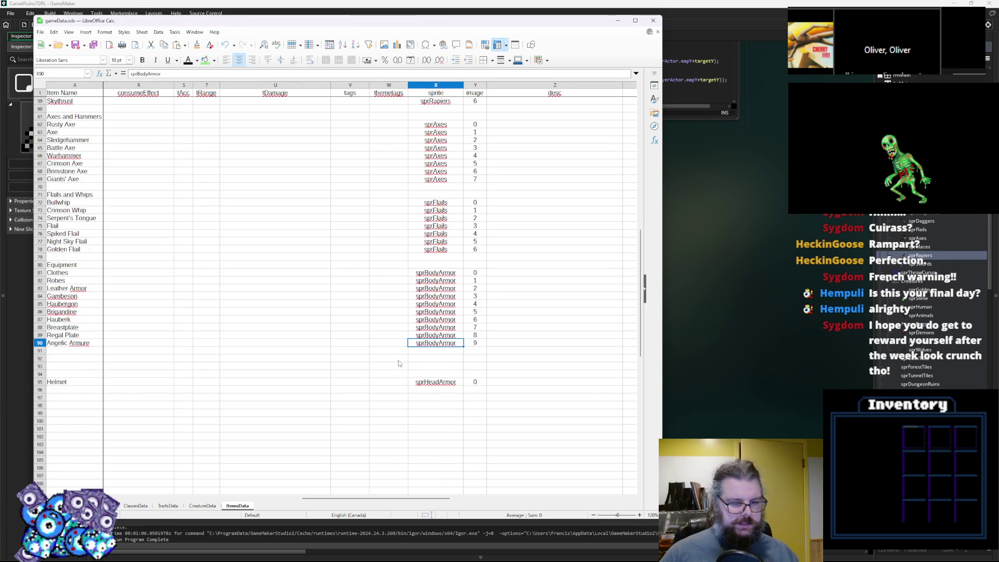
{"action": "left_click_drag", "start_coordinate": [475, 383], "coordinate": [104, 389]}
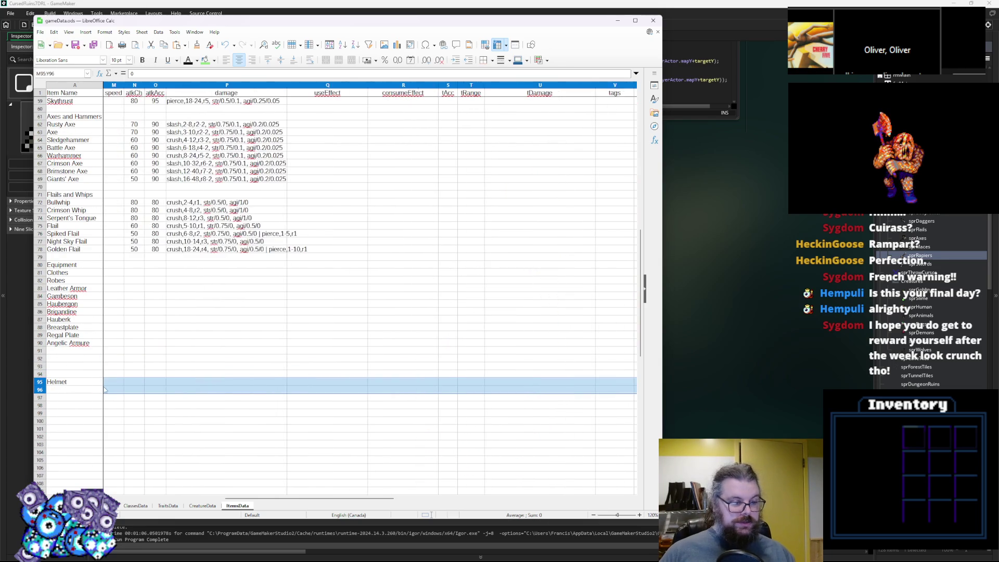
{"action": "key", "text": "Down"}
{"action": "key", "text": "Right"}
{"action": "left_click", "coordinate": [50, 383]}
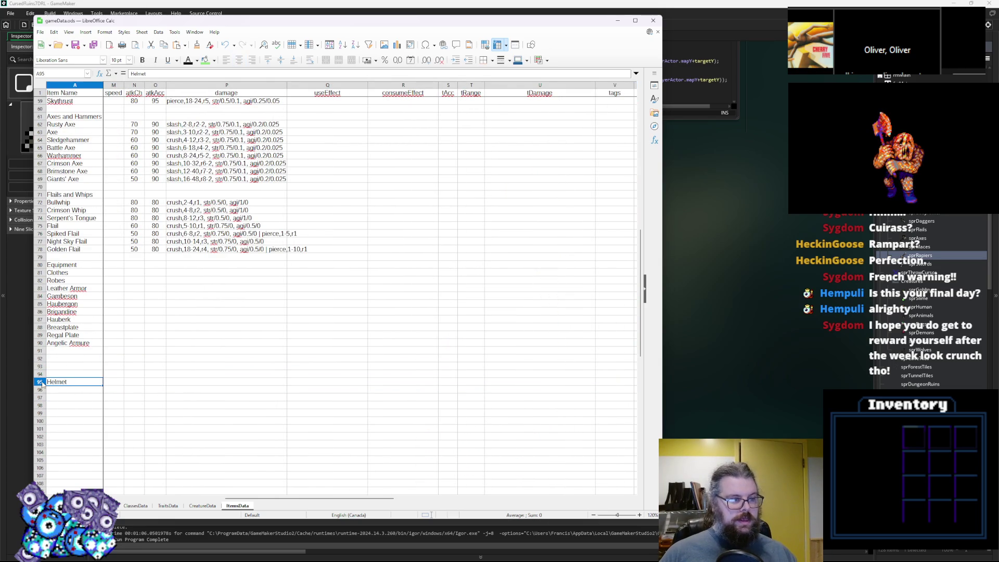
{"action": "left_click_drag", "start_coordinate": [40, 377], "coordinate": [39, 360]}
{"action": "right_click", "coordinate": [38, 360]}
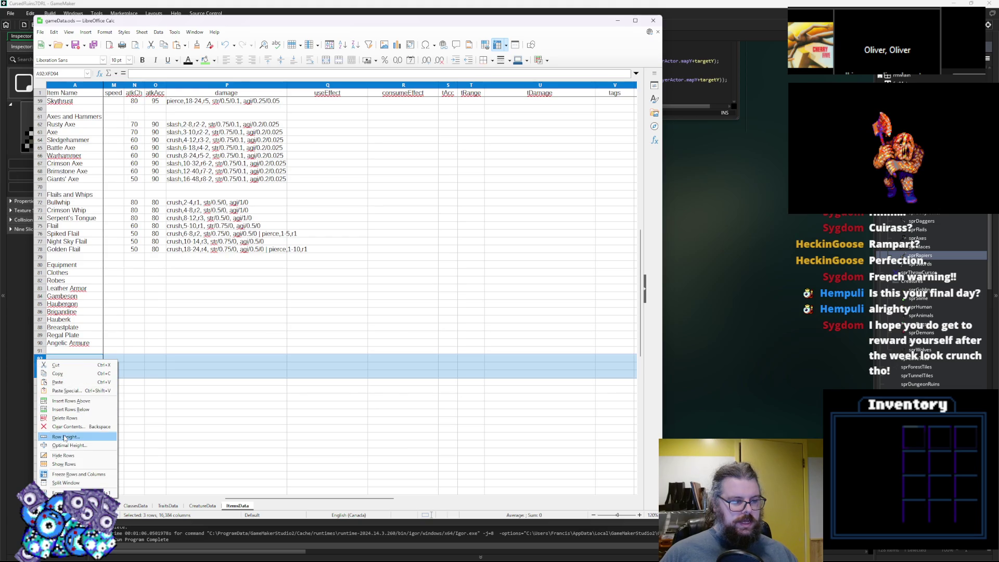
{"action": "left_click", "coordinate": [70, 418]}
Step: Bring Aseprite's Body.gif sprite back to the front
{"action": "left_click", "coordinate": [173, 384]}
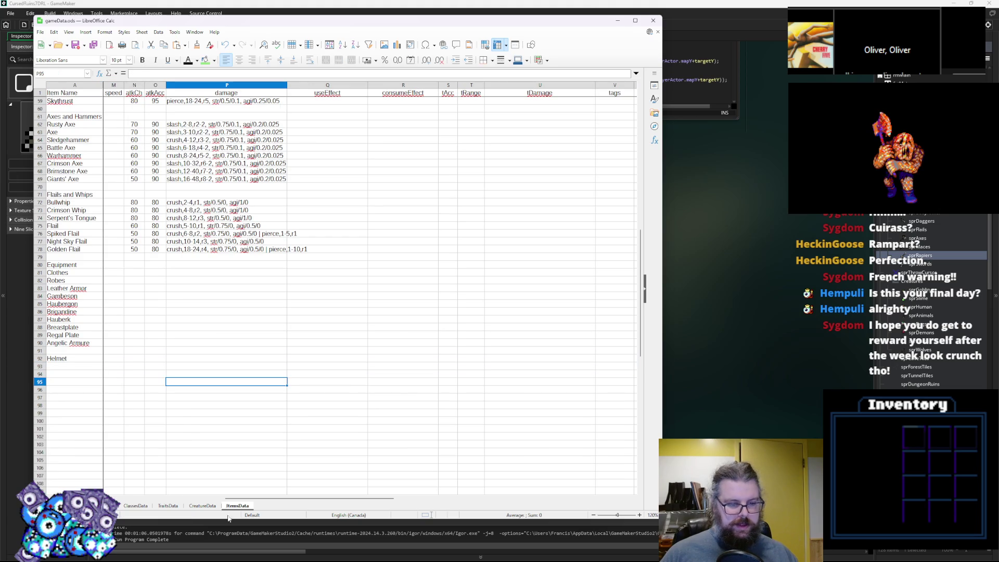
{"action": "left_click_drag", "start_coordinate": [229, 498], "coordinate": [104, 498]}
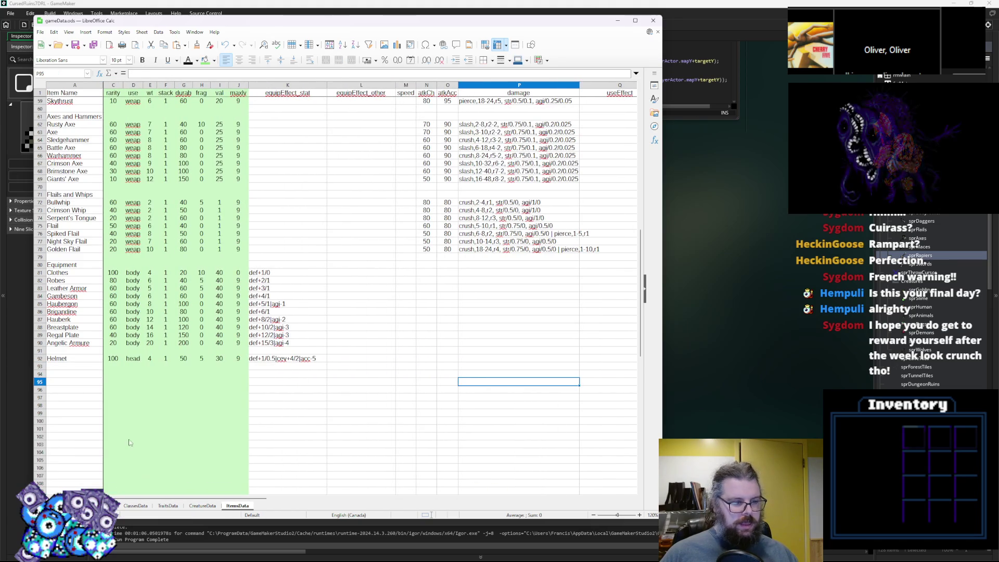
{"action": "left_click", "coordinate": [130, 421]}
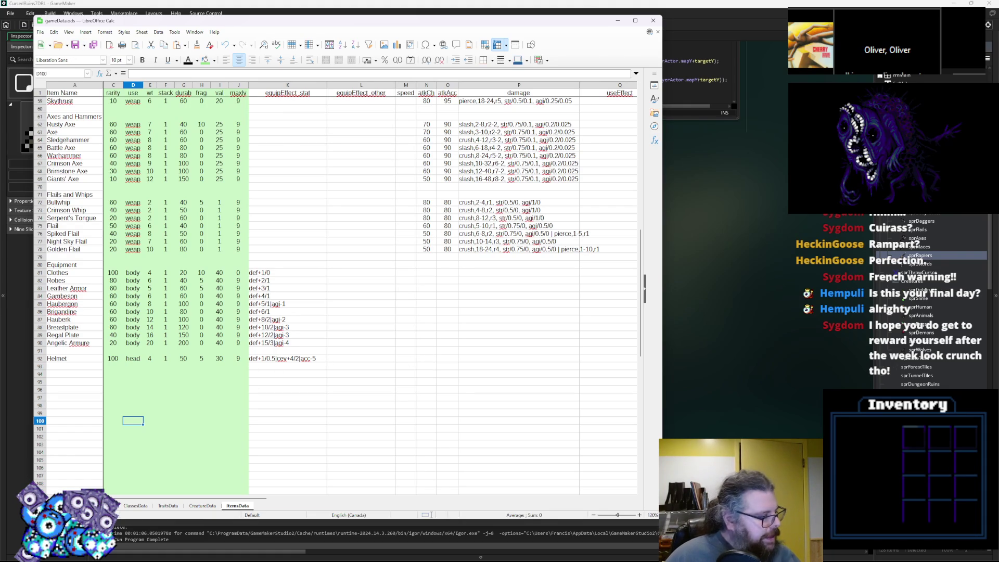
{"action": "key", "text": "alt+Tab"}
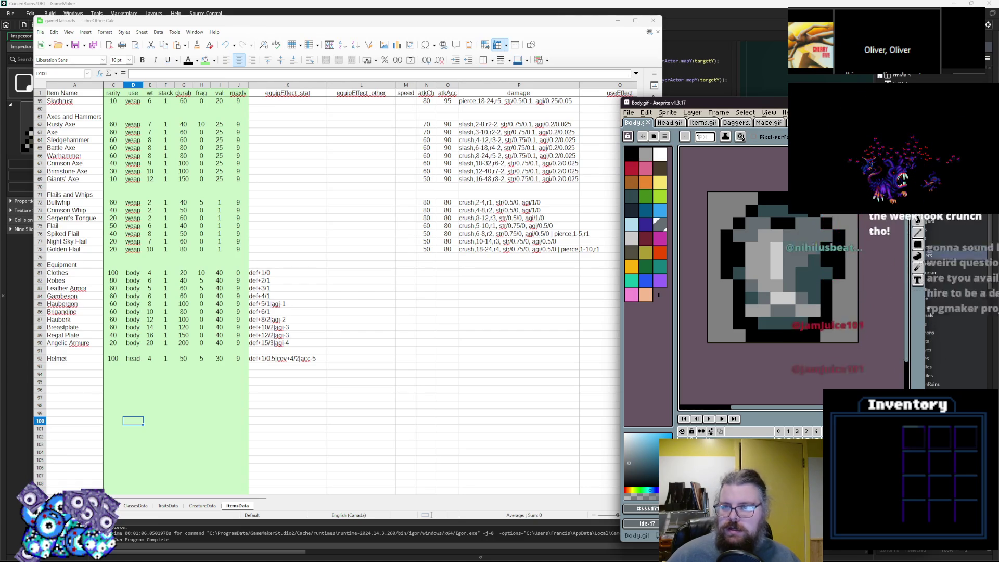
Step: Open the Head.gif helmet sprite in Aseprite for reference
{"action": "scroll", "coordinate": [702, 122], "scroll_direction": "down", "scroll_amount": 1}
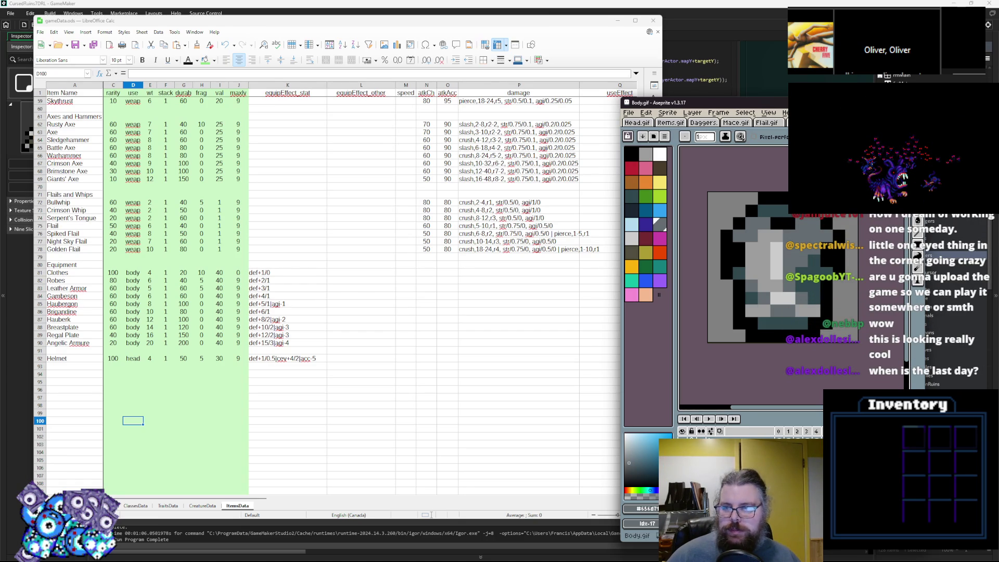
{"action": "left_click", "coordinate": [636, 123]}
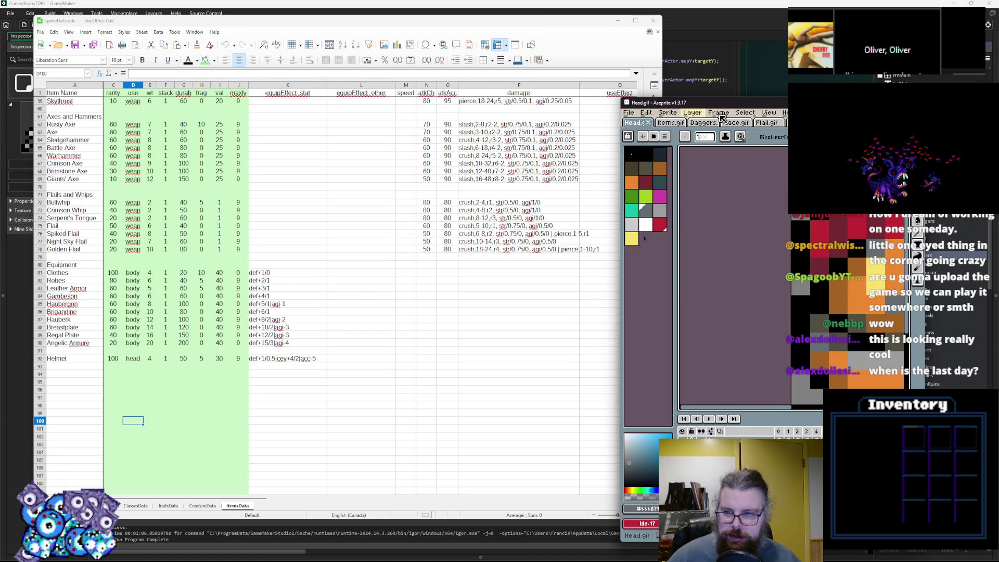
{"action": "scroll", "coordinate": [801, 307], "scroll_direction": "down", "scroll_amount": 2}
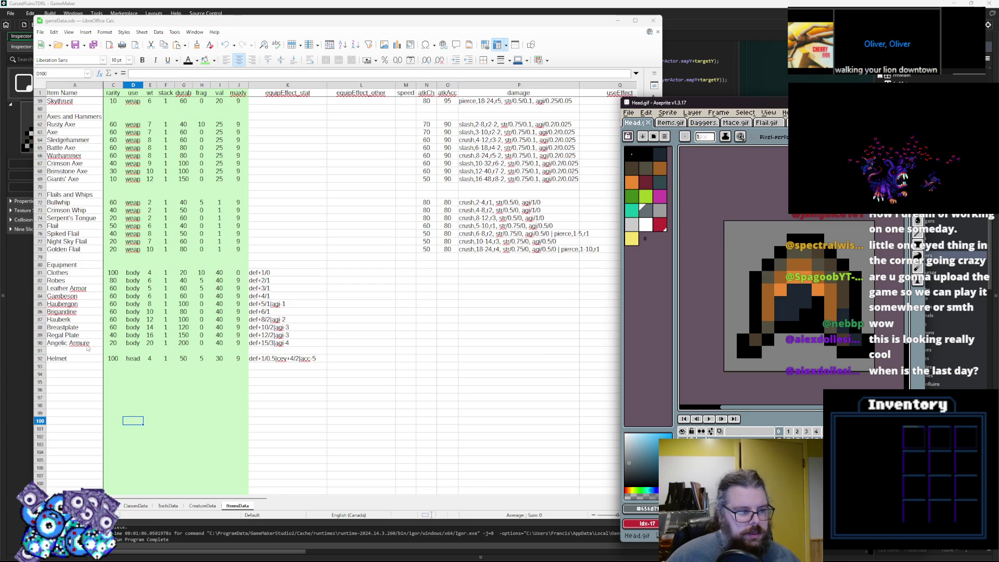
Step: Copy the Helmet stats C92:K92 into row 93
{"action": "left_click_drag", "start_coordinate": [297, 359], "coordinate": [112, 359]}
{"action": "key", "text": "ctrl+c"}
{"action": "left_click", "coordinate": [113, 366]}
{"action": "key", "text": "ctrl+v"}
Step: Rename A92 to 'Helmets' and clear B92:K92 to make a bare heading
{"action": "left_click", "coordinate": [73, 359]}
{"action": "type", "text": "Helmets"}
{"action": "left_click", "coordinate": [73, 390]}
{"action": "mouse_move", "coordinate": [364, 359]}
{"action": "left_mouse_down"}
{"action": "mouse_move", "coordinate": [78, 359]}
{"action": "mouse_move", "coordinate": [118, 362]}
{"action": "left_mouse_up"}
{"action": "key", "text": "Delete"}
{"action": "left_click", "coordinate": [111, 372]}
Step: Enter Leather Cap, Feather Hat and Skull Cap in A93–A95
{"action": "left_click", "coordinate": [80, 364]}
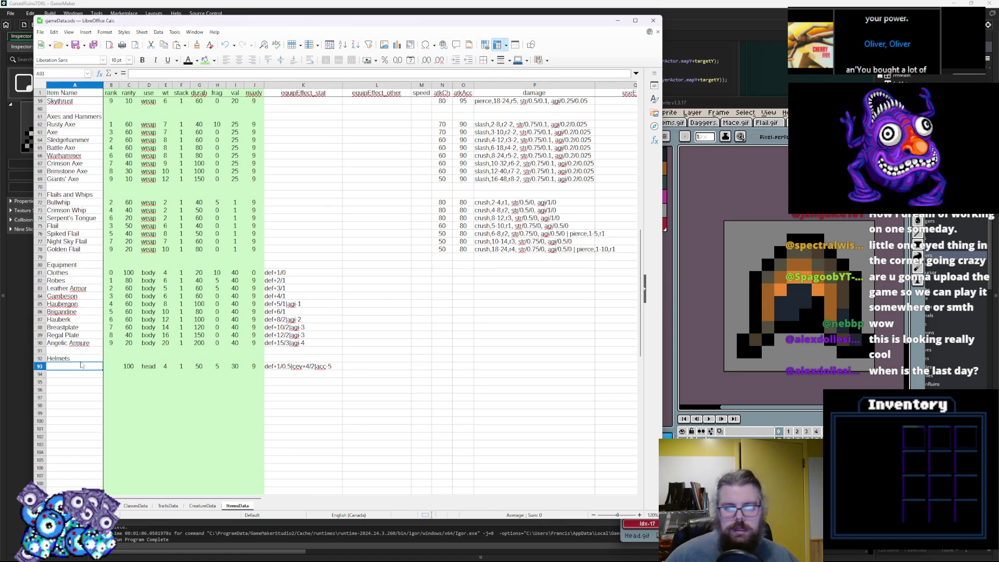
{"action": "type", "text": "Le"}
{"action": "type", "text": "ap"}
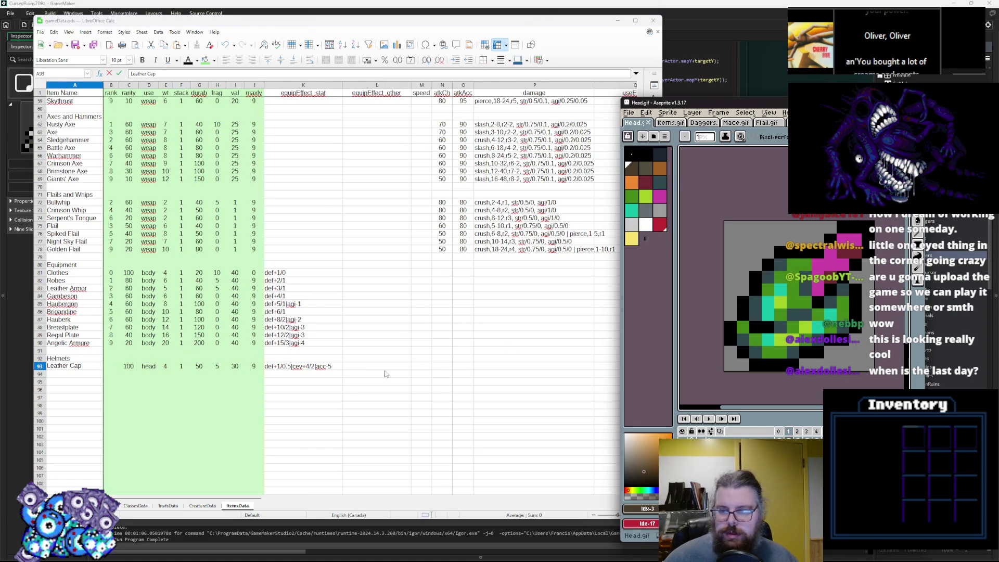
{"action": "left_click", "coordinate": [78, 376]}
{"action": "type", "text": "Feather Hat"}
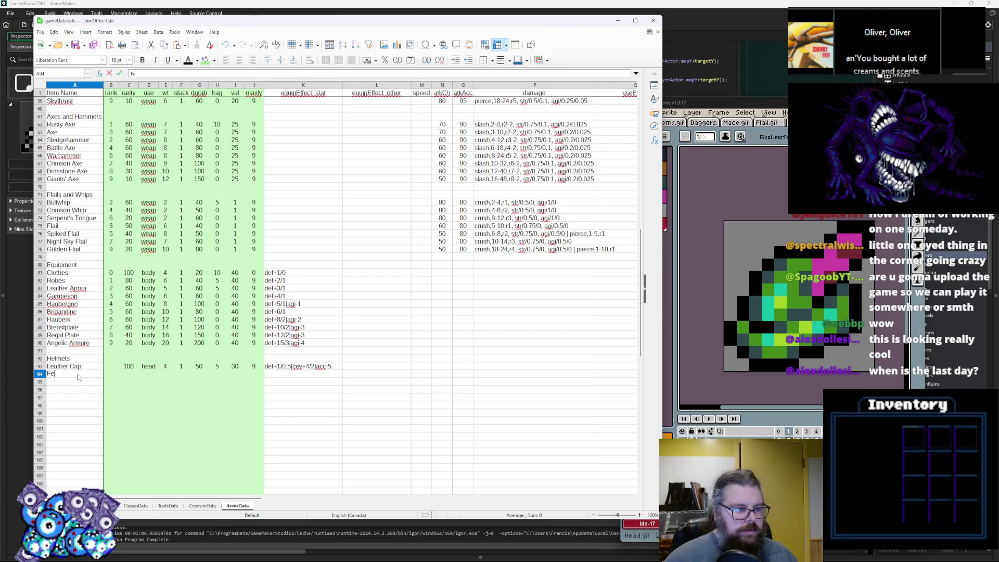
{"action": "left_click", "coordinate": [778, 239]}
{"action": "left_click", "coordinate": [84, 406]}
{"action": "left_click", "coordinate": [77, 382]}
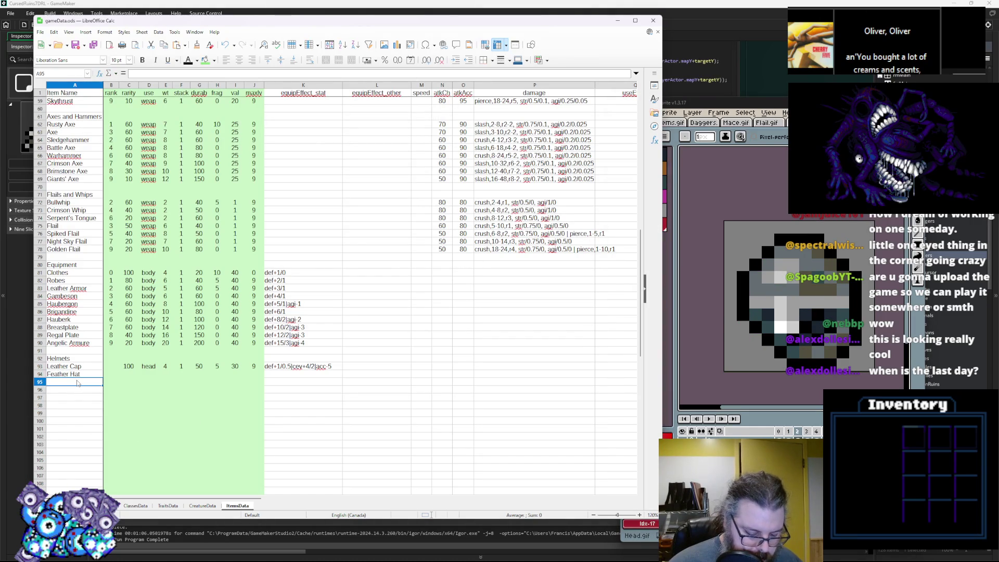
{"action": "double_click", "coordinate": [77, 384]}
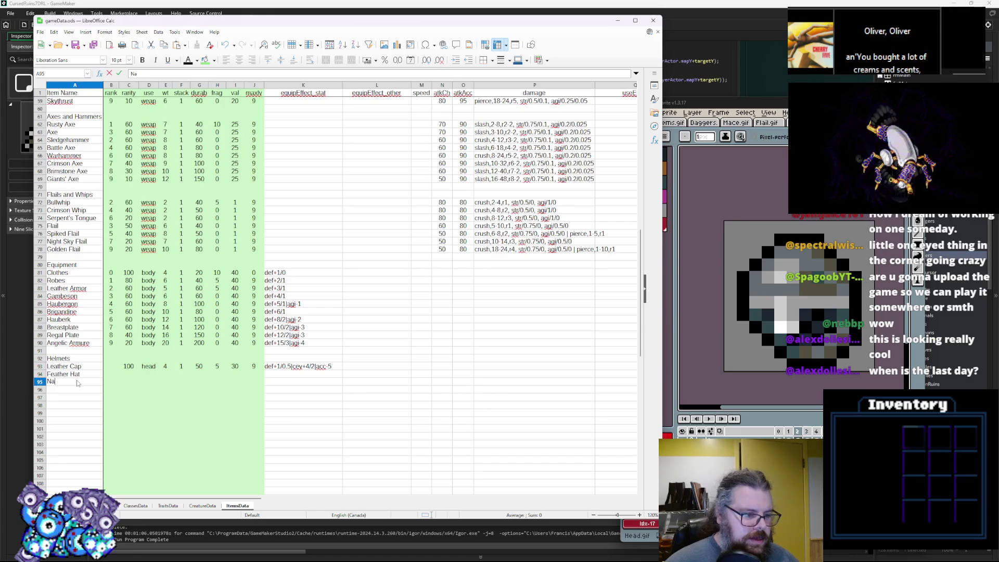
{"action": "type", "text": "Skull Cap"}
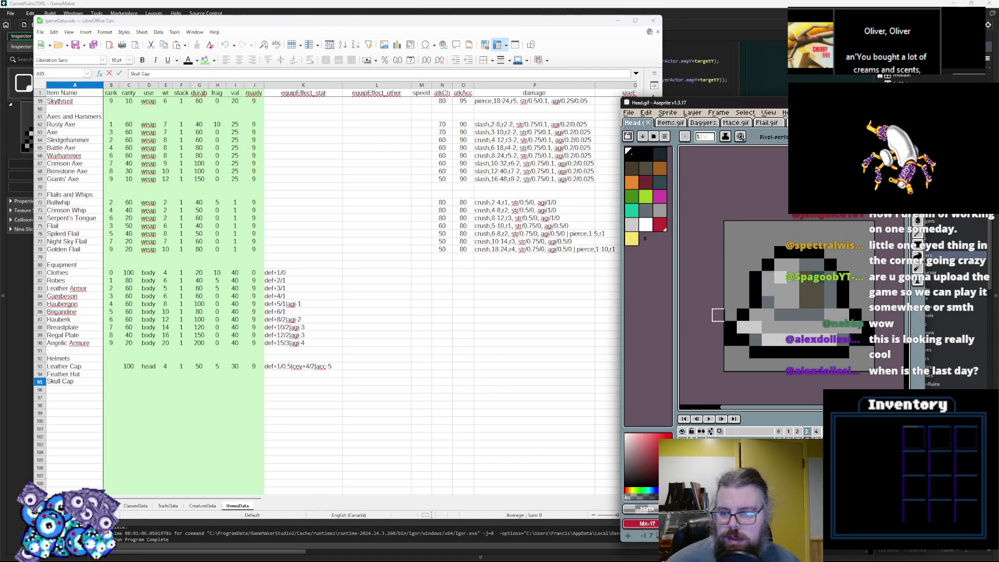
{"action": "left_click", "coordinate": [70, 393]}
Step: Enter Kettle Hat and Barbute in A96–A97, checking the helmet sprites
{"action": "type", "text": "Kettle H"}
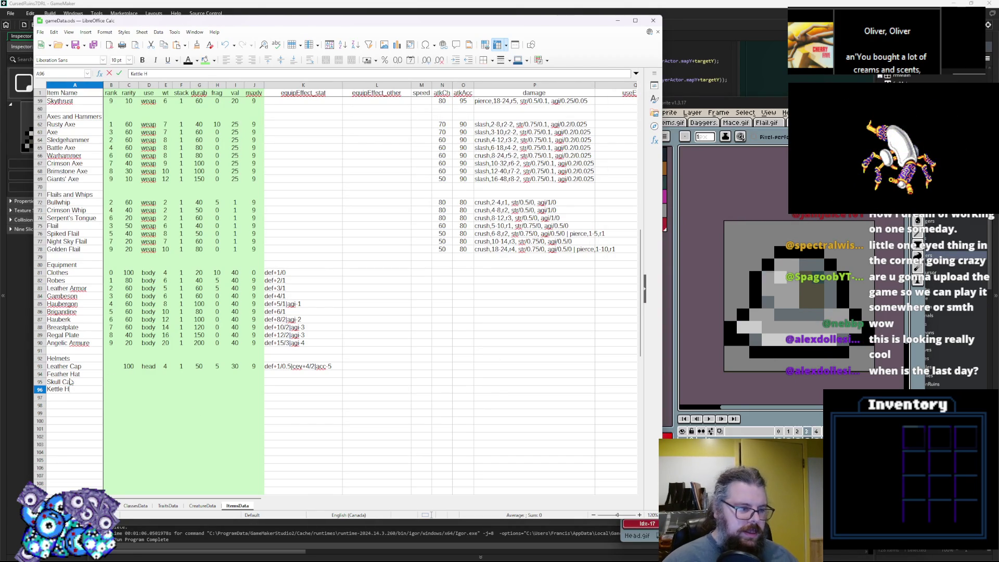
{"action": "key", "text": "alt+Tab"}
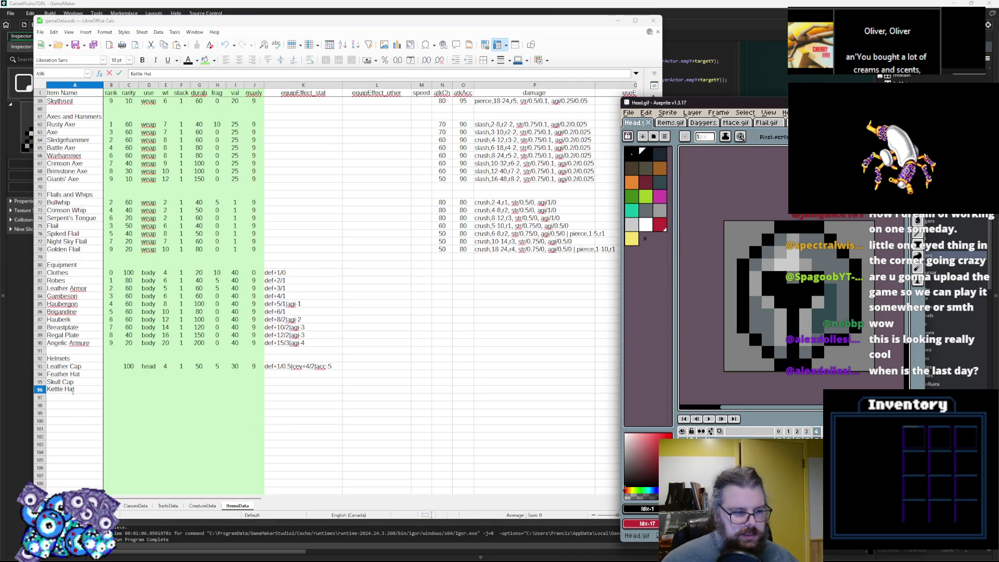
{"action": "key", "text": "alt+Tab"}
{"action": "left_click", "coordinate": [69, 400]}
{"action": "type", "text": "Barb"}
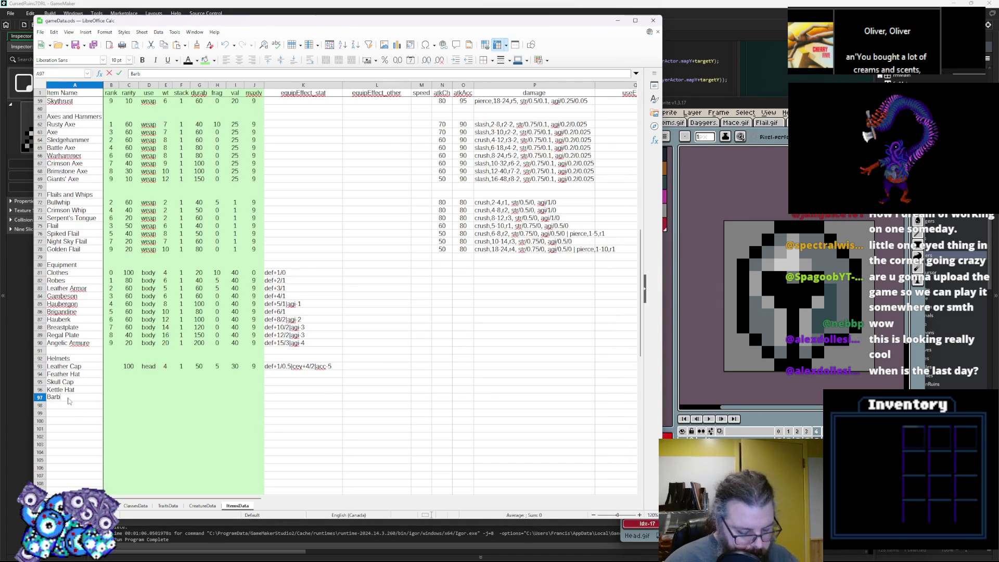
{"action": "key", "text": "alt+Tab"}
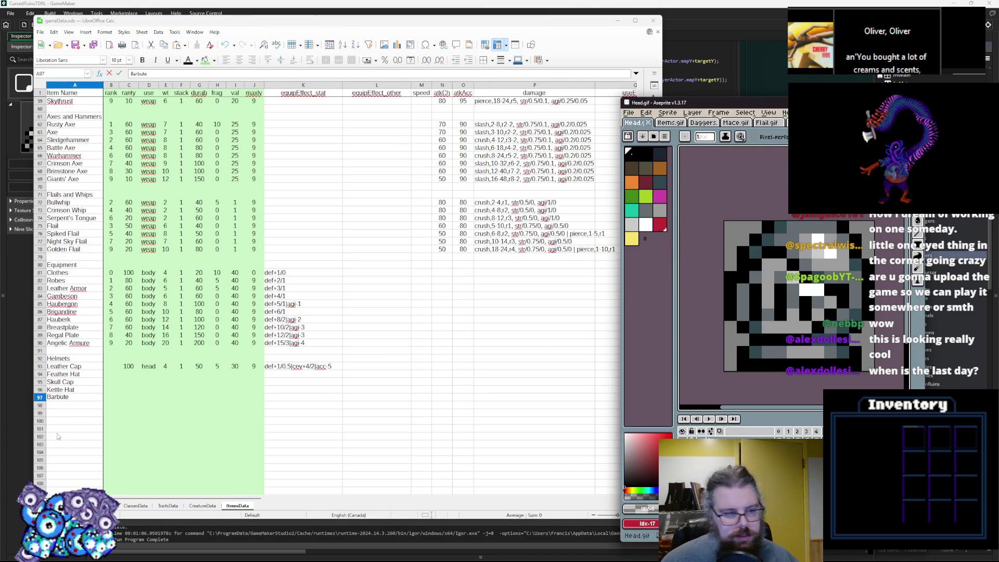
{"action": "left_click", "coordinate": [75, 406]}
Step: Enter Armet and Royal Sallet in A98–A99
{"action": "type", "text": "S"}
{"action": "key", "text": "BackSpace"}
{"action": "type", "text": "Armet"}
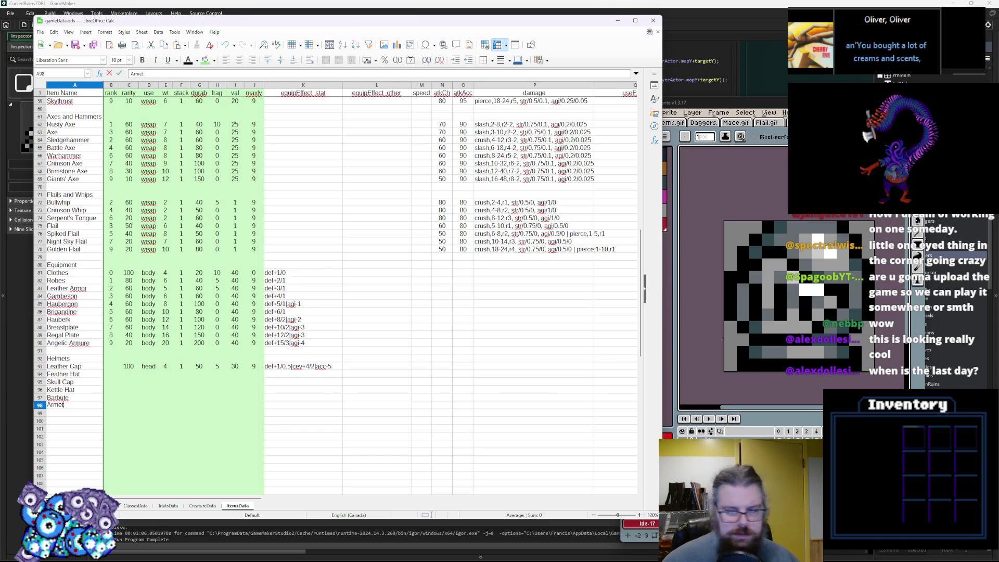
{"action": "key", "text": "alt+Tab"}
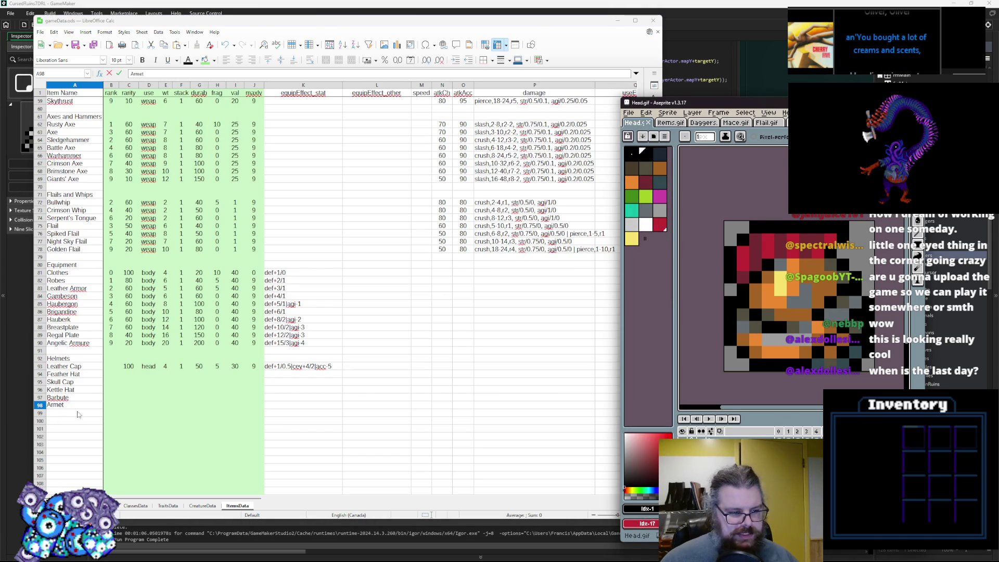
{"action": "left_click", "coordinate": [77, 413]}
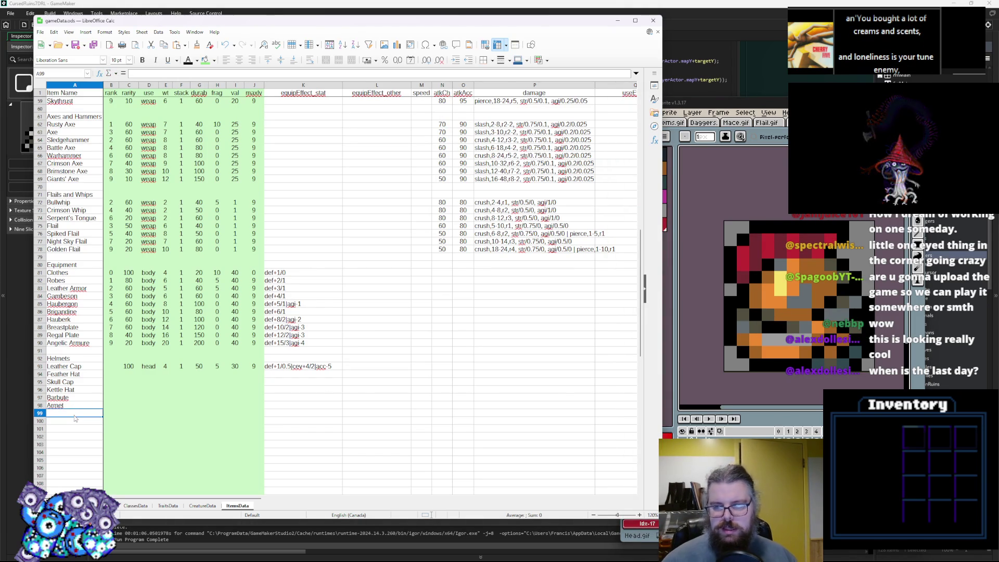
{"action": "type", "text": "Royal Sallet"}
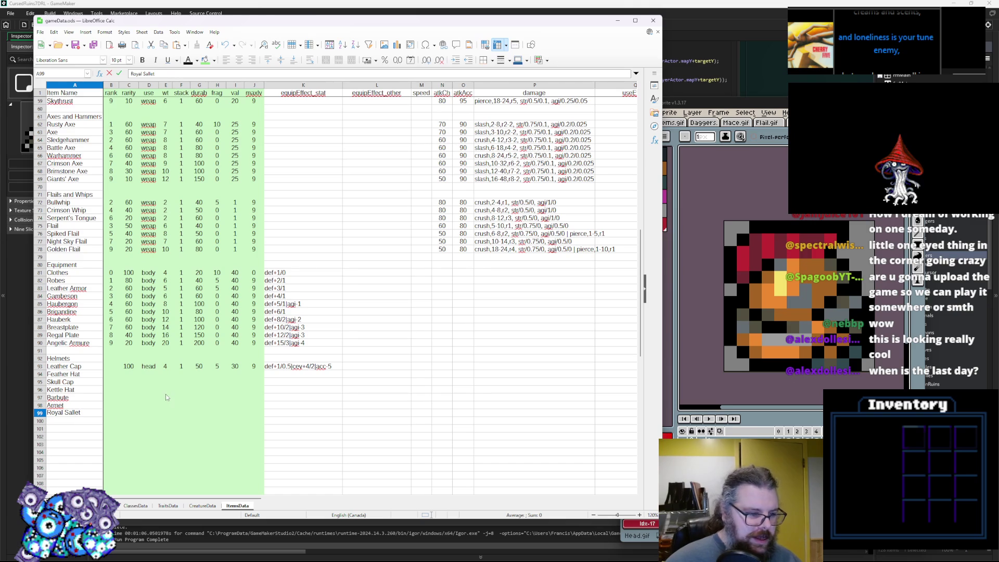
{"action": "left_click", "coordinate": [166, 397]}
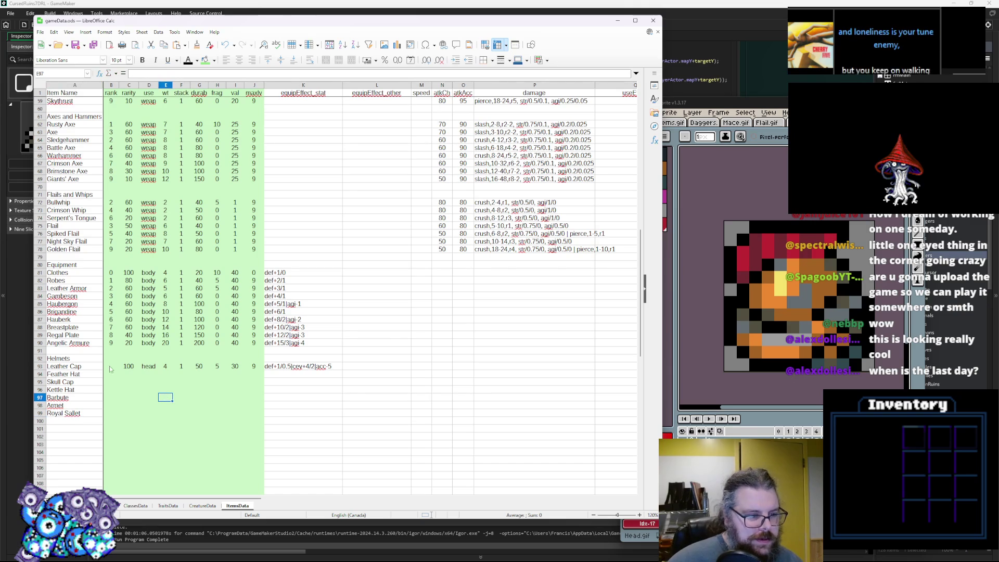
{"action": "left_click", "coordinate": [118, 366]}
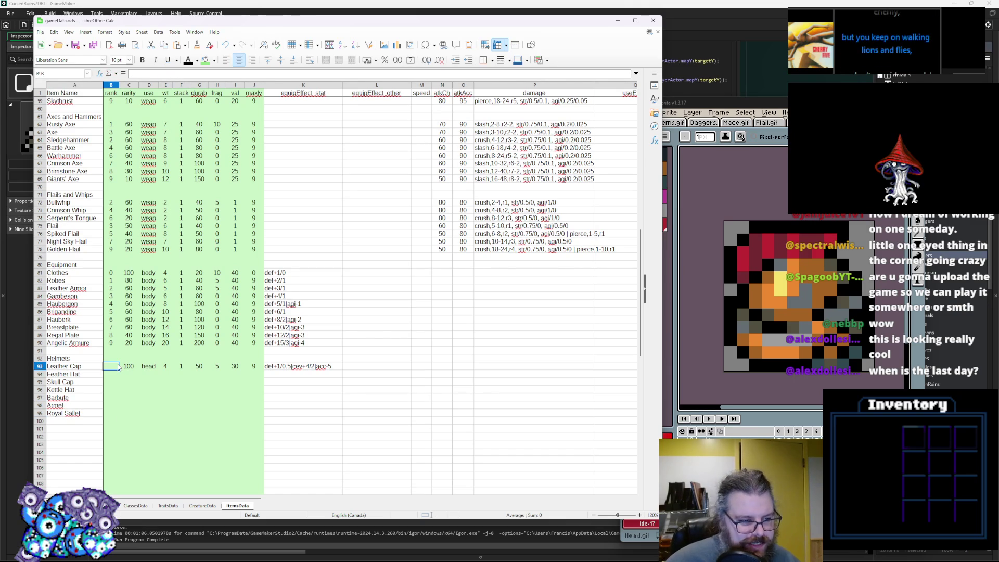
Step: Enter ranks 1, 2 and 3 down column B from Leather Cap
{"action": "type", "text": "0"}
{"action": "key", "text": "Return"}
{"action": "type", "text": "2"}
{"action": "key", "text": "Return"}
{"action": "type", "text": "3"}
{"action": "key", "text": "Return"}
{"action": "key", "text": "Down"}
{"action": "key", "text": "Down"}
{"action": "key", "text": "Down"}
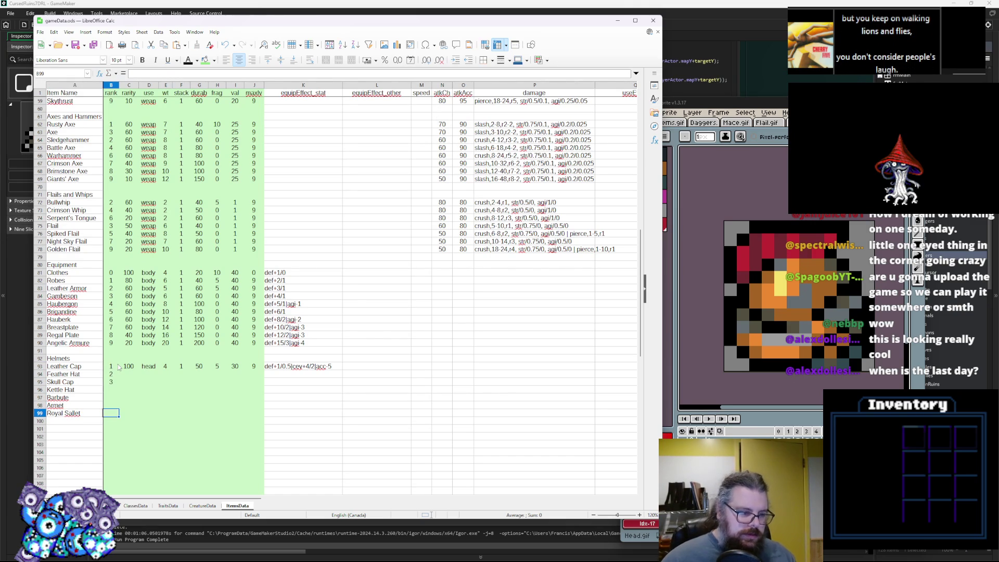
Step: Fill ranks 8, 7, 6, 5, 4 upward from Royal Sallet, then reopen Skull Cap's rank
{"action": "type", "text": "8"}
{"action": "key", "text": "Up"}
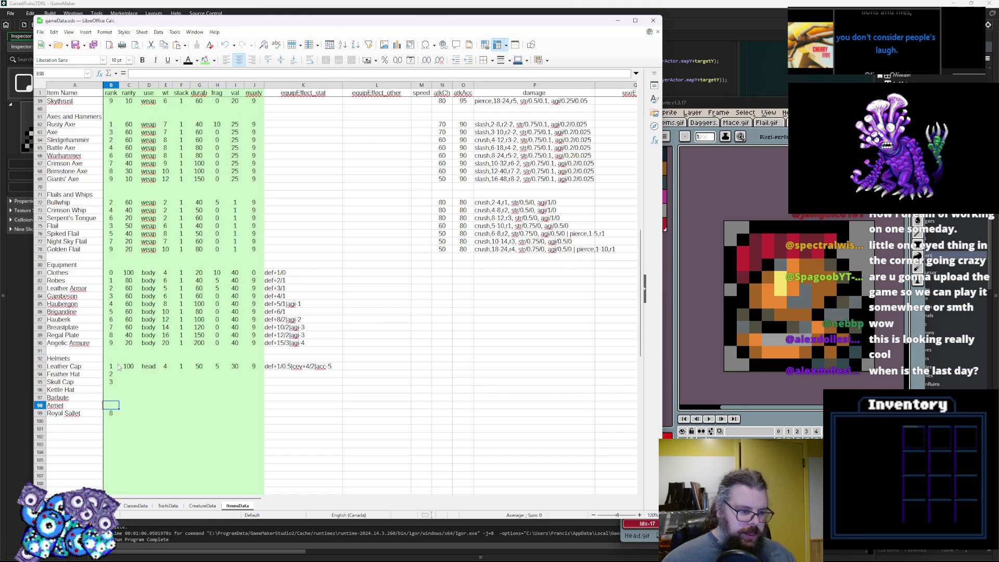
{"action": "type", "text": "7"}
{"action": "key", "text": "Up"}
{"action": "type", "text": "6"}
{"action": "key", "text": "Up"}
{"action": "type", "text": "5"}
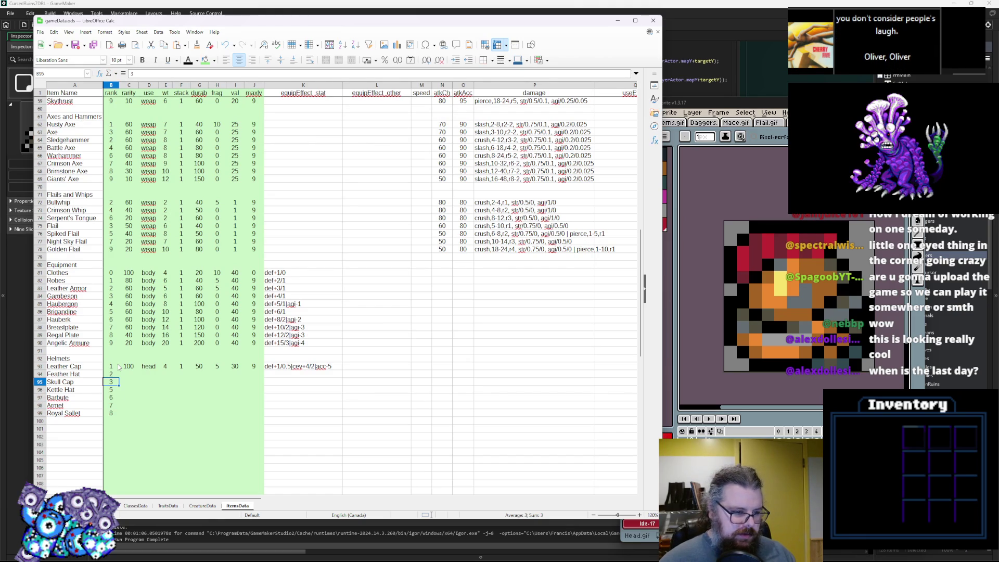
{"action": "key", "text": "Up"}
{"action": "type", "text": "4"}
{"action": "key", "text": "Return"}
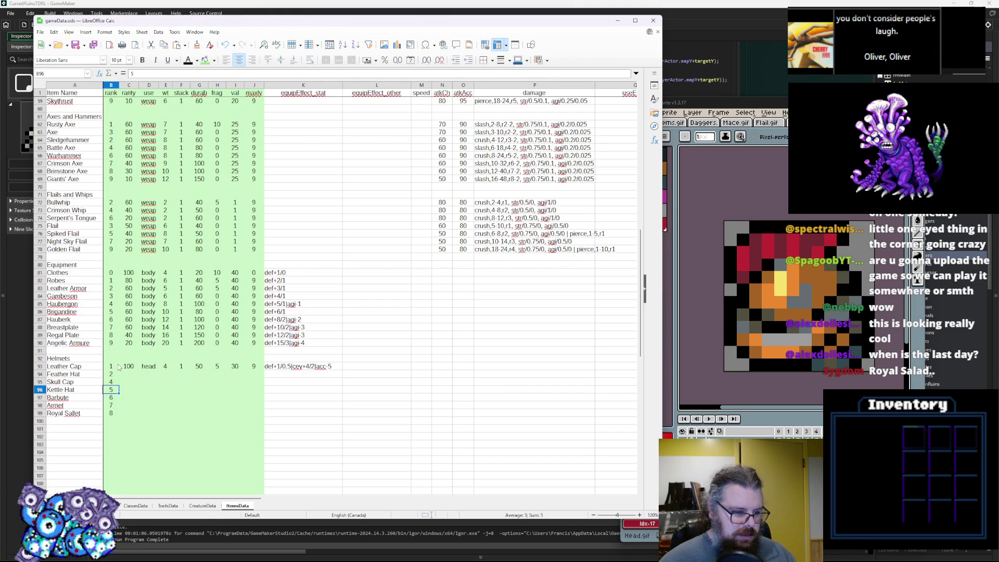
{"action": "key", "text": "Up"}
{"action": "key", "text": "F2"}
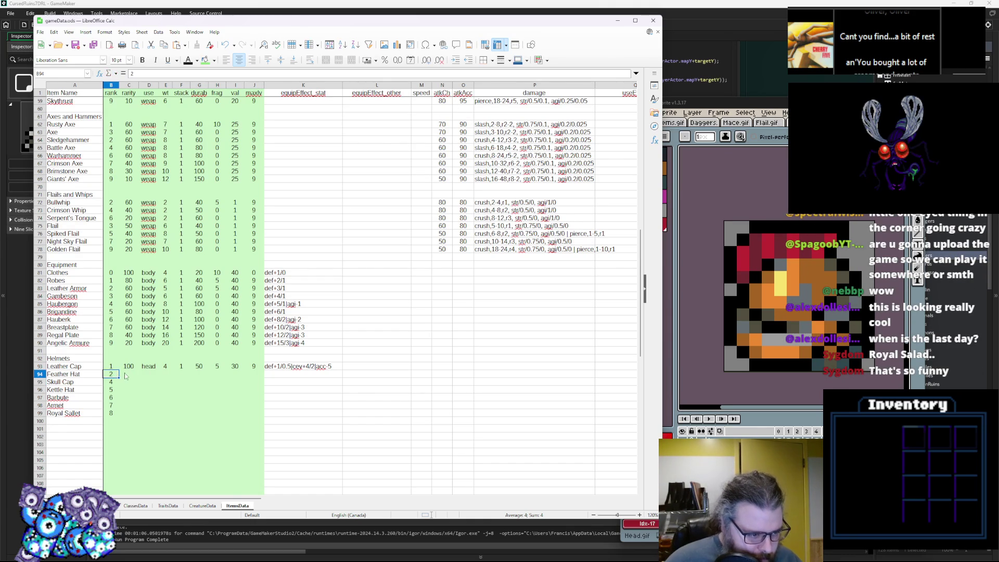
Step: Set rarity 60 for Leather Cap and 20 for Feather Hat
{"action": "left_click", "coordinate": [135, 374]}
{"action": "left_click", "coordinate": [137, 367]}
{"action": "type", "text": "60"}
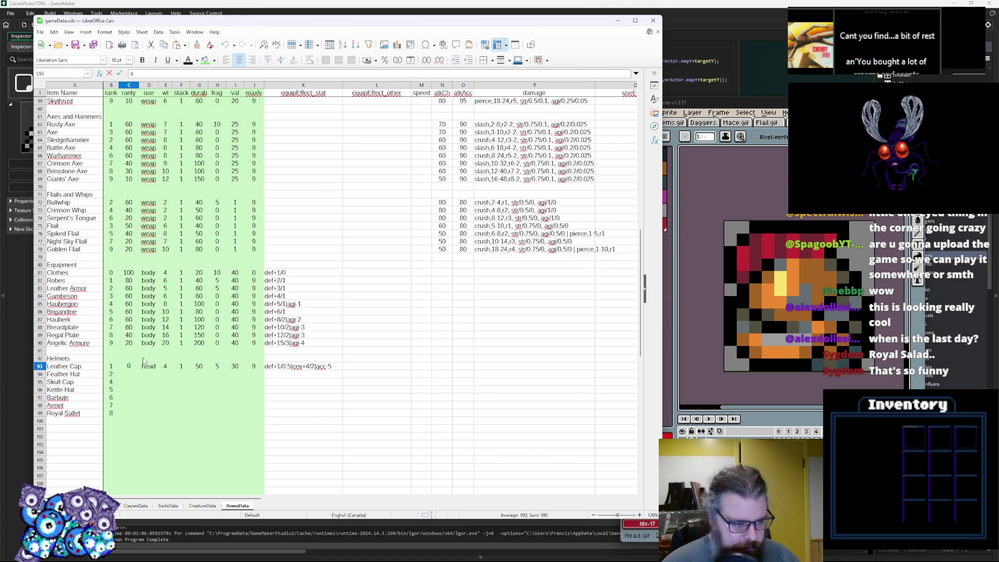
{"action": "key", "text": "Return"}
{"action": "type", "text": "5"}
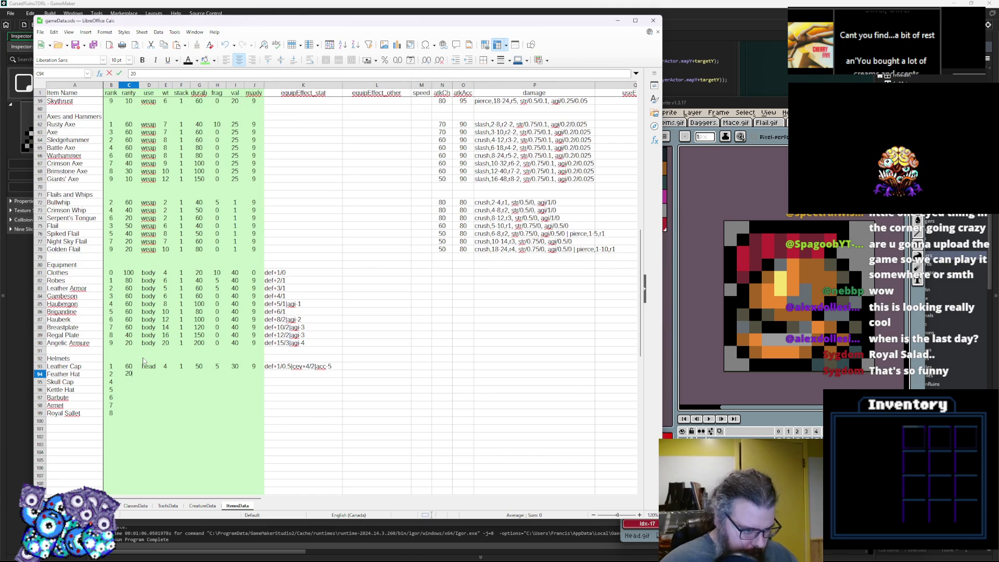
{"action": "key", "text": "Return"}
Step: Renumber the ranks of Skull Cap, Kettle Hat, Barbute and Armet to 3, 4, 5, 6
{"action": "key", "text": "Left"}
{"action": "type", "text": "3"}
{"action": "key", "text": "Return"}
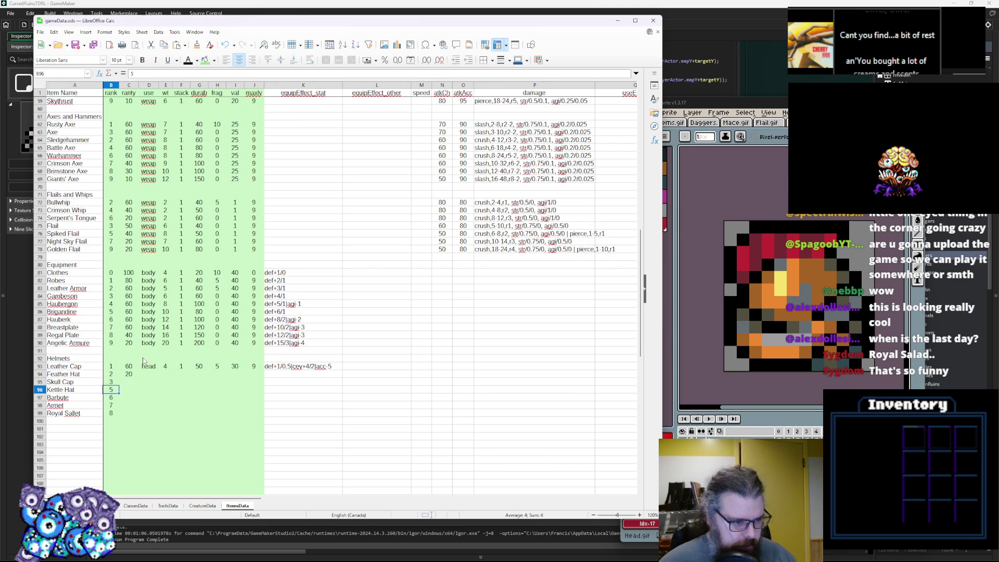
{"action": "type", "text": "4"}
{"action": "key", "text": "Return"}
{"action": "type", "text": "5"}
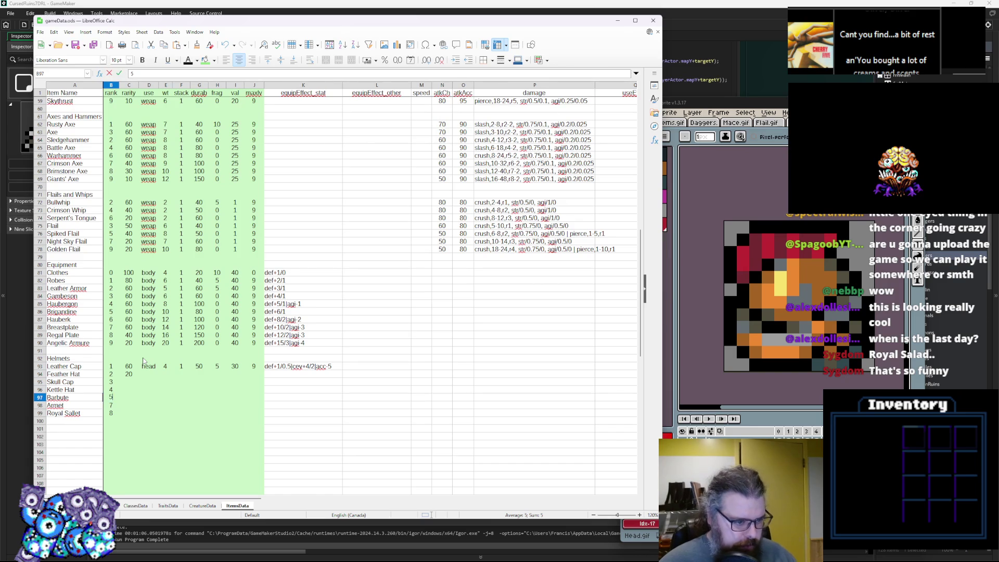
{"action": "key", "text": "Return"}
{"action": "type", "text": "6"}
{"action": "key", "text": "Return"}
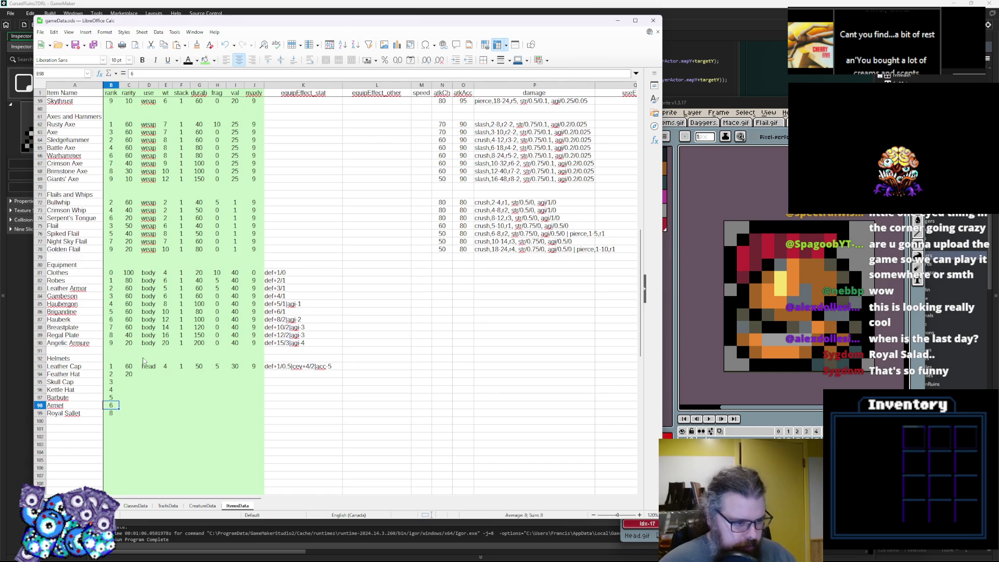
Step: Correct the ranks from Barbute downward, ending with Royal Sallet at 9
{"action": "key", "text": "Up"}
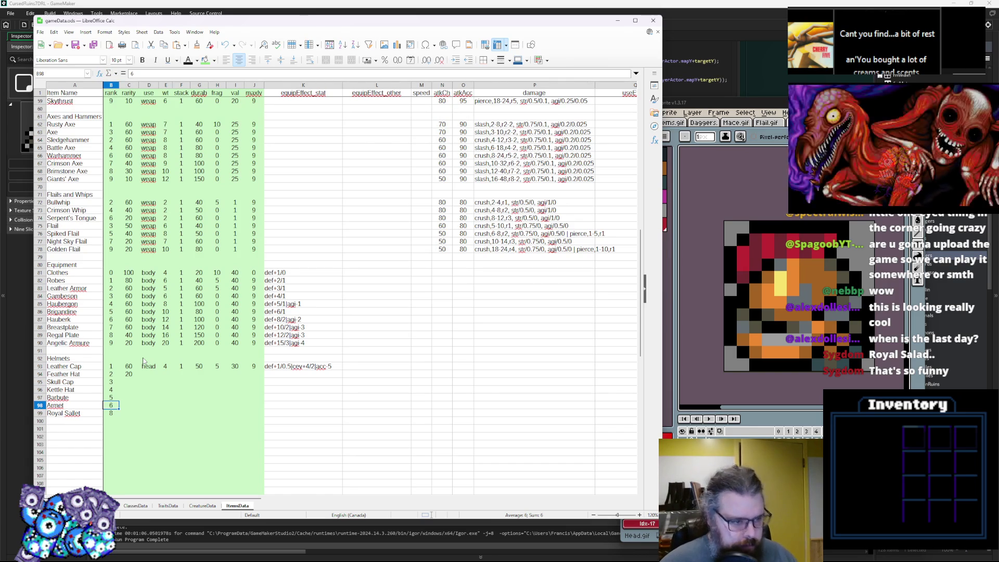
{"action": "key", "text": "Up"}
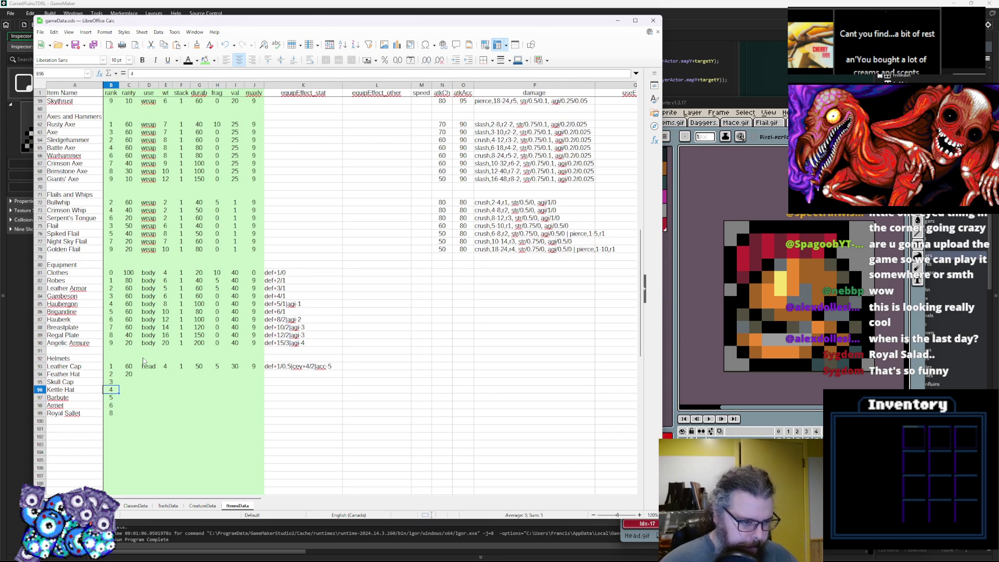
{"action": "key", "text": "Down"}
{"action": "key", "text": "Up"}
{"action": "key", "text": "Down"}
{"action": "type", "text": "6"}
{"action": "key", "text": "Return"}
{"action": "type", "text": "7"}
{"action": "key", "text": "Return"}
{"action": "type", "text": "8"}
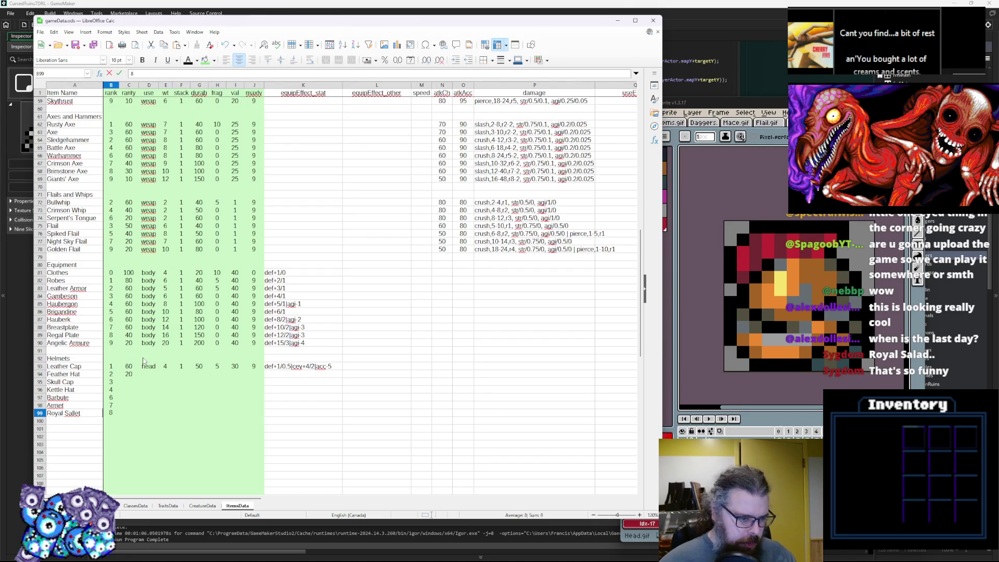
{"action": "key", "text": "Tab"}
Step: Set rarities 50, 50, 40, 40, 20 for Skull Cap through Royal Sallet
{"action": "key", "text": "Up"}
{"action": "key", "text": "Up"}
{"action": "key", "text": "Up"}
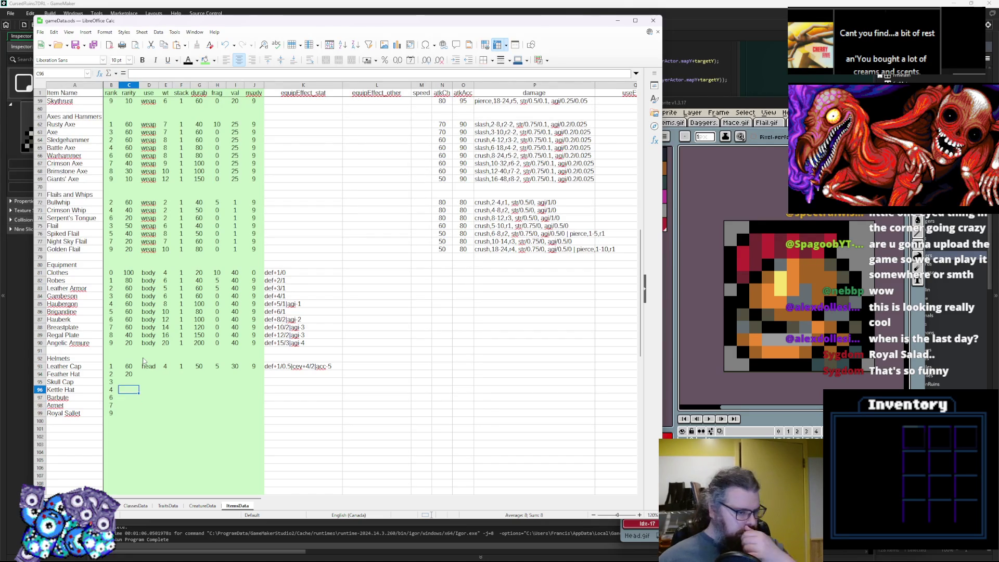
{"action": "type", "text": "50"}
{"action": "key", "text": "Return"}
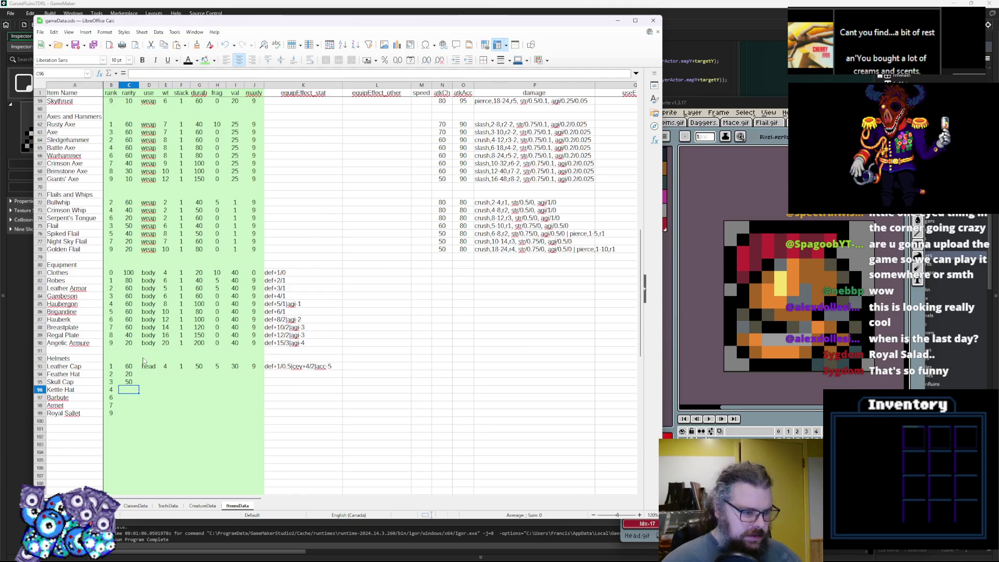
{"action": "type", "text": "6"}
{"action": "key", "text": "Return"}
{"action": "type", "text": "40"}
{"action": "key", "text": "Return"}
{"action": "type", "text": "40"}
{"action": "key", "text": "Return"}
{"action": "type", "text": "20"}
{"action": "key", "text": "Tab"}
Step: Copy 'head' from D93 and paste it into every helmet's use cell
{"action": "left_click", "coordinate": [148, 367]}
{"action": "key", "text": "ctrl+c"}
{"action": "left_click", "coordinate": [150, 374]}
{"action": "key", "text": "ctrl+v"}
{"action": "key", "text": "Down"}
{"action": "key", "text": "ctrl+v"}
{"action": "key", "text": "Down"}
{"action": "key", "text": "ctrl+v"}
{"action": "key", "text": "Down"}
{"action": "key", "text": "ctrl+v"}
{"action": "key", "text": "Down"}
{"action": "key", "text": "Tab"}
{"action": "key", "text": "ctrl+v"}
{"action": "key", "text": "Return"}
{"action": "key", "text": "ctrl+v"}
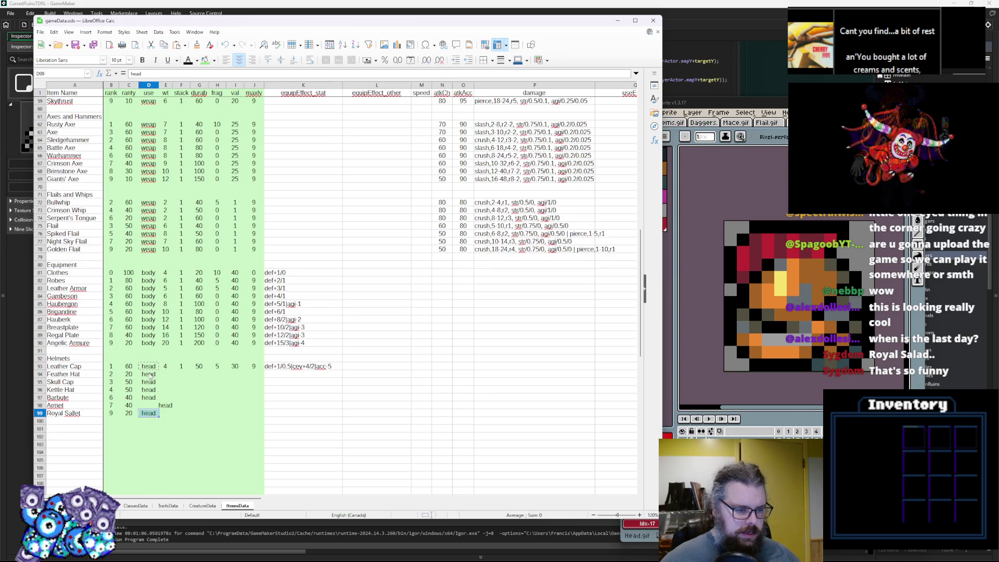
{"action": "key", "text": "Up"}
{"action": "key", "text": "ctrl+v"}
{"action": "key", "text": "Right"}
{"action": "key", "text": "Up"}
{"action": "key", "text": "Up"}
{"action": "key", "text": "Up"}
{"action": "key", "text": "Up"}
Step: Enter the helmet weights in column E: 2, 2, 4, 5, 6, 8 and 10
{"action": "type", "text": "2"}
{"action": "key", "text": "Return"}
{"action": "type", "text": "2"}
{"action": "key", "text": "Return"}
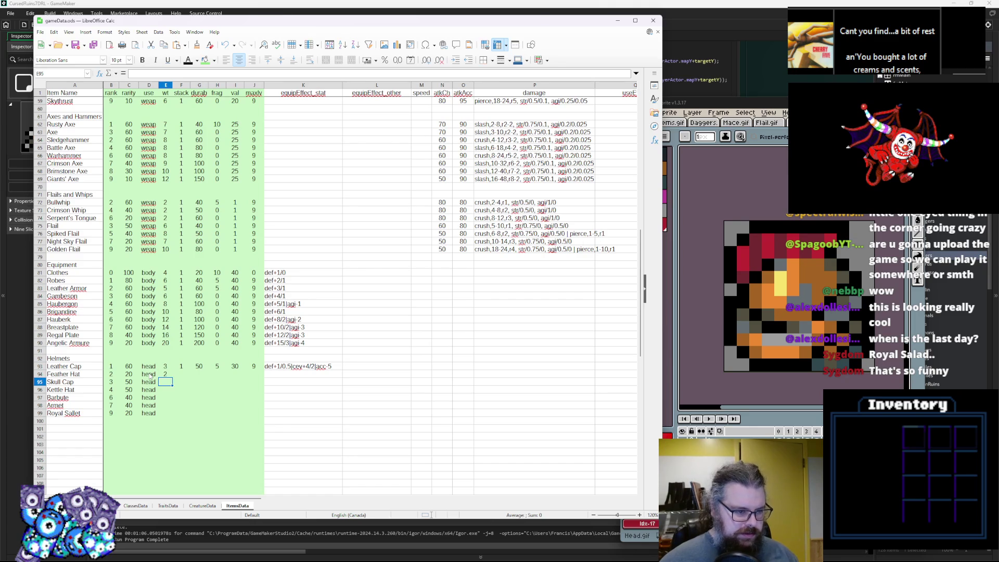
{"action": "type", "text": "4"}
{"action": "key", "text": "Return"}
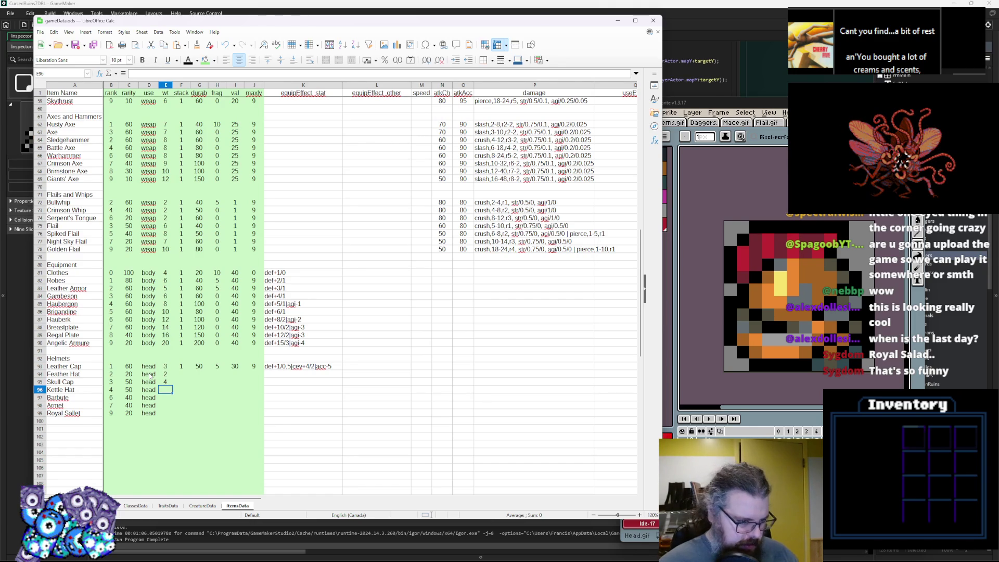
{"action": "type", "text": "5"}
{"action": "key", "text": "Return"}
{"action": "type", "text": "6"}
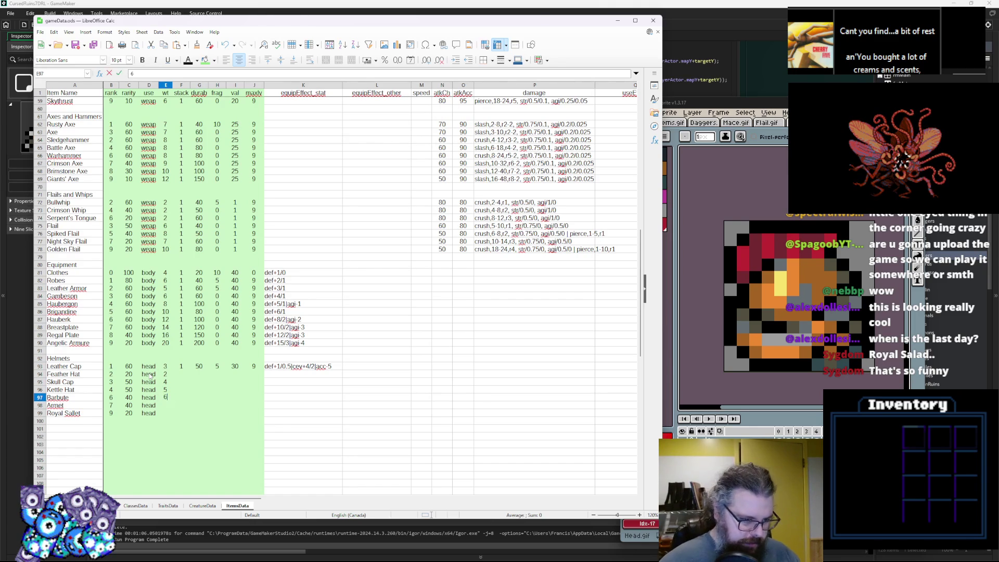
{"action": "key", "text": "Return"}
{"action": "type", "text": "8"}
{"action": "key", "text": "Return"}
{"action": "type", "text": "10"}
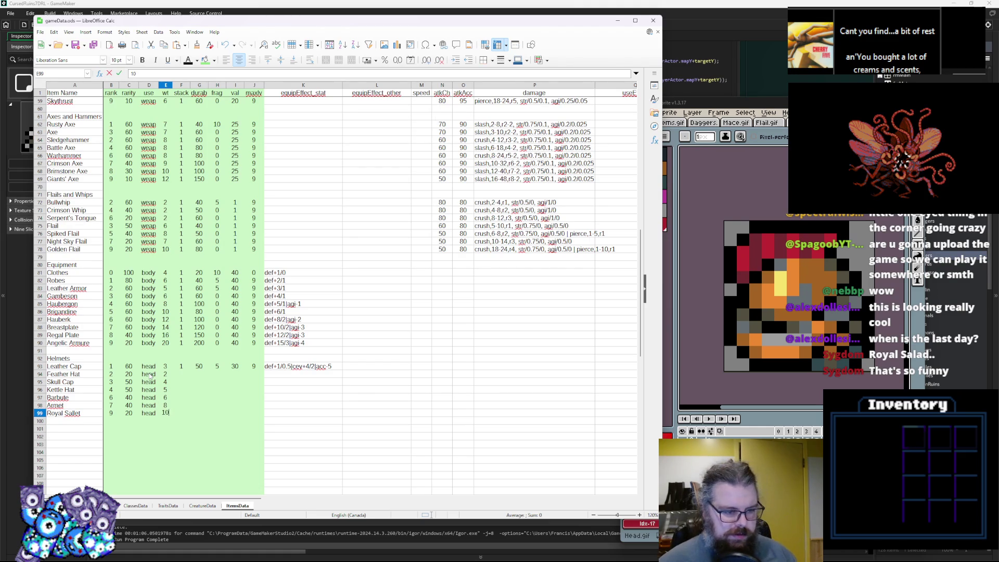
{"action": "key", "text": "Tab"}
Step: Set the stack value to 1 for every helmet in column F
{"action": "key", "text": "Up"}
{"action": "key", "text": "Up"}
{"action": "key", "text": "Up"}
{"action": "type", "text": "1 1 1 1 1"}
{"action": "key", "text": "Return"}
{"action": "type", "text": "1"}
Step: Give Leather Cap durability 40, and Feather Hat durability 50 with frag 5
{"action": "key", "text": "Return"}
{"action": "key", "text": "Up"}
{"action": "key", "text": "Up"}
{"action": "key", "text": "Up"}
{"action": "key", "text": "Right"}
{"action": "key", "text": "Up"}
{"action": "key", "text": "Up"}
{"action": "key", "text": "Up"}
{"action": "type", "text": "40"}
{"action": "key", "text": "Return"}
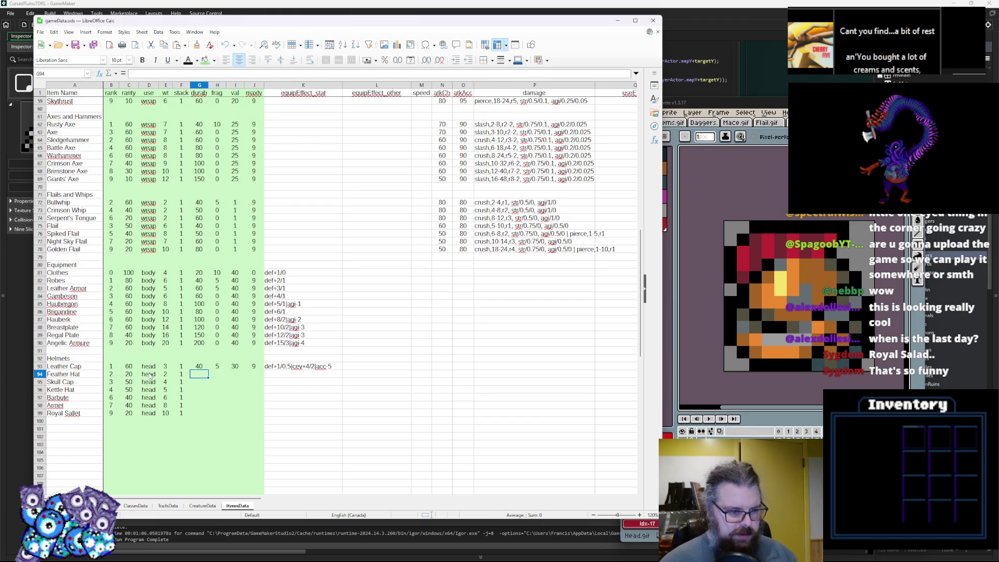
{"action": "type", "text": "50"}
{"action": "key", "text": "Tab"}
{"action": "type", "text": "5"}
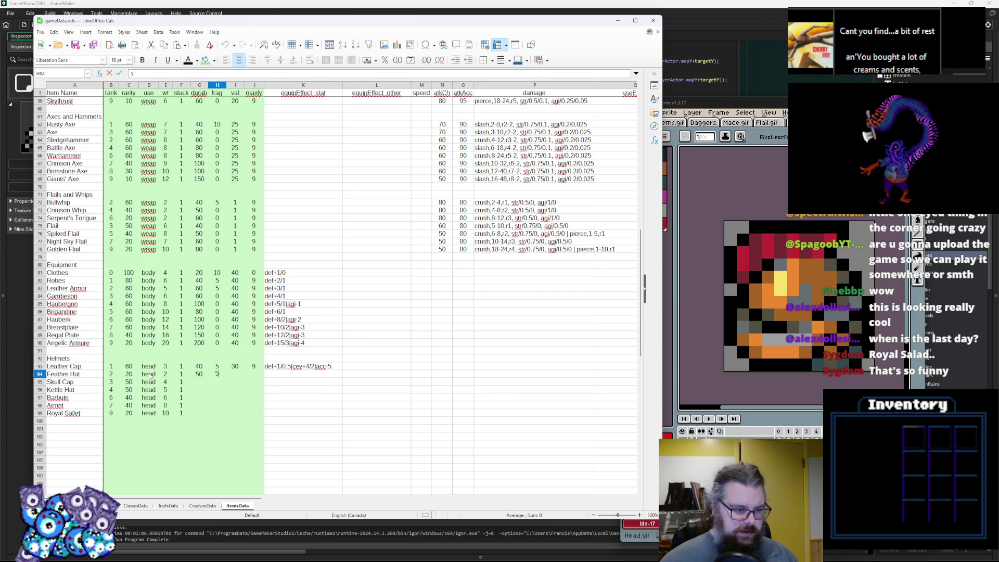
{"action": "key", "text": "Return"}
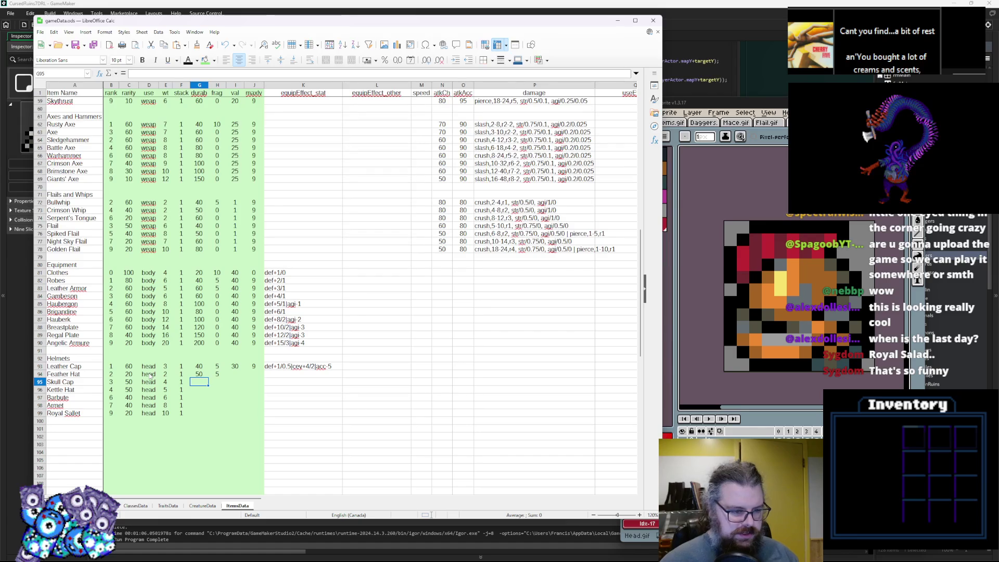
Step: Give Skull Cap durability 60 and fill the remaining helmets' frag cells with 0
{"action": "type", "text": "60"}
{"action": "key", "text": "Tab"}
{"action": "type", "text": "9"}
{"action": "key", "text": "Down"}
{"action": "type", "text": "0"}
{"action": "key", "text": "Down"}
{"action": "type", "text": "0"}
{"action": "key", "text": "Down"}
{"action": "type", "text": "0"}
{"action": "key", "text": "Down"}
{"action": "type", "text": "0"}
{"action": "key", "text": "Up"}
{"action": "key", "text": "Up"}
{"action": "key", "text": "Left"}
{"action": "key", "text": "Up"}
Step: Enter durability 60, 70, 80 and 100 for Kettle Hat, Barbute, Armet and Royal Sallet
{"action": "type", "text": "8"}
{"action": "key", "text": "BackSpace"}
{"action": "type", "text": "6"}
{"action": "key", "text": "Return"}
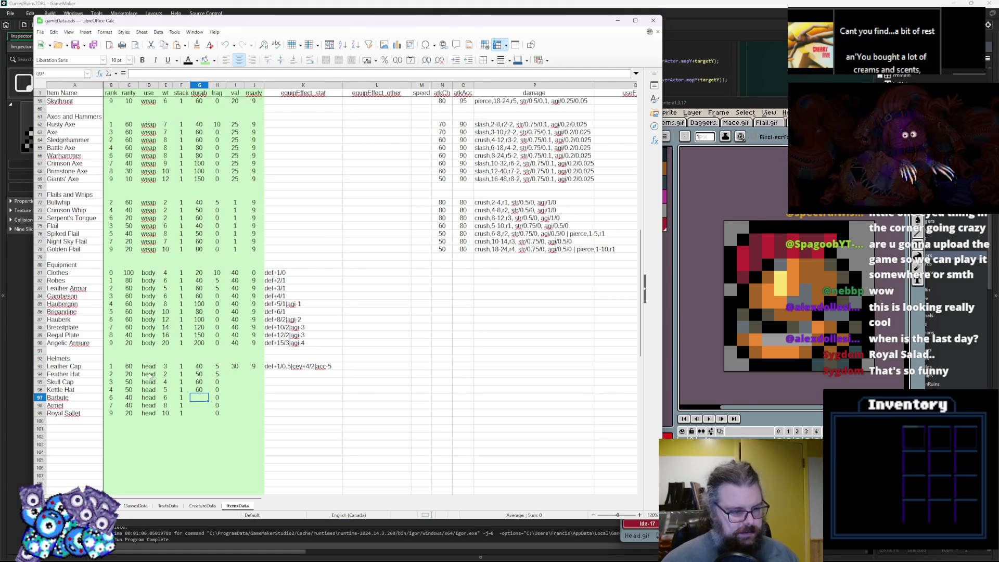
{"action": "type", "text": "70"}
{"action": "key", "text": "Return"}
{"action": "type", "text": "80"}
{"action": "key", "text": "Return"}
{"action": "type", "text": "100"}
{"action": "key", "text": "Tab"}
{"action": "key", "text": "Tab"}
Step: Copy Leather Cap's value of 30 from I93 into Feather Hat's value cell I94
{"action": "key", "text": "Up"}
{"action": "key", "text": "Up"}
{"action": "key", "text": "Up"}
{"action": "key", "text": "Up"}
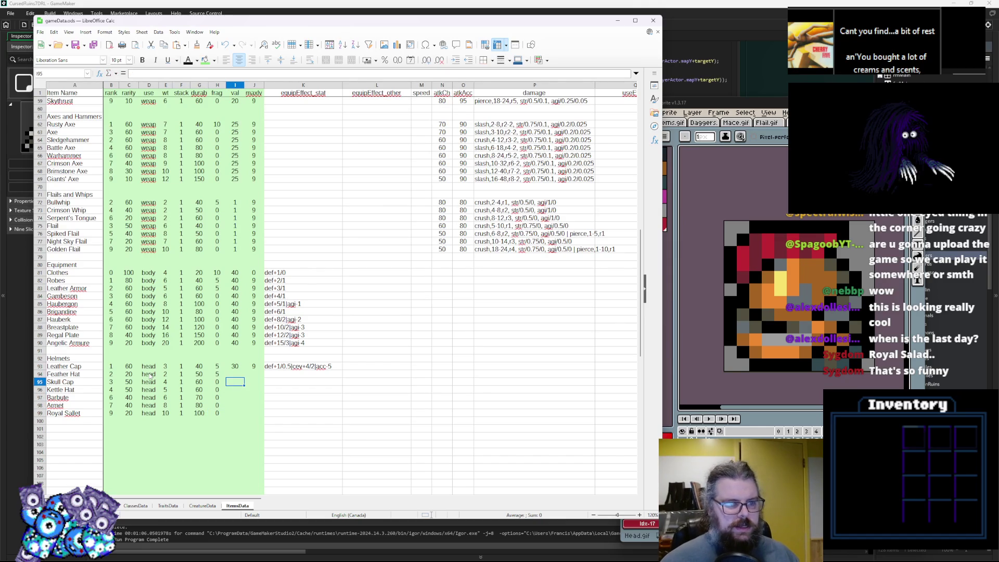
{"action": "key", "text": "Up"}
{"action": "key", "text": "ctrl+c"}
{"action": "key", "text": "Down"}
{"action": "key", "text": "Down"}
{"action": "key", "text": "Down"}
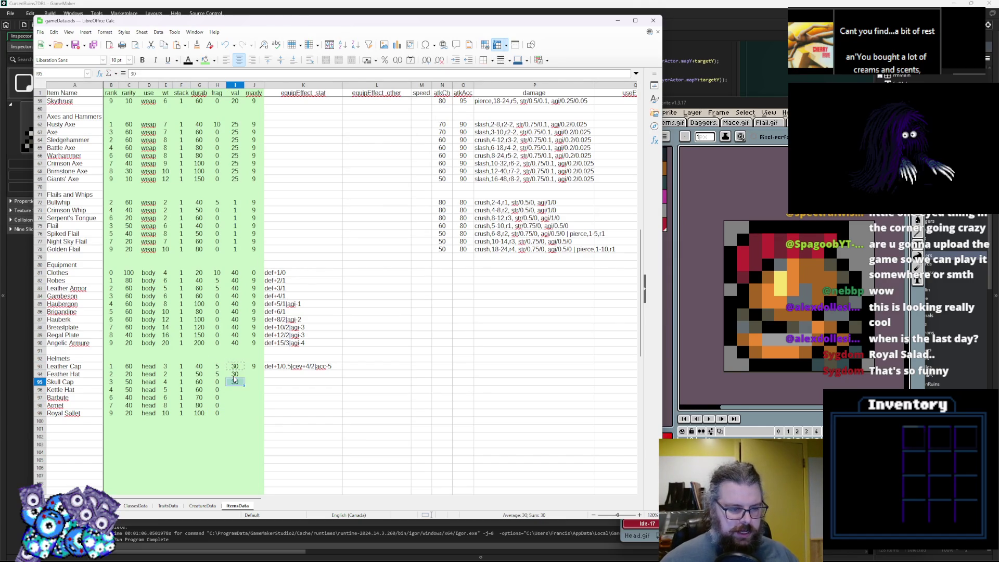
{"action": "key", "text": "ctrl+Down"}
{"action": "key", "text": "Delete"}
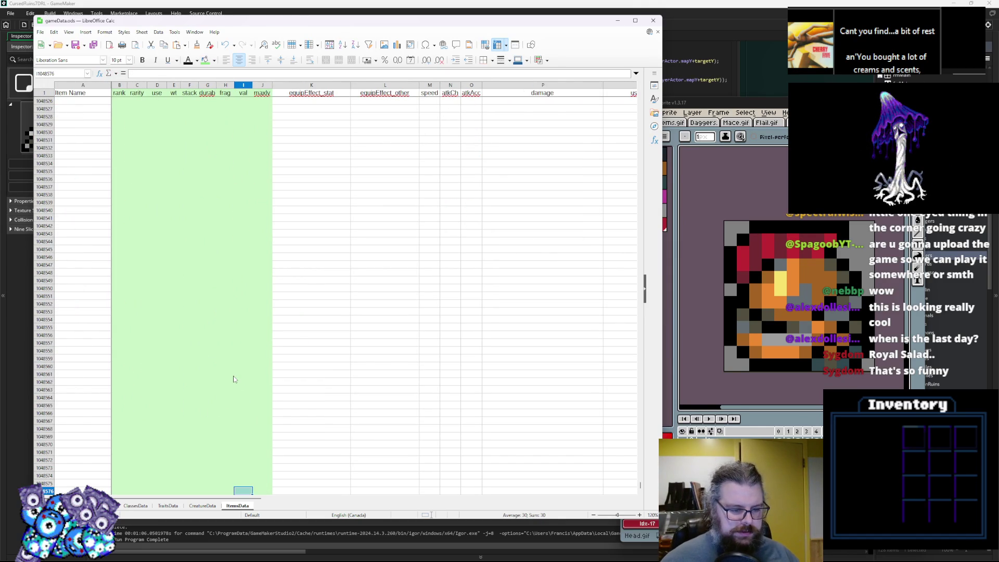
Step: Return to the Helmets rows and begin entering Armet's value in cell I98
{"action": "scroll", "coordinate": [227, 381], "scroll_direction": "up", "scroll_amount": 7}
{"action": "scroll", "coordinate": [227, 381], "scroll_direction": "up", "scroll_amount": 5}
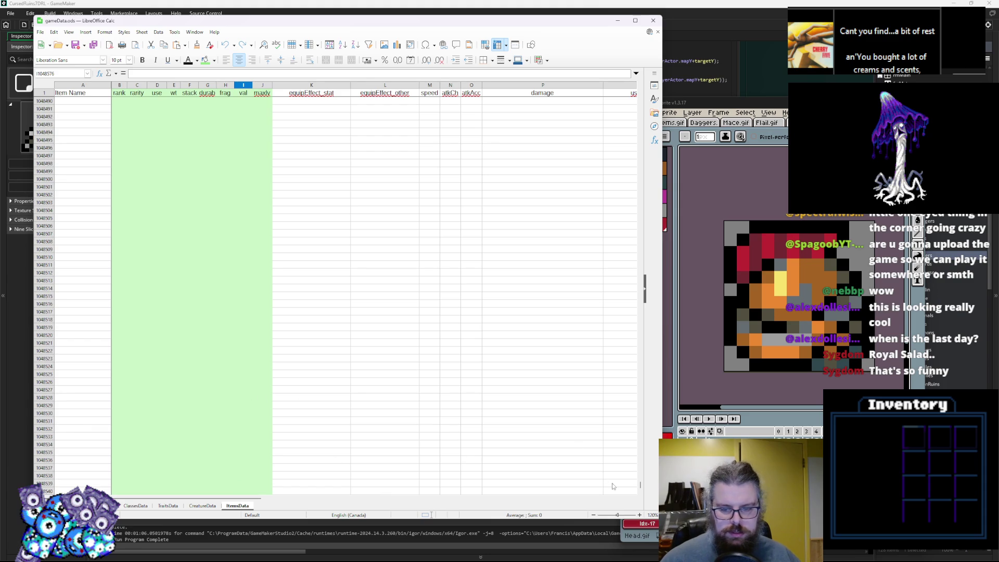
{"action": "left_click_drag", "start_coordinate": [641, 487], "coordinate": [641, 125]}
{"action": "mouse_move", "coordinate": [642, 485]}
{"action": "left_mouse_down"}
{"action": "mouse_move", "coordinate": [682, 191]}
{"action": "mouse_move", "coordinate": [675, 143]}
{"action": "left_mouse_up"}
{"action": "left_click_drag", "start_coordinate": [641, 487], "coordinate": [641, 130]}
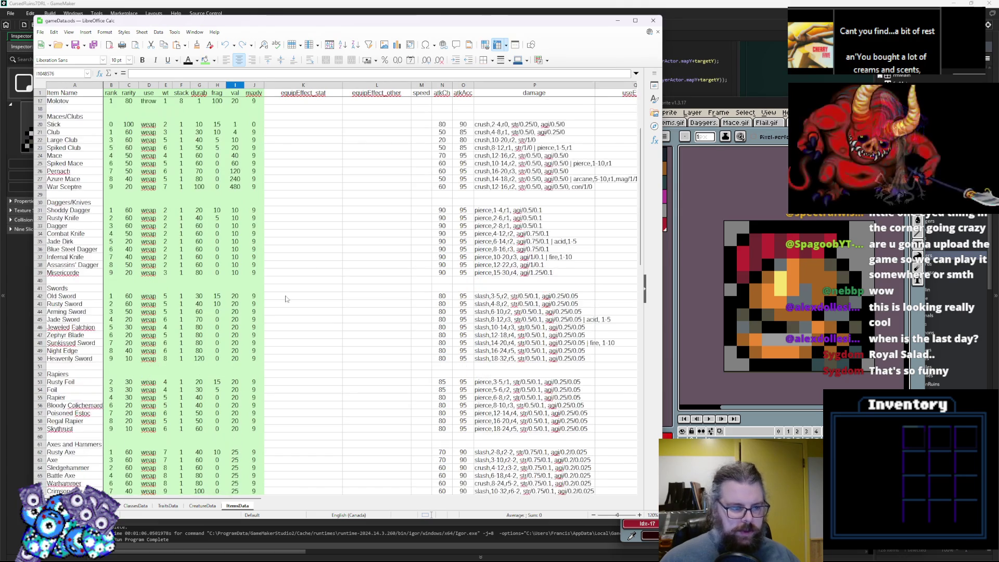
{"action": "scroll", "coordinate": [285, 298], "scroll_direction": "down", "scroll_amount": 17}
{"action": "left_click", "coordinate": [235, 321]}
{"action": "left_click", "coordinate": [236, 328]}
{"action": "left_click", "coordinate": [234, 336]}
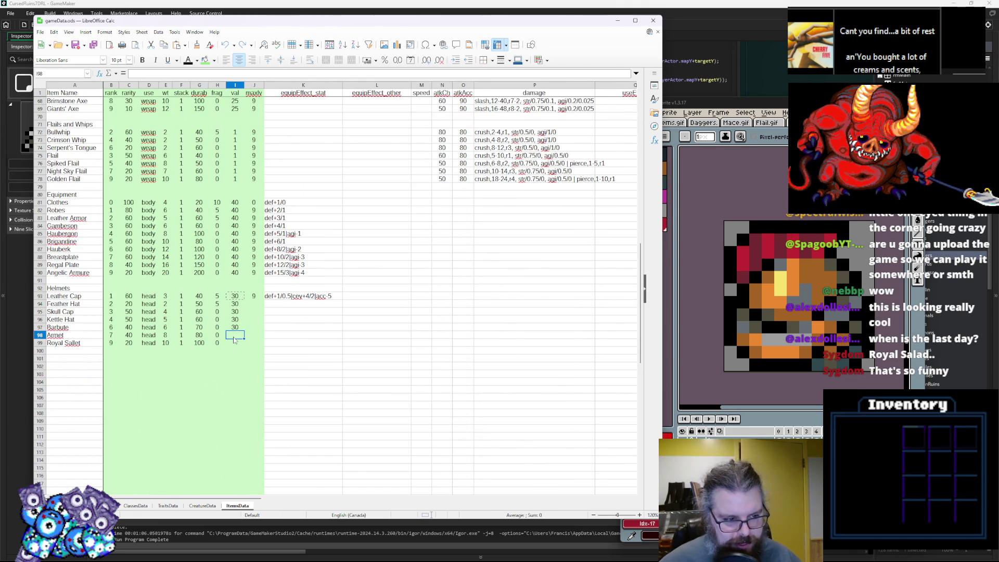
{"action": "key", "text": "Down"}
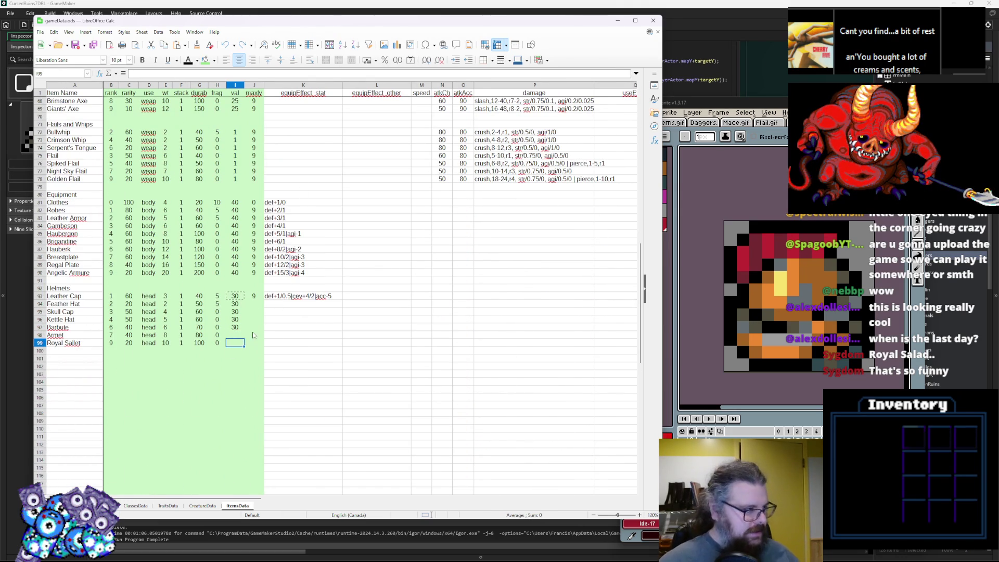
{"action": "left_click", "coordinate": [240, 337]}
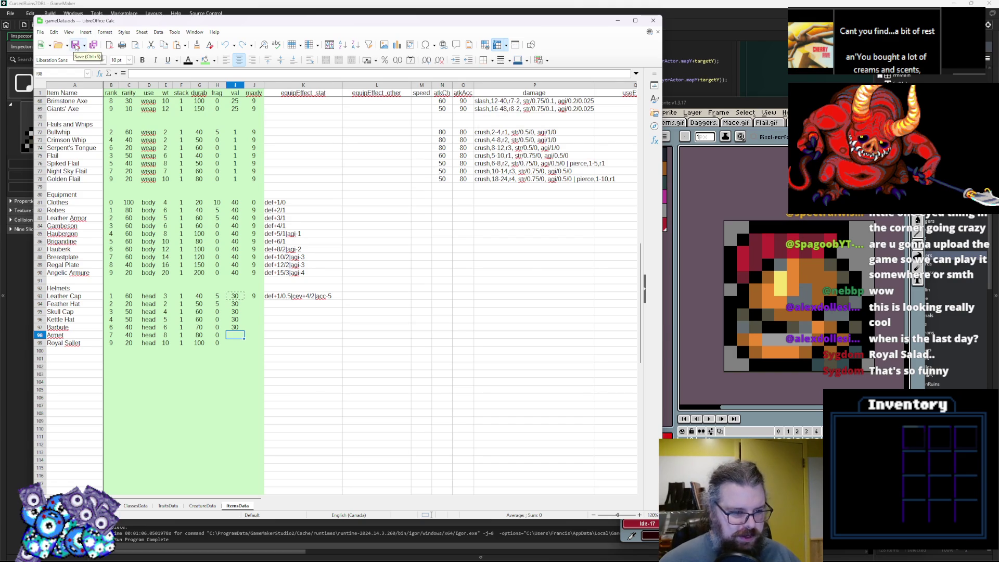
{"action": "left_click", "coordinate": [75, 46]}
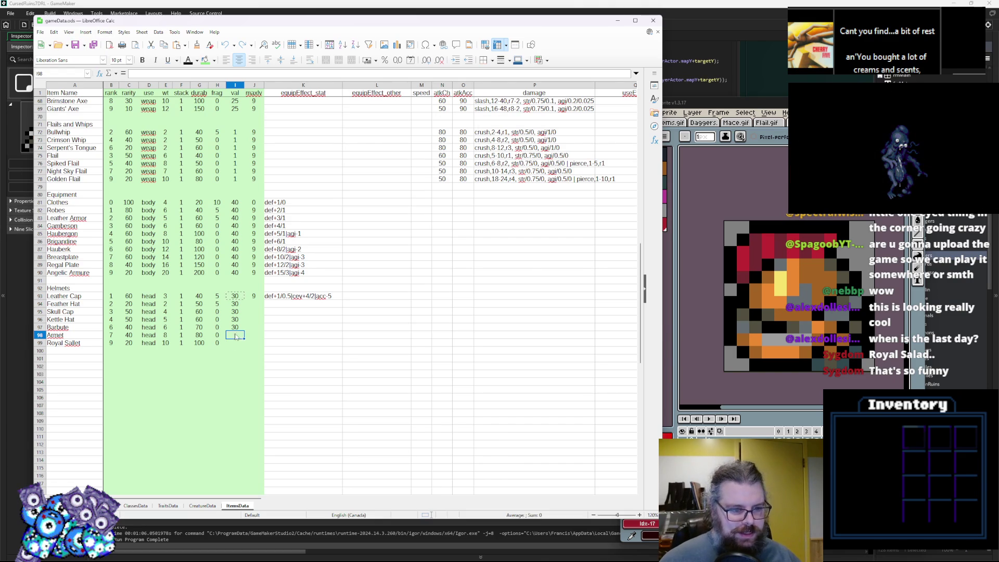
{"action": "type", "text": "0"}
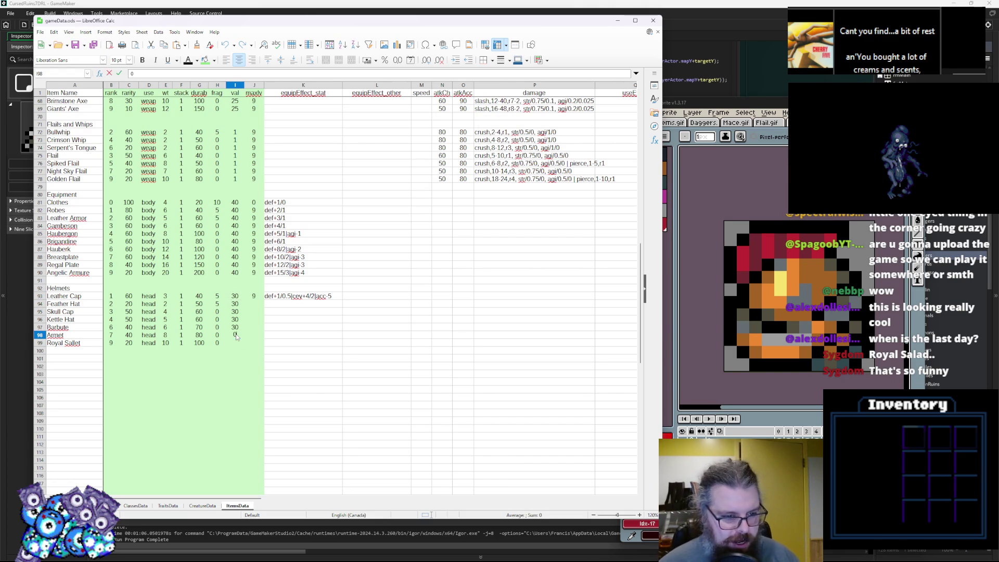
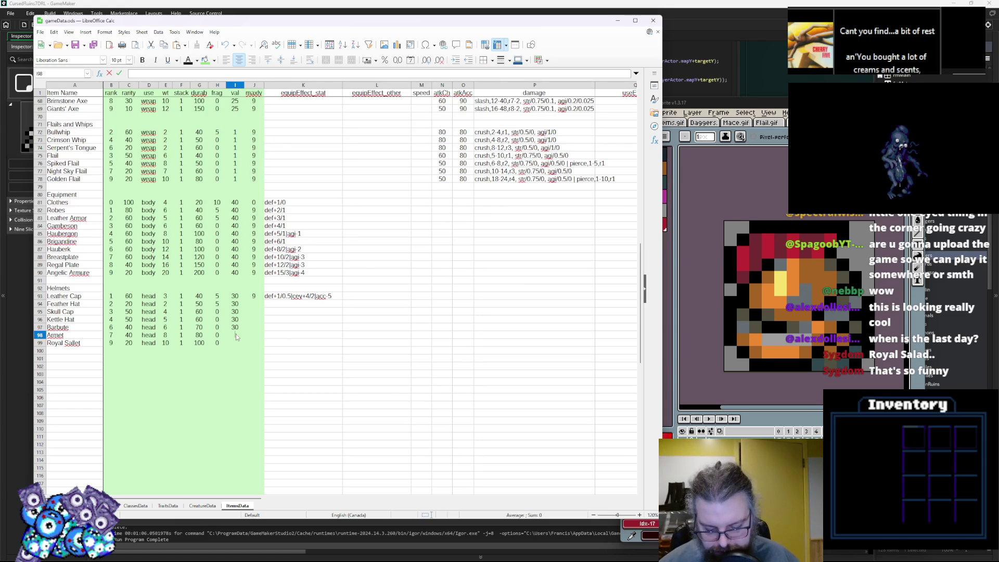
Step: Enter a val of 30 for the Armet and Royal Sallet helmets
{"action": "key", "text": "Tab"}
{"action": "key", "text": "End"}
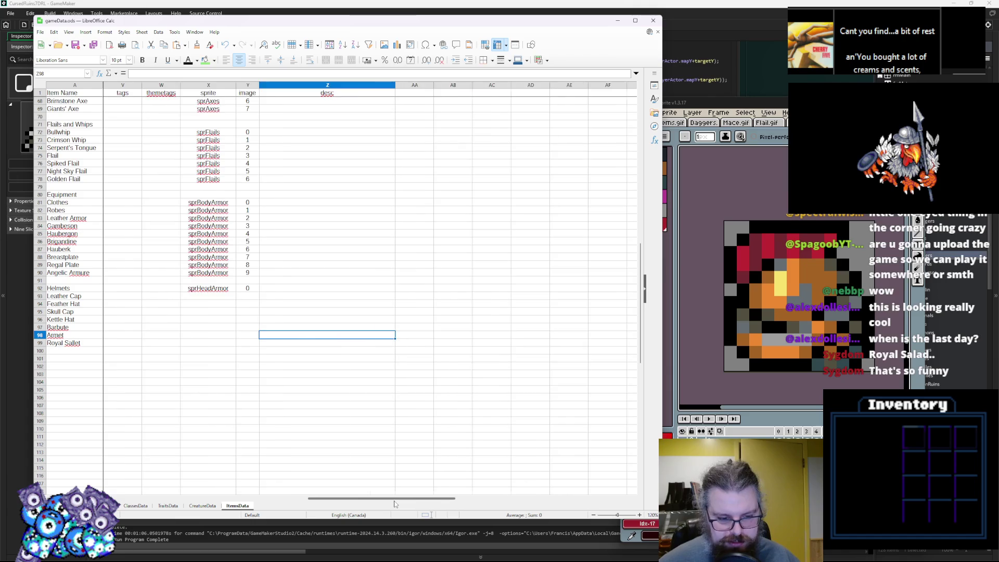
{"action": "left_click_drag", "start_coordinate": [387, 498], "coordinate": [208, 498]}
{"action": "left_click", "coordinate": [239, 337]}
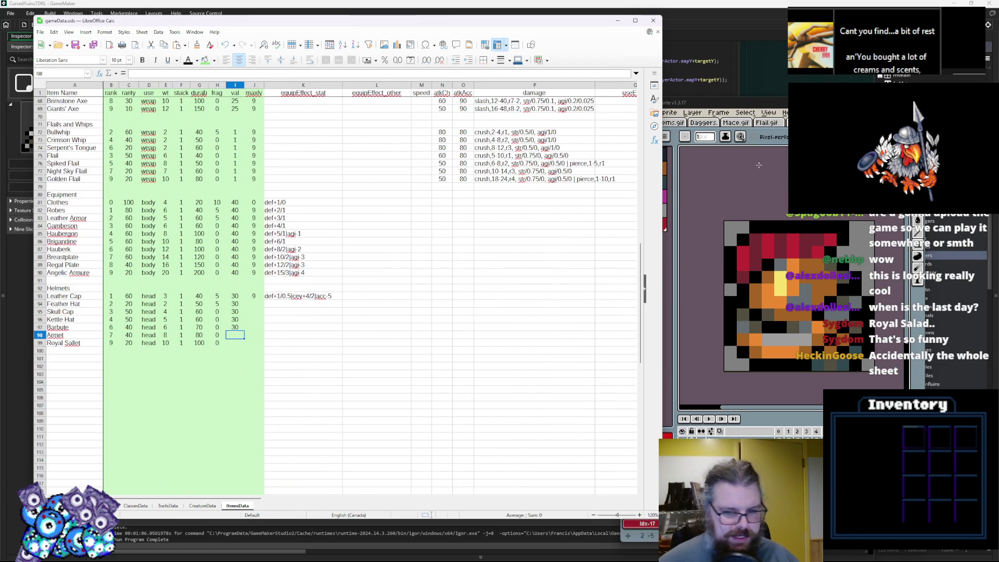
{"action": "left_click", "coordinate": [40, 491]}
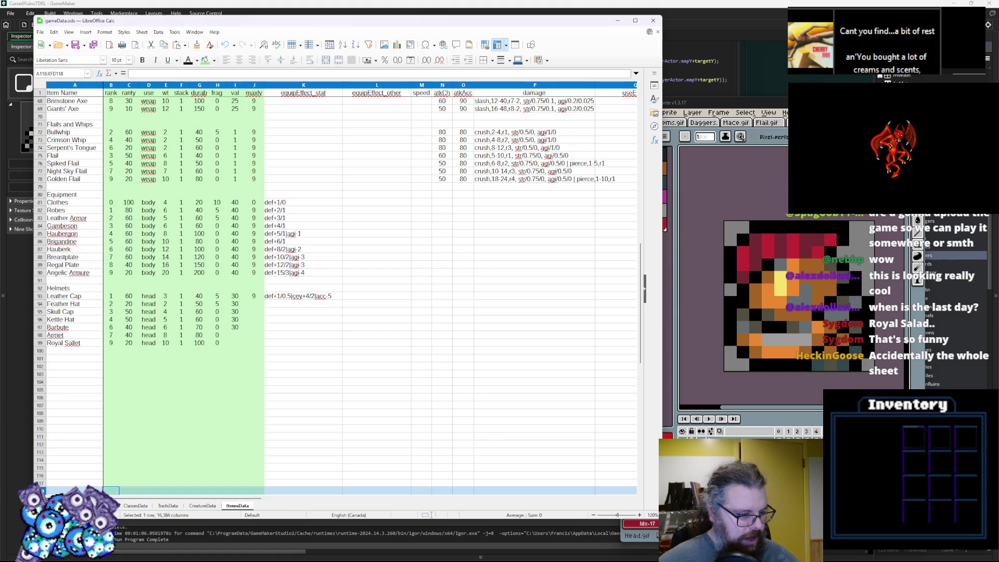
{"action": "left_click", "coordinate": [235, 382]}
{"action": "left_click", "coordinate": [235, 336]}
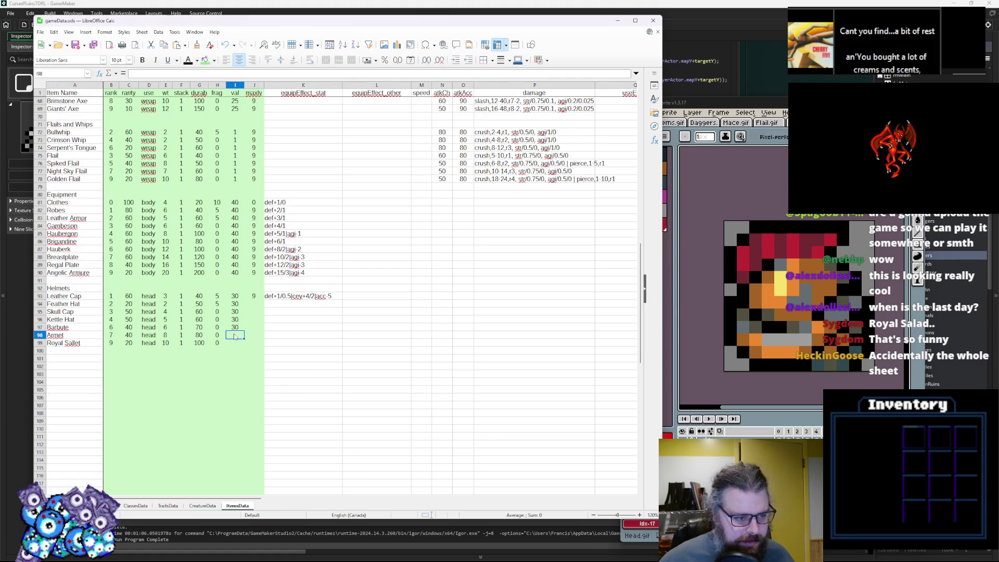
{"action": "key", "text": "Up"}
{"action": "key", "text": "Down"}
{"action": "type", "text": "30"}
{"action": "key", "text": "Return"}
{"action": "type", "text": "30"}
{"action": "key", "text": "Tab"}
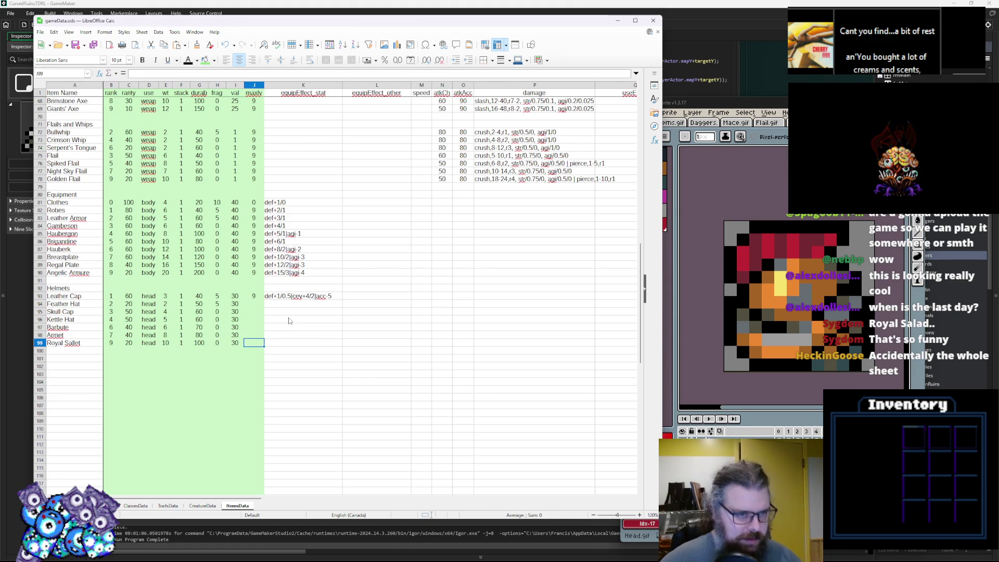
Step: Fill column J with 9 for every helmet row, J93 through J99
{"action": "key", "text": "Up"}
{"action": "key", "text": "Up"}
{"action": "key", "text": "Up"}
{"action": "key", "text": "Up"}
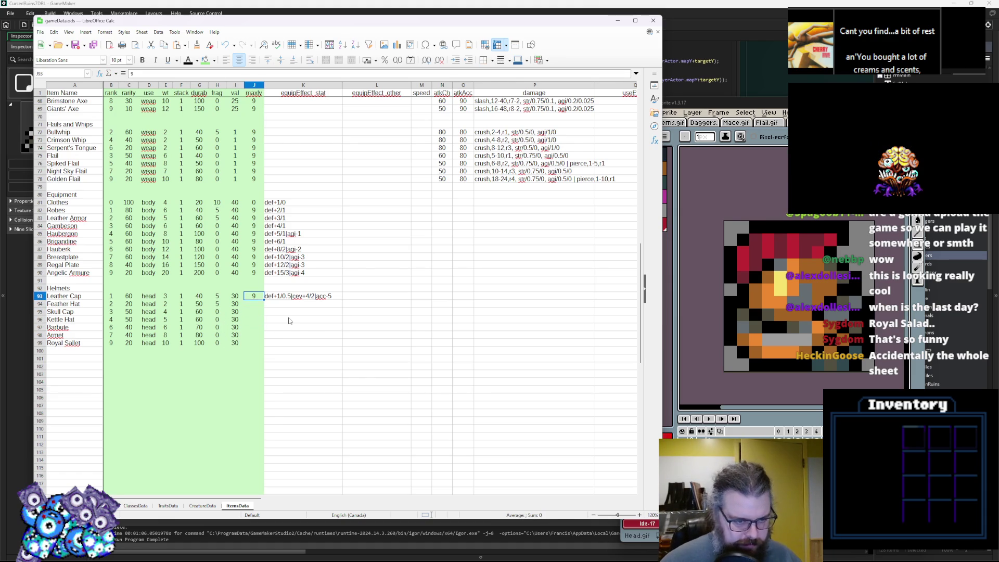
{"action": "type", "text": "0"}
{"action": "key", "text": "Return"}
{"action": "type", "text": "0"}
{"action": "key", "text": "BackSpace"}
{"action": "type", "text": "9"}
{"action": "key", "text": "Up"}
{"action": "type", "text": "9"}
{"action": "key", "text": "Return"}
{"action": "key", "text": "Return"}
{"action": "type", "text": "9 9 9 9"}
{"action": "key", "text": "Return"}
{"action": "type", "text": "9"}
{"action": "left_click", "coordinate": [290, 321]}
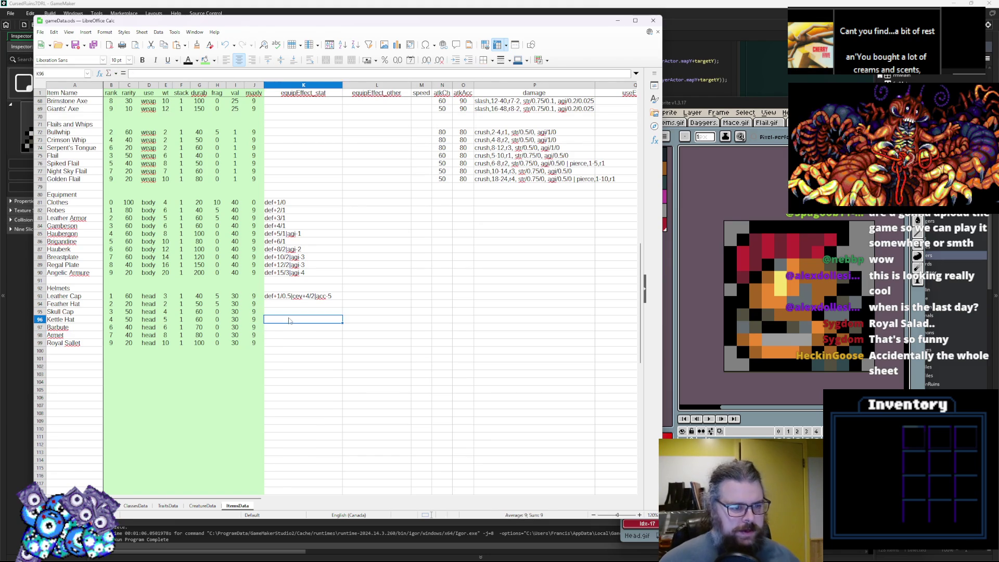
Step: Paste Leather Cap's def+1/0.5|cev+4/2|acc-5 effect into the following helmet rows
{"action": "left_click", "coordinate": [298, 300]}
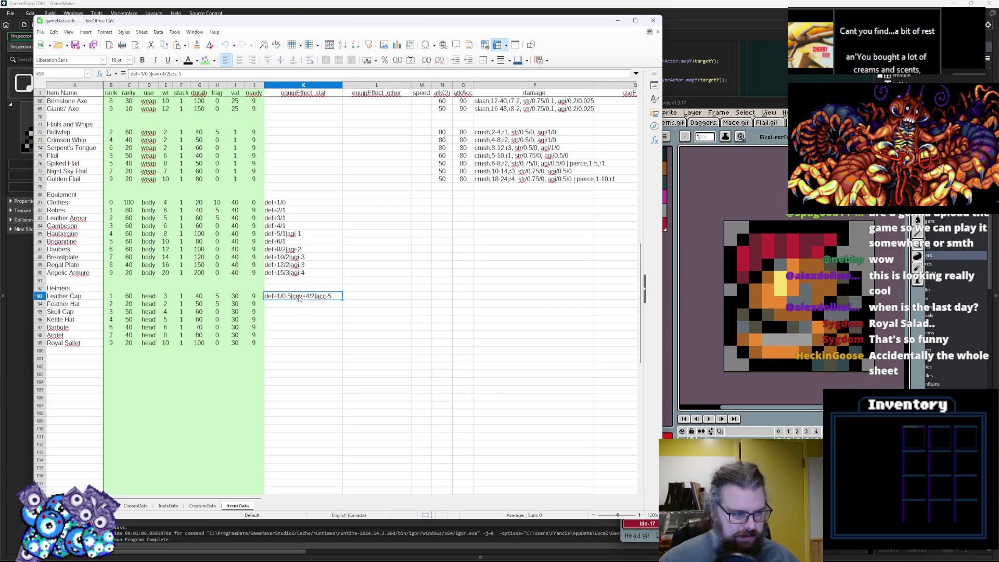
{"action": "key", "text": "Down"}
{"action": "key", "text": "ctrl+v"}
{"action": "key", "text": "Down"}
{"action": "key", "text": "ctrl+v"}
{"action": "key", "text": "Down"}
{"action": "key", "text": "ctrl+v"}
{"action": "key", "text": "Down"}
{"action": "key", "text": "ctrl+v"}
{"action": "key", "text": "Down"}
{"action": "key", "text": "ctrl+v"}
{"action": "key", "text": "Down"}
{"action": "key", "text": "ctrl+v"}
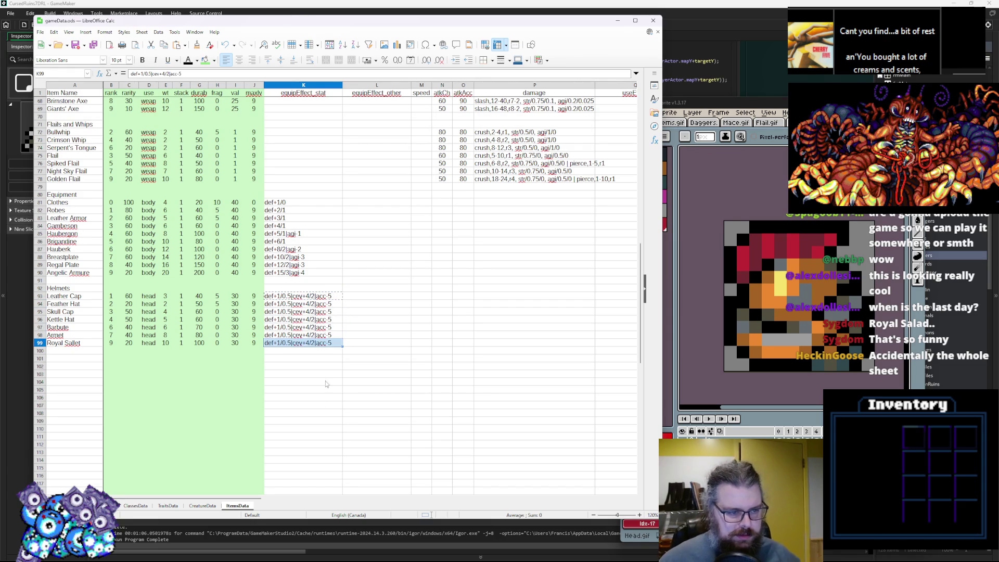
{"action": "left_click", "coordinate": [328, 396]}
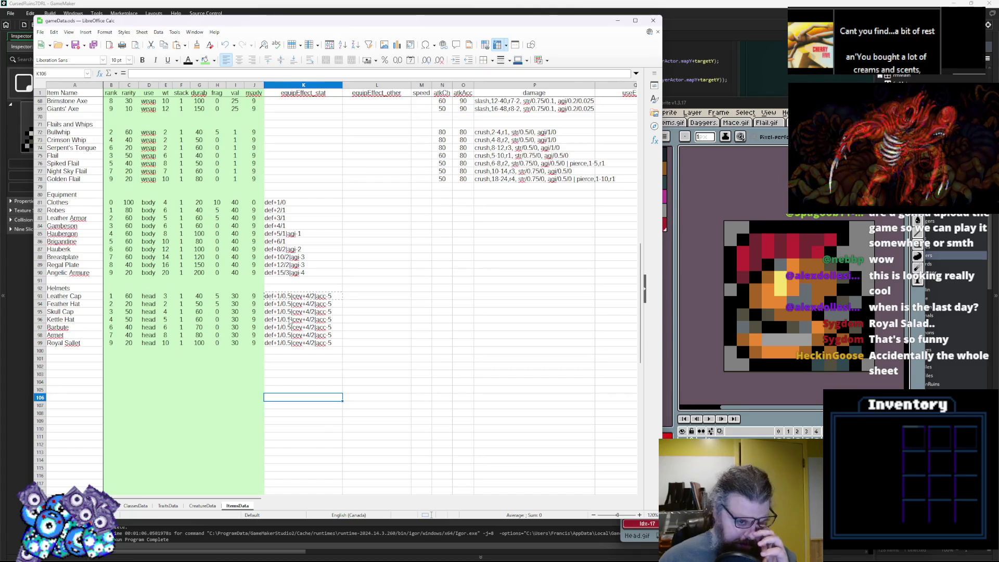
{"action": "left_click", "coordinate": [275, 358]}
{"action": "double_click", "coordinate": [281, 295]}
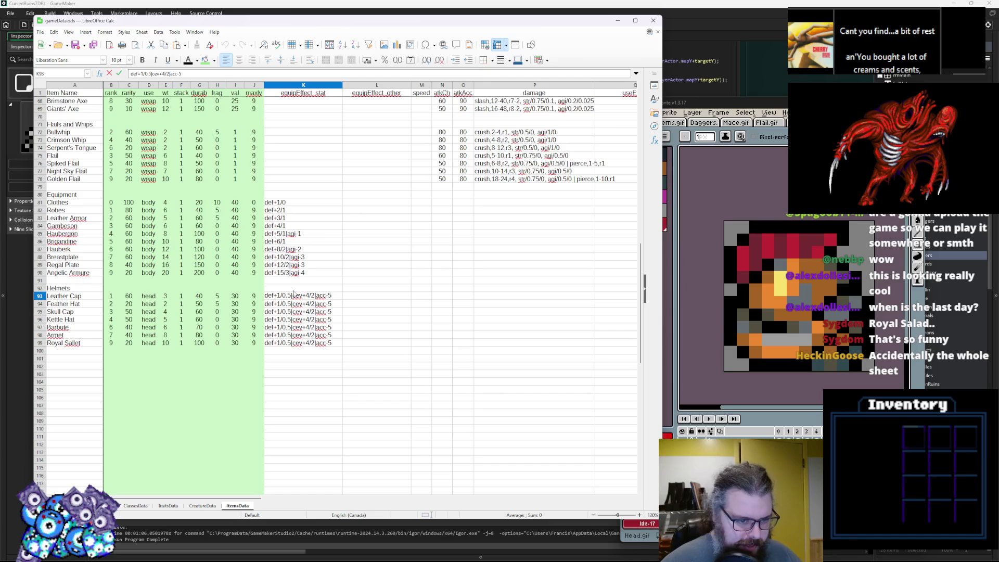
{"action": "left_click", "coordinate": [279, 305]}
Step: Raise helmet defence from def+2 on Skull Cap to def+6 on Royal Sallet
{"action": "double_click", "coordinate": [281, 303]}
{"action": "double_click", "coordinate": [280, 312]}
{"action": "key", "text": "BackSpace"}
{"action": "type", "text": "2"}
{"action": "left_click", "coordinate": [282, 319]}
{"action": "double_click", "coordinate": [280, 320]}
{"action": "type", "text": "3"}
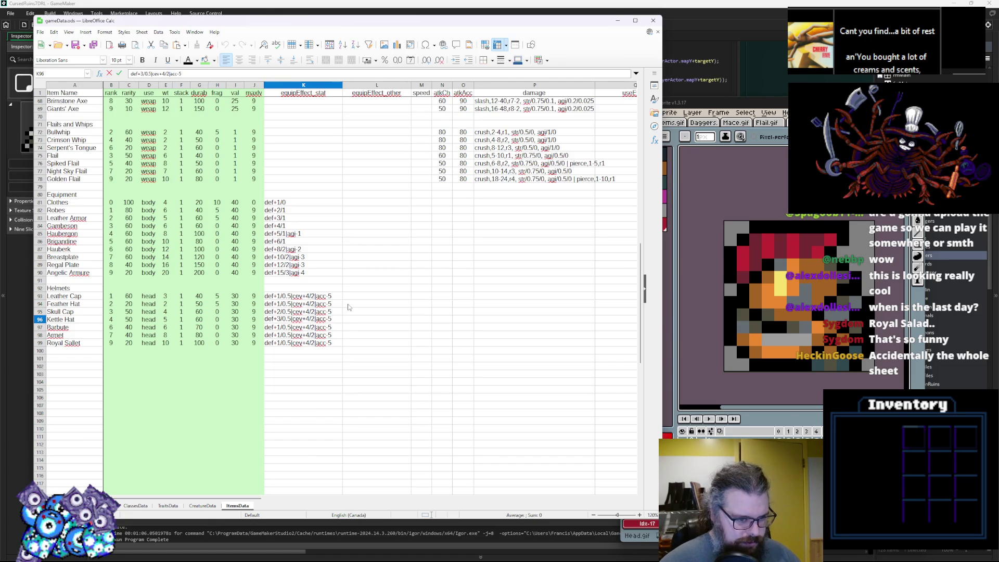
{"action": "double_click", "coordinate": [278, 328]}
{"action": "type", "text": "4"}
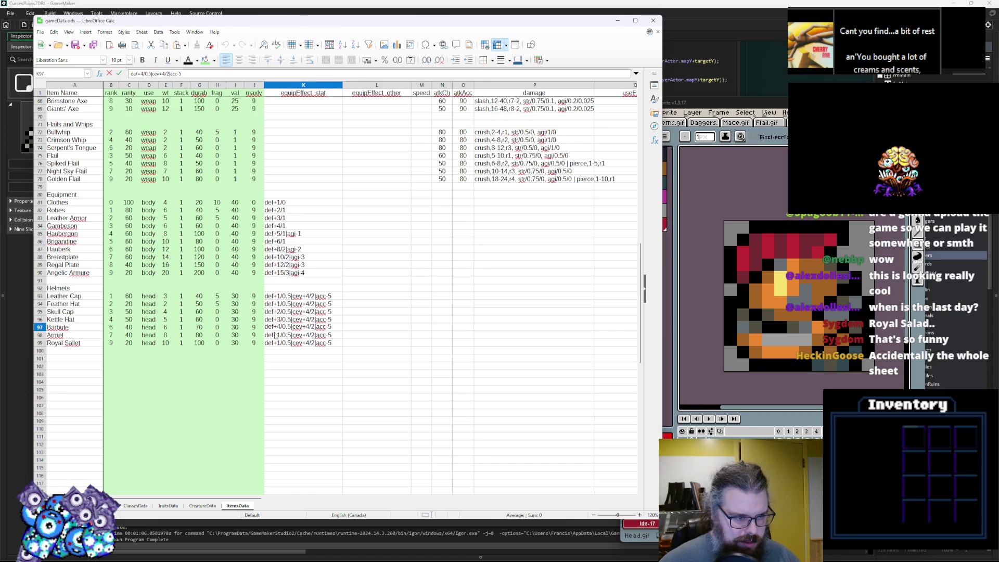
{"action": "key", "text": "Return"}
{"action": "double_click", "coordinate": [285, 335]}
{"action": "type", "text": "5"}
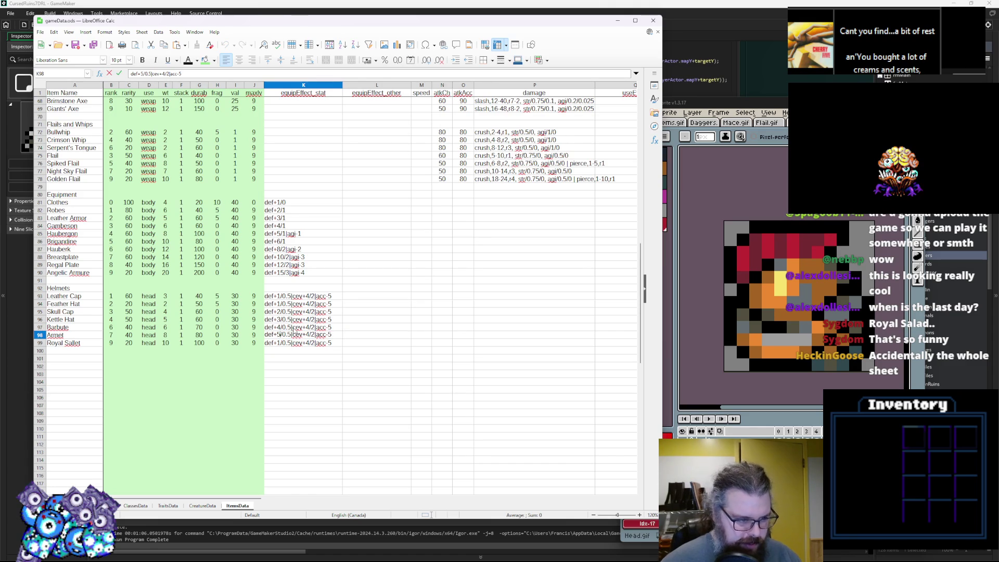
{"action": "key", "text": "Return"}
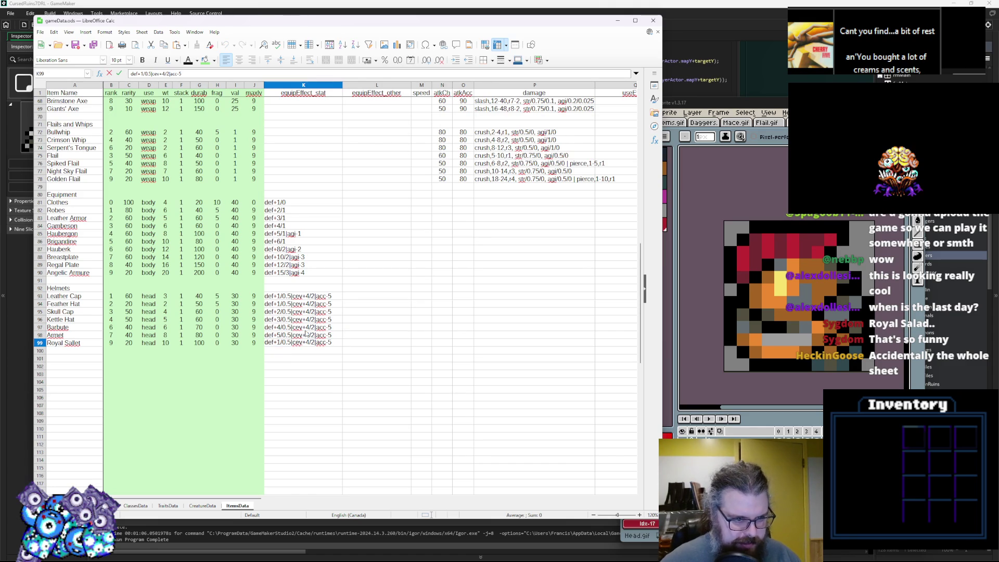
{"action": "key", "text": "BackSpace"}
{"action": "type", "text": "6"}
{"action": "left_click", "coordinate": [307, 374]}
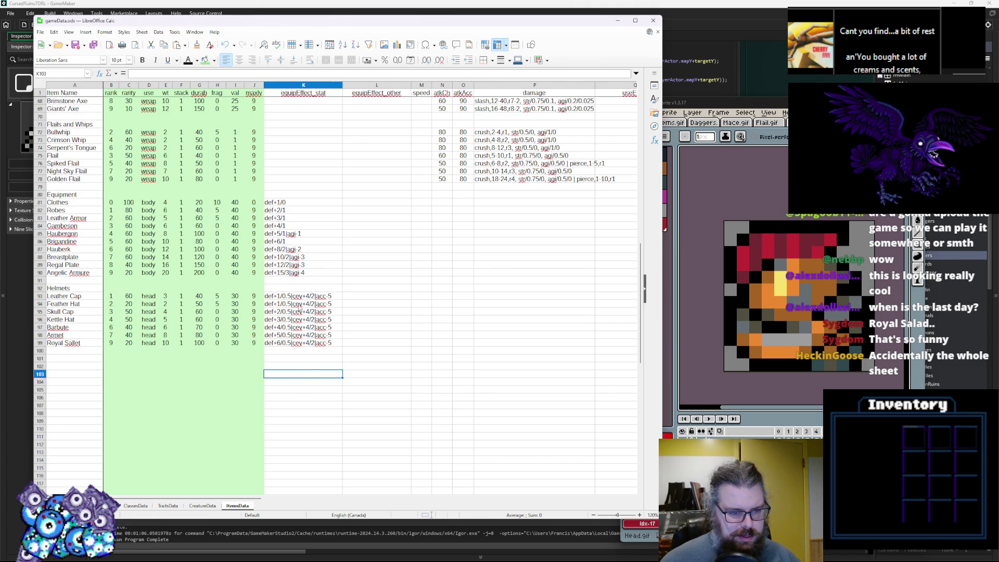
Step: Change Leather Cap's cev bonus from cev+4/2 to cev+2/1
{"action": "left_click", "coordinate": [307, 295]}
{"action": "double_click", "coordinate": [307, 296]}
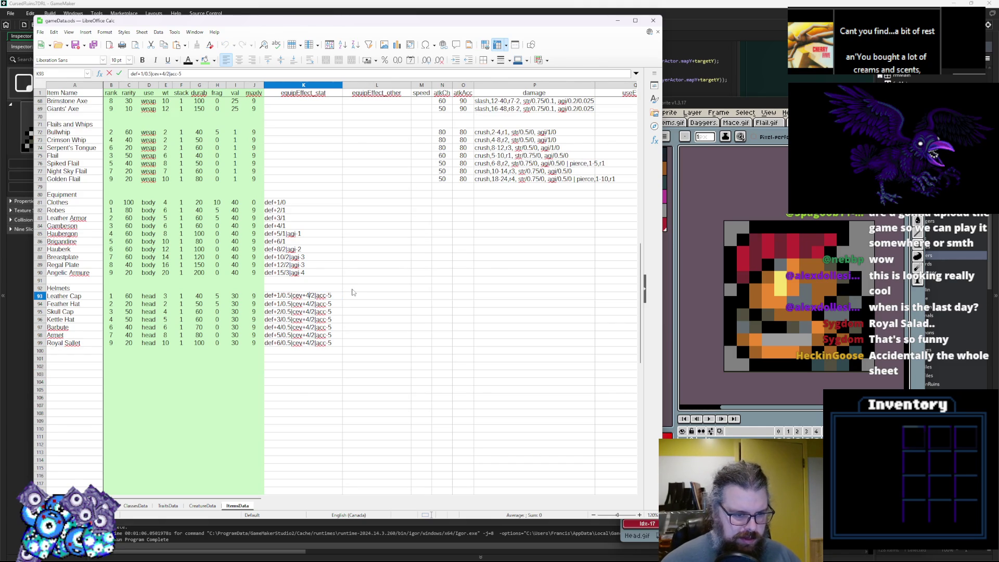
{"action": "key", "text": "Delete"}
{"action": "key", "text": "Delete"}
{"action": "key", "text": "BackSpace"}
{"action": "type", "text": "2/1"}
{"action": "double_click", "coordinate": [307, 303]}
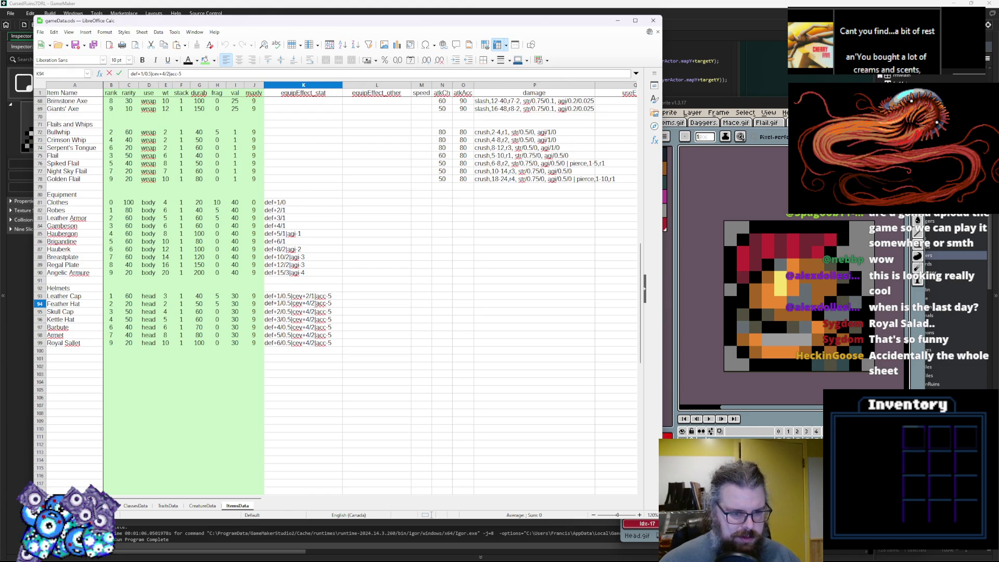
Step: Replace Feather Hat's cev+4/2 bonus with lck+2 and drop its acc-5
{"action": "left_click_drag", "start_coordinate": [315, 304], "coordinate": [292, 303]}
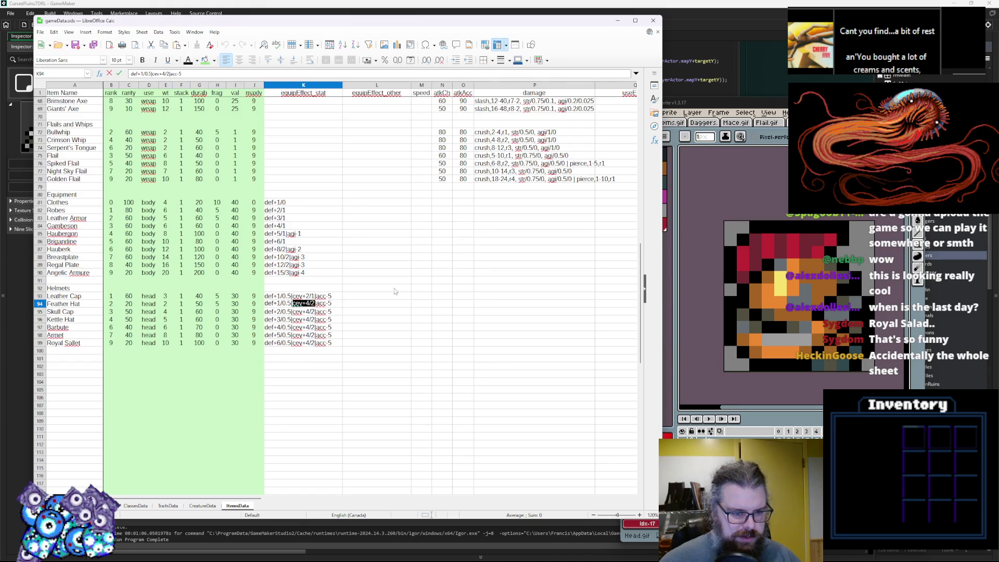
{"action": "key", "text": "Delete"}
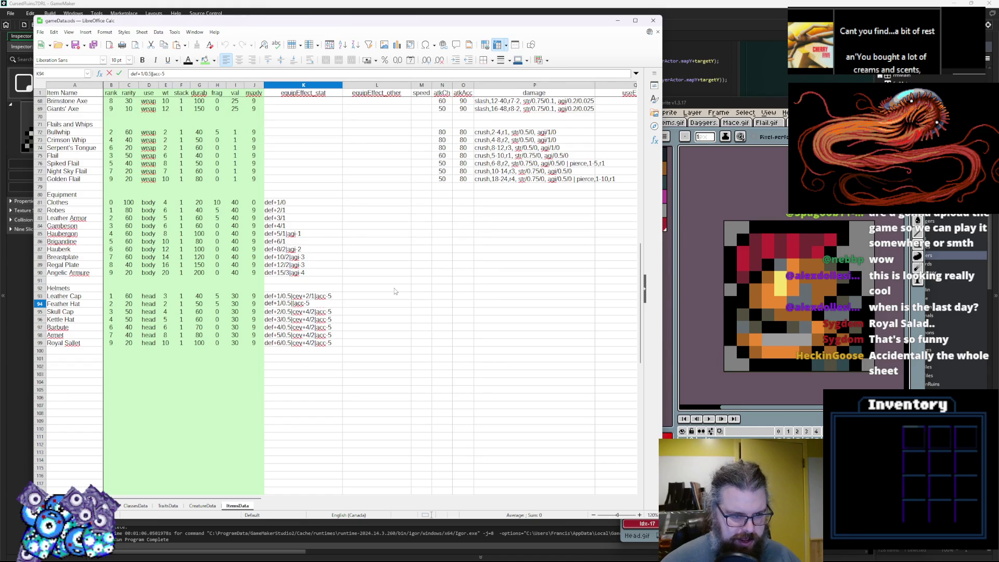
{"action": "type", "text": "lck"}
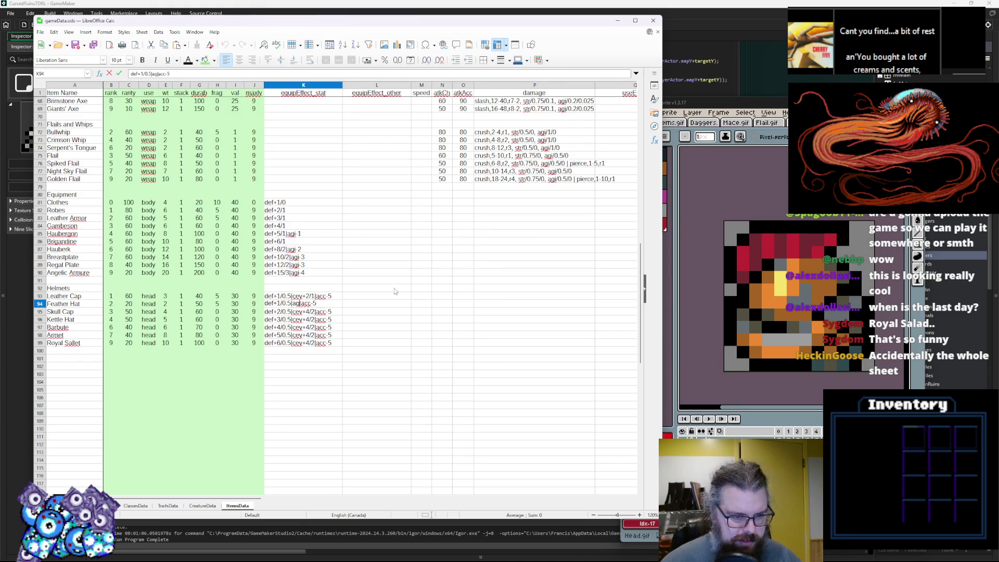
{"action": "type", "text": "+2"}
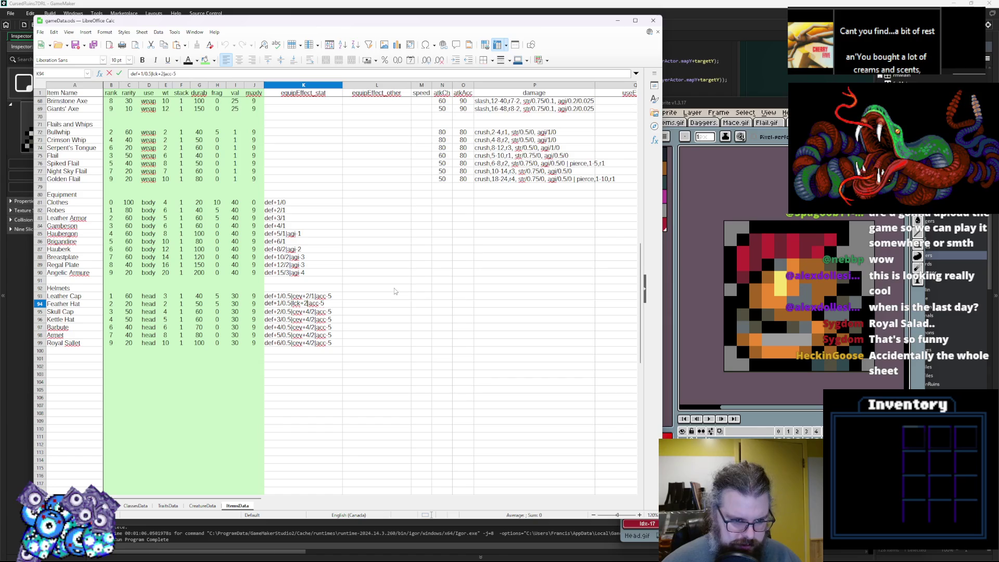
{"action": "key", "text": "shift+End"}
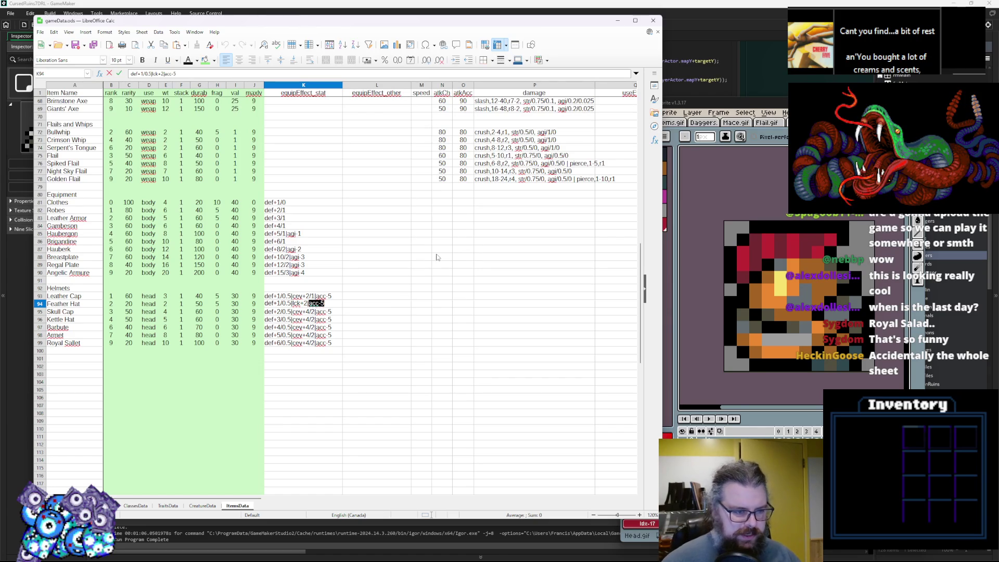
{"action": "key", "text": "BackSpace"}
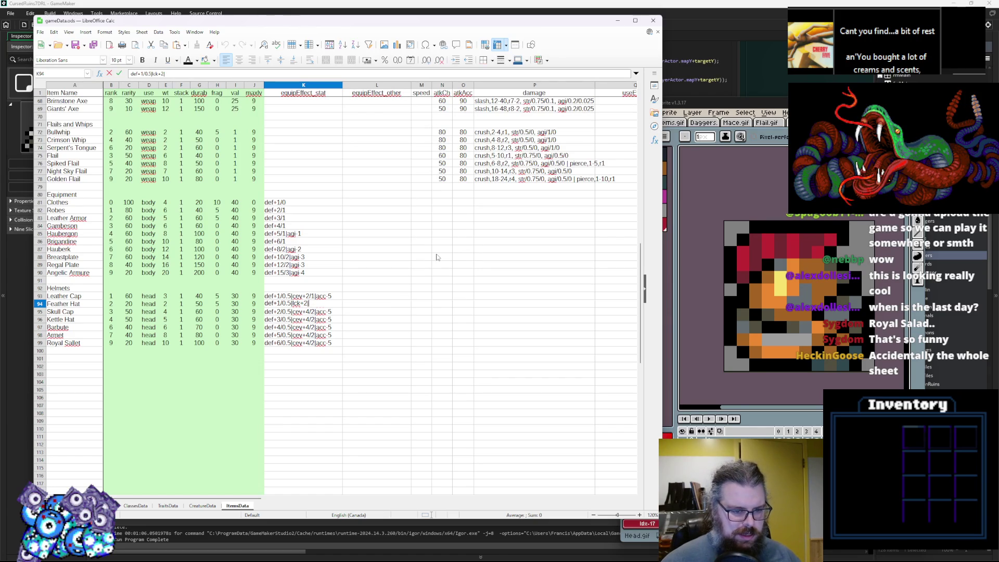
Step: Remove the acc-5 penalty from Leather Cap's effect, leaving def+1/0.5|cev+2/1
{"action": "double_click", "coordinate": [317, 296]}
{"action": "left_click_drag", "start_coordinate": [315, 295], "coordinate": [333, 295]}
{"action": "key", "text": "BackSpace"}
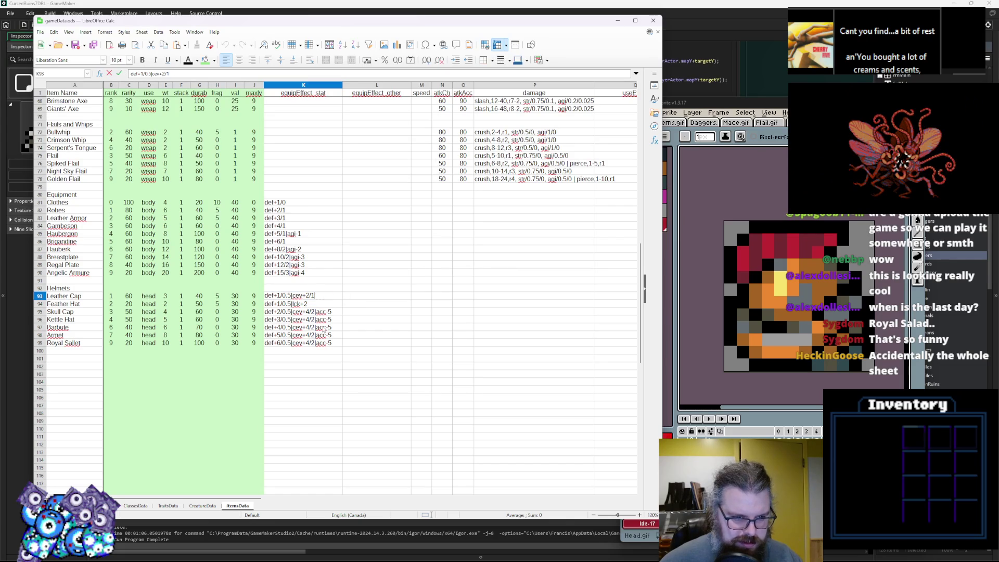
{"action": "left_click", "coordinate": [324, 328]}
Step: Extend Feather Hat's luck bonus to lck+2/1
{"action": "left_click", "coordinate": [320, 304]}
{"action": "left_click", "coordinate": [318, 296]}
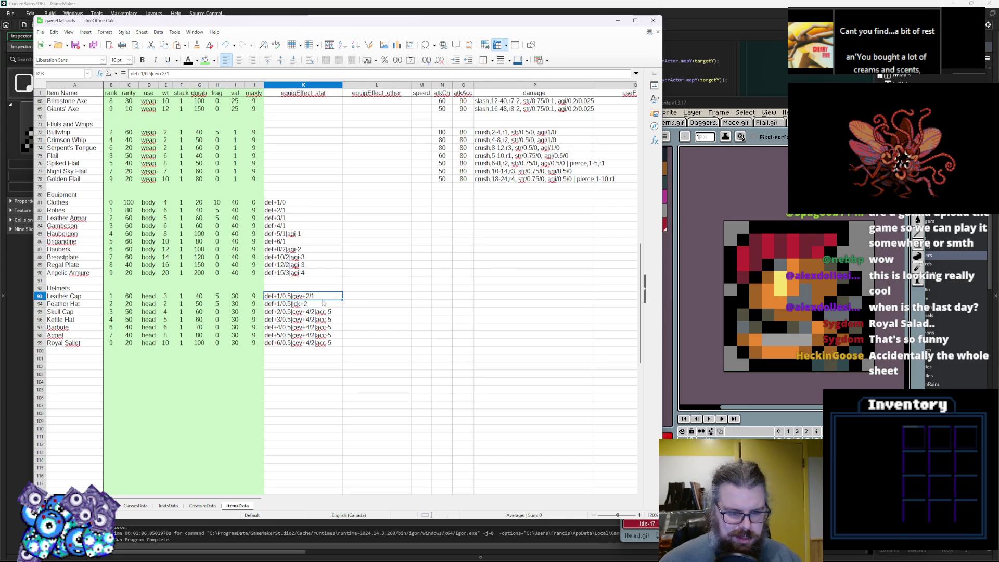
{"action": "left_click", "coordinate": [321, 305]}
{"action": "double_click", "coordinate": [321, 305]}
{"action": "type", "text": "/1"}
{"action": "left_click", "coordinate": [323, 344]}
Step: Delete the def bonus from Feather Hat so only lck+2/1 remains
{"action": "left_click", "coordinate": [322, 304]}
{"action": "double_click", "coordinate": [289, 305]}
{"action": "key", "text": "BackSpace"}
{"action": "key", "text": "BackSpace"}
{"action": "key", "text": "BackSpace"}
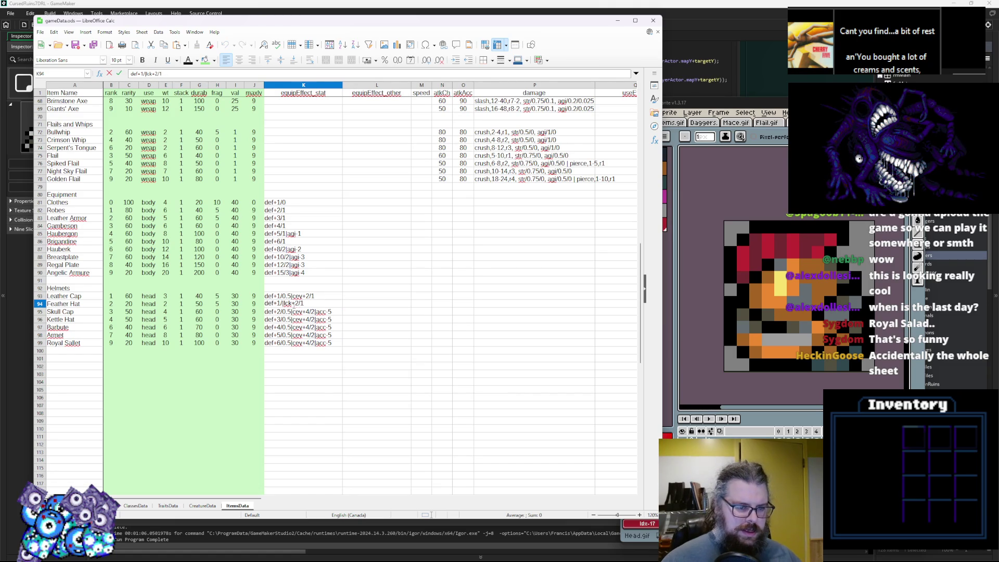
{"action": "key", "text": "BackSpace"}
{"action": "key", "text": "BackSpace"}
{"action": "key", "text": "BackSpace"}
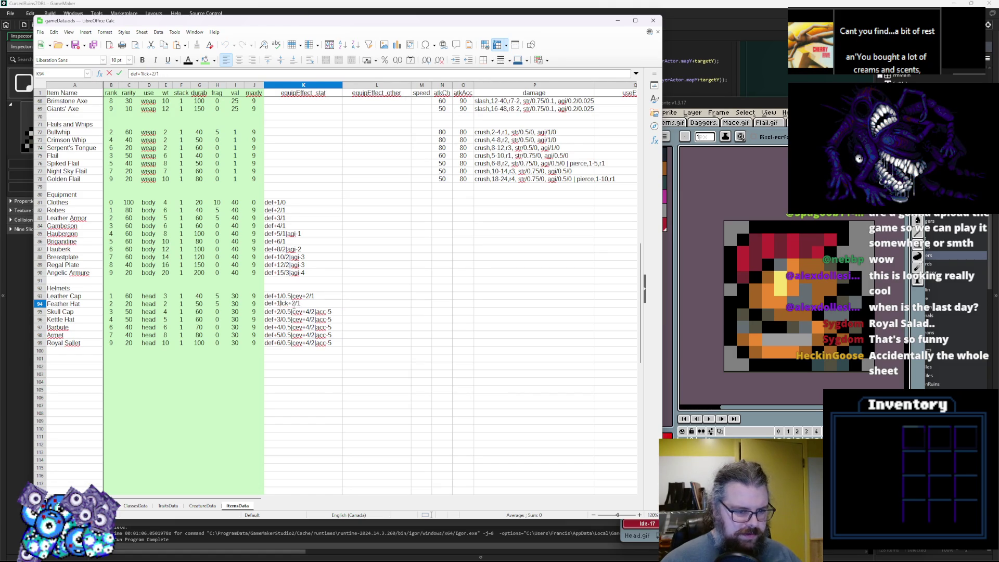
{"action": "left_click", "coordinate": [342, 373]}
{"action": "double_click", "coordinate": [289, 303]}
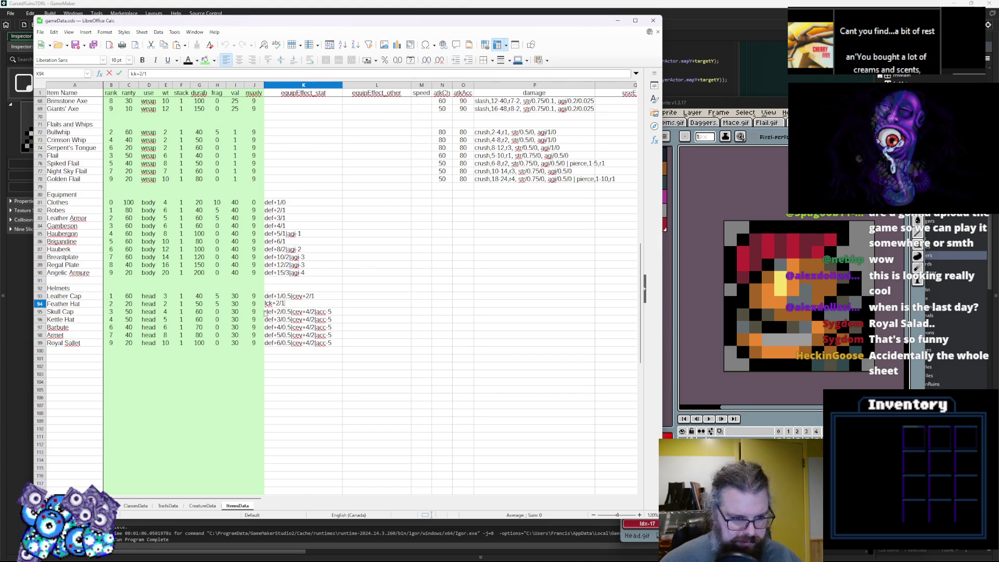
{"action": "left_click", "coordinate": [329, 296]}
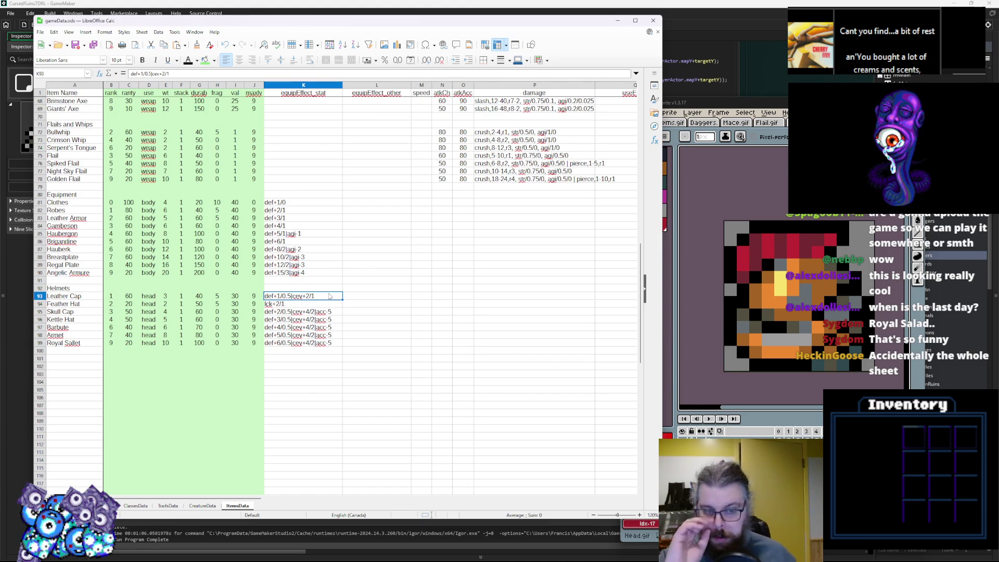
Step: Review the Leather Cap and Skull Cap effect strings without changing them
{"action": "key", "text": "Down"}
{"action": "key", "text": "Up"}
{"action": "key", "text": "Up"}
{"action": "key", "text": "Down"}
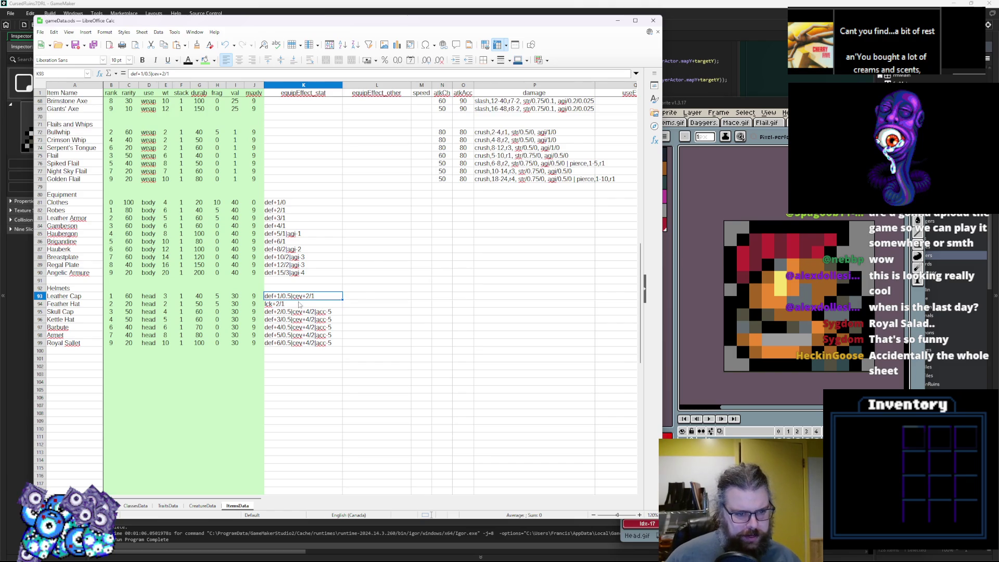
{"action": "double_click", "coordinate": [324, 294]}
{"action": "left_click", "coordinate": [311, 304]}
{"action": "double_click", "coordinate": [314, 294]}
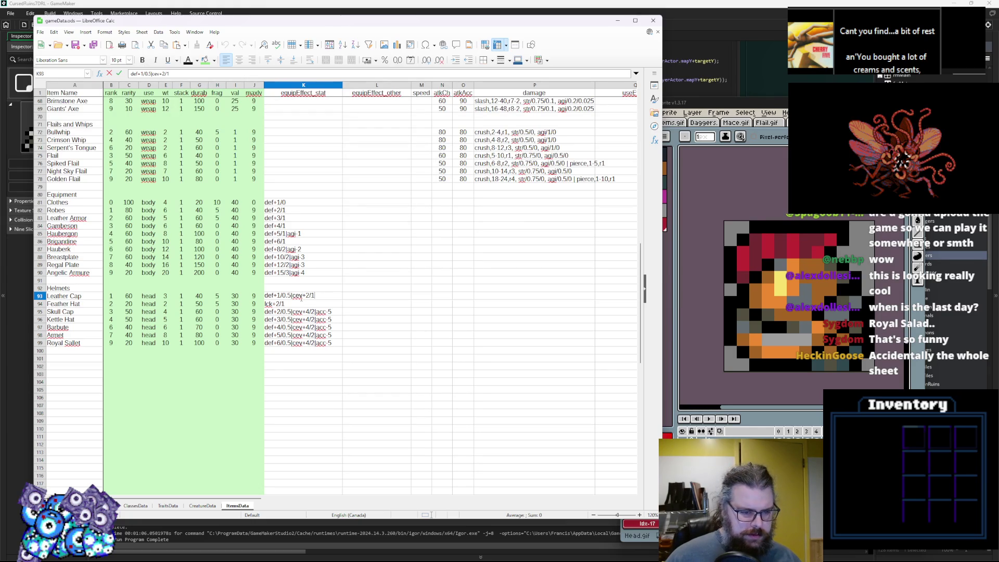
{"action": "double_click", "coordinate": [282, 311]}
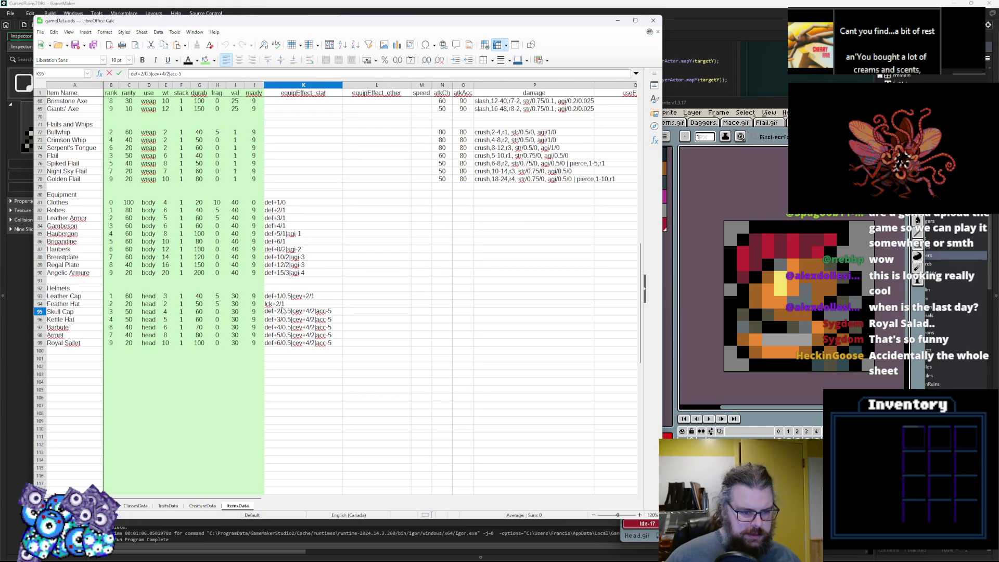
{"action": "left_click", "coordinate": [283, 350]}
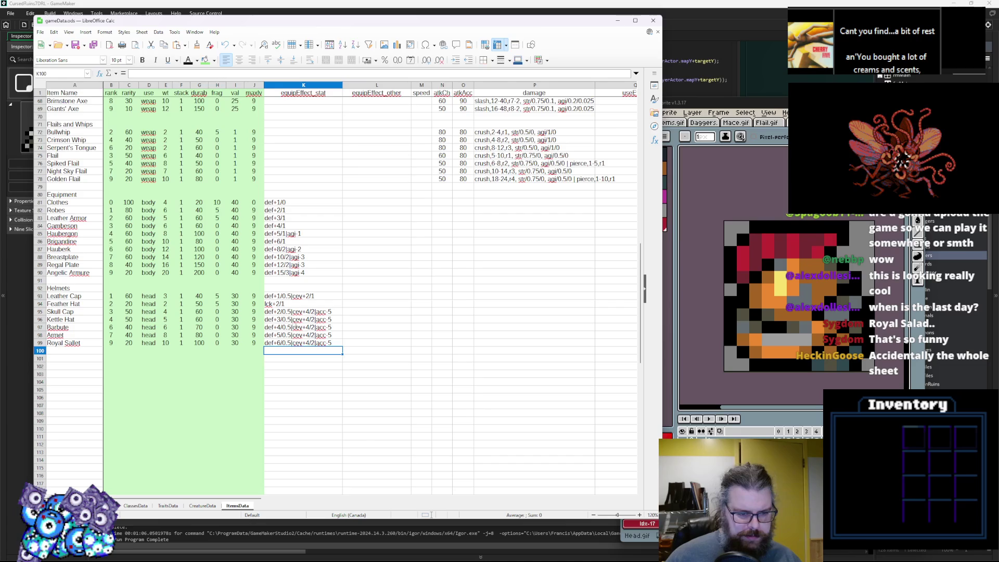
Step: Raise the cev bonuses of Kettle Hat, Barbute, Armet and Royal Sallet to +6, +8, +10, +12
{"action": "double_click", "coordinate": [308, 319]}
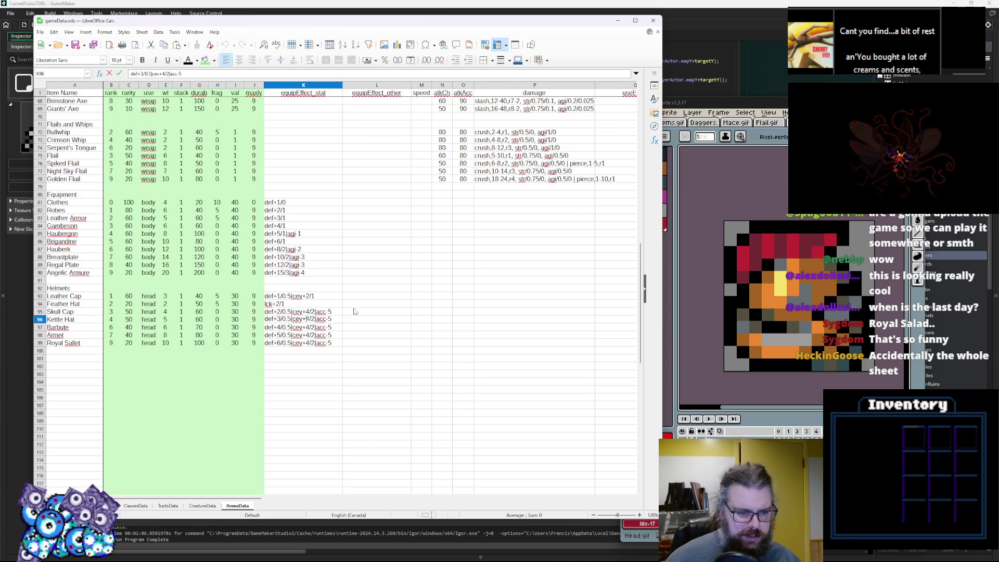
{"action": "key", "text": "BackSpace"}
{"action": "type", "text": "6"}
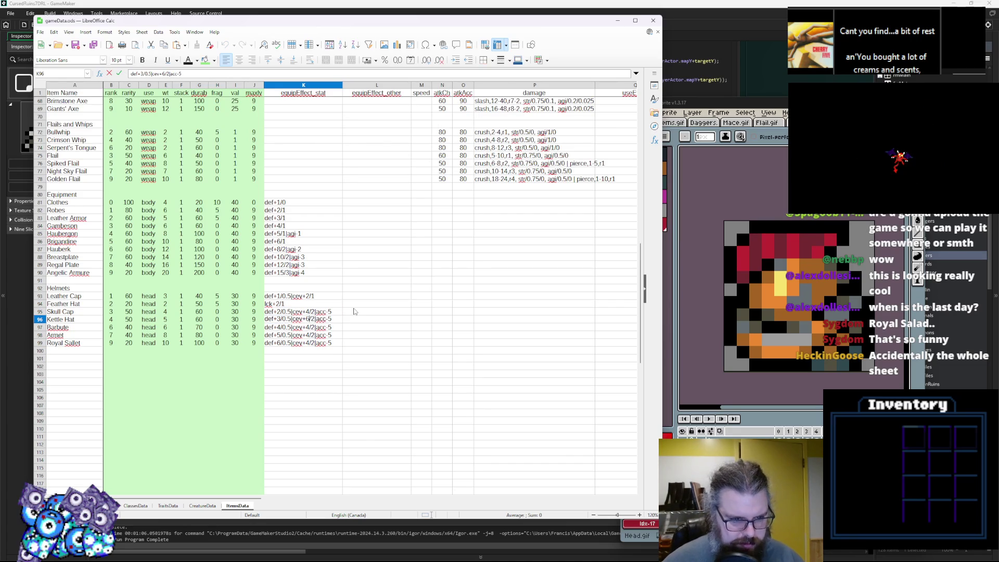
{"action": "key", "text": "Return"}
{"action": "double_click", "coordinate": [309, 326]}
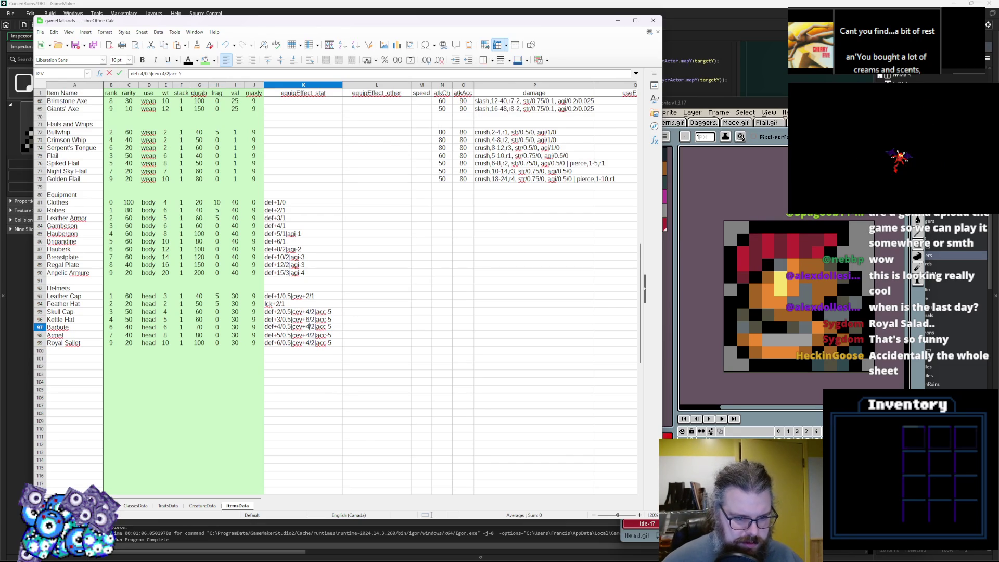
{"action": "key", "text": "BackSpace"}
{"action": "type", "text": "8"}
{"action": "key", "text": "Return"}
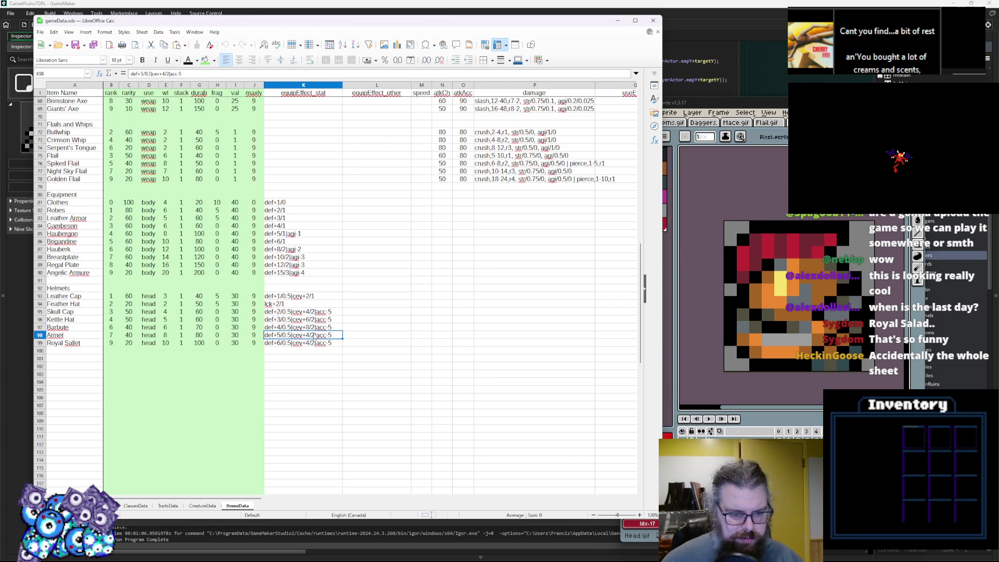
{"action": "key", "text": "BackSpace"}
{"action": "type", "text": "10"}
{"action": "key", "text": "Return"}
{"action": "double_click", "coordinate": [309, 343]}
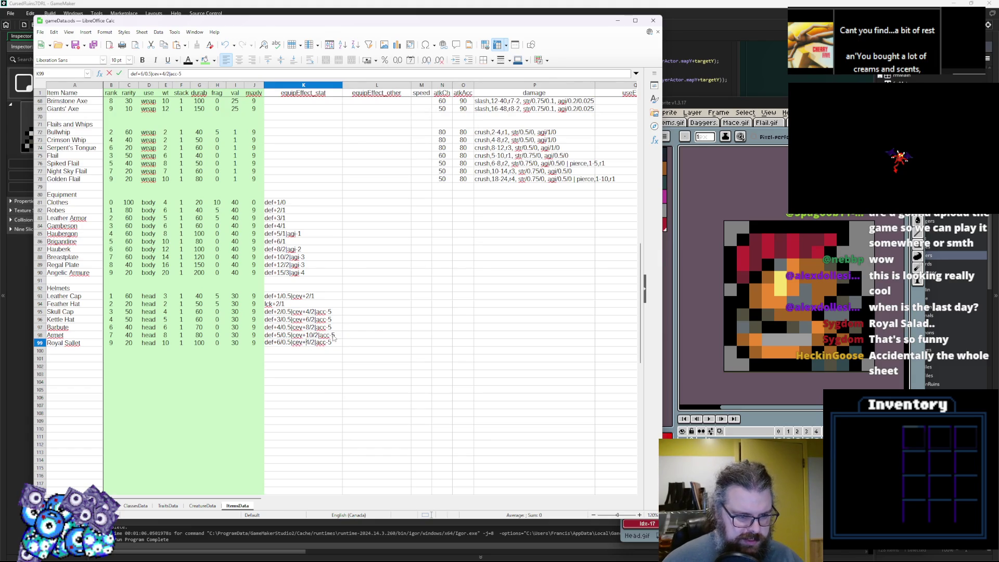
{"action": "key", "text": "BackSpace"}
{"action": "type", "text": "12"}
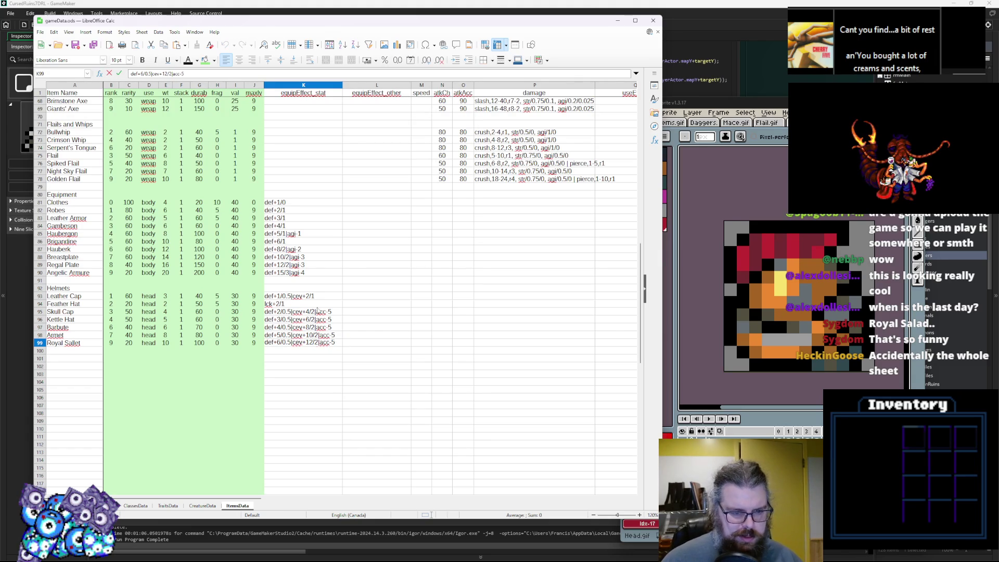
{"action": "left_click", "coordinate": [331, 312]}
Step: Start revising the helmet accuracy penalties, changing Barbute's to acc-10
{"action": "double_click", "coordinate": [332, 312]}
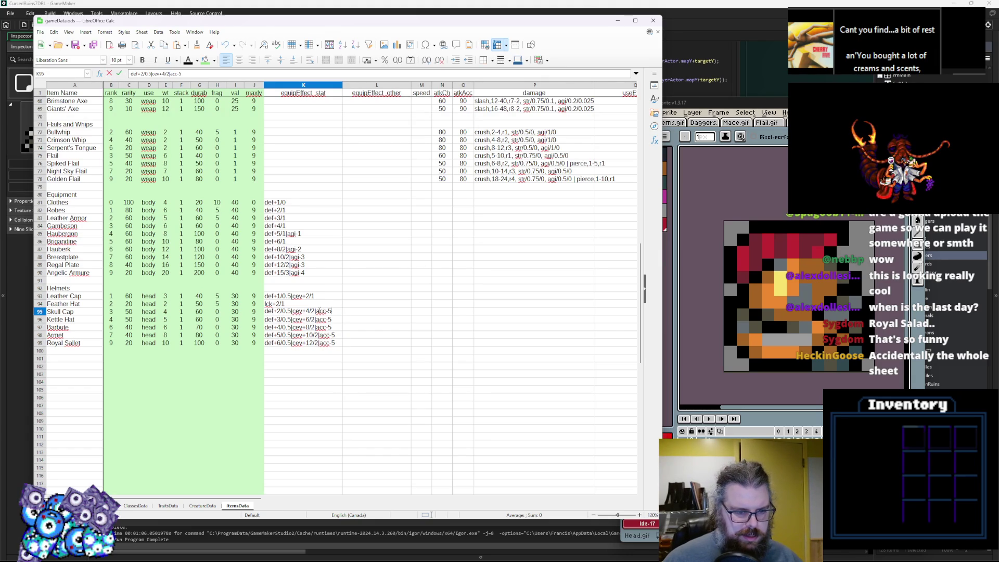
{"action": "left_click_drag", "start_coordinate": [315, 311], "coordinate": [369, 312]}
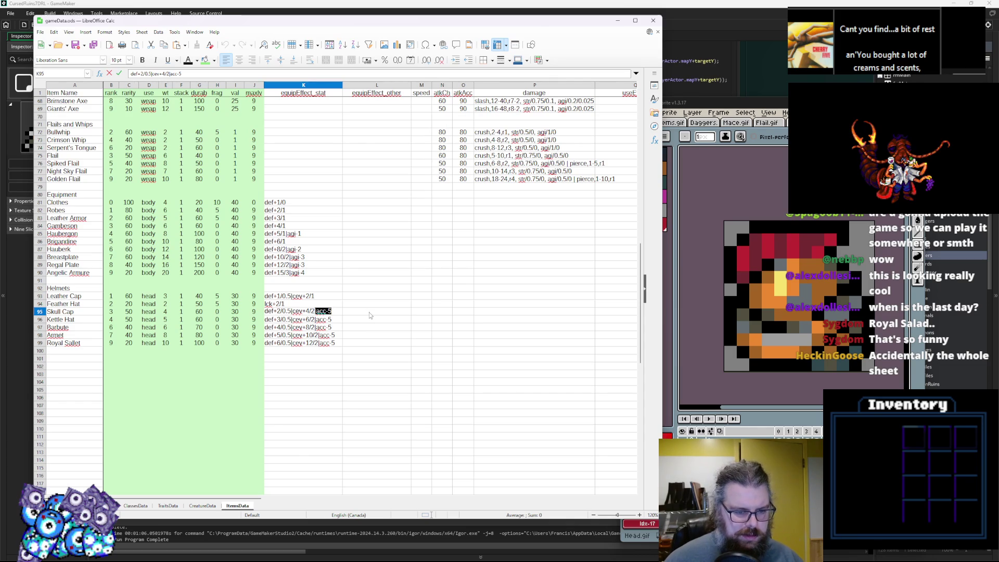
{"action": "key", "text": "Return"}
{"action": "double_click", "coordinate": [334, 326]}
{"action": "key", "text": "BackSpace"}
{"action": "type", "text": "10"}
{"action": "key", "text": "Return"}
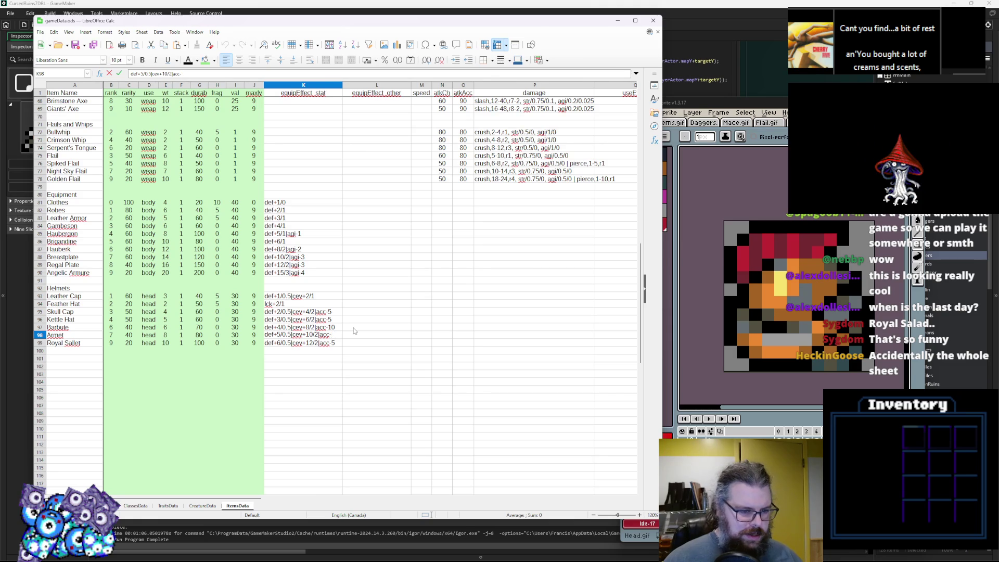
{"action": "type", "text": "15"}
{"action": "key", "text": "Return"}
{"action": "double_click", "coordinate": [339, 342]}
{"action": "type", "text": "20"}
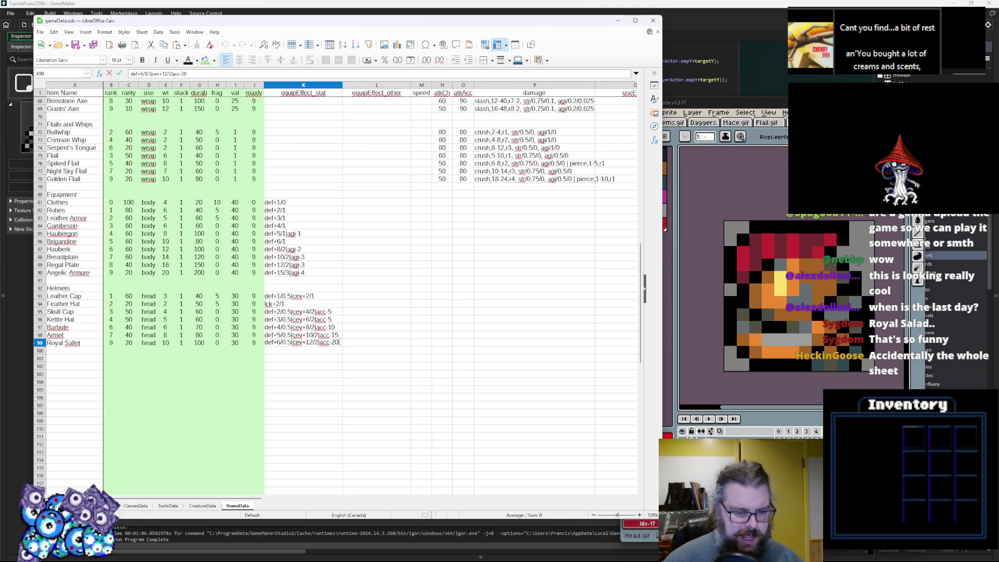
{"action": "left_click", "coordinate": [383, 319]}
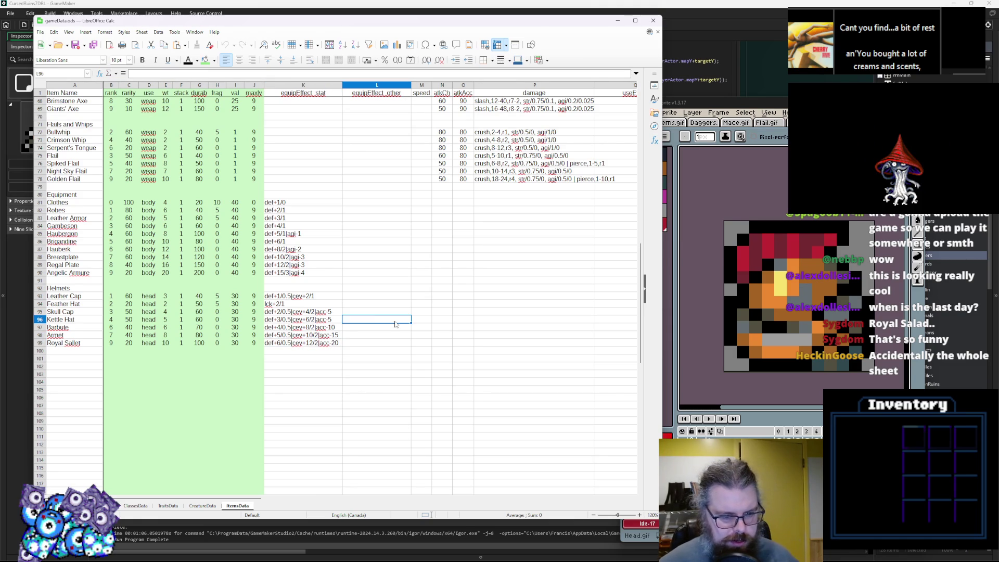
{"action": "left_click", "coordinate": [323, 347]}
{"action": "left_click", "coordinate": [321, 368]}
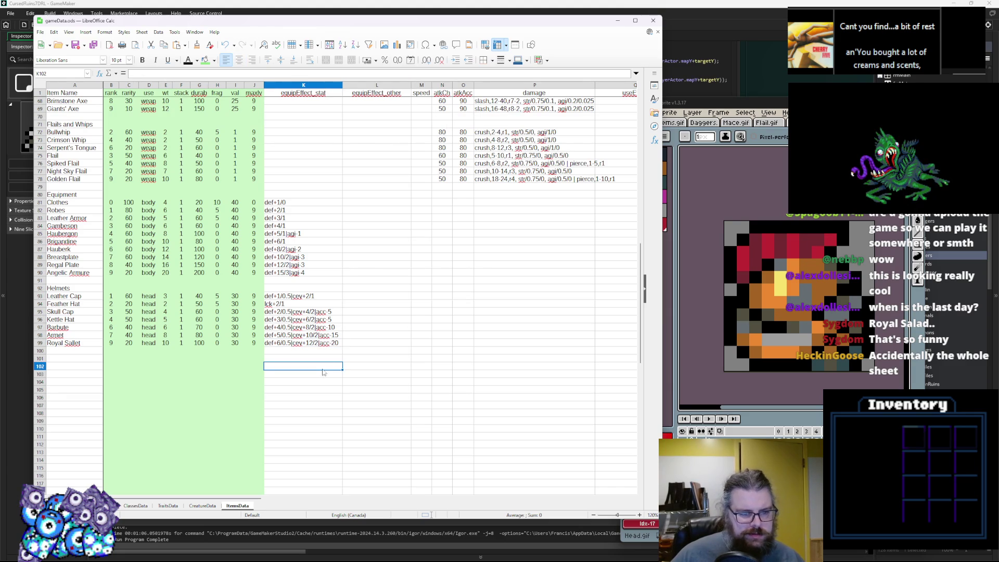
Step: Retype the helmet accuracy penalties as acc-4, -8, -12 and -16
{"action": "double_click", "coordinate": [329, 311]}
{"action": "key", "text": "BackSpace"}
{"action": "type", "text": "4"}
{"action": "type", "text": "4"}
{"action": "key", "text": "Return"}
{"action": "type", "text": "8"}
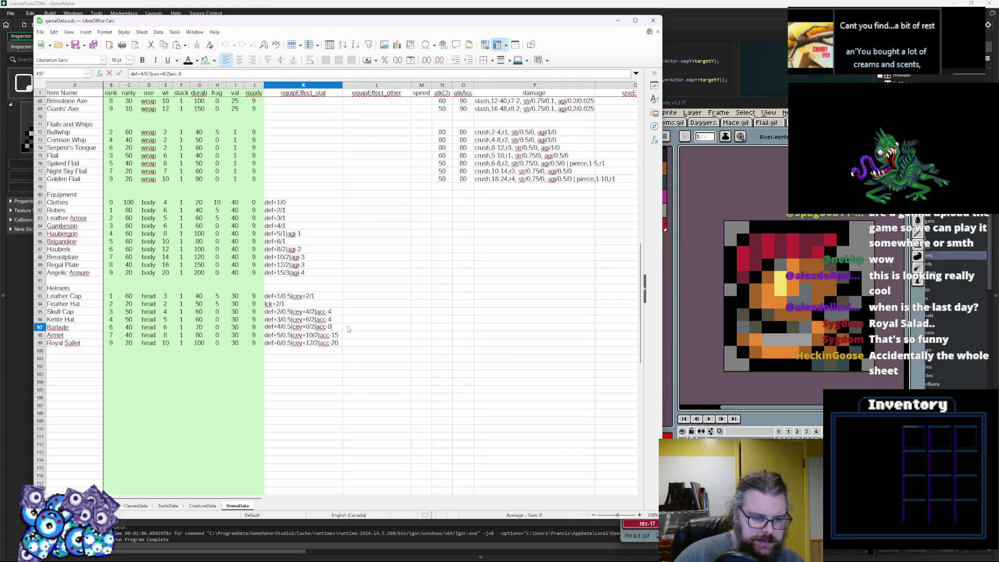
{"action": "key", "text": "Return"}
{"action": "key", "text": "BackSpace"}
{"action": "type", "text": "2"}
{"action": "key", "text": "Return"}
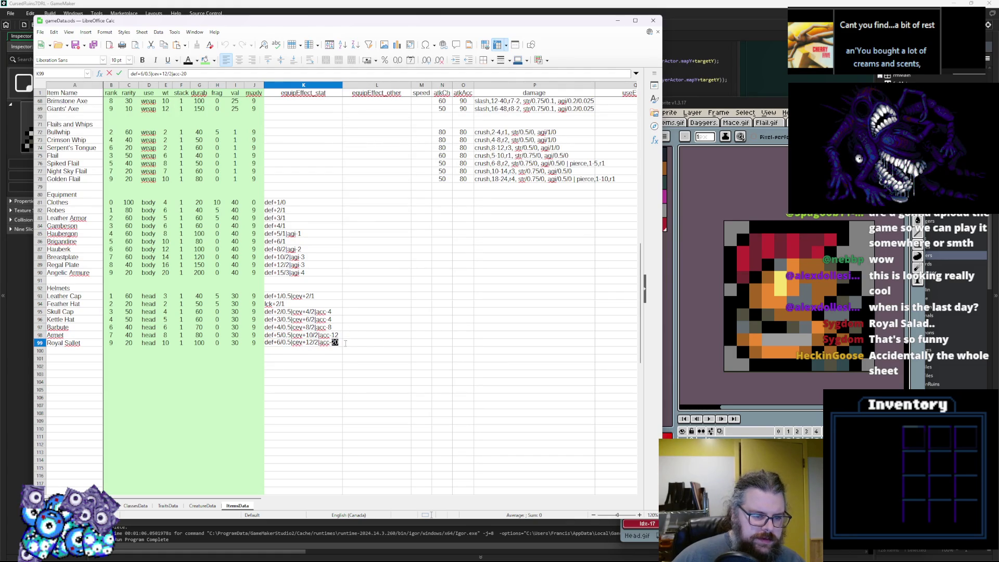
{"action": "type", "text": "16"}
{"action": "key", "text": "Return"}
Step: Set the Skull Cap and Kettle Hat accuracy penalties to acc-2
{"action": "left_click", "coordinate": [348, 343]}
{"action": "left_click", "coordinate": [330, 313]}
{"action": "double_click", "coordinate": [331, 312]}
{"action": "double_click", "coordinate": [330, 311]}
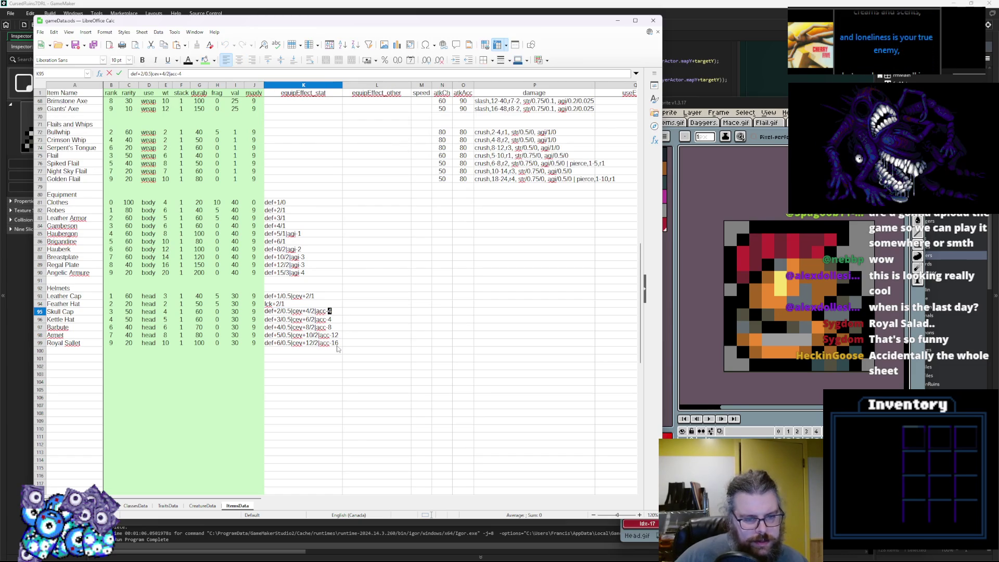
{"action": "type", "text": "2"}
{"action": "key", "text": "Return"}
{"action": "double_click", "coordinate": [330, 319]}
{"action": "type", "text": "2"}
{"action": "key", "text": "Return"}
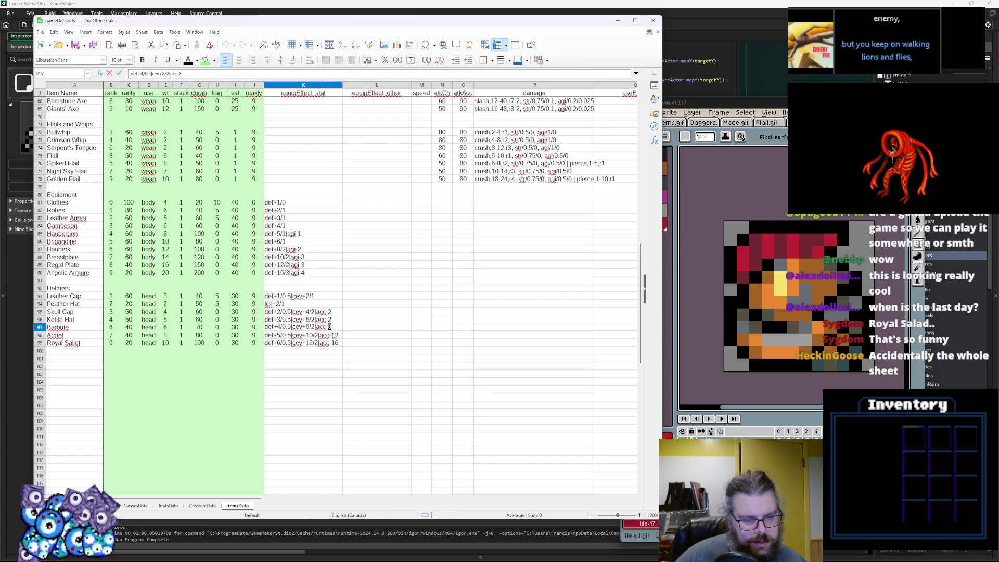
Step: Set the Barbute, Armet and Royal Sallet penalties to acc-4, acc-8 and acc-12
{"action": "double_click", "coordinate": [331, 327]}
{"action": "type", "text": "4"}
{"action": "key", "text": "Return"}
{"action": "double_click", "coordinate": [334, 334]}
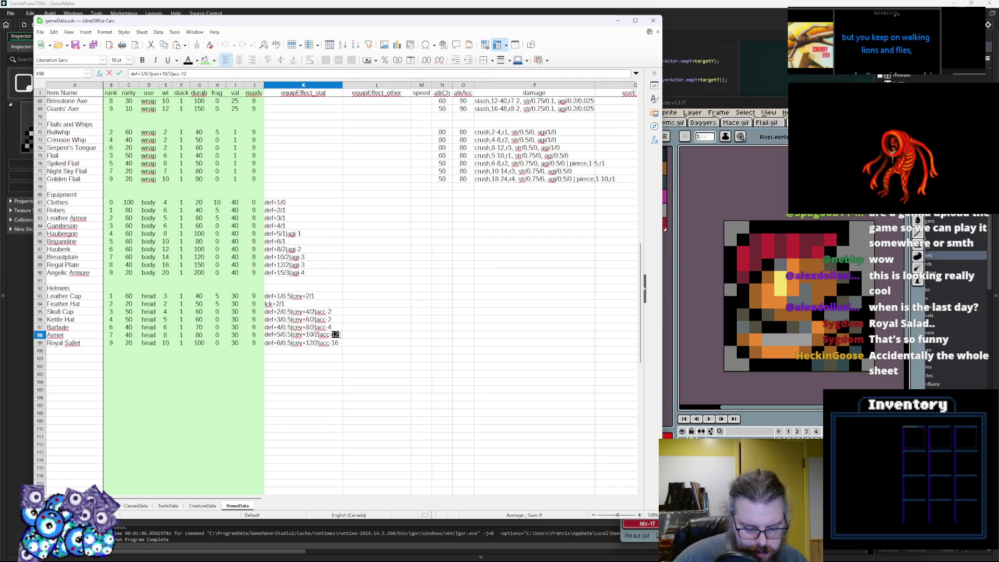
{"action": "type", "text": "8"}
{"action": "key", "text": "Return"}
{"action": "double_click", "coordinate": [336, 343]}
{"action": "type", "text": "12"}
{"action": "key", "text": "Return"}
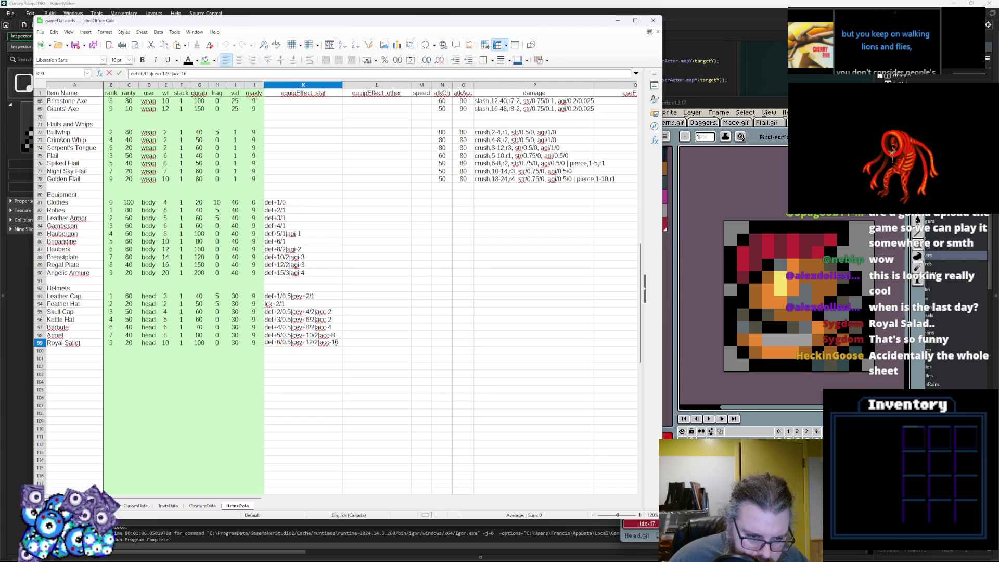
{"action": "left_click", "coordinate": [335, 364]}
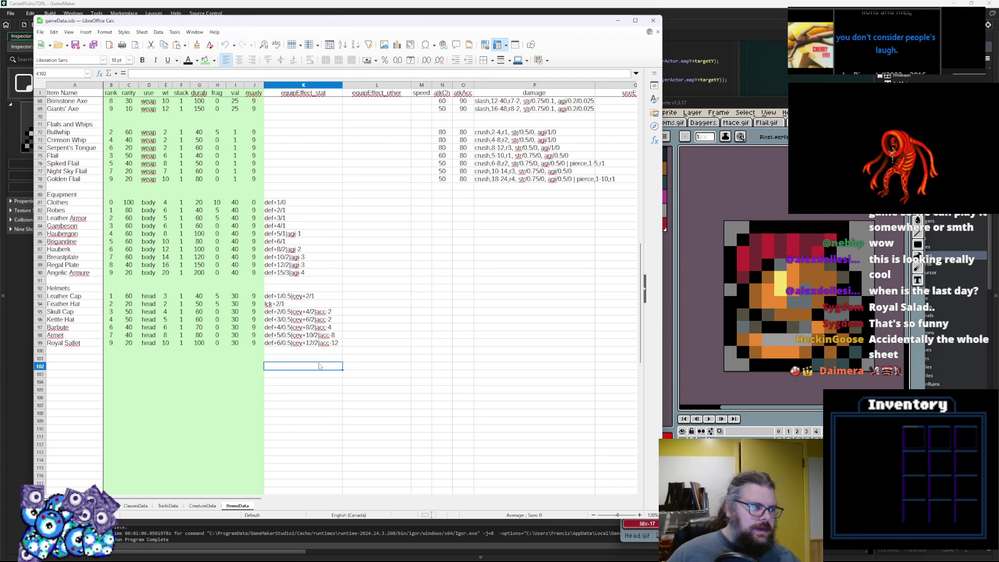
{"action": "left_click", "coordinate": [310, 345]}
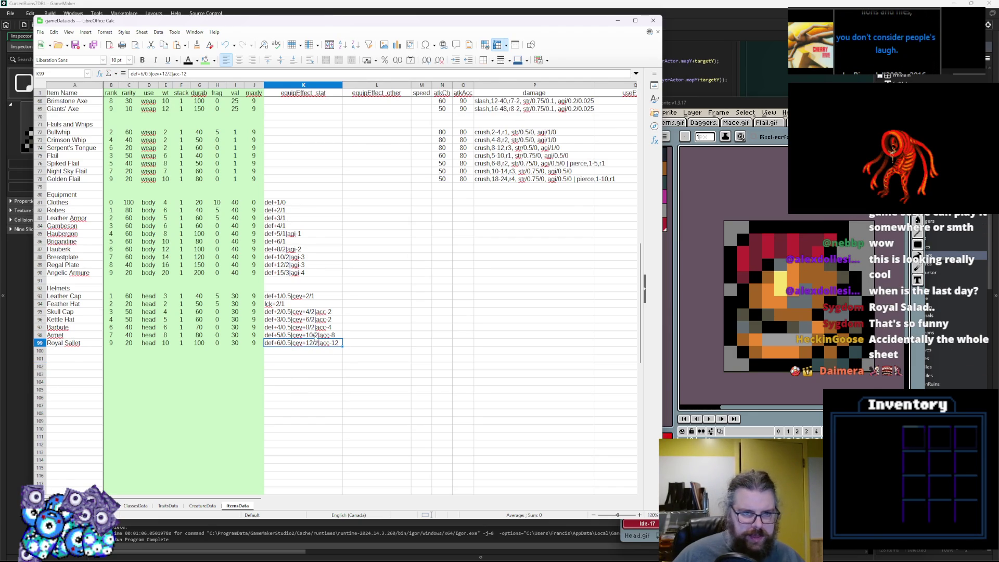
Step: Look over the helmet stat effects in the equipEffect_stat column
{"action": "scroll", "coordinate": [316, 338], "scroll_direction": "up", "scroll_amount": 2}
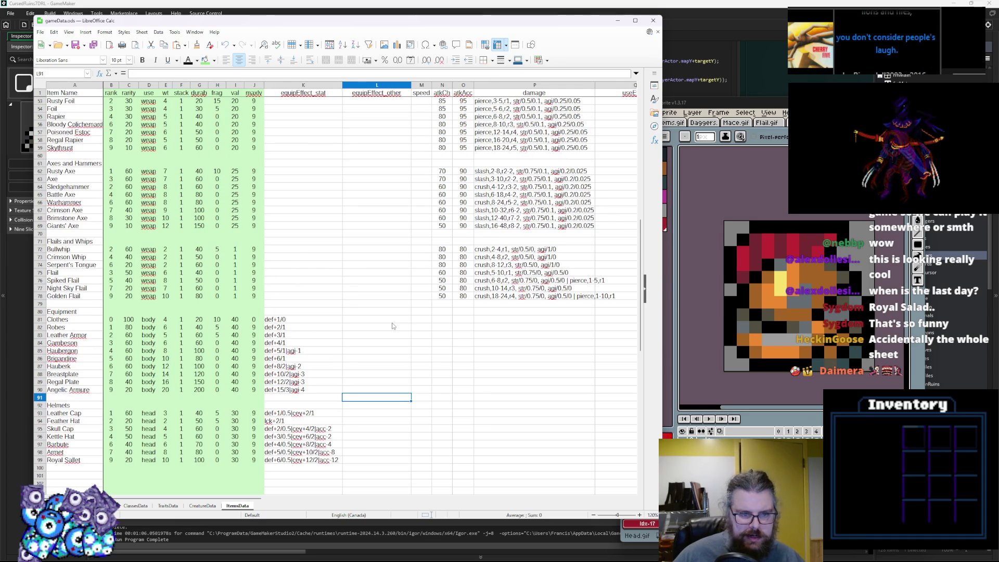
{"action": "scroll", "coordinate": [312, 338], "scroll_direction": "down", "scroll_amount": 1}
{"action": "left_click", "coordinate": [254, 381]}
{"action": "left_click", "coordinate": [311, 367]}
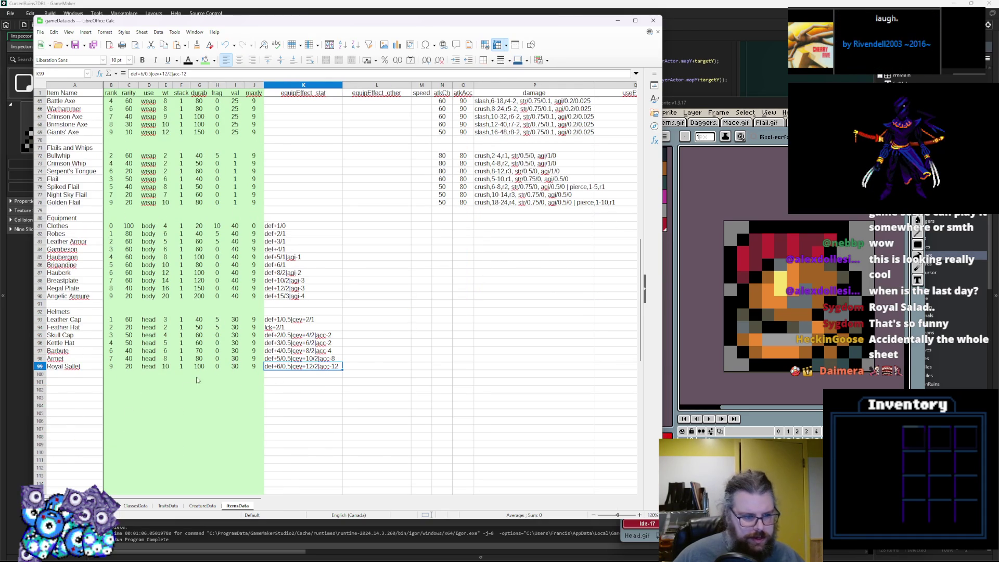
{"action": "left_click", "coordinate": [184, 388]}
{"action": "left_click", "coordinate": [244, 362]}
{"action": "left_click", "coordinate": [307, 365]}
{"action": "left_click", "coordinate": [309, 352]}
{"action": "left_click", "coordinate": [285, 367]}
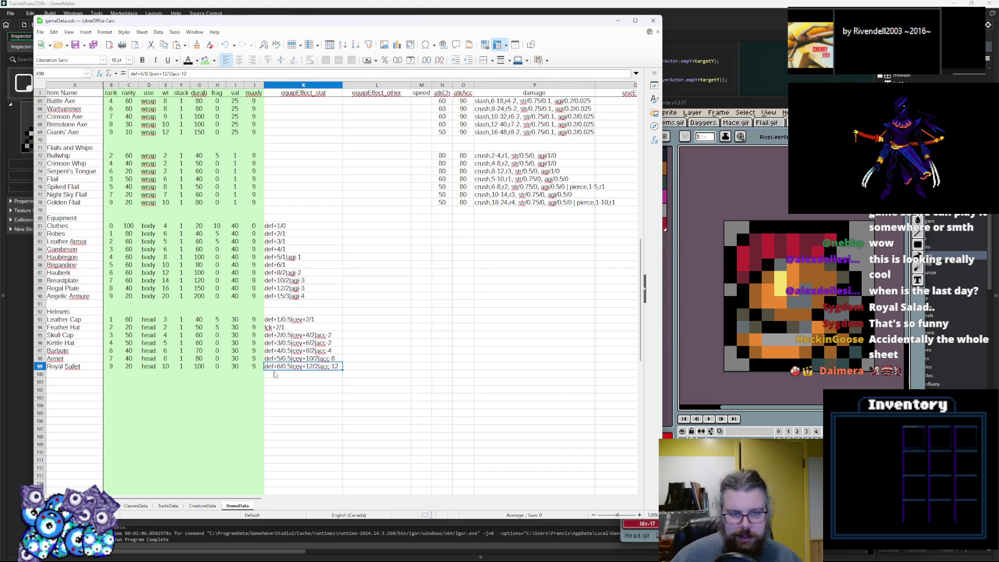
Step: Change Armet's defence to def+6/1 and Royal Sallet's to def+8/2
{"action": "double_click", "coordinate": [281, 365]}
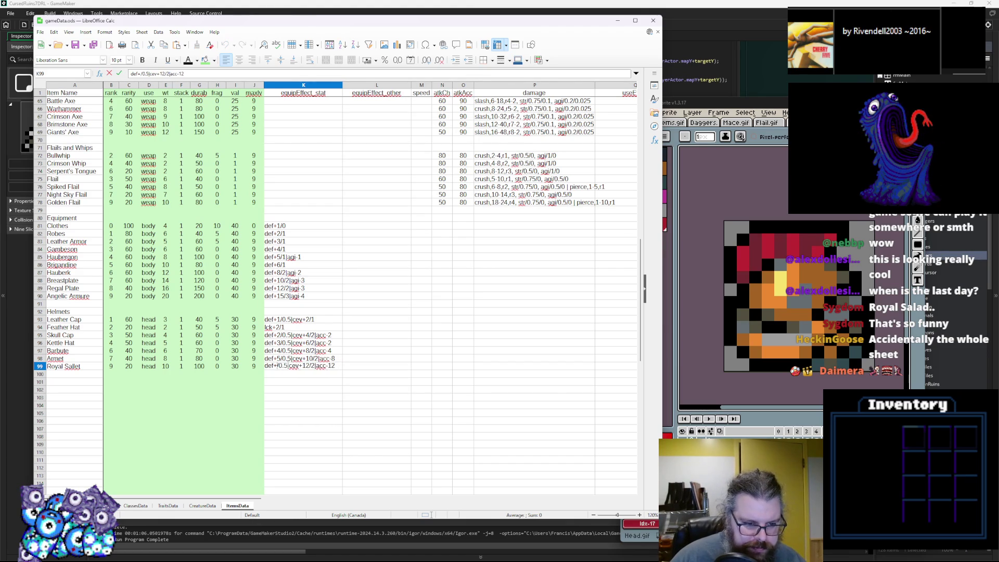
{"action": "type", "text": "8"}
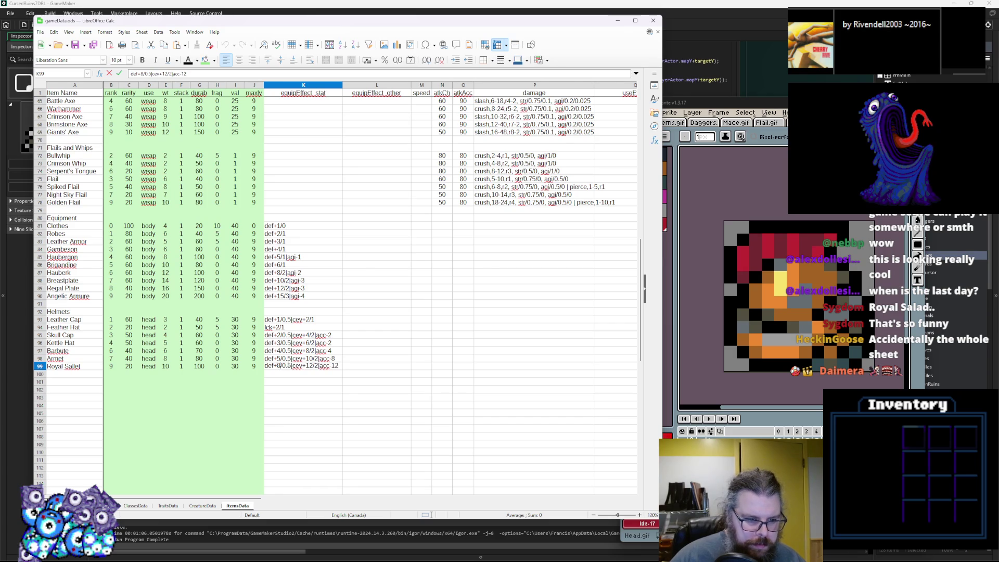
{"action": "key", "text": "Up"}
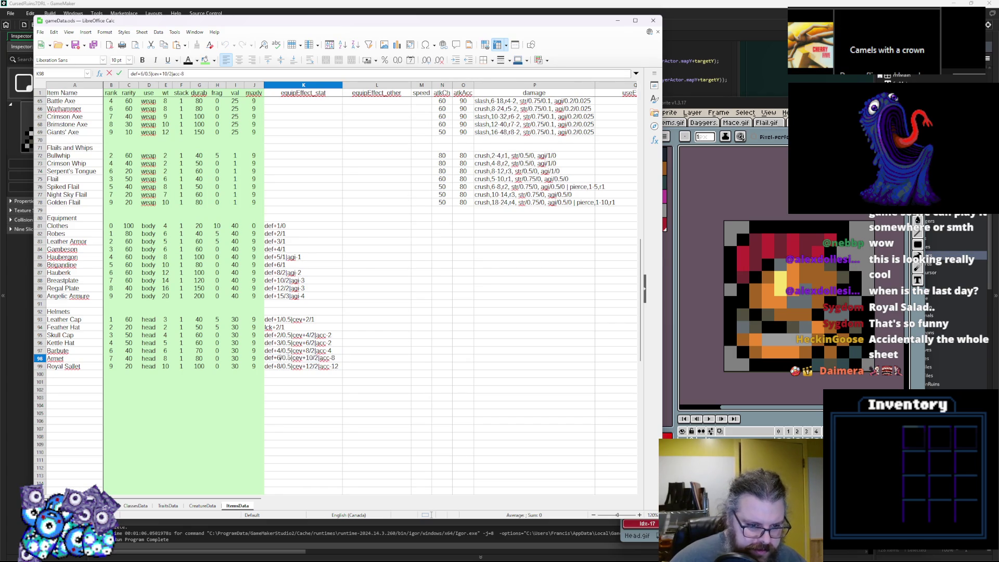
{"action": "double_click", "coordinate": [281, 358]}
{"action": "type", "text": "1"}
{"action": "key", "text": "Return"}
{"action": "double_click", "coordinate": [282, 365]}
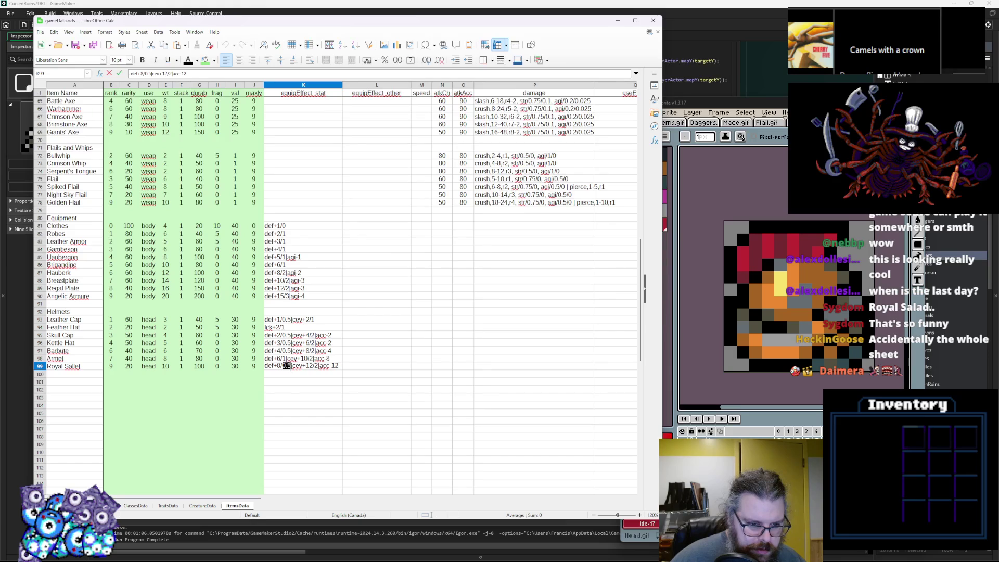
{"action": "type", "text": "2"}
{"action": "left_click", "coordinate": [287, 385]}
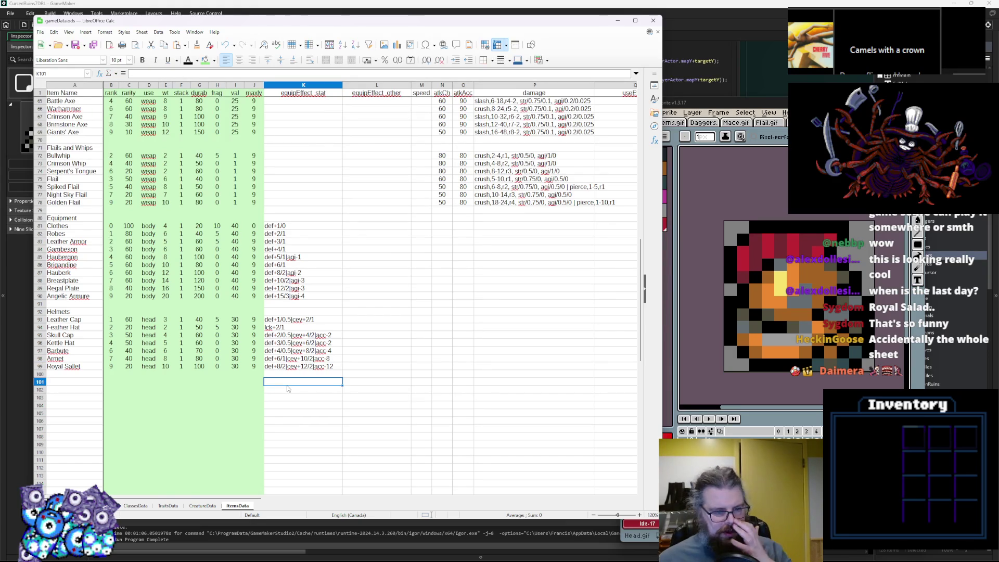
Step: Review the Barbute, Armet and Royal Sallet stat effect cells
{"action": "left_click", "coordinate": [307, 353]}
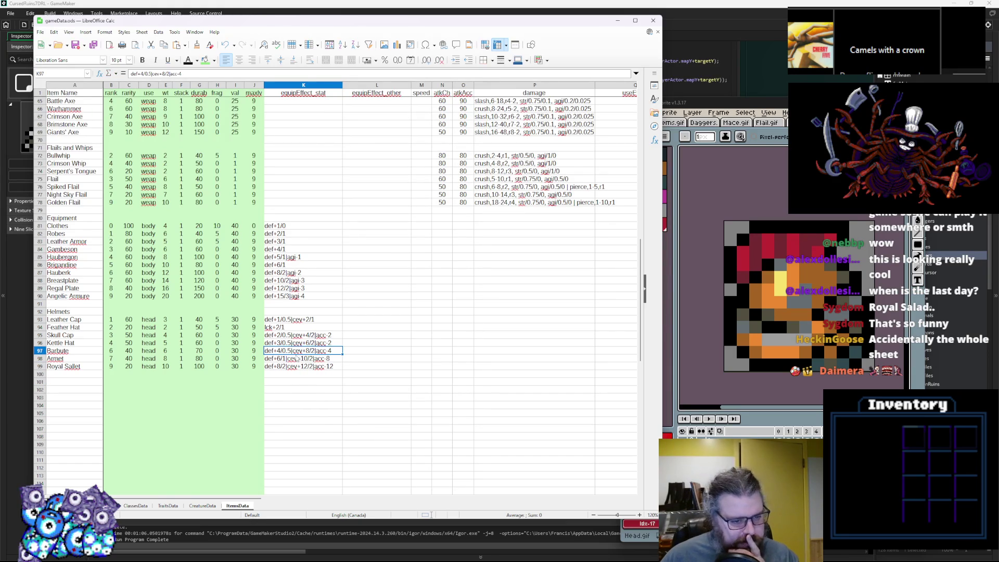
{"action": "key", "text": "Down"}
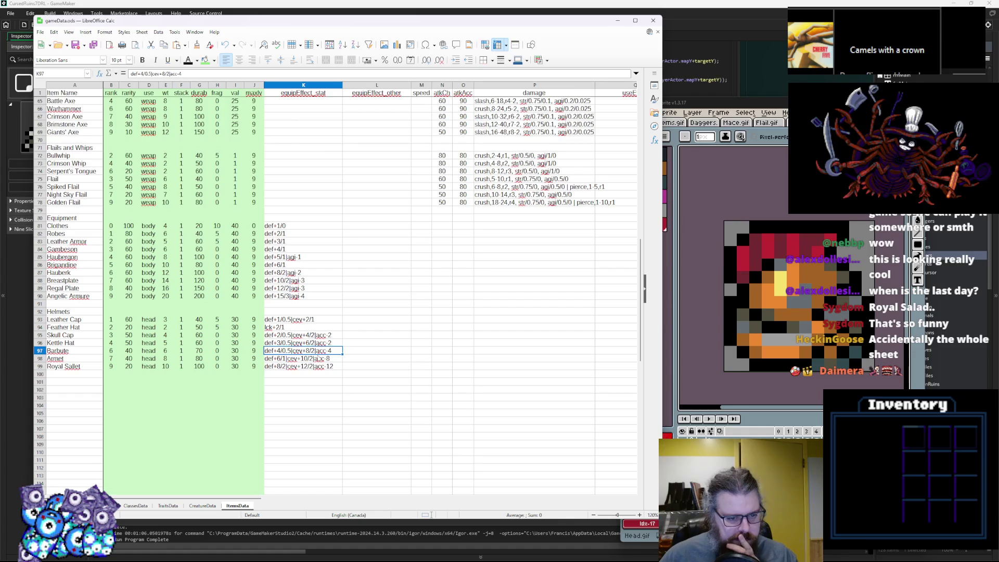
{"action": "key", "text": "Down"}
{"action": "key", "text": "Up"}
{"action": "key", "text": "Up"}
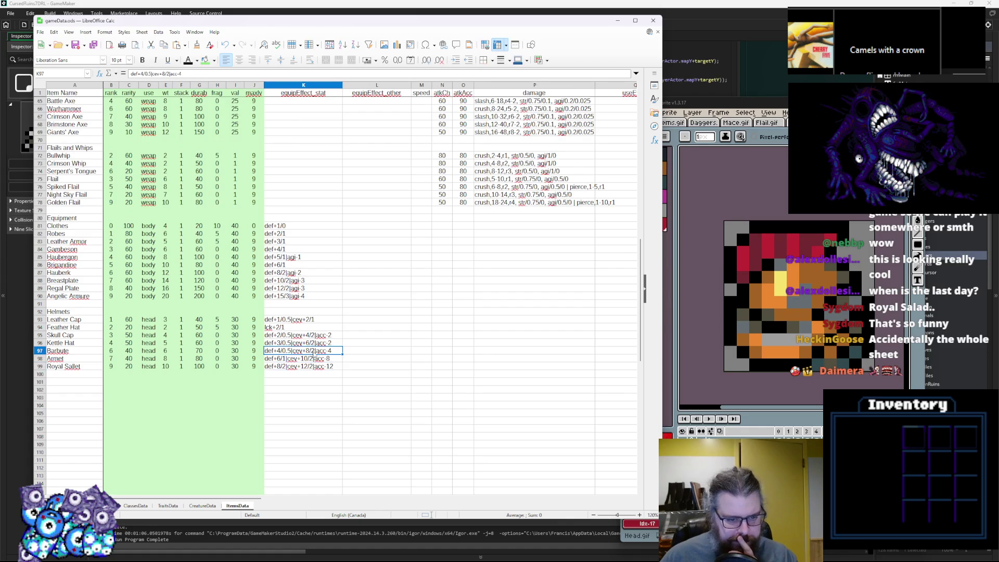
{"action": "key", "text": "Down"}
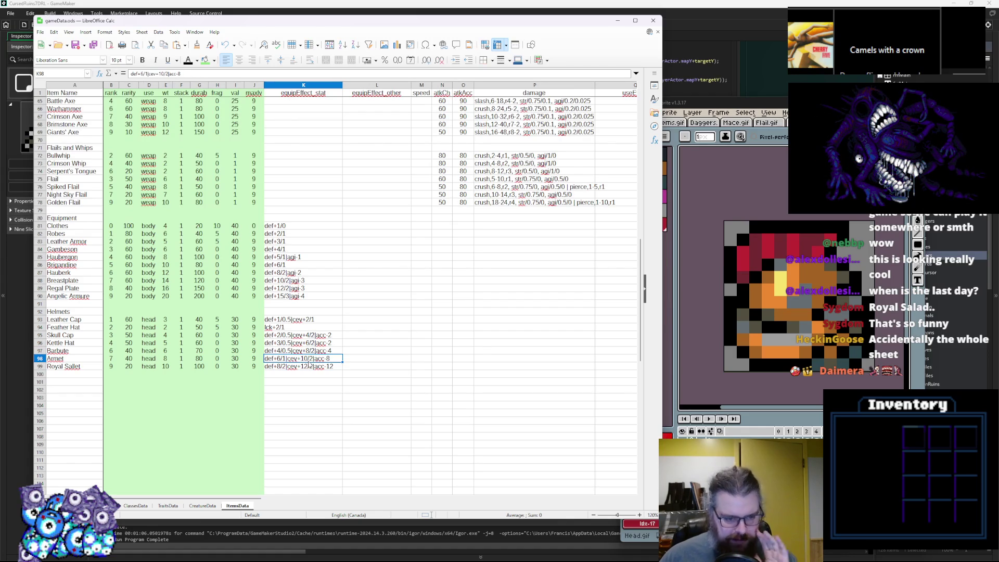
{"action": "left_click", "coordinate": [287, 385]}
{"action": "left_click", "coordinate": [292, 359]}
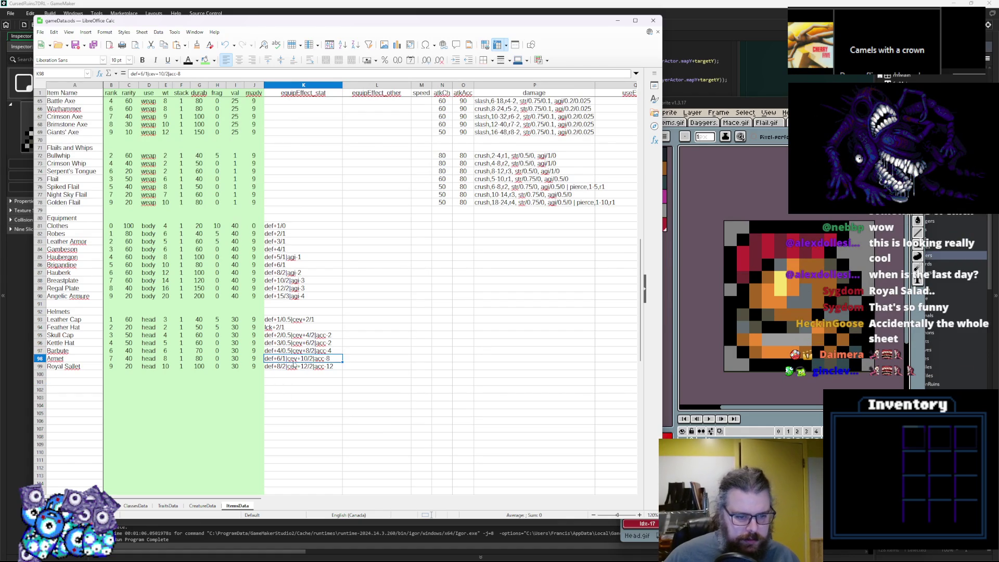
{"action": "left_click", "coordinate": [327, 369]}
{"action": "left_click", "coordinate": [307, 343]}
{"action": "left_click", "coordinate": [301, 389]}
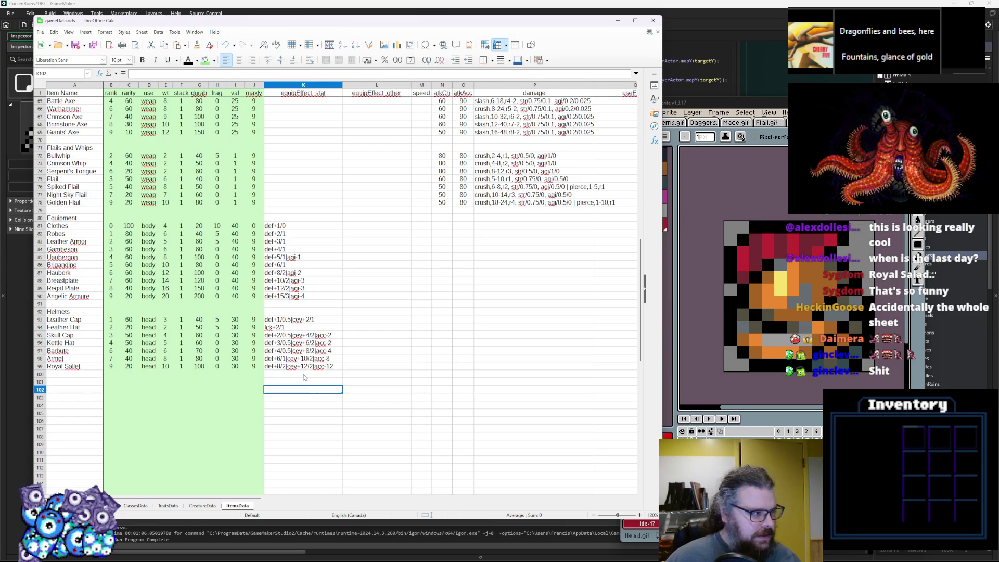
Step: Change Royal Sallet's evasion bonus from cev+12/2 to cev+15/3
{"action": "double_click", "coordinate": [304, 366]}
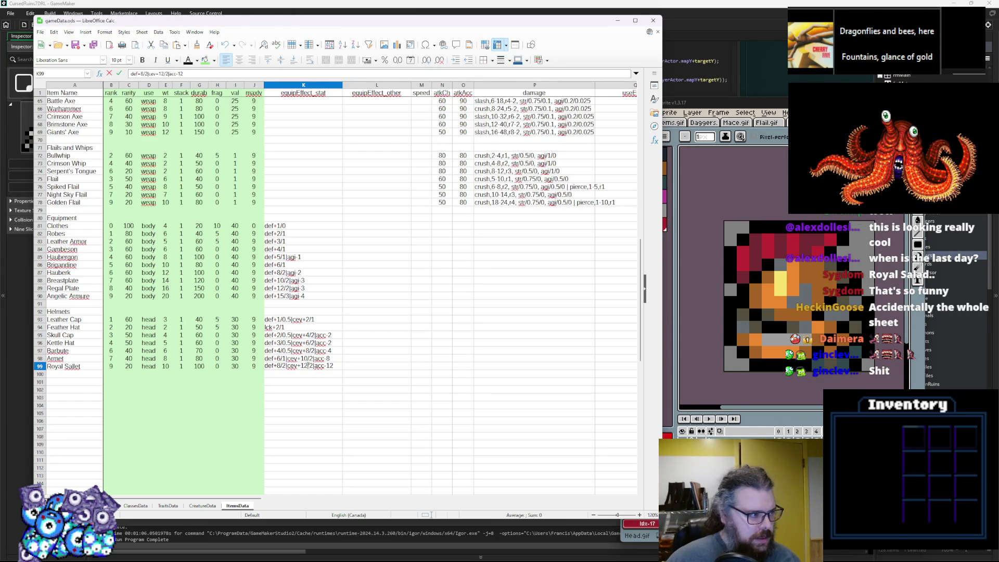
{"action": "type", "text": "4"}
{"action": "key", "text": "BackSpace"}
{"action": "type", "text": "5"}
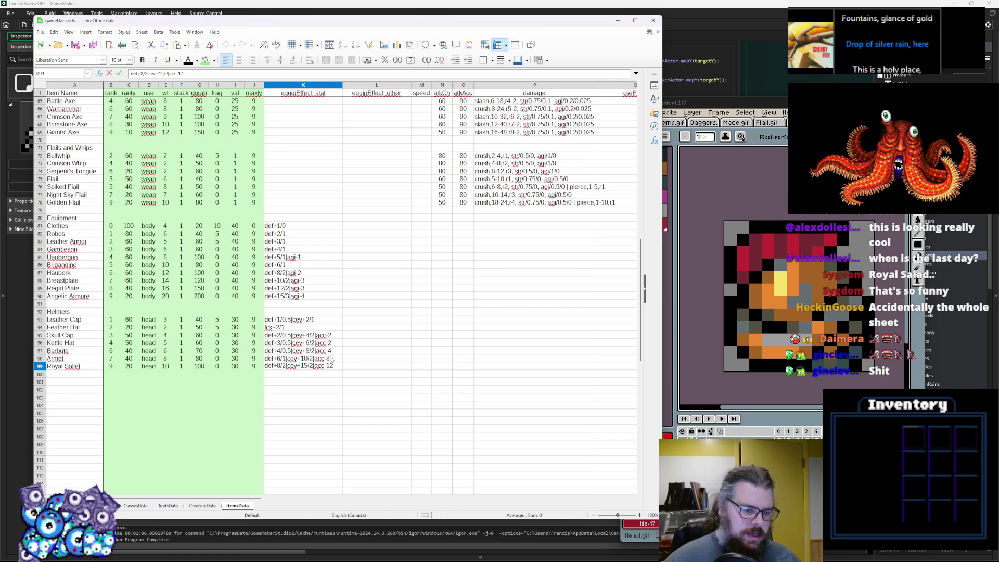
{"action": "key", "text": "Right"}
{"action": "key", "text": "Right"}
{"action": "key", "text": "BackSpace"}
{"action": "type", "text": "4"}
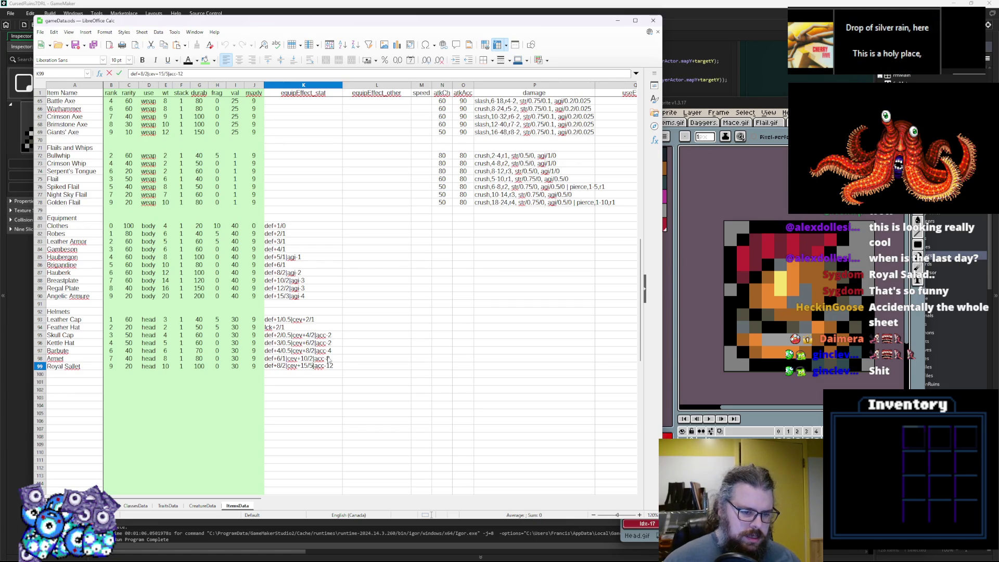
{"action": "key", "text": "BackSpace"}
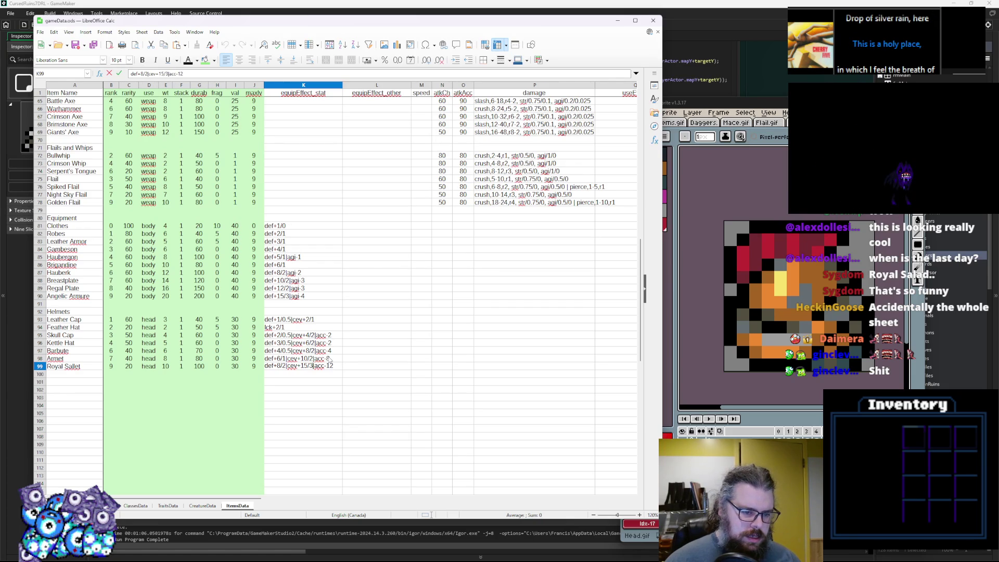
{"action": "left_click", "coordinate": [355, 344]}
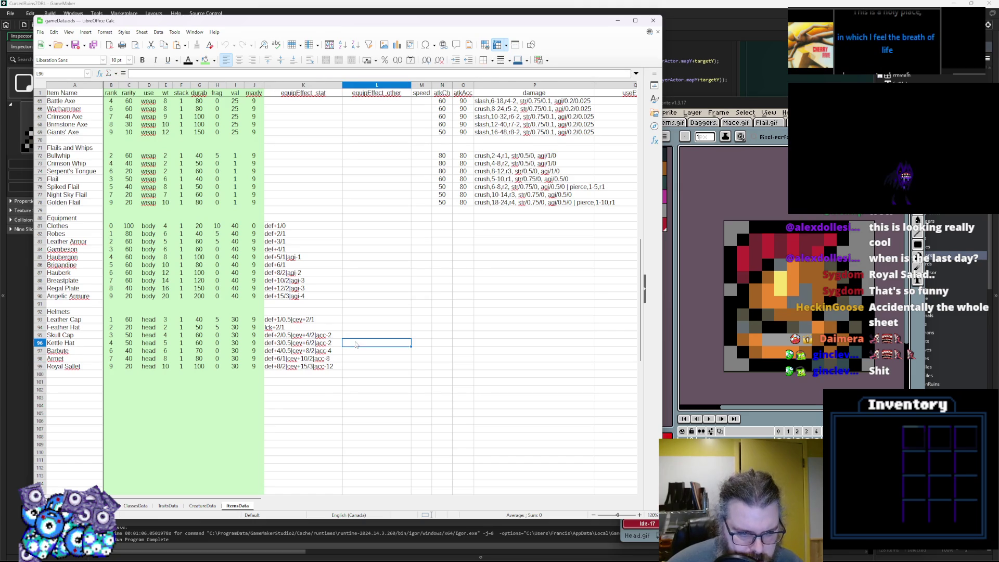
Step: Recheck Royal Sallet's effect text and save the workbook
{"action": "left_click", "coordinate": [318, 382]}
{"action": "left_click", "coordinate": [318, 368]}
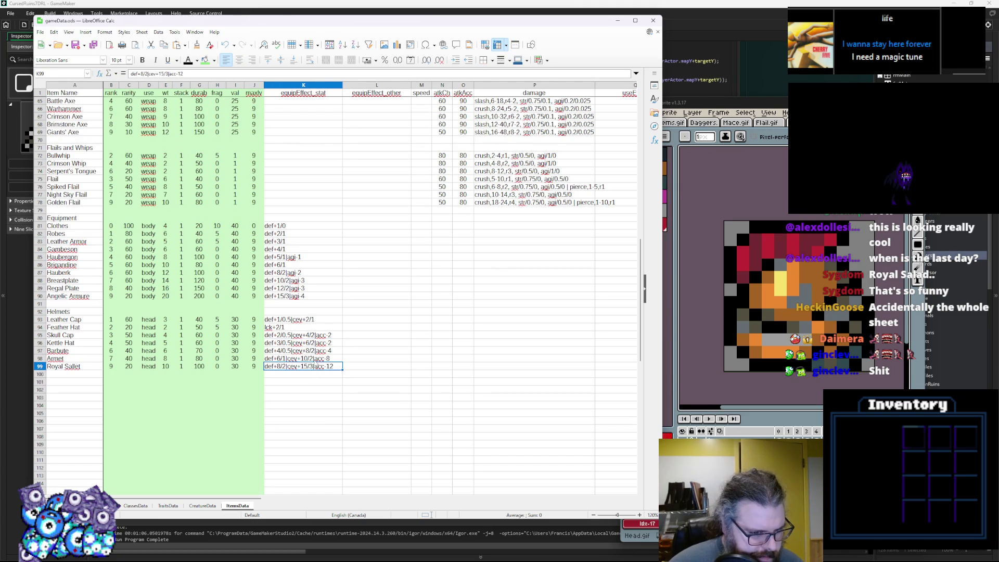
{"action": "double_click", "coordinate": [311, 368]}
{"action": "left_click", "coordinate": [311, 390]}
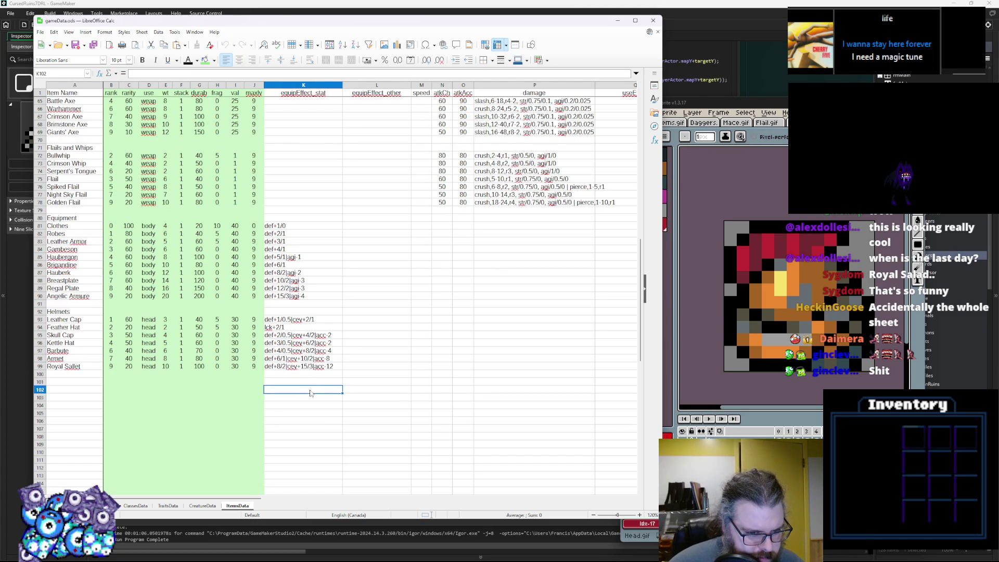
{"action": "double_click", "coordinate": [310, 367]}
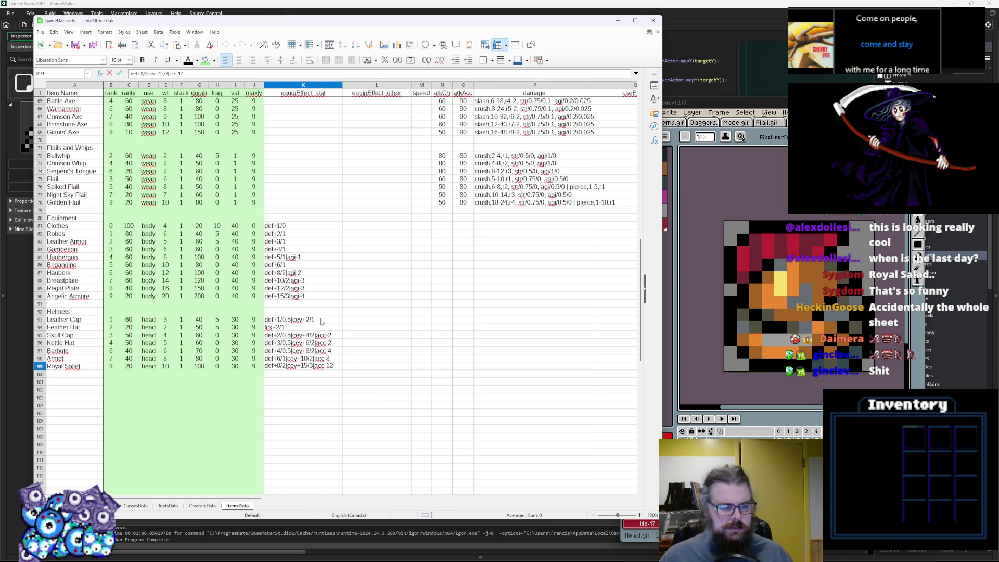
{"action": "left_click", "coordinate": [75, 42]}
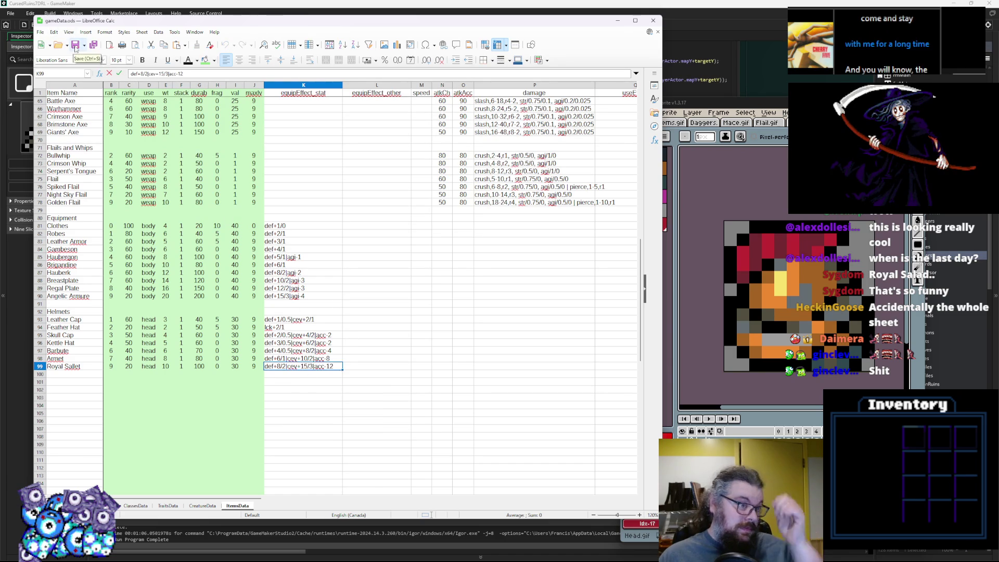
{"action": "left_click", "coordinate": [313, 328]}
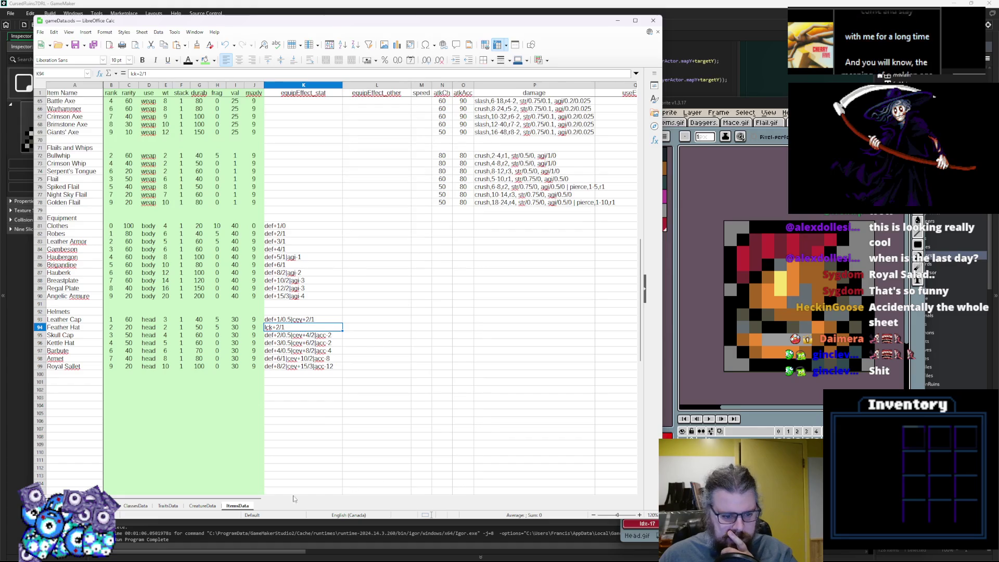
{"action": "left_click_drag", "start_coordinate": [385, 498], "coordinate": [495, 497]}
Step: Copy sprHeadArmor into the helmet sprite cells down to Royal Sallet
{"action": "left_click", "coordinate": [367, 312]}
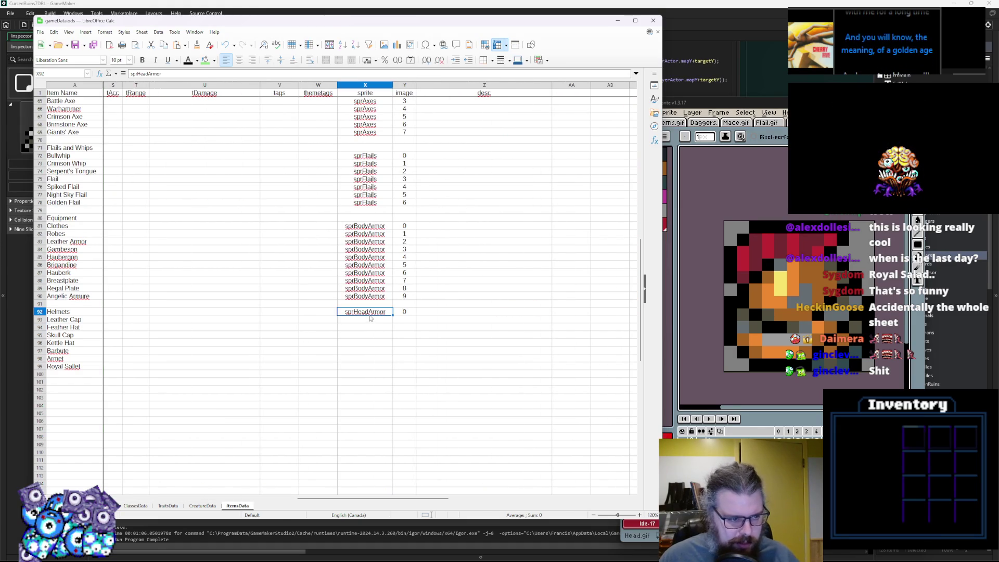
{"action": "key", "text": "ctrl+c"}
{"action": "key", "text": "Down"}
{"action": "key", "text": "ctrl+v"}
{"action": "key", "text": "Down"}
{"action": "key", "text": "ctrl+v"}
{"action": "key", "text": "Down"}
{"action": "key", "text": "ctrl+v"}
{"action": "key", "text": "Down"}
{"action": "key", "text": "ctrl+v"}
{"action": "key", "text": "Down"}
{"action": "key", "text": "ctrl+v"}
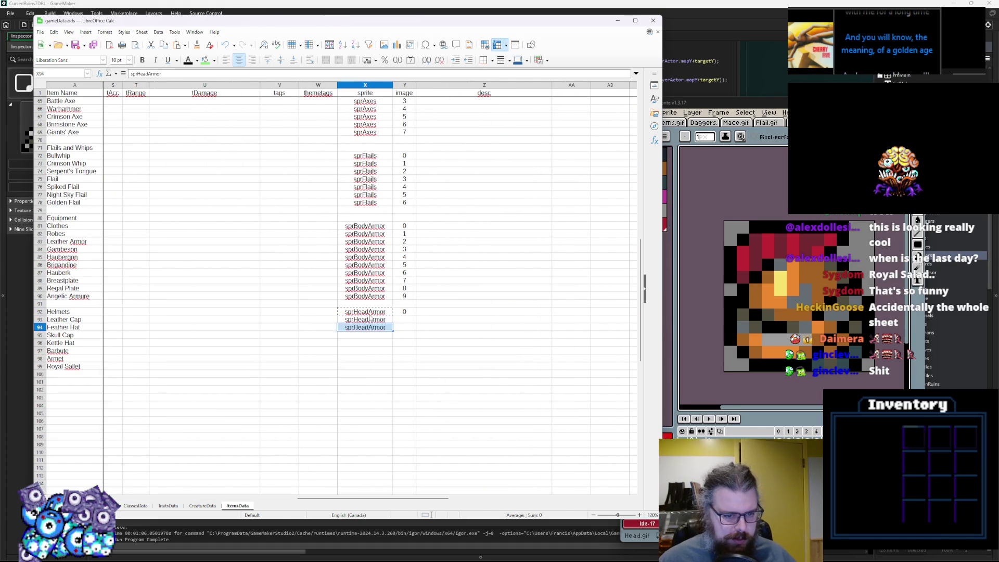
{"action": "key", "text": "Down"}
{"action": "key", "text": "ctrl+v"}
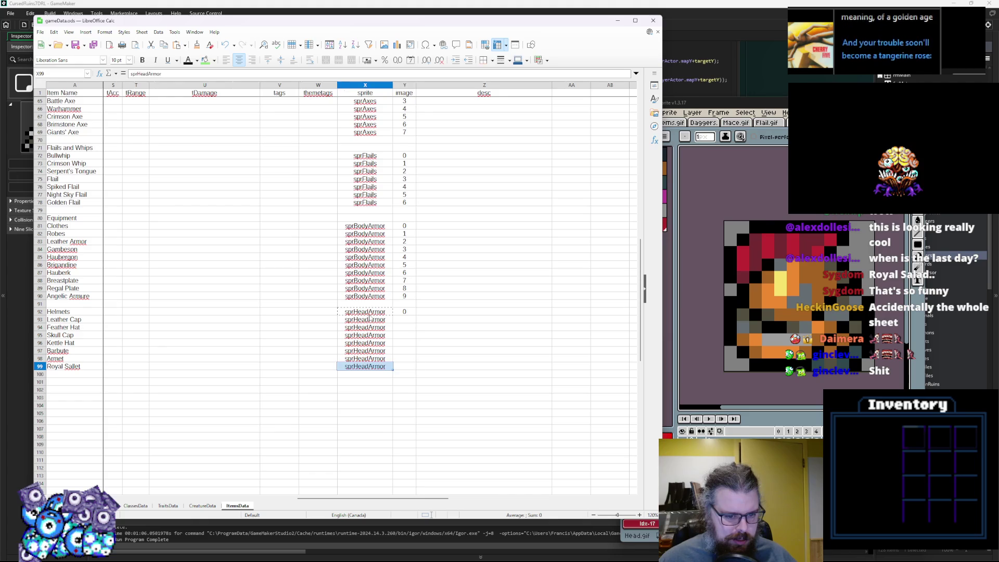
{"action": "key", "text": "Down"}
{"action": "key", "text": "ctrl+v"}
{"action": "key", "text": "Right"}
Step: Clear the sprite and image values on the Helmets heading row
{"action": "left_click", "coordinate": [422, 313]}
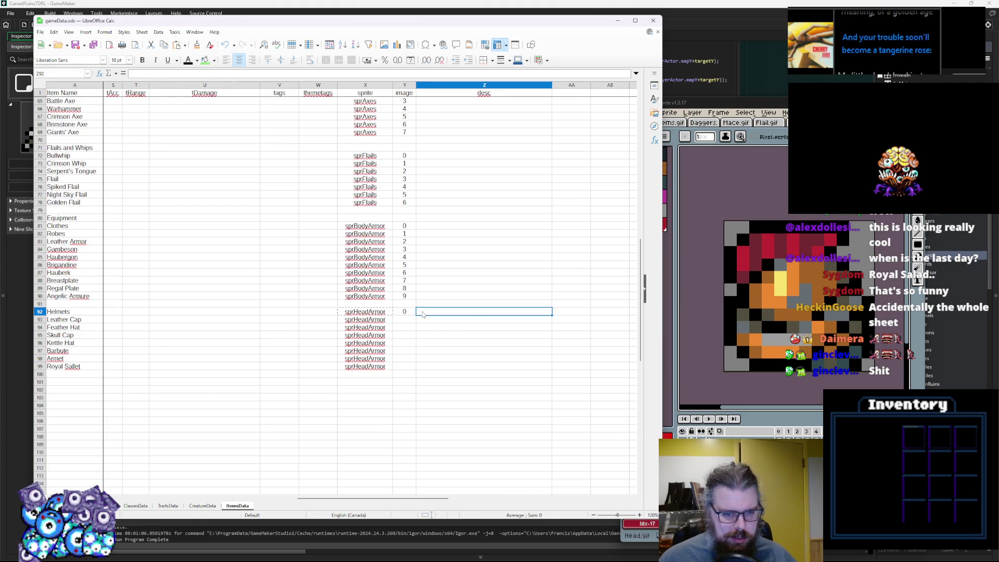
{"action": "left_click", "coordinate": [378, 314]}
{"action": "left_click", "coordinate": [410, 311], "text": "shift"}
{"action": "key", "text": "Delete"}
Step: Enter image indices 0 through 6 for Leather Cap to Royal Sallet
{"action": "left_click", "coordinate": [405, 323]}
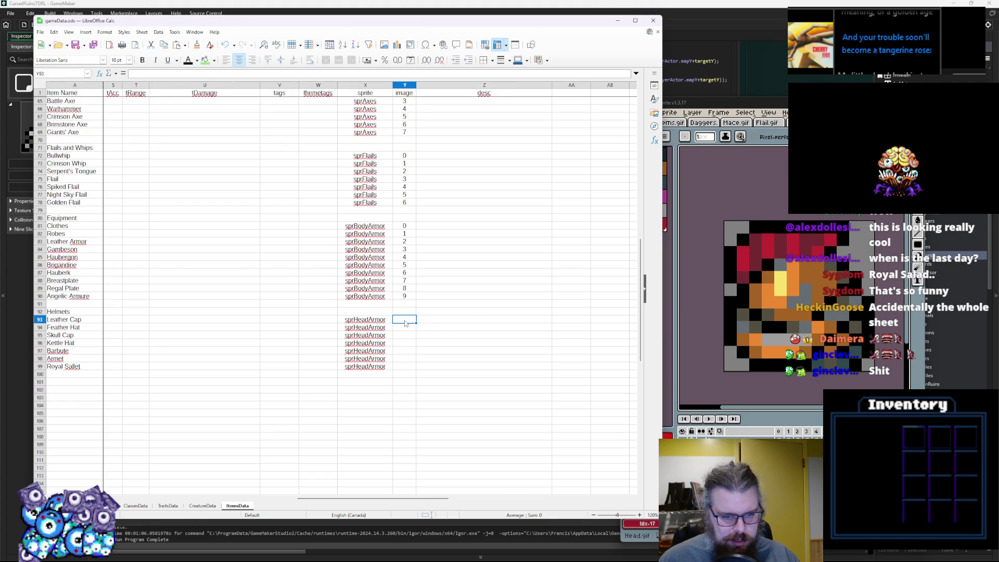
{"action": "type", "text": "0"}
{"action": "key", "text": "Return"}
{"action": "type", "text": "1"}
{"action": "key", "text": "Return"}
{"action": "type", "text": "2"}
{"action": "key", "text": "Return"}
{"action": "type", "text": "3"}
{"action": "key", "text": "Return"}
{"action": "type", "text": "4"}
{"action": "key", "text": "Return"}
{"action": "type", "text": "5"}
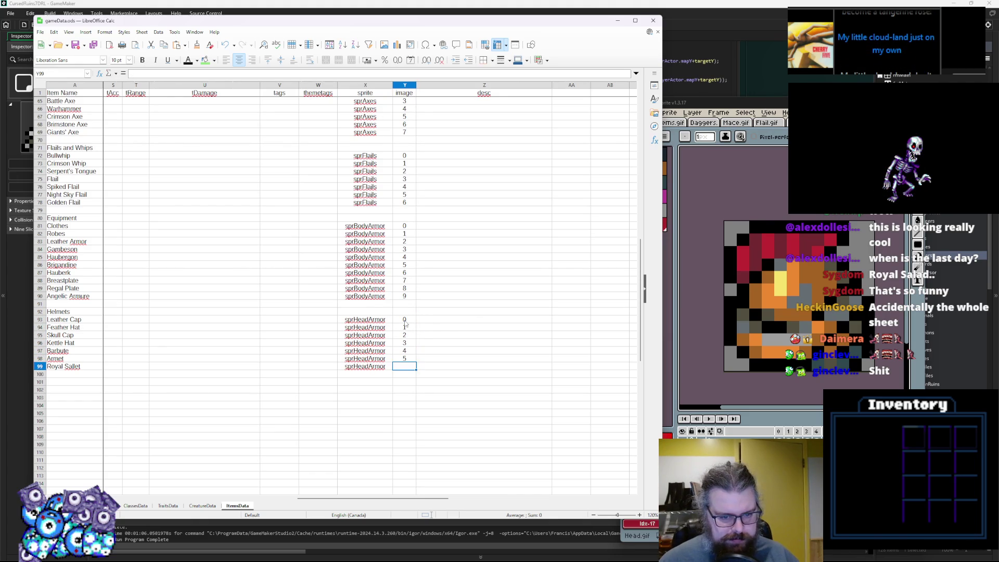
{"action": "type", "text": "6"}
{"action": "left_click", "coordinate": [429, 320]}
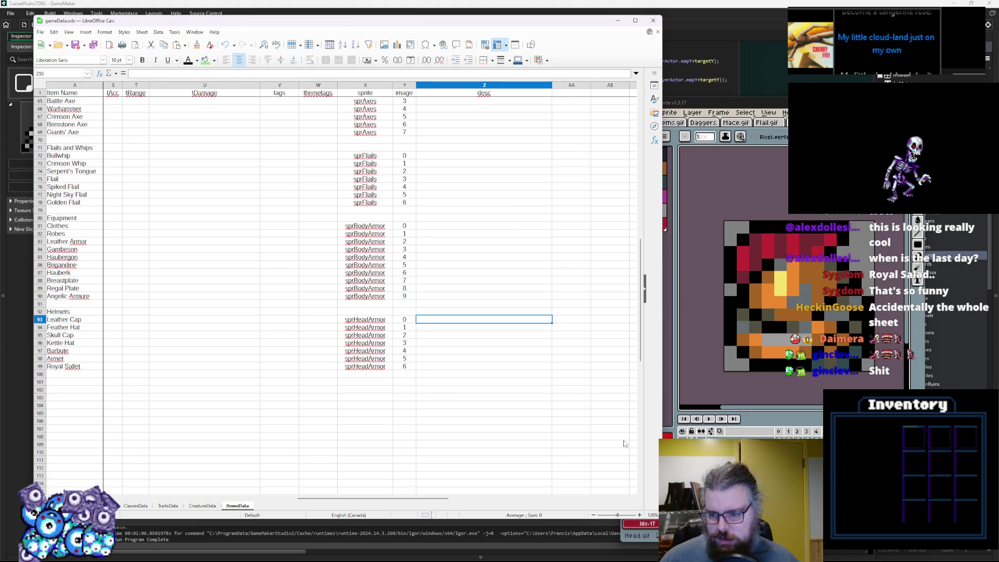
{"action": "left_click", "coordinate": [535, 389]}
{"action": "left_click_drag", "start_coordinate": [377, 498], "coordinate": [189, 501]}
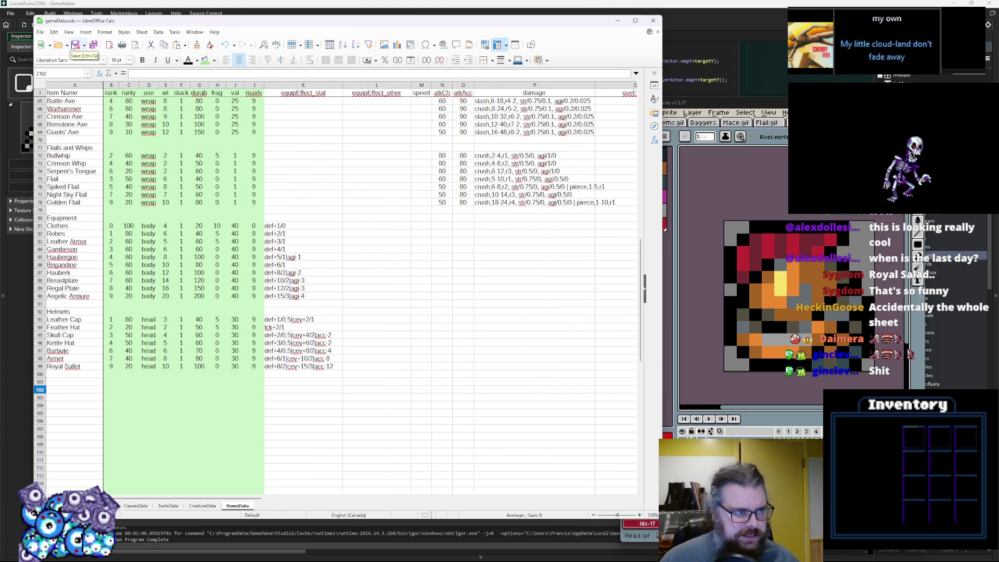
Step: Dismiss the 'Exported CSV' notice and switch to GameMaker
{"action": "left_click", "coordinate": [93, 45]}
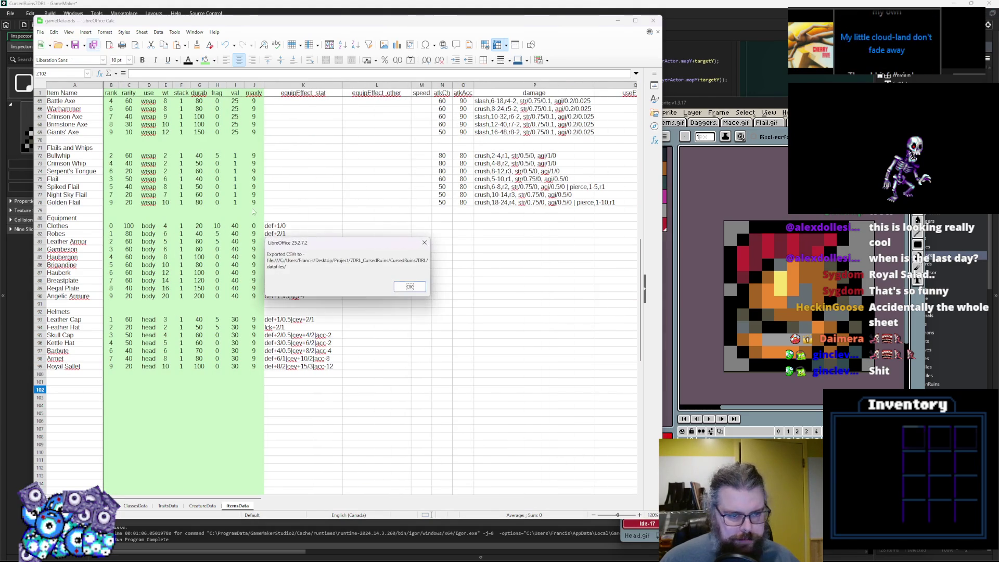
{"action": "key", "text": "Return"}
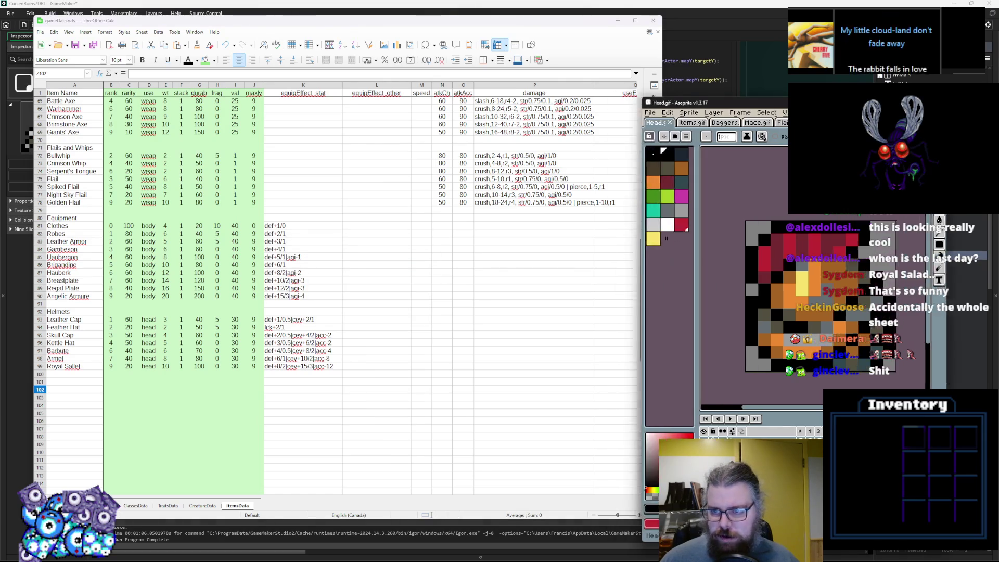
{"action": "key", "text": "alt+Tab"}
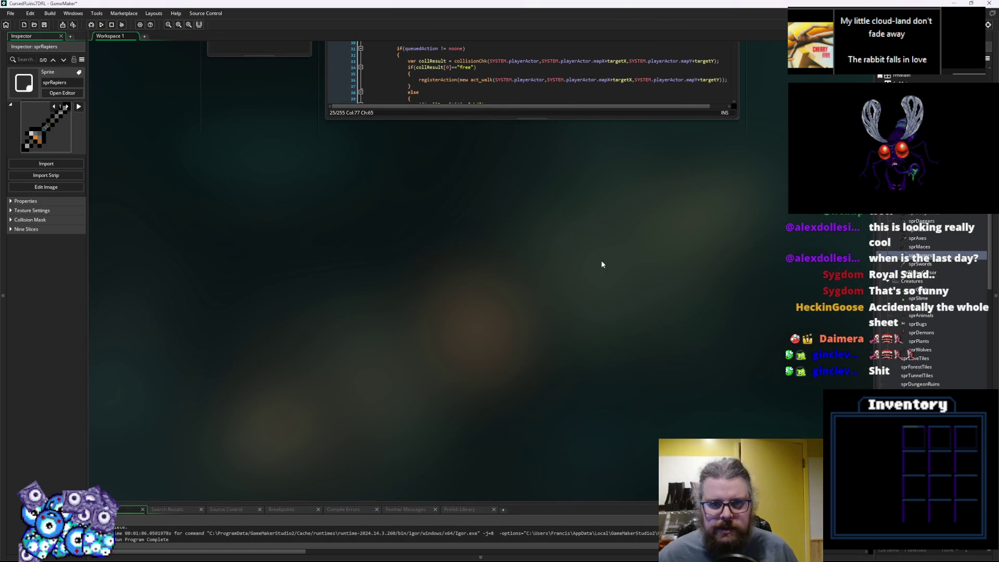
Step: Scroll through the ItemStructs script to inspect the onThrowHit function
{"action": "scroll", "coordinate": [601, 260], "scroll_direction": "up", "scroll_amount": 6}
{"action": "scroll", "coordinate": [299, 203], "scroll_direction": "down", "scroll_amount": 5}
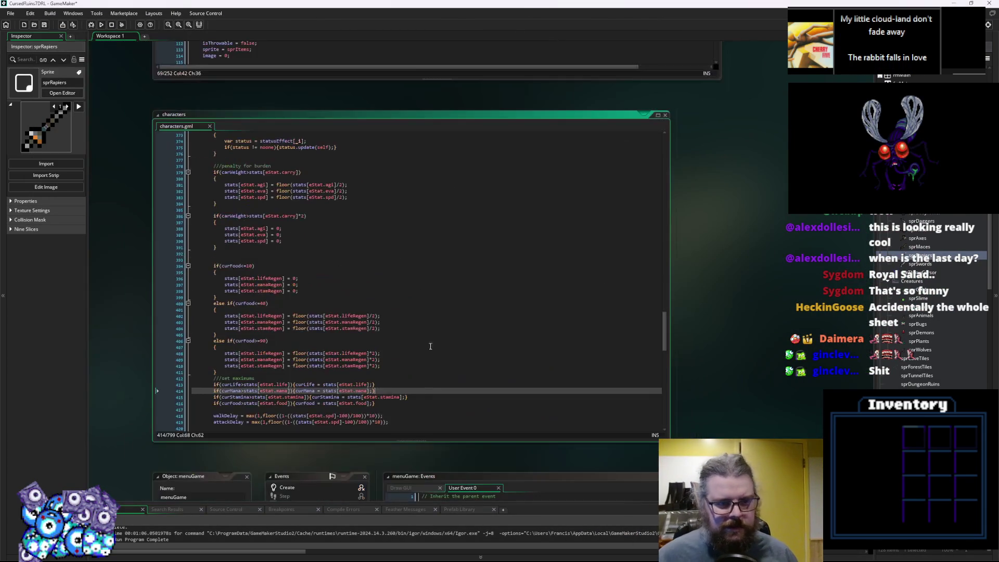
{"action": "scroll", "coordinate": [495, 211], "scroll_direction": "down", "scroll_amount": 2}
{"action": "scroll", "coordinate": [463, 277], "scroll_direction": "up", "scroll_amount": 1}
{"action": "left_click", "coordinate": [464, 277]}
{"action": "scroll", "coordinate": [464, 277], "scroll_direction": "up", "scroll_amount": 3}
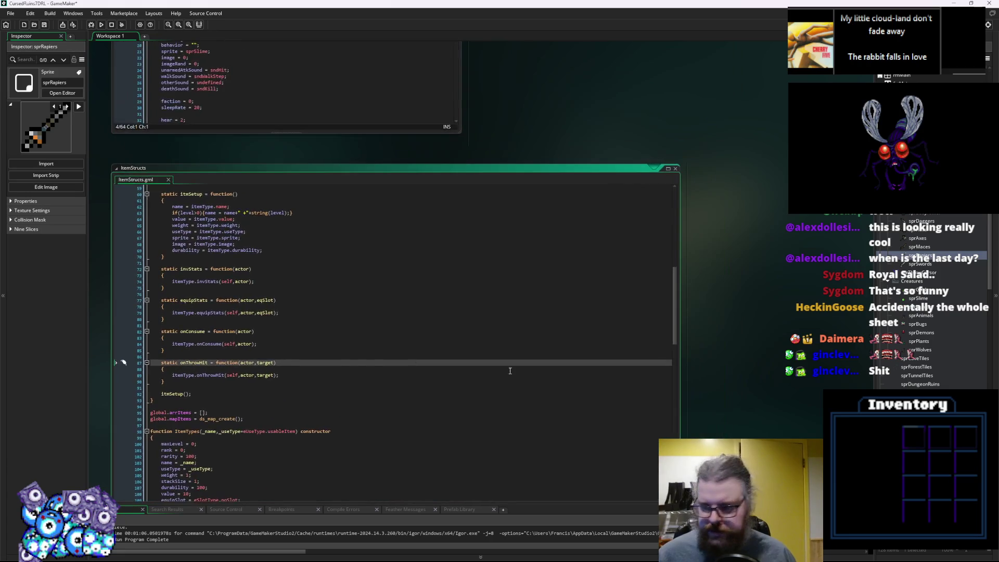
{"action": "scroll", "coordinate": [931, 302], "scroll_direction": "down", "scroll_amount": 10}
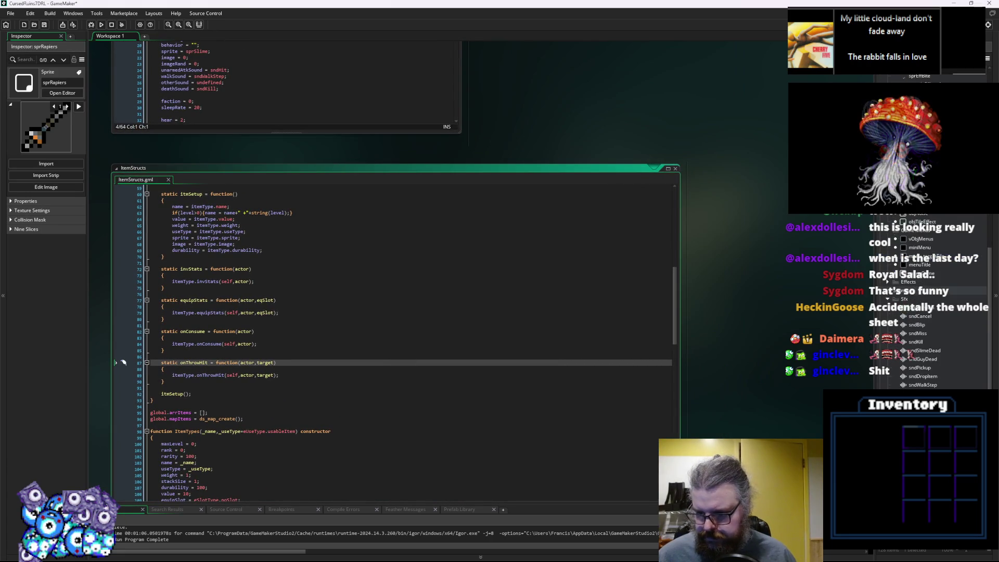
{"action": "scroll", "coordinate": [931, 302], "scroll_direction": "down", "scroll_amount": 5}
{"action": "scroll", "coordinate": [931, 356], "scroll_direction": "down", "scroll_amount": 10}
{"action": "scroll", "coordinate": [930, 356], "scroll_direction": "up", "scroll_amount": 4}
Step: Check the sprAnimals and levelRooms assets, then return to the eSlotType list in ItemStructs
{"action": "left_click", "coordinate": [927, 236]}
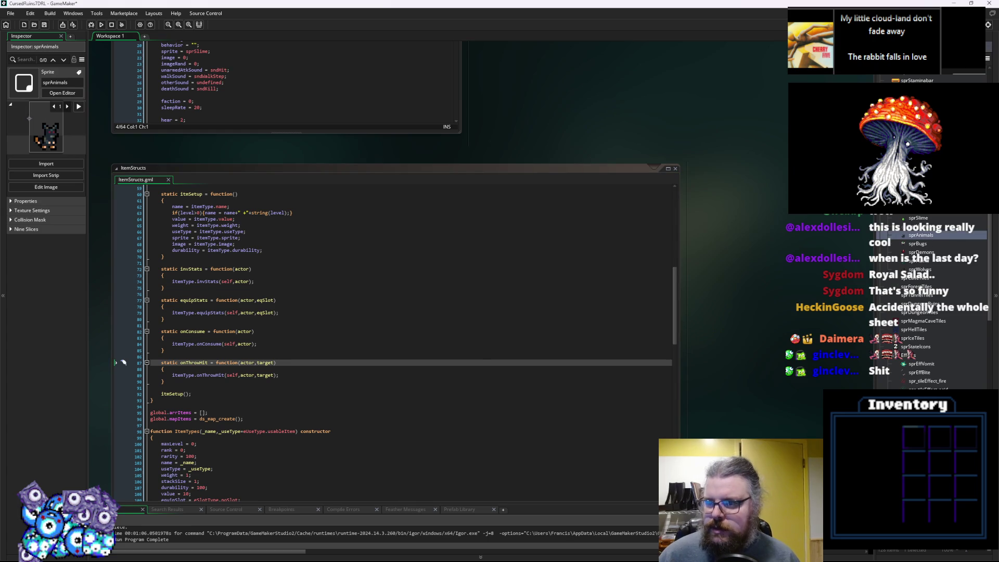
{"action": "scroll", "coordinate": [941, 377], "scroll_direction": "down", "scroll_amount": 10}
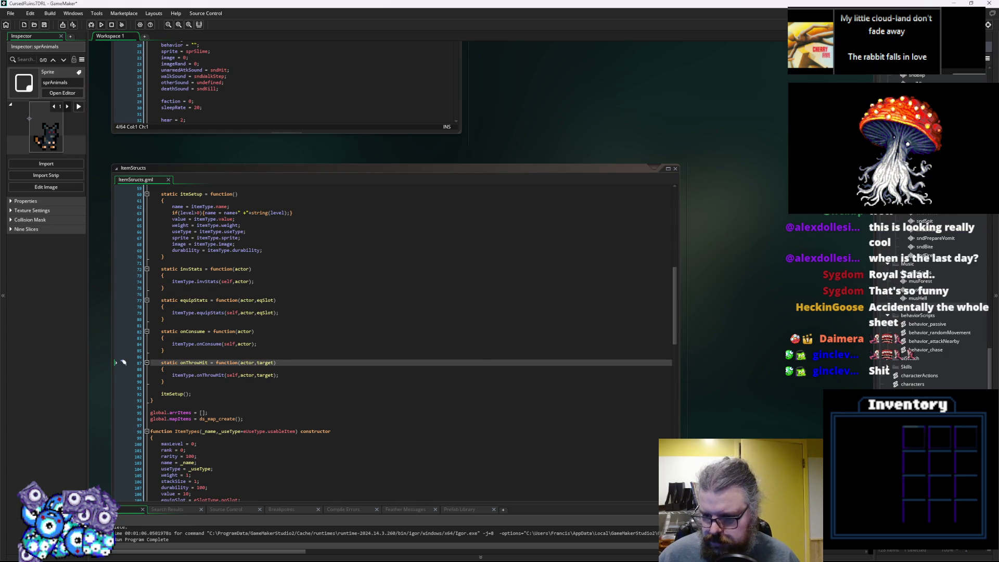
{"action": "left_click", "coordinate": [929, 411]}
{"action": "left_click", "coordinate": [468, 431]}
{"action": "scroll", "coordinate": [527, 345], "scroll_direction": "up", "scroll_amount": 15}
{"action": "scroll", "coordinate": [533, 349], "scroll_direction": "up", "scroll_amount": 2}
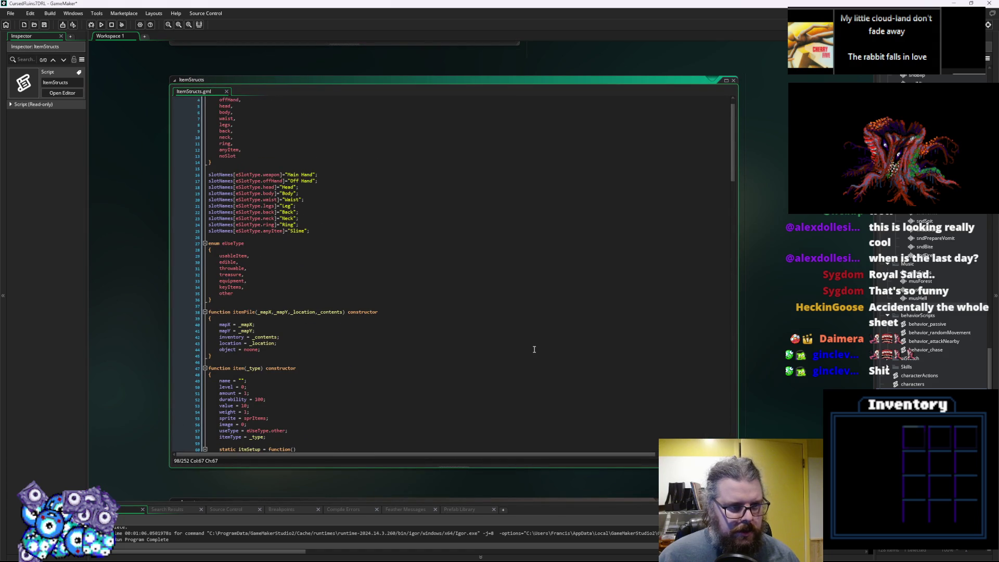
{"action": "left_click", "coordinate": [253, 142]}
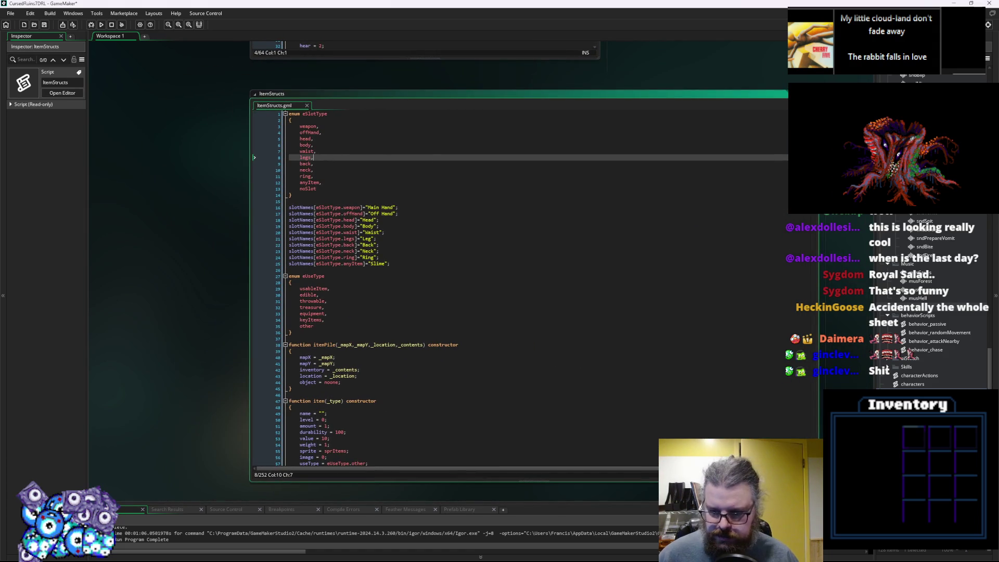
Step: Shrink the ItemStructs code window and switch back to the gameData spreadsheet
{"action": "left_click_drag", "start_coordinate": [785, 481], "coordinate": [591, 375]}
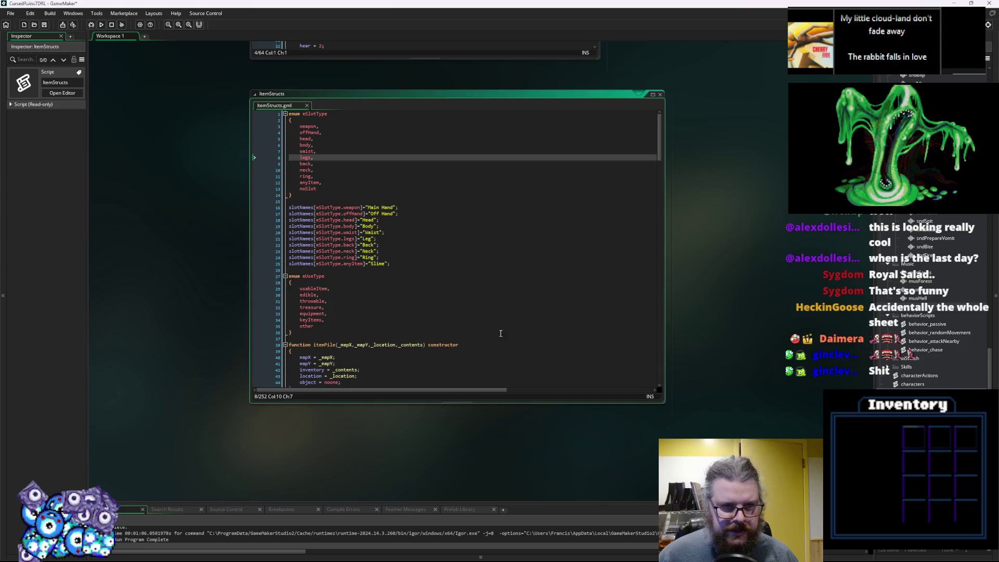
{"action": "left_click", "coordinate": [467, 304]}
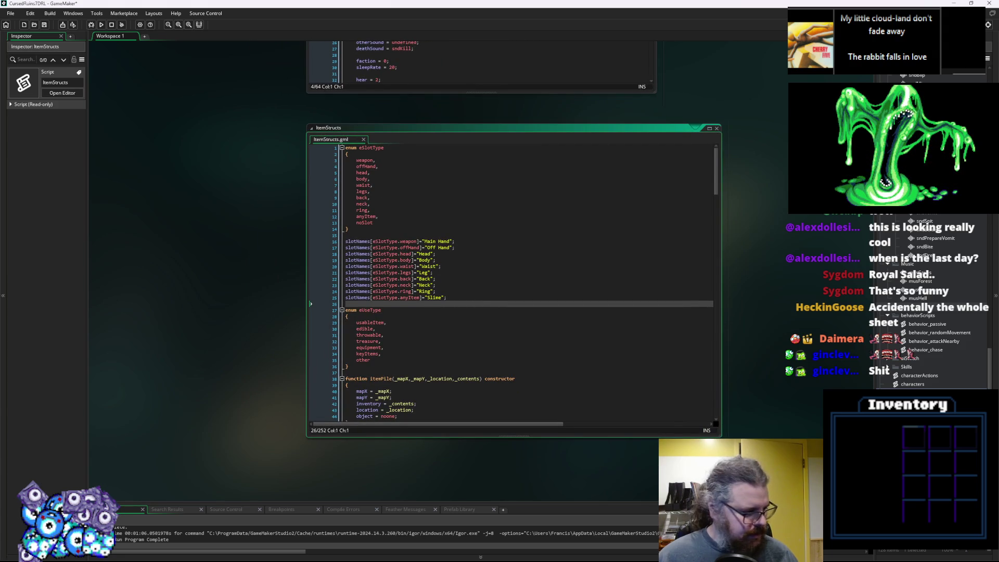
{"action": "key", "text": "alt+Tab"}
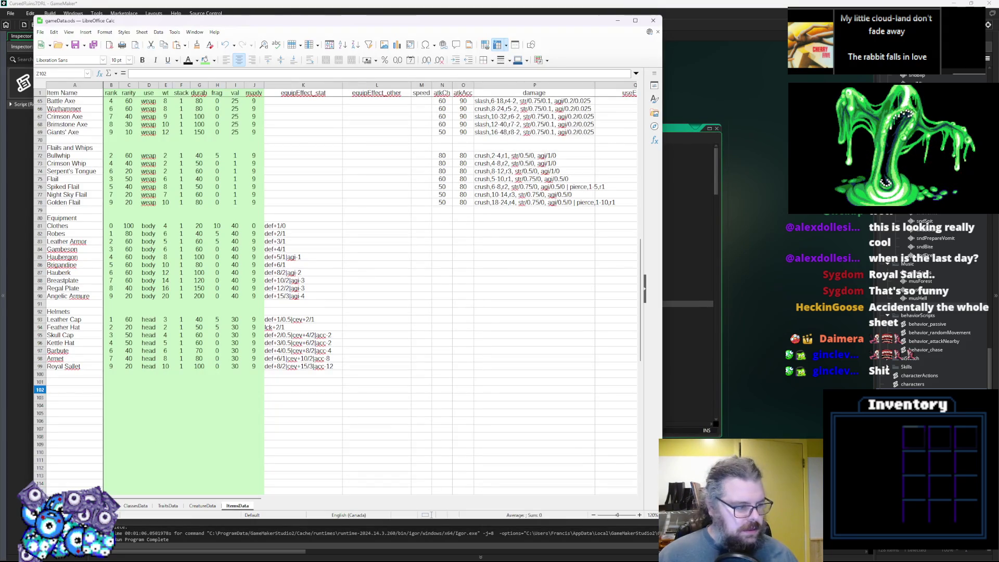
Step: Bring Aseprite to the front and maximize its window to fill the screen
{"action": "key", "text": "alt+Tab"}
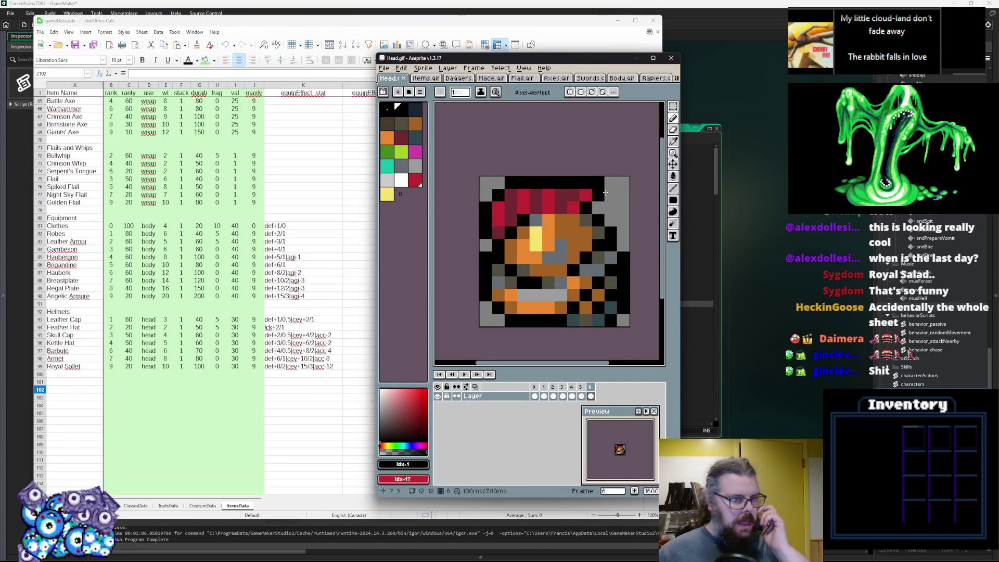
{"action": "scroll", "coordinate": [558, 209], "scroll_direction": "down", "scroll_amount": 1}
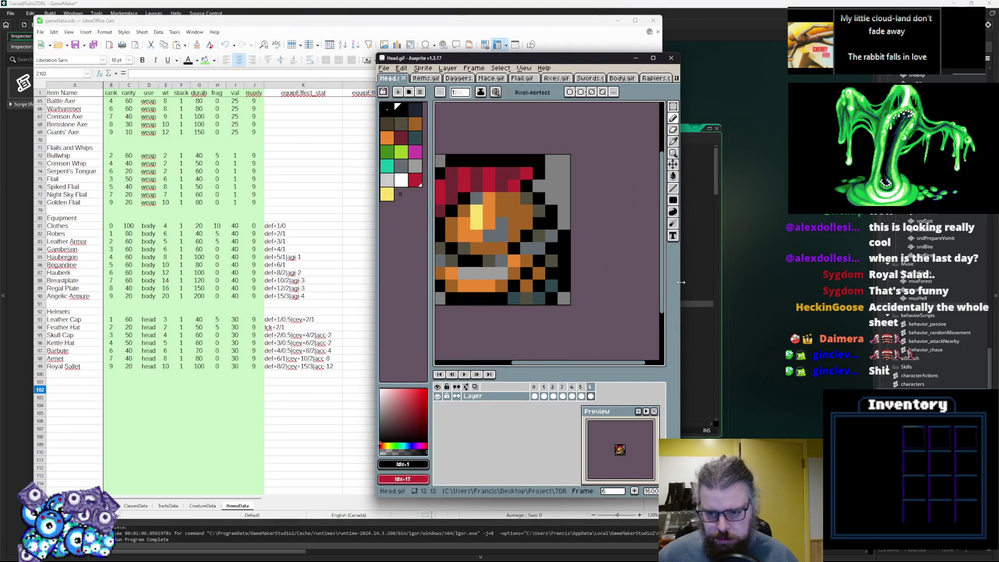
{"action": "left_click_drag", "start_coordinate": [681, 282], "coordinate": [786, 282]}
{"action": "scroll", "coordinate": [598, 236], "scroll_direction": "up", "scroll_amount": 2}
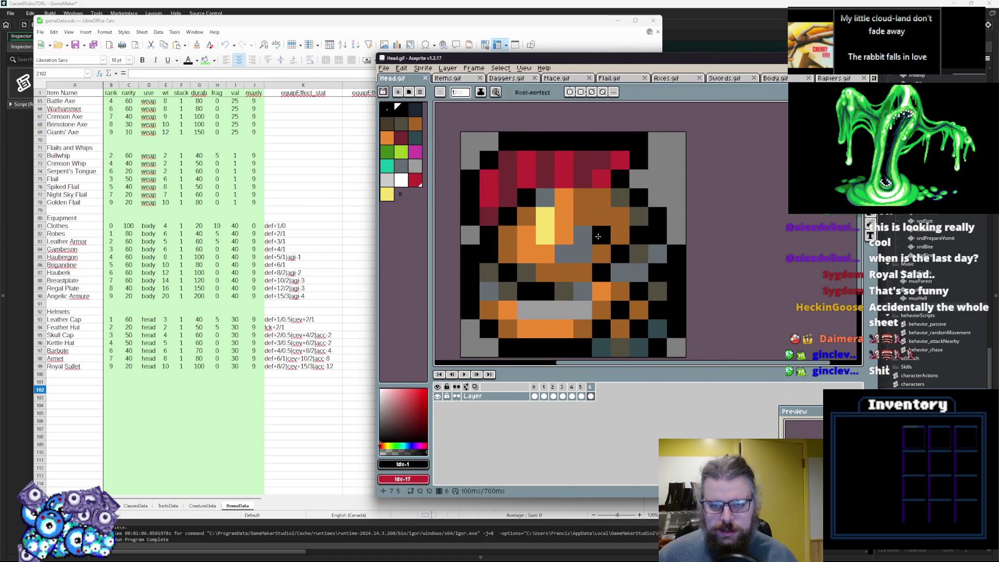
{"action": "key", "text": "super+Up"}
{"action": "left_click_drag", "start_coordinate": [343, 214], "coordinate": [588, 260]}
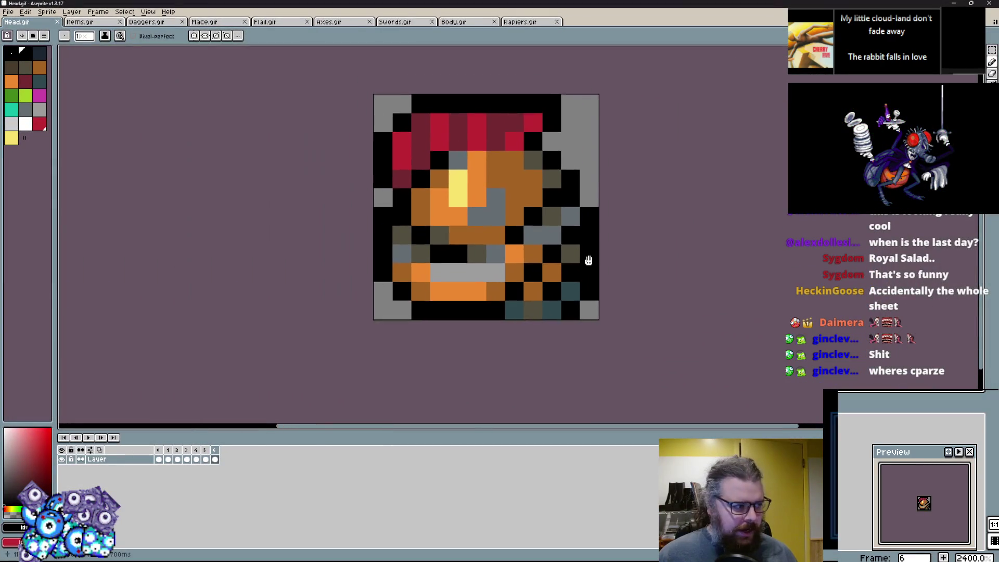
Step: Close Items, Daggers, Mace, Flail, Axes, Swords, Body and Rapiers sprite files
{"action": "left_click", "coordinate": [83, 22]}
{"action": "left_click", "coordinate": [121, 23]}
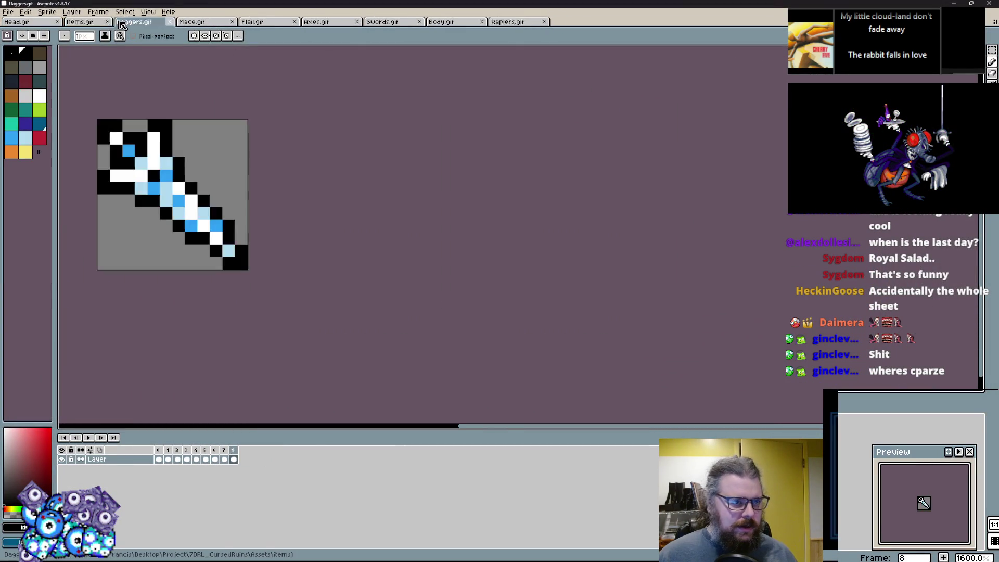
{"action": "left_click", "coordinate": [121, 23]}
{"action": "left_click", "coordinate": [123, 23]}
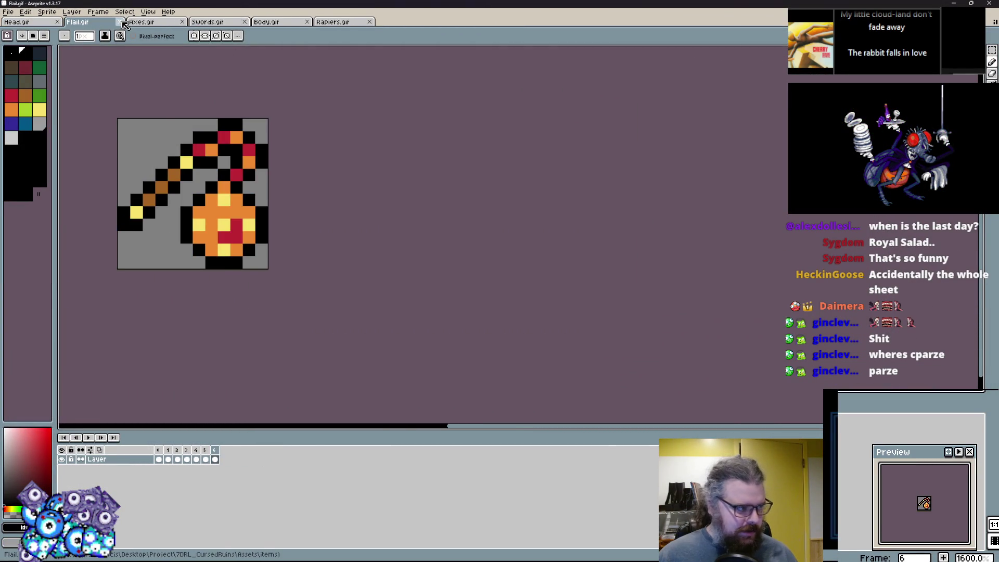
{"action": "left_click", "coordinate": [121, 23]}
{"action": "left_click", "coordinate": [122, 23]}
{"action": "left_click", "coordinate": [122, 23]}
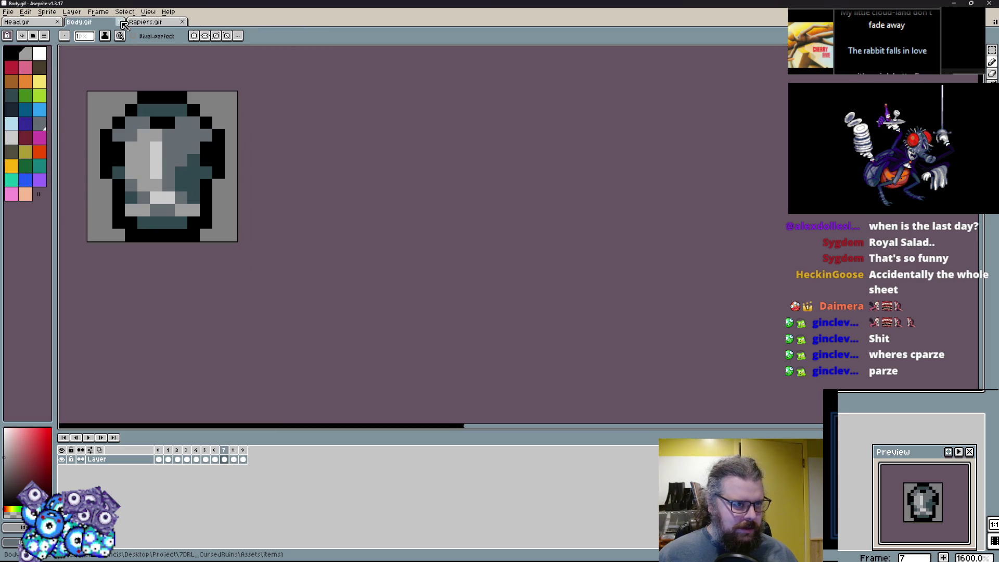
{"action": "left_click", "coordinate": [121, 23]}
{"action": "left_click", "coordinate": [121, 23]}
Step: Centre the Head sprite on the canvas and zoom it to 3200%
{"action": "left_click_drag", "start_coordinate": [265, 169], "coordinate": [441, 222]}
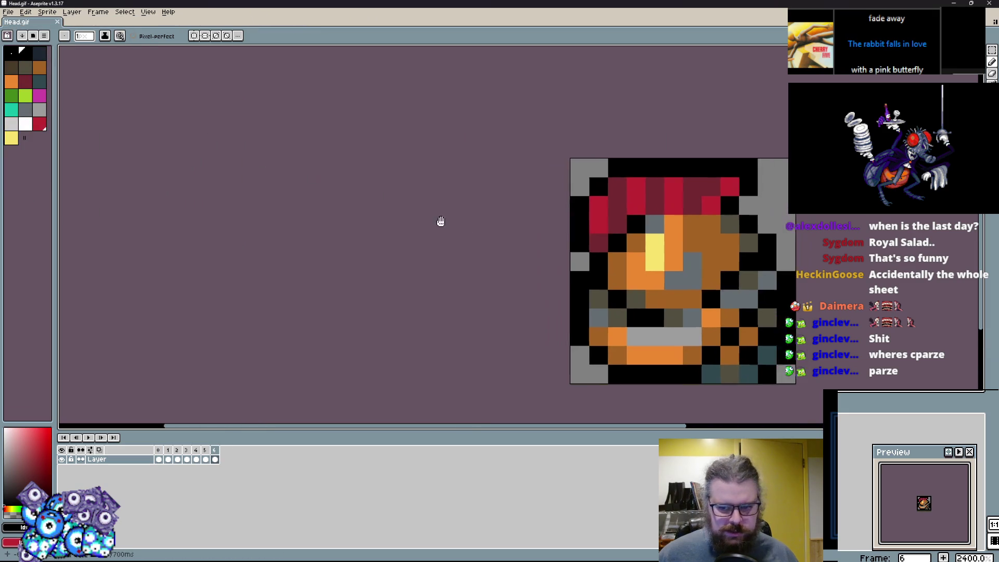
{"action": "key", "text": "ctrl+0"}
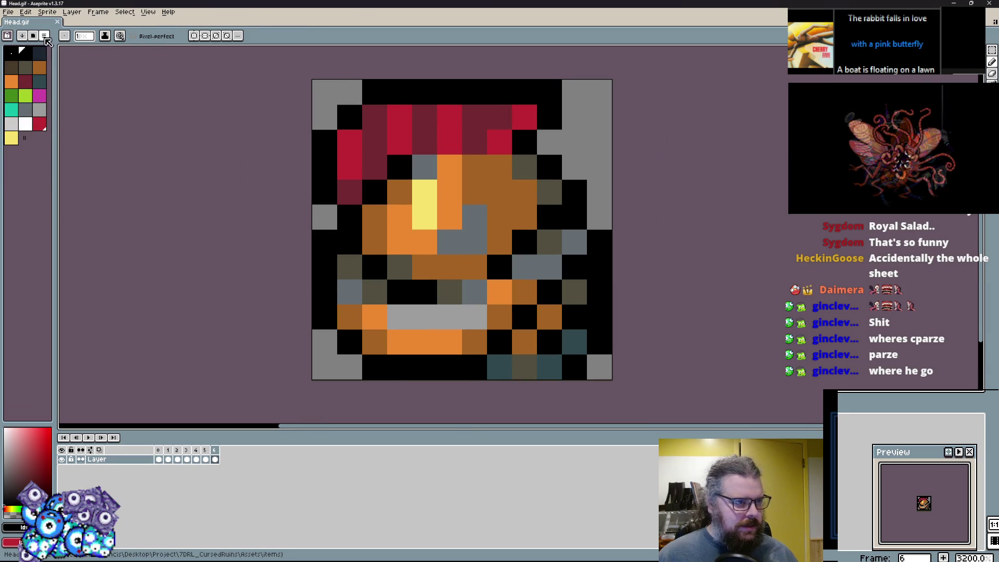
{"action": "left_click", "coordinate": [9, 12]}
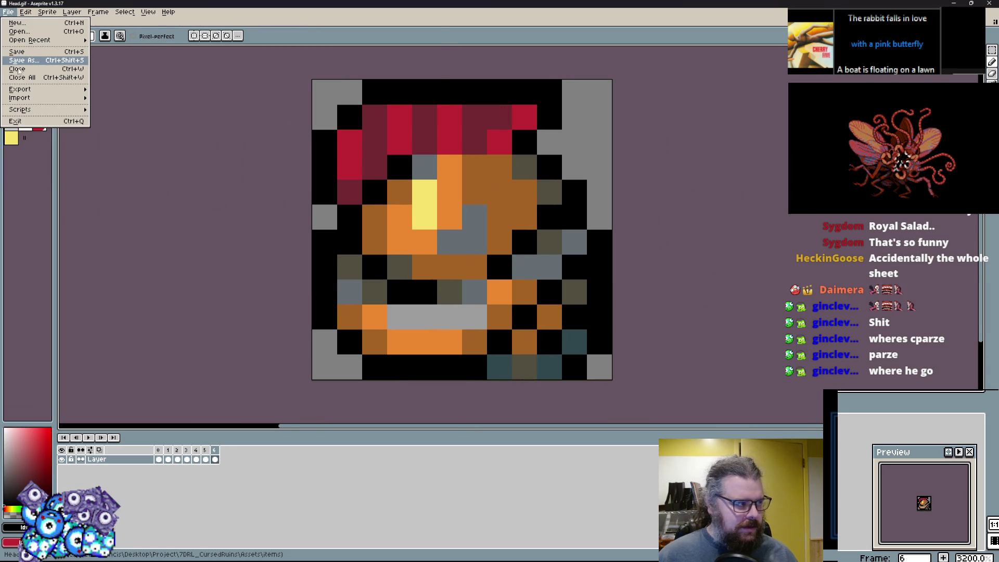
Step: Save the sprite in .ase format as Offhand.ase
{"action": "left_click", "coordinate": [18, 60]}
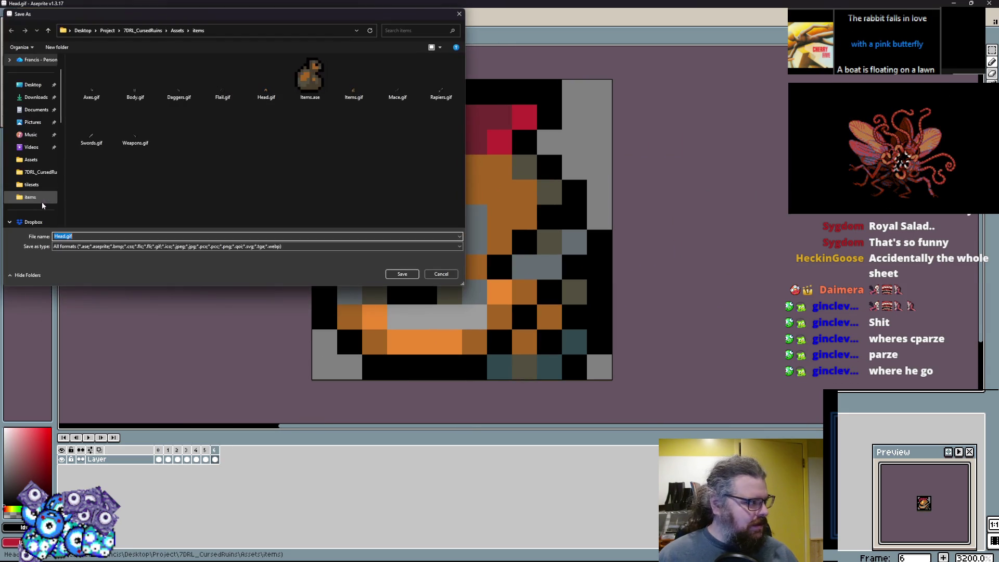
{"action": "left_click", "coordinate": [179, 248]}
{"action": "left_click", "coordinate": [91, 261]}
{"action": "left_click", "coordinate": [66, 236]}
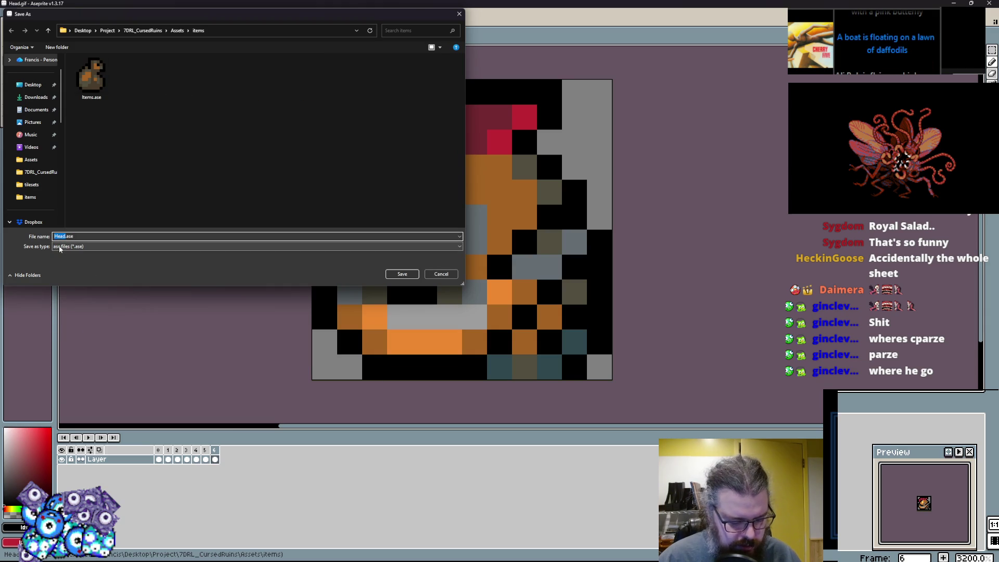
{"action": "left_click", "coordinate": [403, 273]}
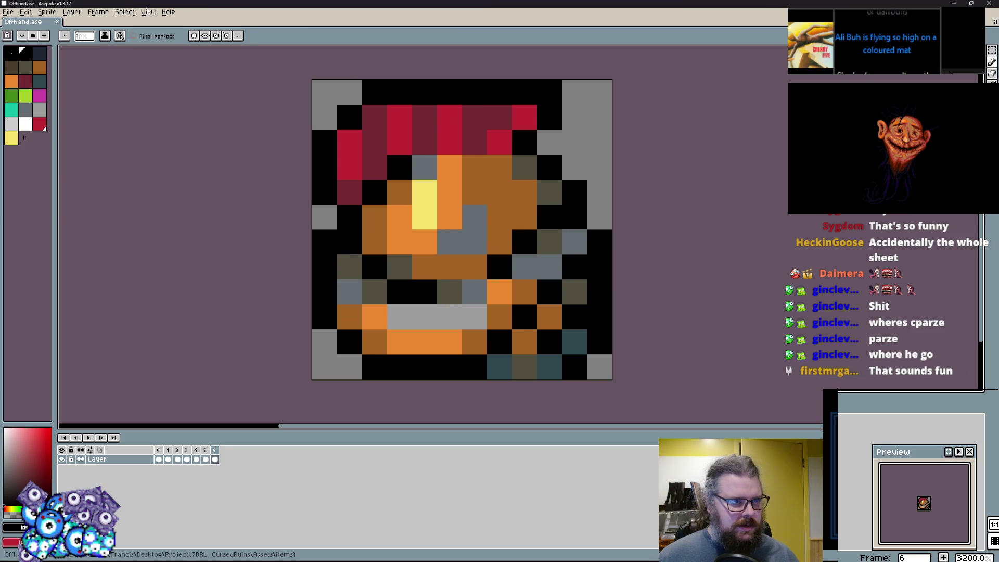
Step: Convert the sprite to RGB colour mode
{"action": "left_click", "coordinate": [148, 11]}
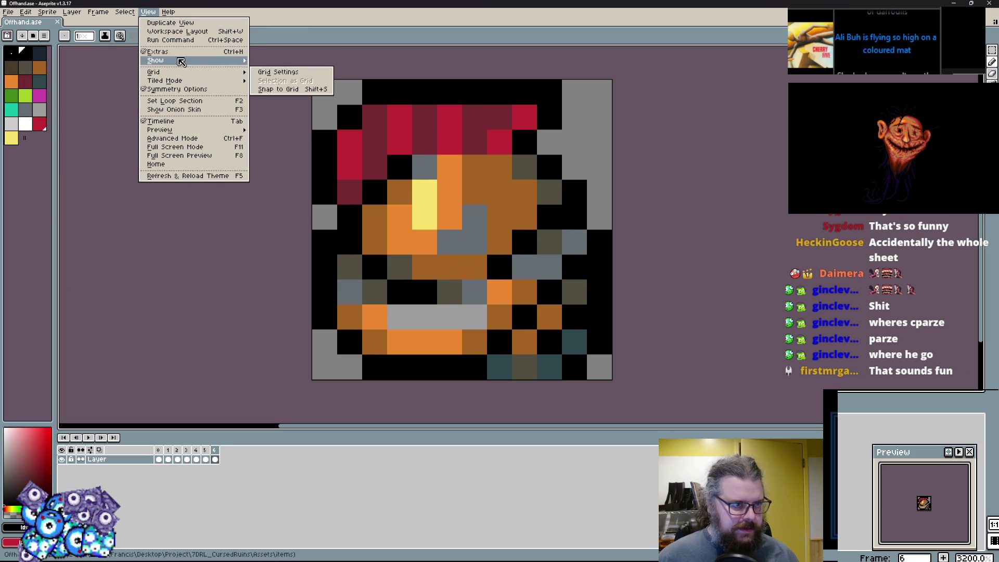
{"action": "mouse_move", "coordinate": [171, 60]}
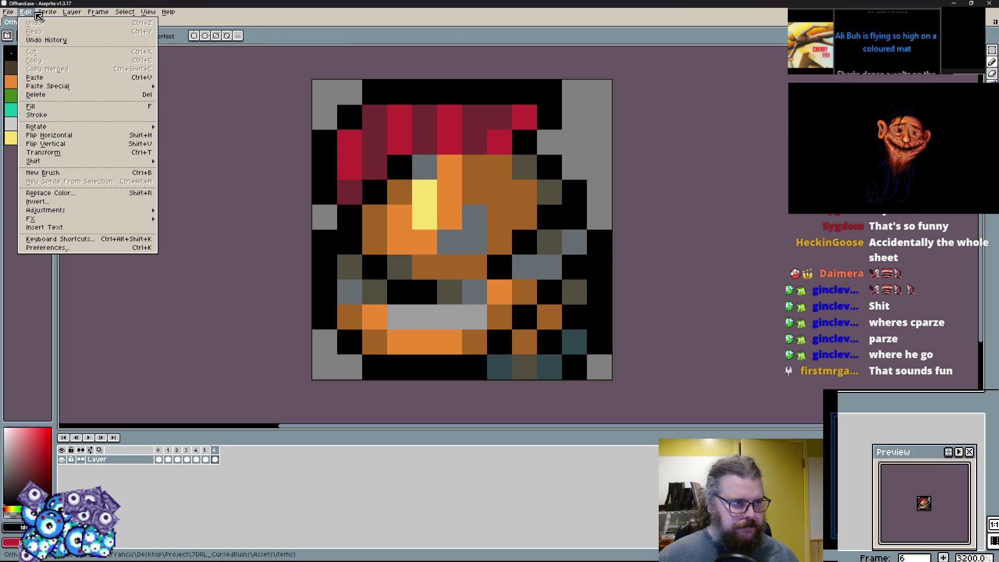
{"action": "mouse_move", "coordinate": [47, 11]}
{"action": "mouse_move", "coordinate": [51, 32]}
{"action": "left_click", "coordinate": [145, 36]}
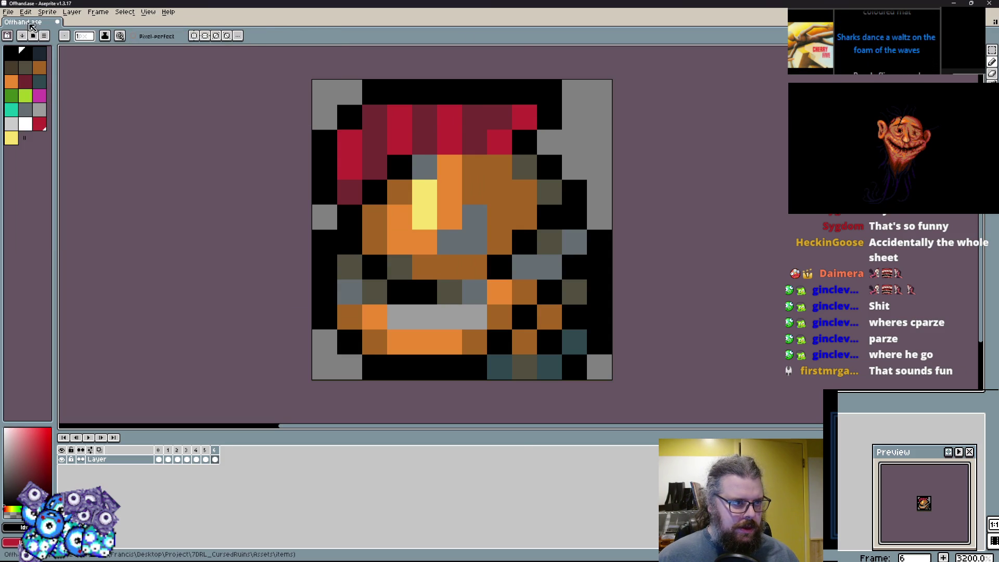
Step: Load the ARNE32 palette preset and select the first extra frame
{"action": "left_click", "coordinate": [35, 36]}
{"action": "left_click", "coordinate": [67, 182]}
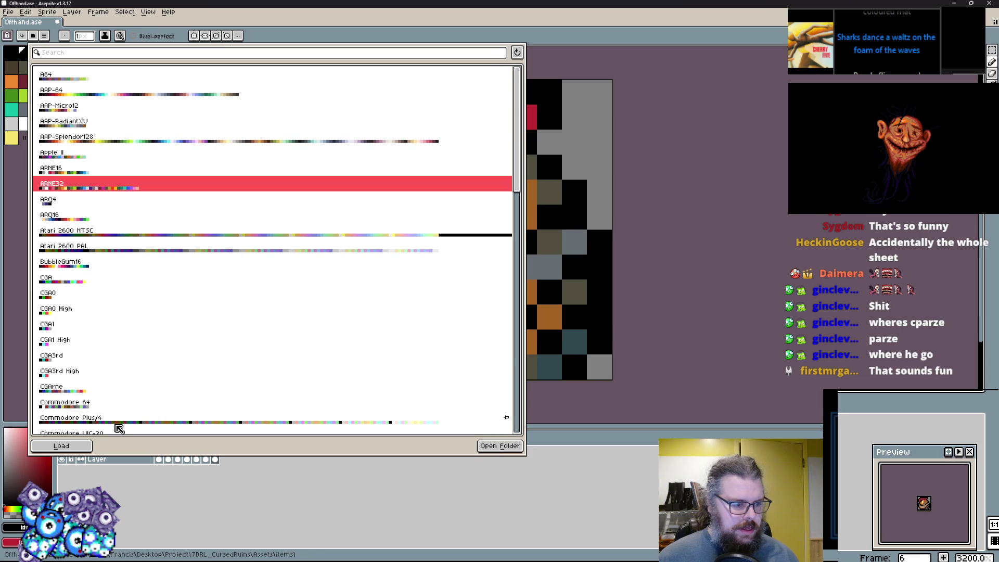
{"action": "left_click", "coordinate": [85, 445]}
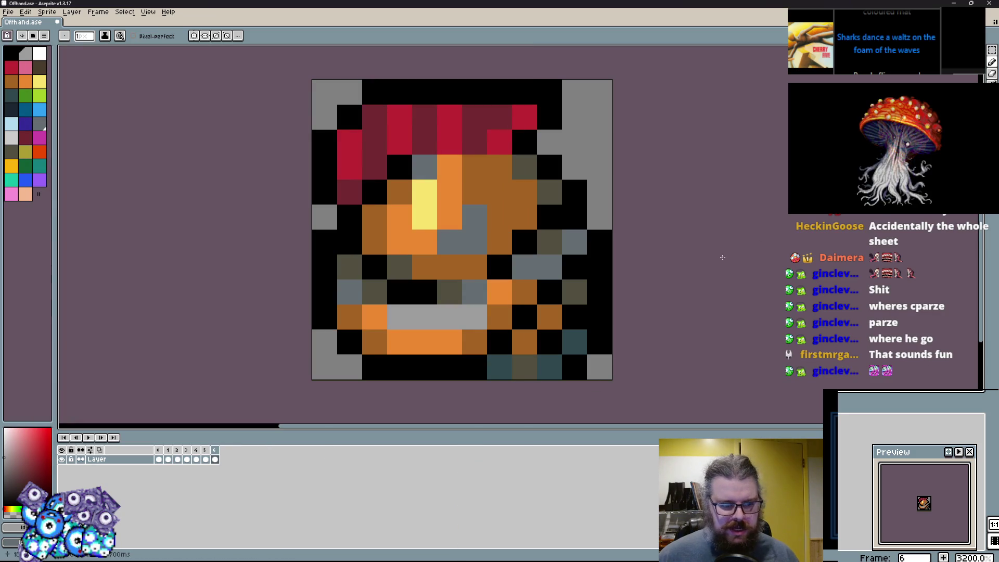
{"action": "key", "text": "Left"}
{"action": "left_click", "coordinate": [168, 459]}
Step: Delete frames 1 through 6 and clear most of the old sprite to grey
{"action": "left_click_drag", "start_coordinate": [168, 458], "coordinate": [219, 452]}
{"action": "right_click", "coordinate": [219, 452]}
{"action": "left_click", "coordinate": [244, 488]}
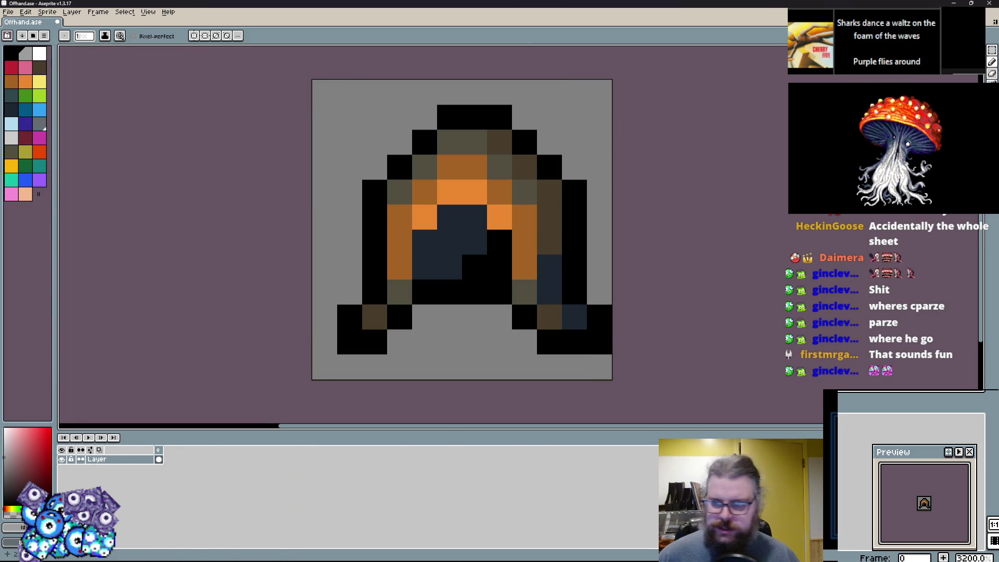
{"action": "key", "text": "u"}
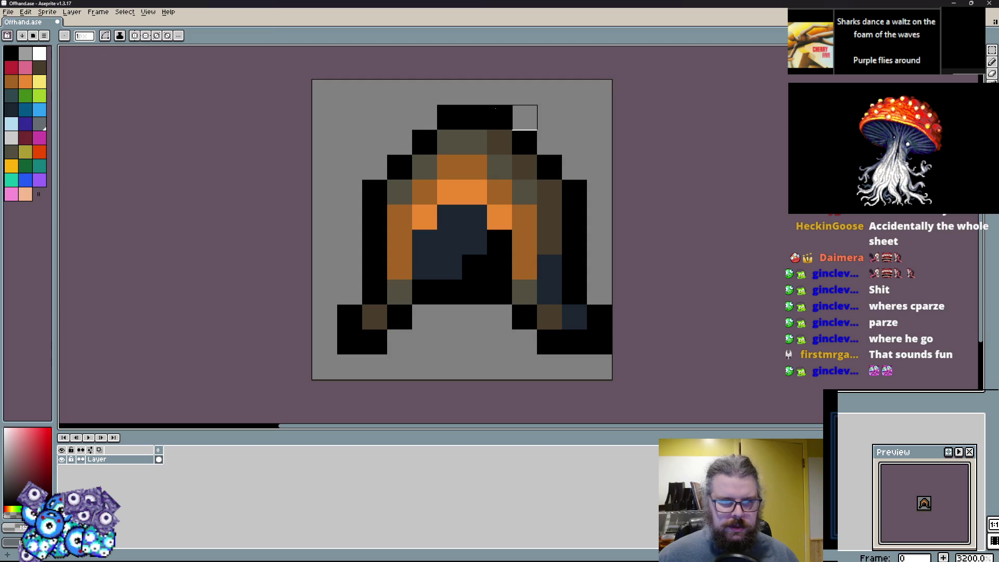
{"action": "left_click_drag", "start_coordinate": [324, 89], "coordinate": [524, 341]}
Step: Draw a filled dark brown circle for the round shield
{"action": "left_click", "coordinate": [549, 317], "text": "alt"}
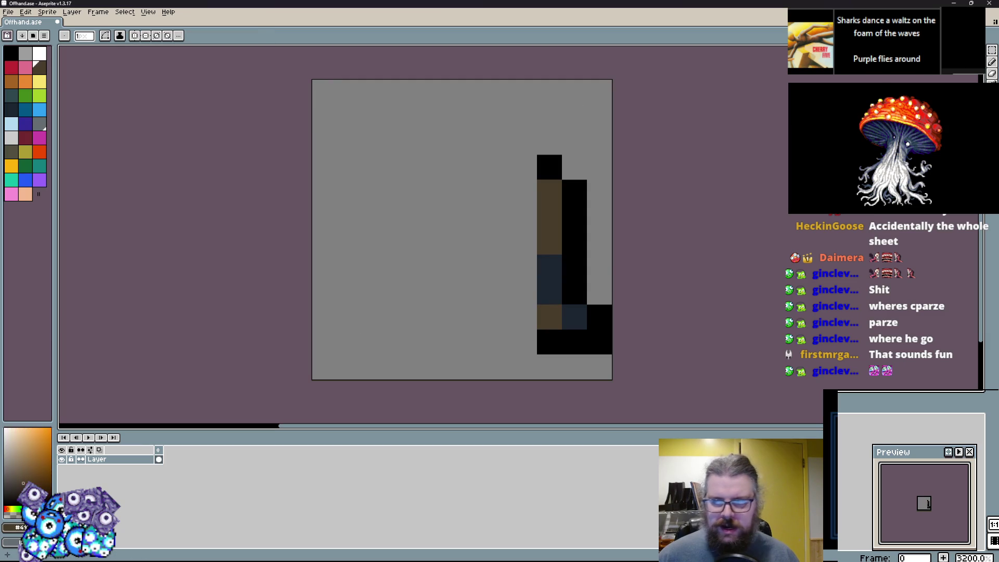
{"action": "key", "text": "shift+u"}
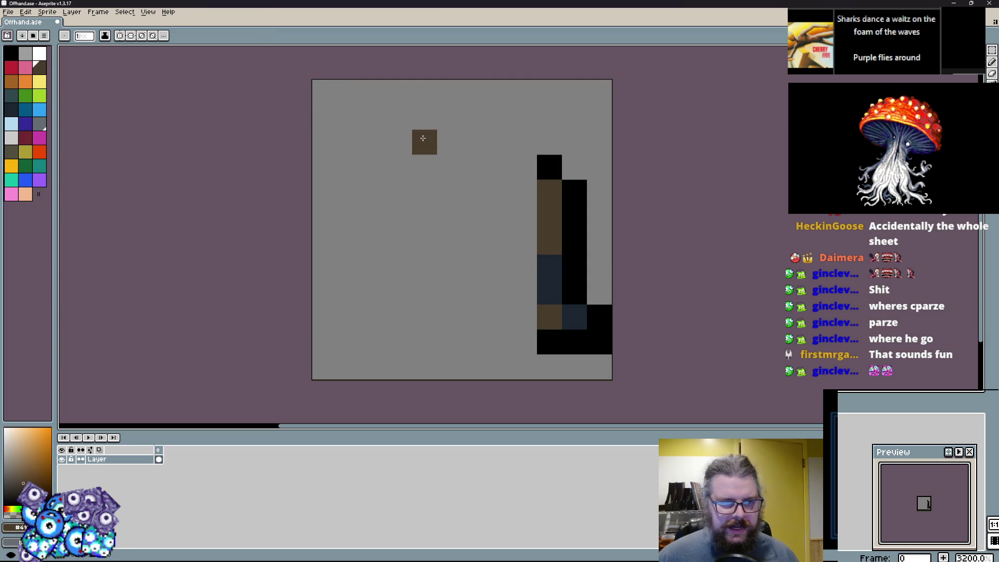
{"action": "mouse_move", "coordinate": [350, 117]}
{"action": "left_mouse_down"}
{"action": "mouse_move", "coordinate": [526, 318]}
{"action": "mouse_move", "coordinate": [572, 348]}
{"action": "mouse_move", "coordinate": [539, 340]}
{"action": "mouse_move", "coordinate": [368, 151]}
{"action": "mouse_move", "coordinate": [372, 143]}
{"action": "left_mouse_up"}
{"action": "key", "text": "ctrl+z"}
{"action": "left_click", "coordinate": [560, 342]}
{"action": "left_click", "coordinate": [550, 166], "text": "alt"}
{"action": "left_click_drag", "start_coordinate": [569, 185], "coordinate": [572, 296]}
Step: Outline the brown circle in black along its bottom, top and right edges
{"action": "left_click", "coordinate": [524, 317]}
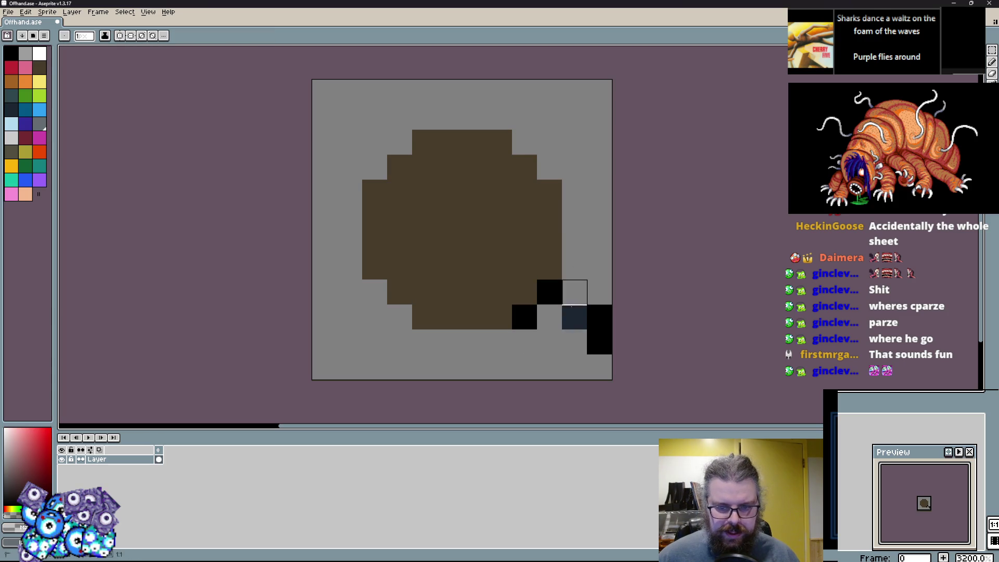
{"action": "left_click_drag", "start_coordinate": [504, 338], "coordinate": [426, 337]}
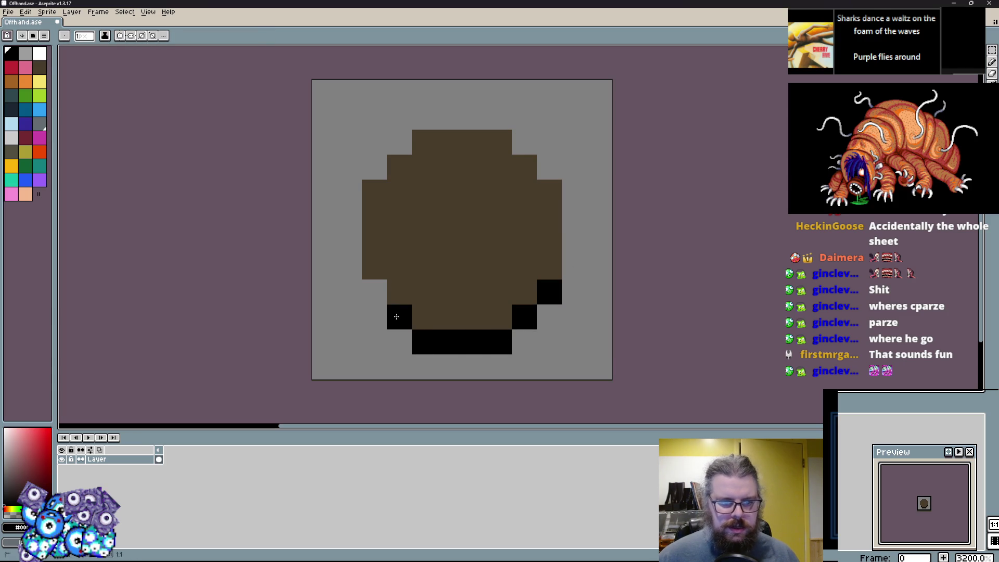
{"action": "mouse_move", "coordinate": [352, 191]}
{"action": "left_mouse_down"}
{"action": "mouse_move", "coordinate": [373, 151]}
{"action": "mouse_move", "coordinate": [444, 111]}
{"action": "mouse_move", "coordinate": [513, 134]}
{"action": "left_mouse_up"}
{"action": "left_click_drag", "start_coordinate": [570, 190], "coordinate": [568, 266]}
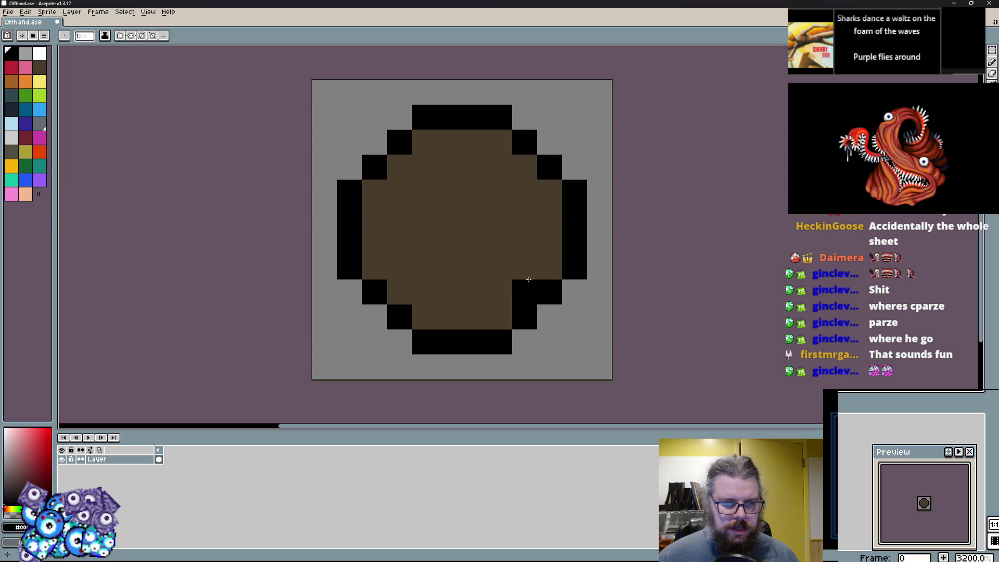
Step: Paint dark navy bands across the lower, middle, upper and top rows
{"action": "left_click", "coordinate": [11, 109]}
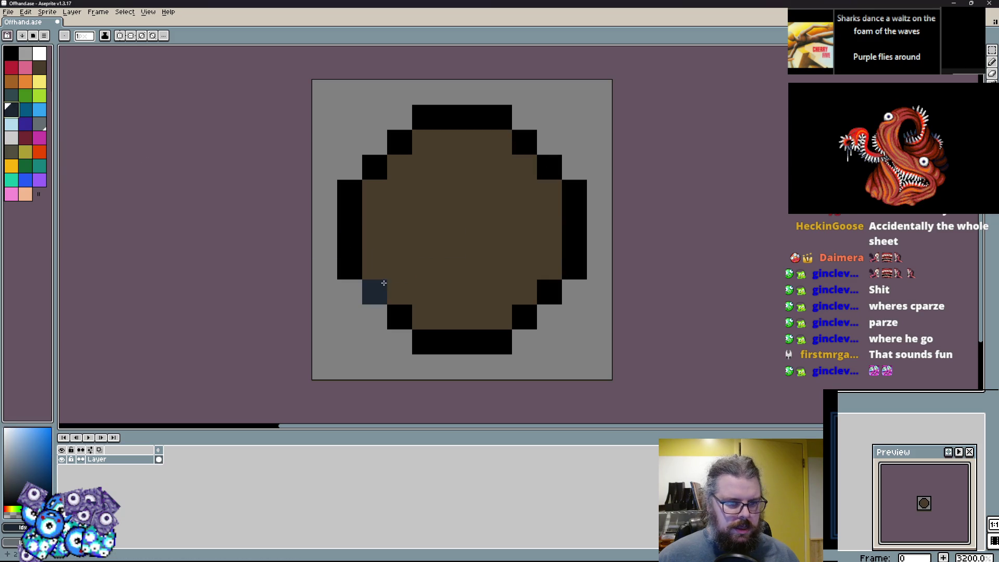
{"action": "left_click_drag", "start_coordinate": [383, 283], "coordinate": [510, 285]}
{"action": "left_click_drag", "start_coordinate": [551, 238], "coordinate": [367, 238]}
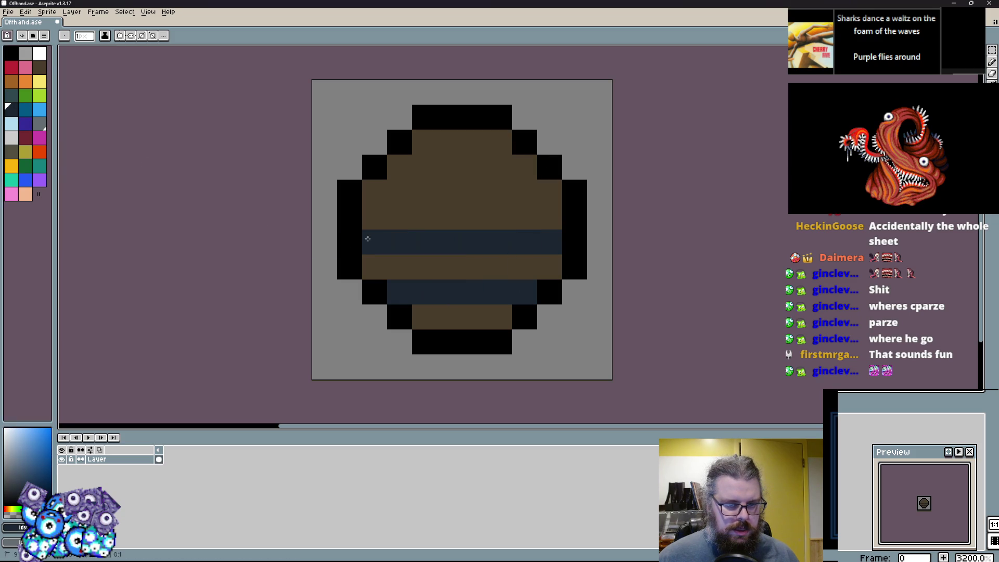
{"action": "left_click_drag", "start_coordinate": [507, 196], "coordinate": [531, 175]}
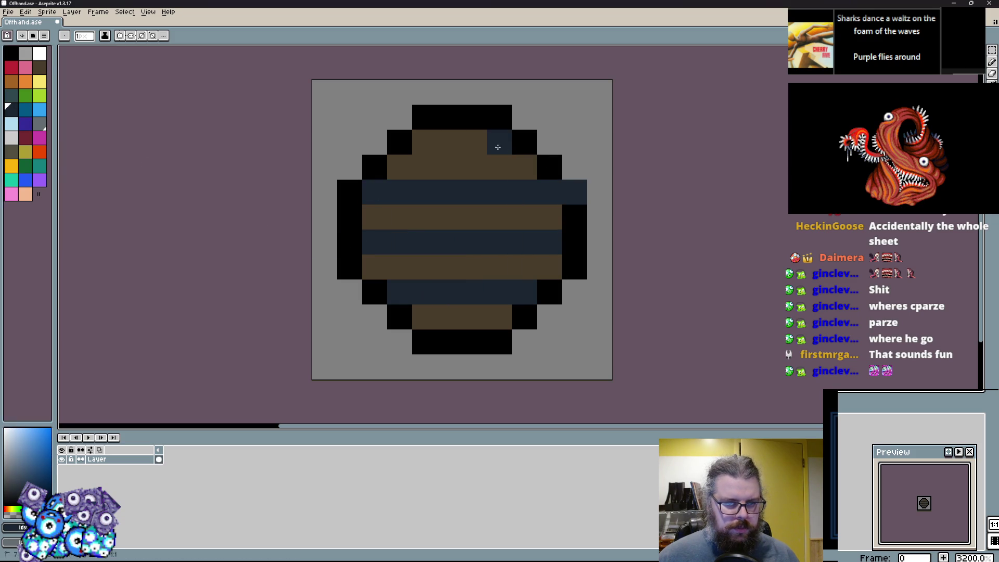
{"action": "left_click_drag", "start_coordinate": [498, 147], "coordinate": [417, 142]}
Step: Restore a black outline pixel and paint a grey boss in the shield centre
{"action": "left_click", "coordinate": [573, 212], "text": "alt"}
{"action": "left_click", "coordinate": [574, 192]}
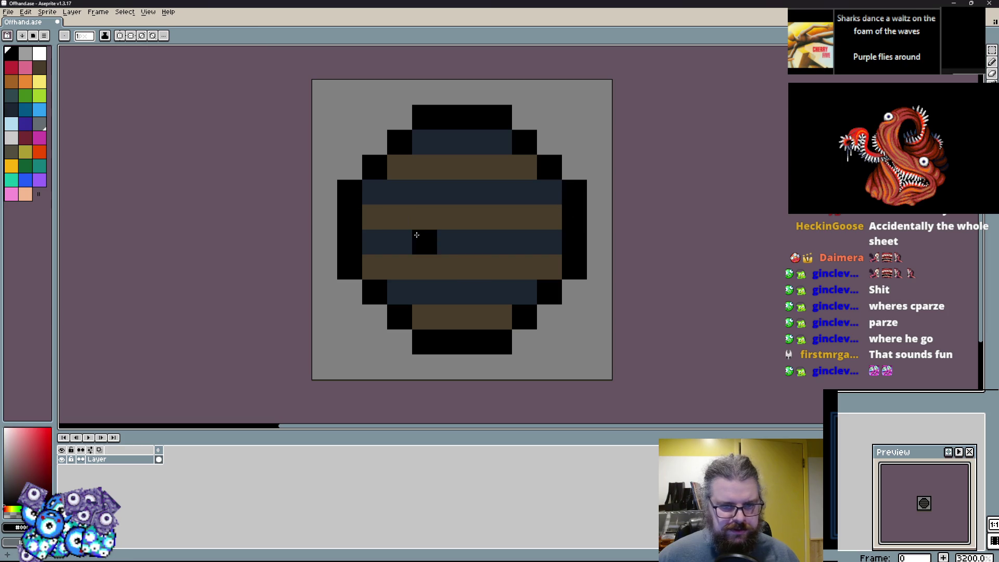
{"action": "left_click", "coordinate": [39, 124]}
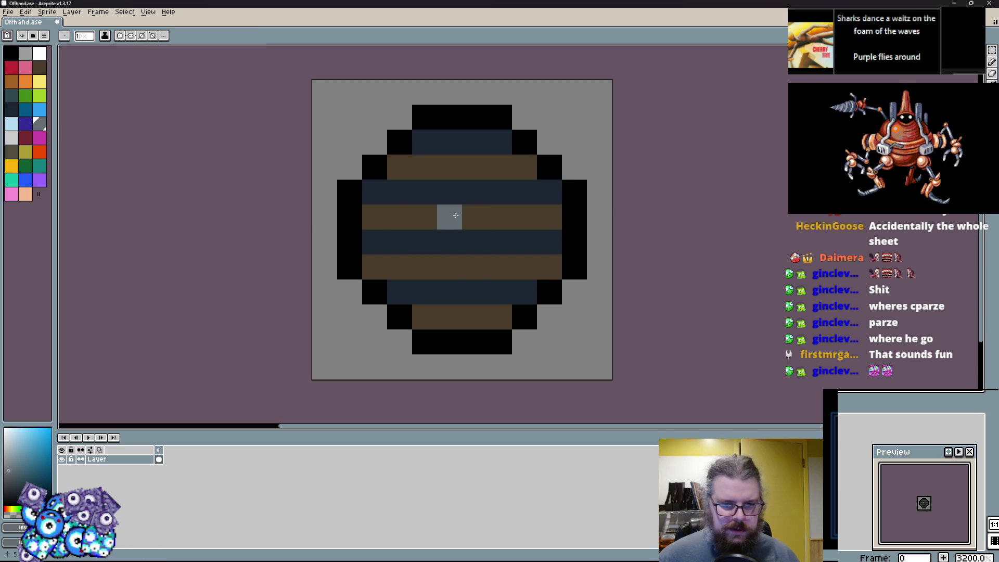
{"action": "left_click_drag", "start_coordinate": [455, 215], "coordinate": [478, 243]}
{"action": "mouse_move", "coordinate": [551, 281]}
{"action": "left_mouse_down"}
{"action": "mouse_move", "coordinate": [551, 206]}
{"action": "mouse_move", "coordinate": [460, 196]}
{"action": "left_mouse_up"}
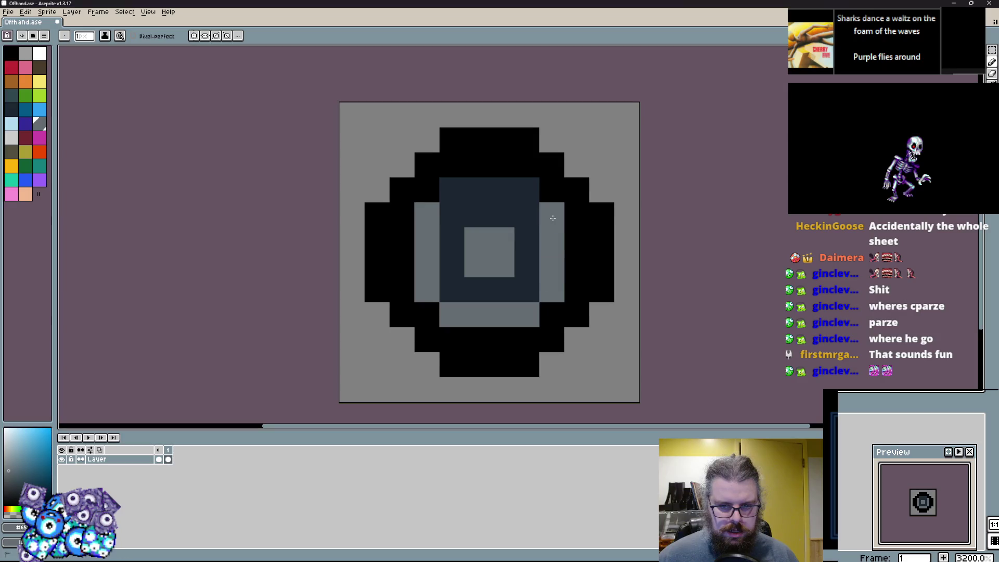
Step: Paint the four inner-ring corners of the shield dark slate
{"action": "left_click", "coordinate": [15, 99]}
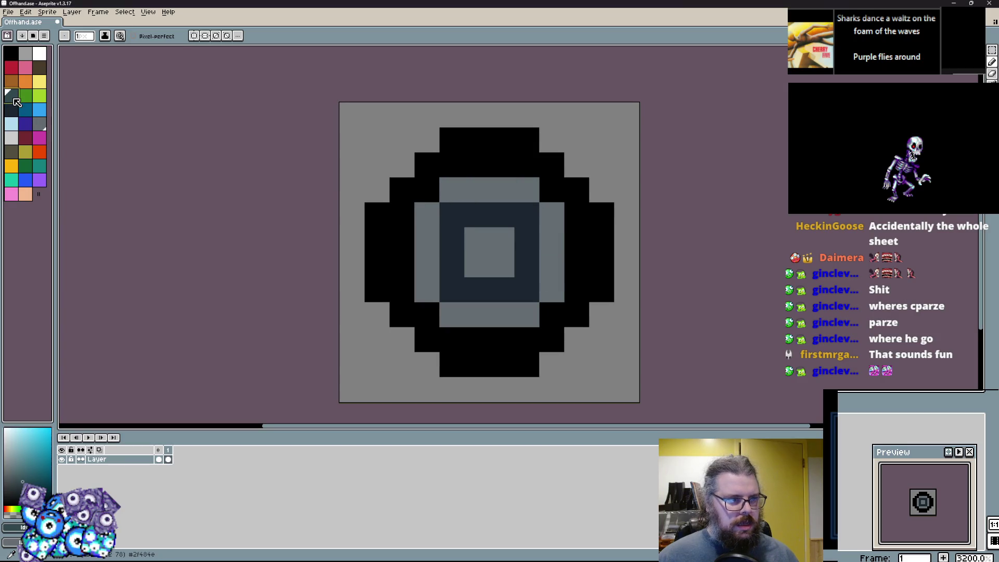
{"action": "left_click", "coordinate": [447, 214]}
{"action": "left_click", "coordinate": [448, 287]}
{"action": "left_click", "coordinate": [522, 288]}
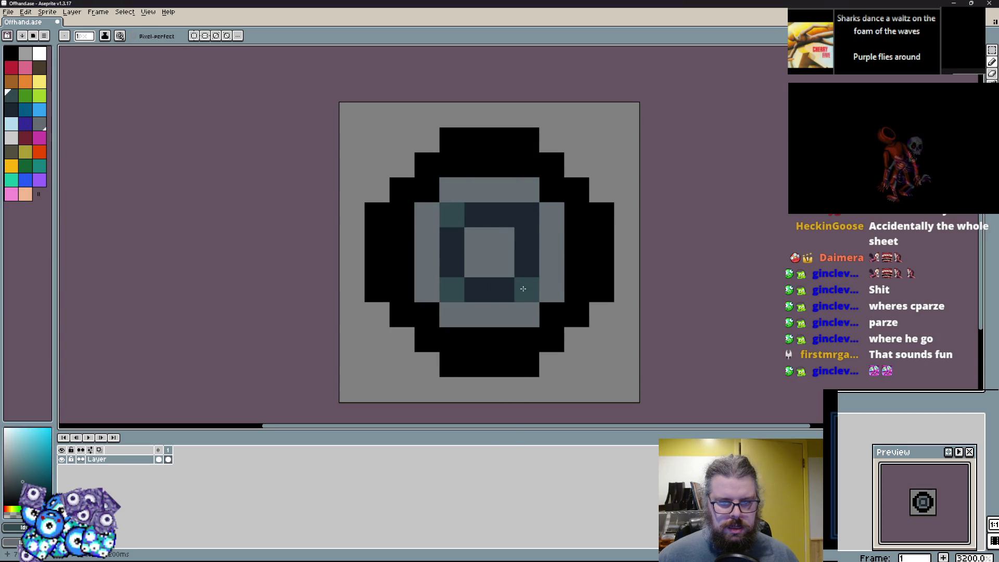
{"action": "left_click", "coordinate": [524, 206]}
Step: Add a light grey highlight at the ring's top-left and a teal cell
{"action": "left_click", "coordinate": [44, 128]}
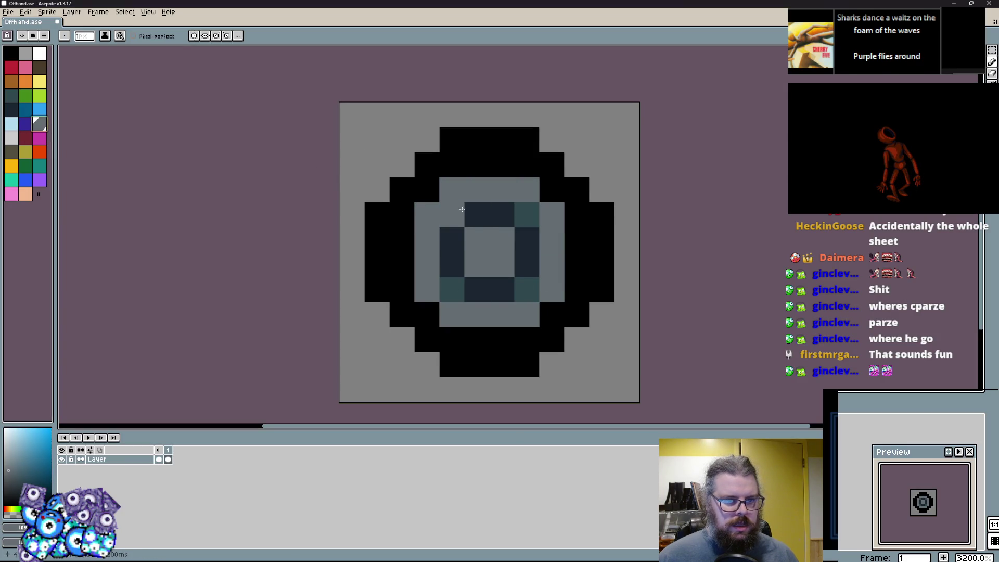
{"action": "key", "text": "x"}
{"action": "mouse_move", "coordinate": [427, 241]}
{"action": "left_mouse_down"}
{"action": "mouse_move", "coordinate": [452, 189]}
{"action": "mouse_move", "coordinate": [461, 225]}
{"action": "left_mouse_up"}
{"action": "left_click", "coordinate": [526, 214], "text": "alt"}
{"action": "left_click", "coordinate": [476, 214]}
Step: Trim the black outline by painting its top-right, left and bottom cells background grey
{"action": "left_click", "coordinate": [620, 167], "text": "alt"}
{"action": "mouse_move", "coordinate": [602, 240]}
{"action": "left_mouse_down"}
{"action": "mouse_move", "coordinate": [581, 181]}
{"action": "mouse_move", "coordinate": [402, 139]}
{"action": "mouse_move", "coordinate": [402, 165]}
{"action": "left_mouse_up"}
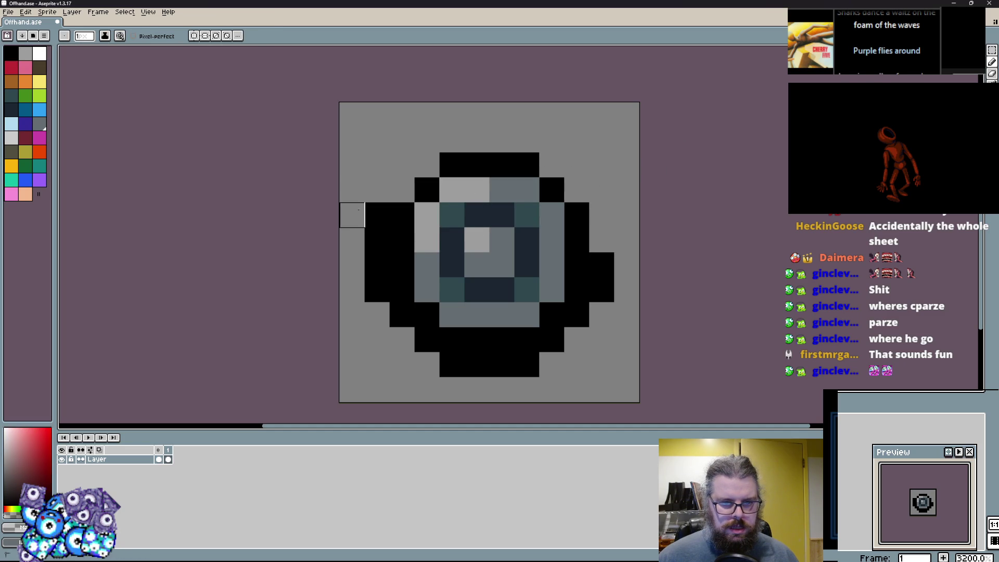
{"action": "mouse_move", "coordinate": [377, 215]}
{"action": "left_mouse_down"}
{"action": "mouse_move", "coordinate": [377, 314]}
{"action": "mouse_move", "coordinate": [402, 339]}
{"action": "mouse_move", "coordinate": [477, 364]}
{"action": "mouse_move", "coordinate": [552, 339]}
{"action": "mouse_move", "coordinate": [602, 264]}
{"action": "mouse_move", "coordinate": [576, 289]}
{"action": "left_mouse_up"}
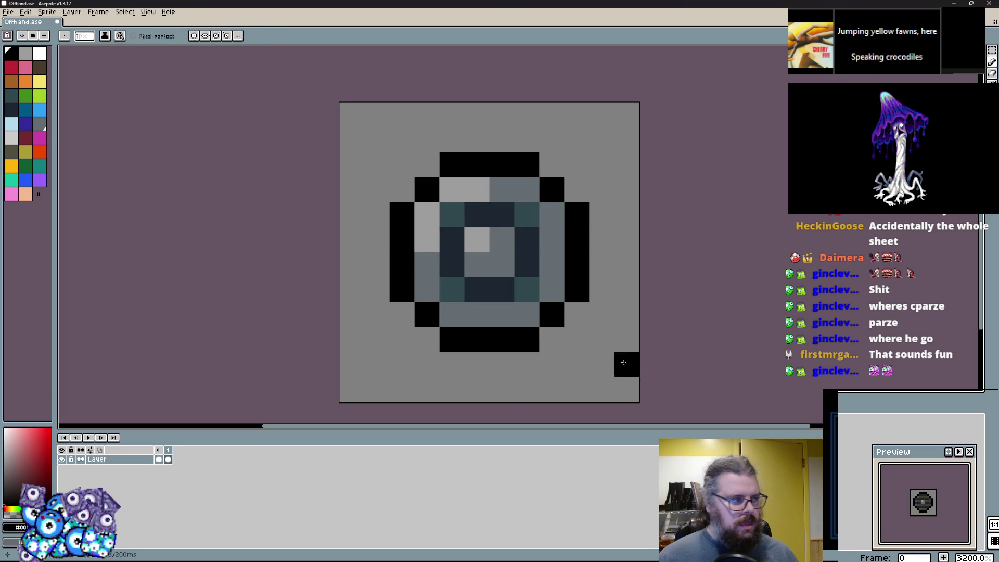
{"action": "key", "text": "Right"}
Step: Add a new frame 2 and go to it
{"action": "left_click", "coordinate": [106, 16]}
{"action": "left_click", "coordinate": [106, 44]}
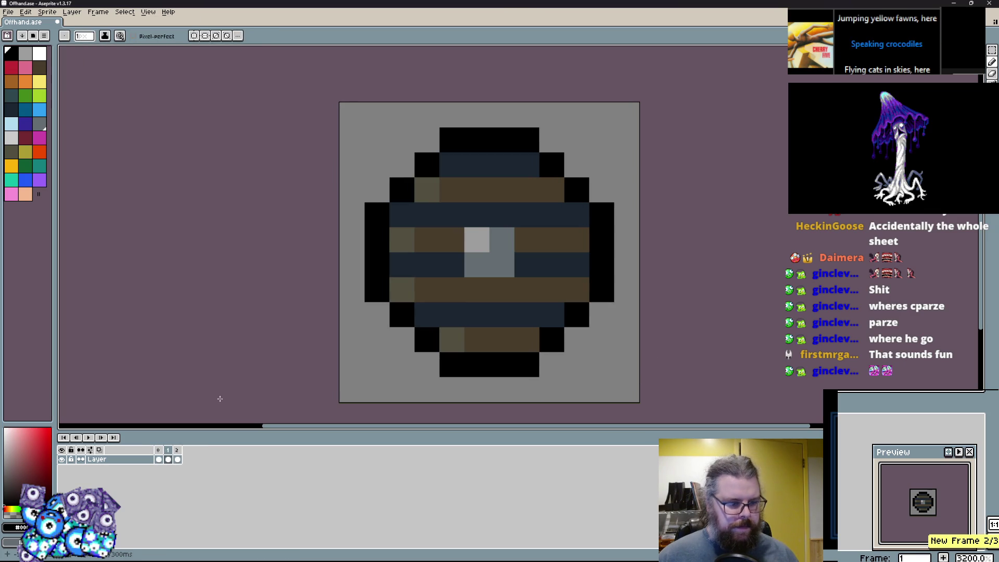
{"action": "left_click", "coordinate": [177, 452]}
{"action": "left_click", "coordinate": [482, 331]}
{"action": "key", "text": "ctrl+z"}
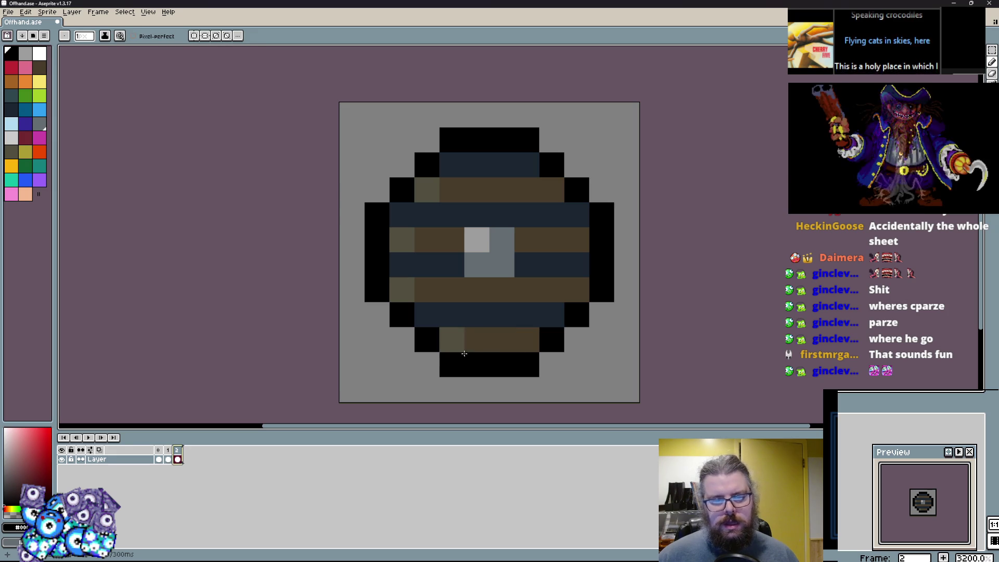
Step: Redraw the heater shield's black outline along the left, top and right sides
{"action": "left_click_drag", "start_coordinate": [373, 173], "coordinate": [351, 224]}
{"action": "key", "text": "ctrl+z"}
{"action": "mouse_move", "coordinate": [376, 192]}
{"action": "left_mouse_down"}
{"action": "mouse_move", "coordinate": [457, 138]}
{"action": "mouse_move", "coordinate": [615, 134]}
{"action": "mouse_move", "coordinate": [640, 185]}
{"action": "left_mouse_up"}
{"action": "left_click", "coordinate": [584, 207], "text": "alt"}
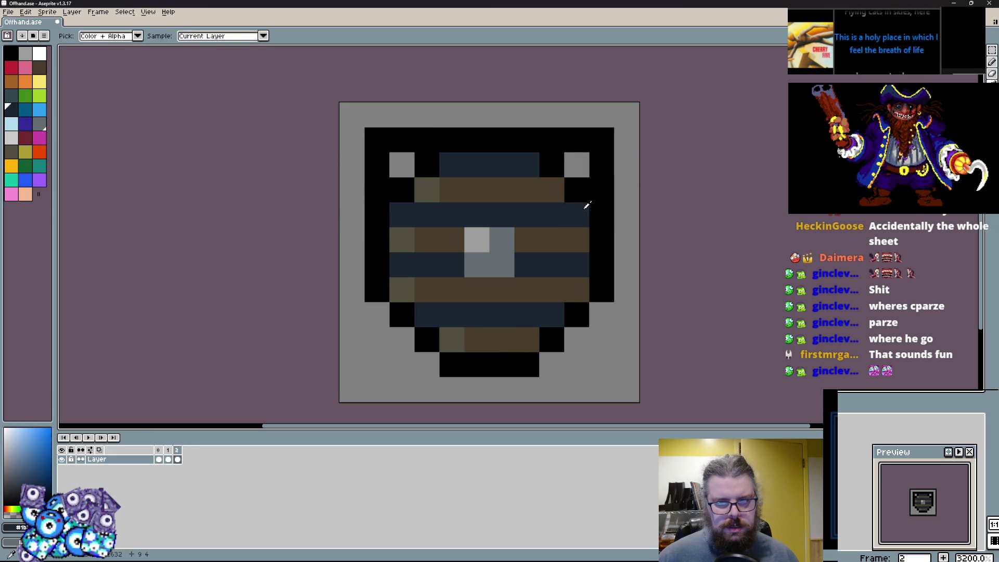
{"action": "left_click_drag", "start_coordinate": [584, 207], "coordinate": [551, 165]}
Step: Paint an indigo border band inside the outline and sketch a black handle
{"action": "right_click", "coordinate": [398, 281]}
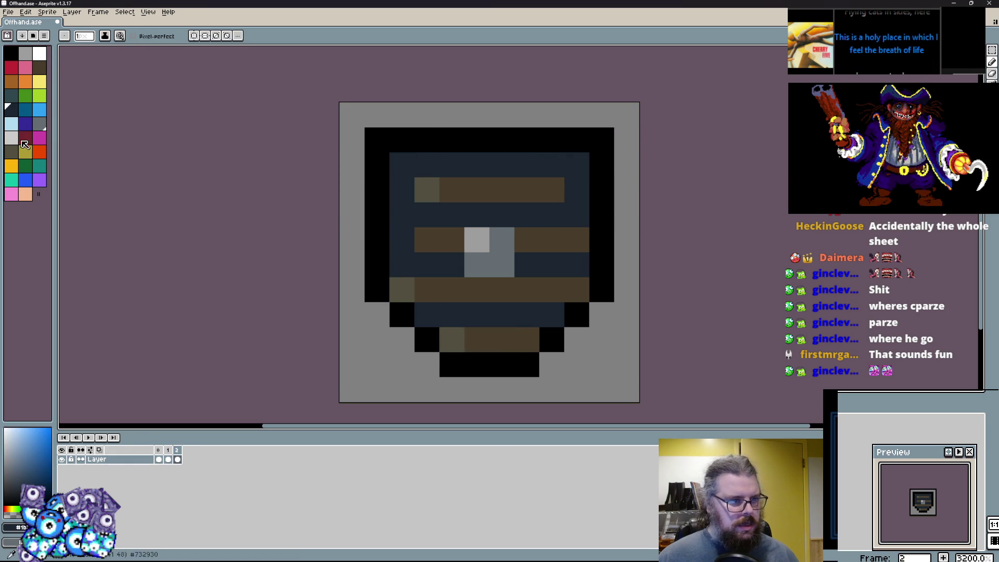
{"action": "left_click", "coordinate": [25, 124]}
{"action": "mouse_move", "coordinate": [476, 339]}
{"action": "left_mouse_down"}
{"action": "mouse_move", "coordinate": [449, 339]}
{"action": "mouse_move", "coordinate": [407, 276]}
{"action": "mouse_move", "coordinate": [477, 161]}
{"action": "mouse_move", "coordinate": [569, 164]}
{"action": "mouse_move", "coordinate": [576, 281]}
{"action": "mouse_move", "coordinate": [526, 322]}
{"action": "mouse_move", "coordinate": [585, 288]}
{"action": "left_mouse_up"}
{"action": "left_click", "coordinate": [601, 262], "text": "alt"}
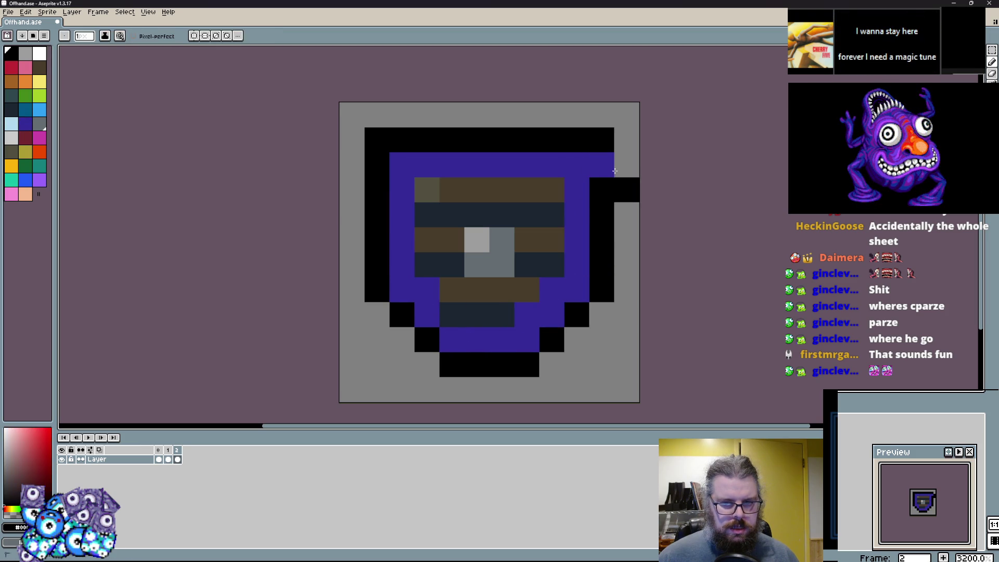
{"action": "left_click_drag", "start_coordinate": [601, 165], "coordinate": [626, 189]}
{"action": "left_click", "coordinate": [501, 338], "text": "alt"}
{"action": "left_click", "coordinate": [451, 315]}
Step: Erase the handle and fill the shield face dark navy using sampled colours
{"action": "left_click", "coordinate": [629, 228], "text": "alt"}
{"action": "left_click_drag", "start_coordinate": [629, 228], "coordinate": [626, 159]}
{"action": "left_click", "coordinate": [525, 213], "text": "alt"}
{"action": "left_click_drag", "start_coordinate": [525, 239], "coordinate": [475, 301]}
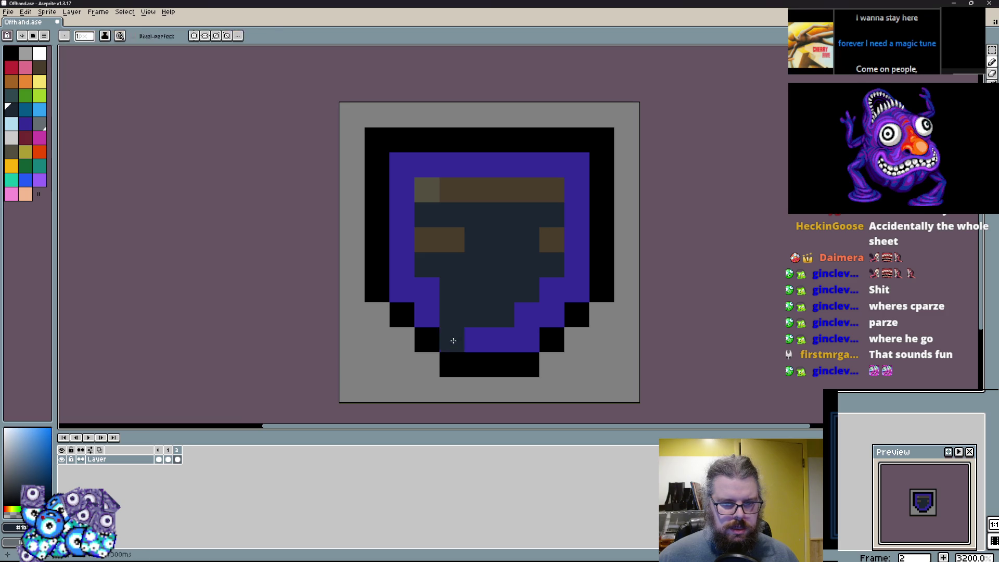
{"action": "left_click", "coordinate": [452, 338], "text": "alt"}
{"action": "left_click", "coordinate": [452, 315]}
{"action": "left_click", "coordinate": [460, 290], "text": "alt"}
{"action": "mouse_move", "coordinate": [427, 239]}
{"action": "left_mouse_down"}
{"action": "mouse_move", "coordinate": [444, 190]}
{"action": "mouse_move", "coordinate": [551, 193]}
{"action": "left_mouse_up"}
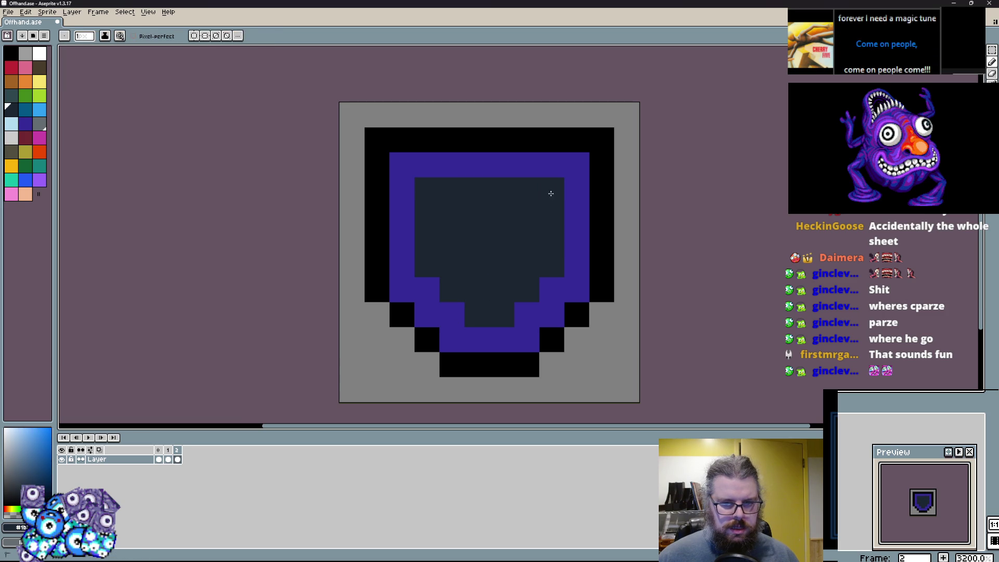
Step: Paint the shield's left half teal and extend the teal into the top row
{"action": "key", "text": "]"}
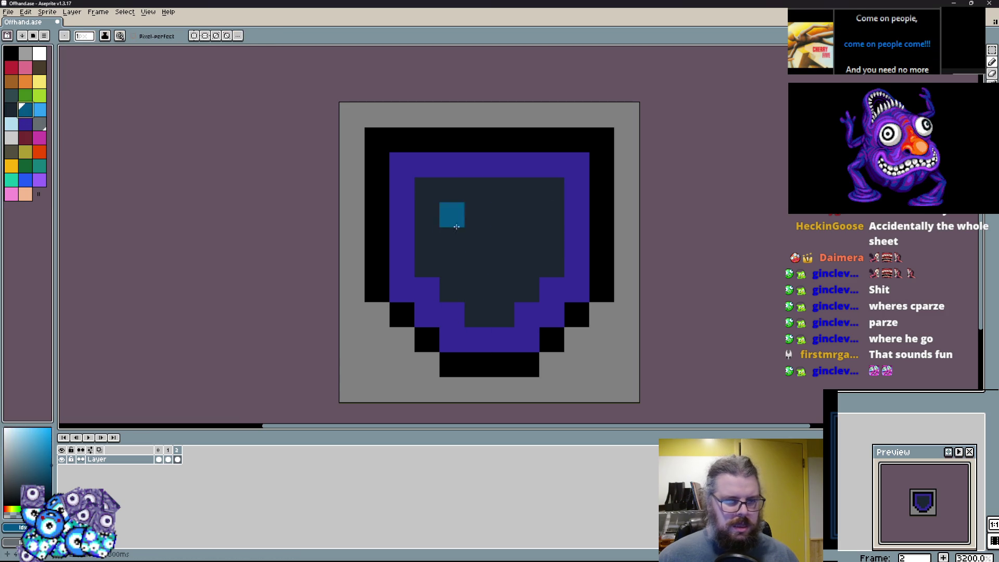
{"action": "left_click", "coordinate": [451, 289]}
{"action": "mouse_move", "coordinate": [443, 259]}
{"action": "left_mouse_down"}
{"action": "mouse_move", "coordinate": [475, 292]}
{"action": "mouse_move", "coordinate": [453, 240]}
{"action": "mouse_move", "coordinate": [427, 261]}
{"action": "mouse_move", "coordinate": [461, 318]}
{"action": "left_mouse_up"}
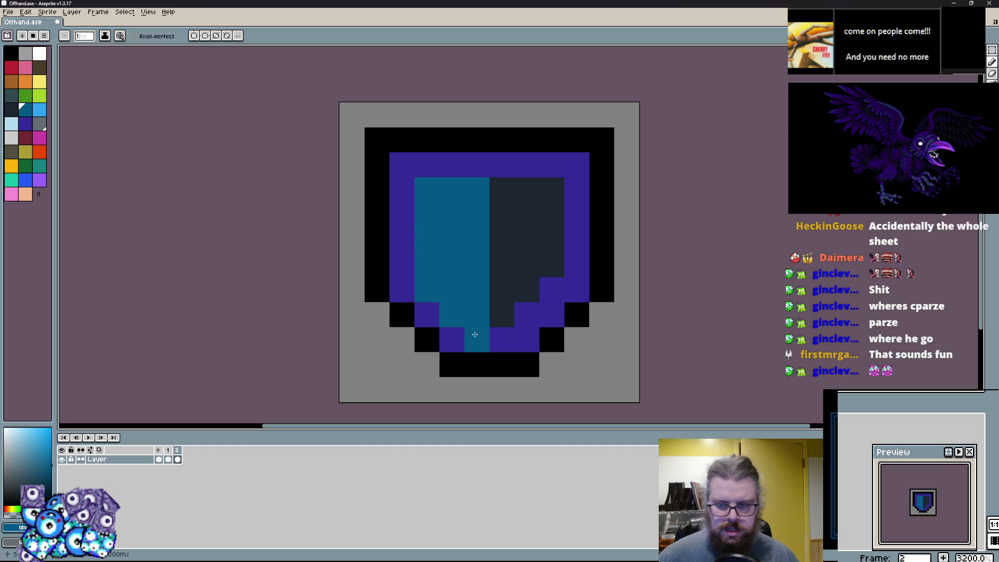
{"action": "left_click_drag", "start_coordinate": [451, 164], "coordinate": [427, 164]}
Step: Paint a light-blue column down the centre and a dark navy upper-left patch
{"action": "key", "text": "]"}
{"action": "left_click_drag", "start_coordinate": [477, 214], "coordinate": [477, 289]}
{"action": "left_click", "coordinate": [501, 321], "text": "alt"}
{"action": "mouse_move", "coordinate": [451, 239]}
{"action": "left_mouse_down"}
{"action": "mouse_move", "coordinate": [430, 236]}
{"action": "mouse_move", "coordinate": [474, 196]}
{"action": "mouse_move", "coordinate": [452, 214]}
{"action": "left_mouse_up"}
Step: Try teal on the upper-right quarter, undo it, and repaint the top row purple
{"action": "left_click", "coordinate": [443, 300], "text": "alt"}
{"action": "left_click", "coordinate": [443, 300], "text": "alt"}
{"action": "mouse_move", "coordinate": [501, 239]}
{"action": "left_mouse_down"}
{"action": "mouse_move", "coordinate": [501, 208]}
{"action": "mouse_move", "coordinate": [525, 210]}
{"action": "left_mouse_up"}
{"action": "key", "text": "ctrl+z"}
{"action": "left_click", "coordinate": [524, 165], "text": "alt"}
{"action": "left_click_drag", "start_coordinate": [479, 165], "coordinate": [419, 165]}
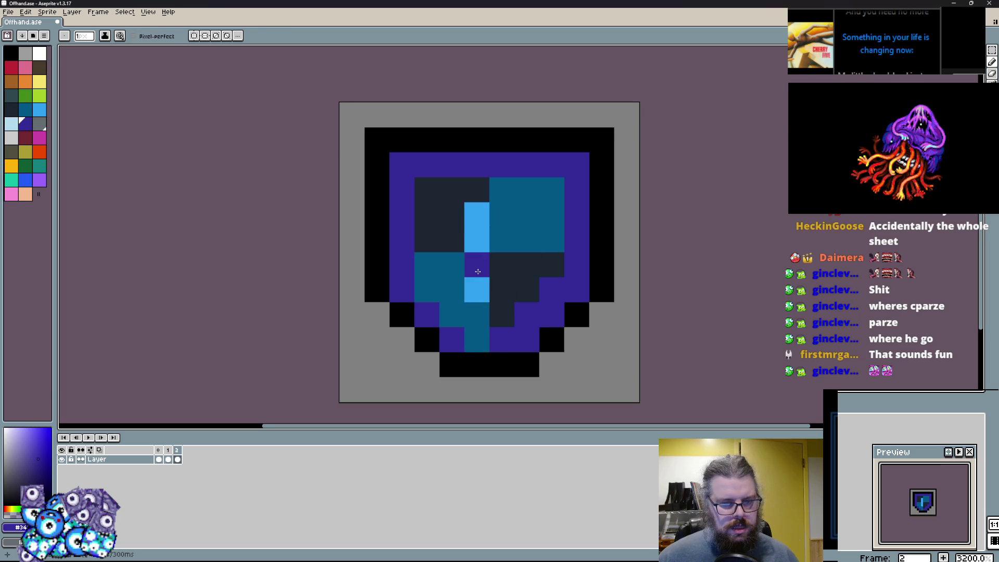
Step: Shorten the light-blue stripe by painting its top grey, then paint the top inner row teal
{"action": "left_click", "coordinate": [477, 271], "text": "alt"}
{"action": "key", "text": "x"}
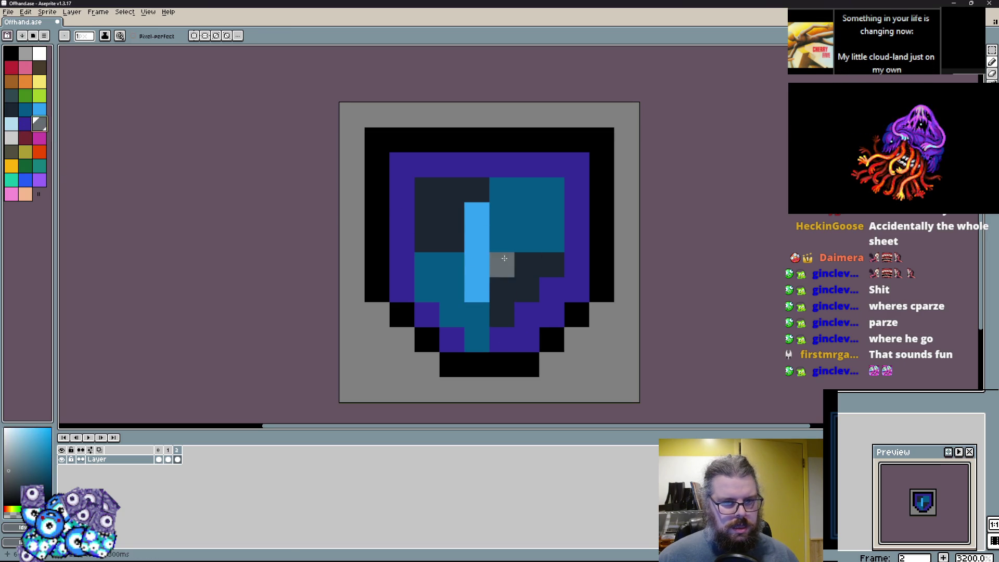
{"action": "left_click_drag", "start_coordinate": [476, 239], "coordinate": [476, 213]}
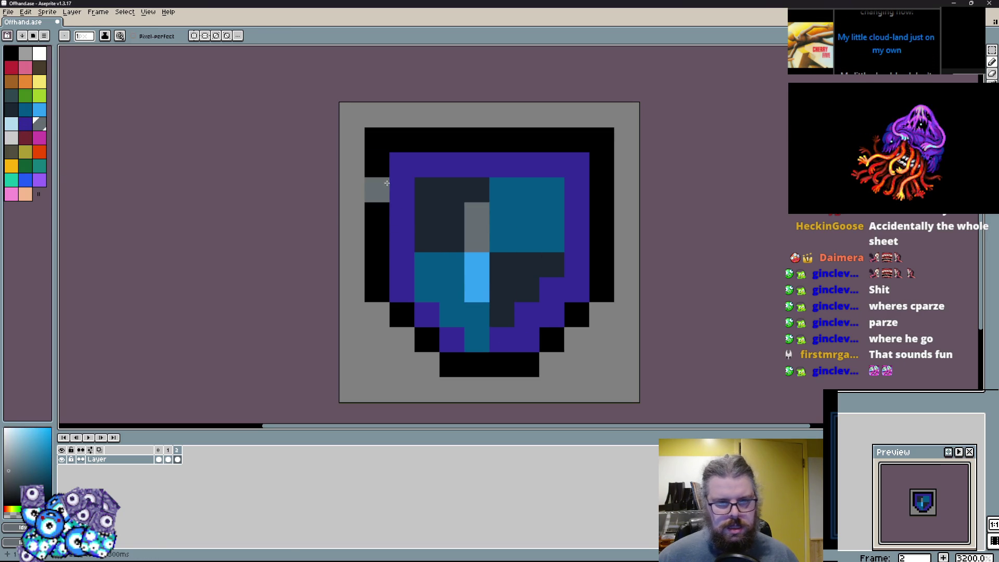
{"action": "left_click", "coordinate": [25, 109]}
{"action": "mouse_move", "coordinate": [377, 164]}
{"action": "left_mouse_down"}
{"action": "mouse_move", "coordinate": [402, 164]}
{"action": "mouse_move", "coordinate": [377, 136]}
{"action": "left_mouse_up"}
{"action": "key", "text": "ctrl+z"}
{"action": "left_click_drag", "start_coordinate": [416, 165], "coordinate": [544, 161]}
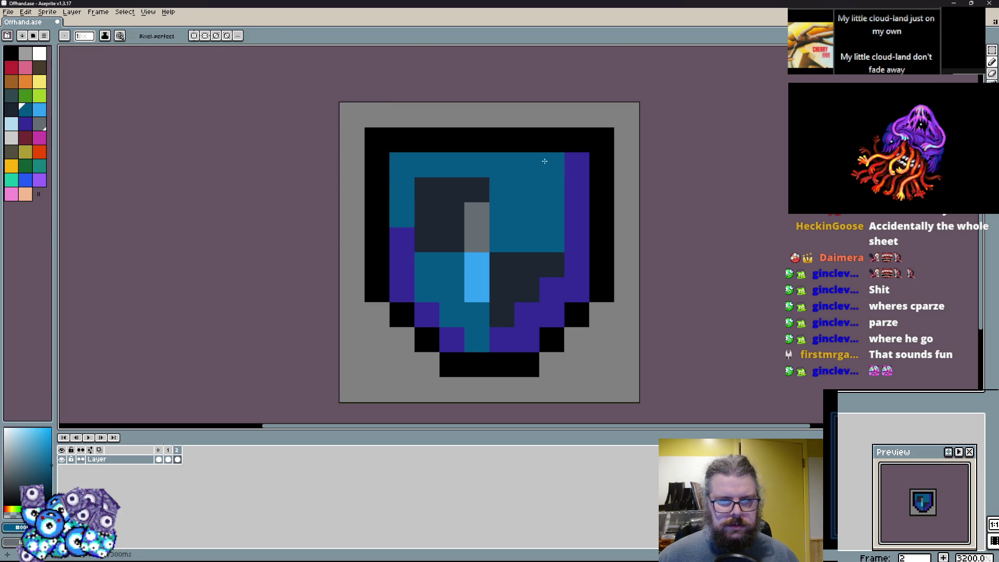
Step: Paint the top inner row grey and the shield's left side and lower-left cells teal
{"action": "left_click", "coordinate": [41, 120]}
{"action": "left_click_drag", "start_coordinate": [426, 164], "coordinate": [402, 172]}
{"action": "left_click", "coordinate": [424, 260], "text": "alt"}
{"action": "left_click_drag", "start_coordinate": [399, 216], "coordinate": [395, 265]}
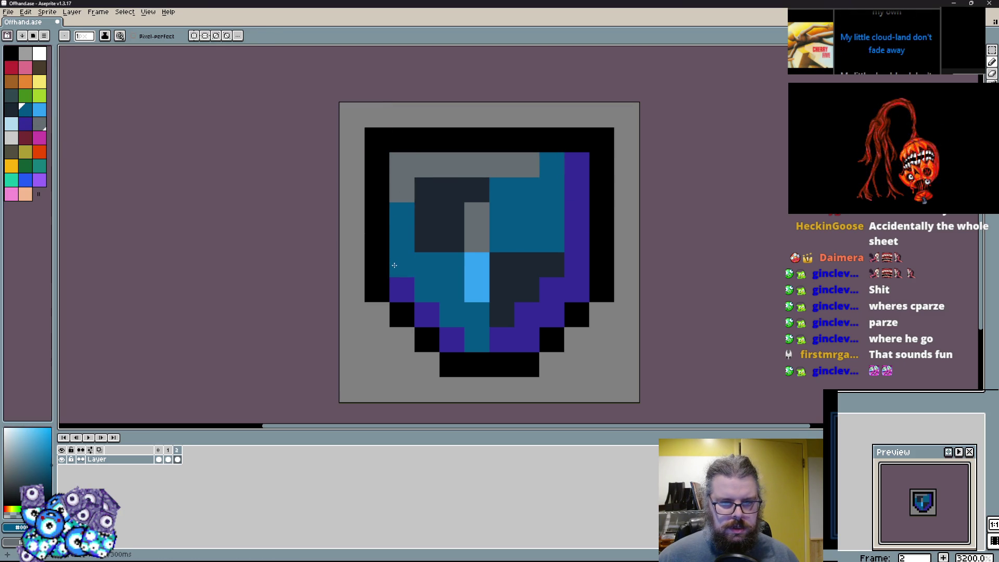
{"action": "left_click", "coordinate": [540, 295], "text": "alt"}
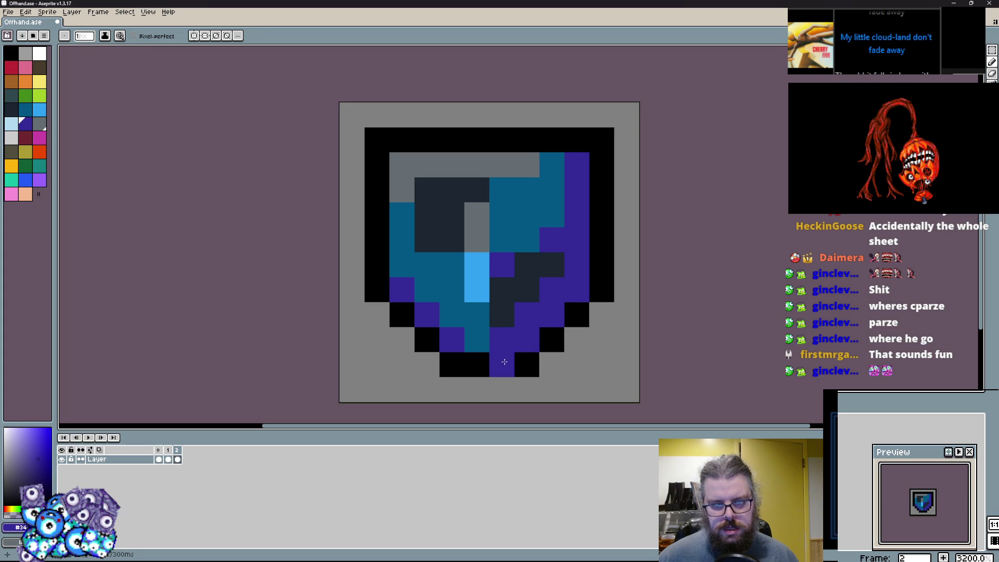
{"action": "left_click", "coordinate": [468, 307], "text": "alt"}
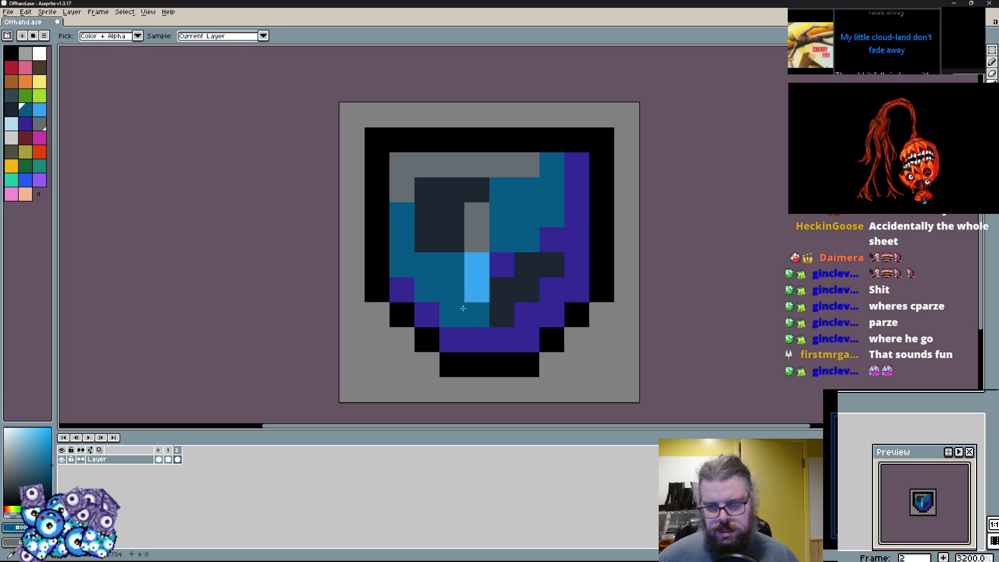
{"action": "left_click_drag", "start_coordinate": [427, 312], "coordinate": [397, 281]}
Step: Paint the bottom row teal and recolour the grey and light-blue centre cells teal
{"action": "left_click_drag", "start_coordinate": [452, 338], "coordinate": [498, 346]}
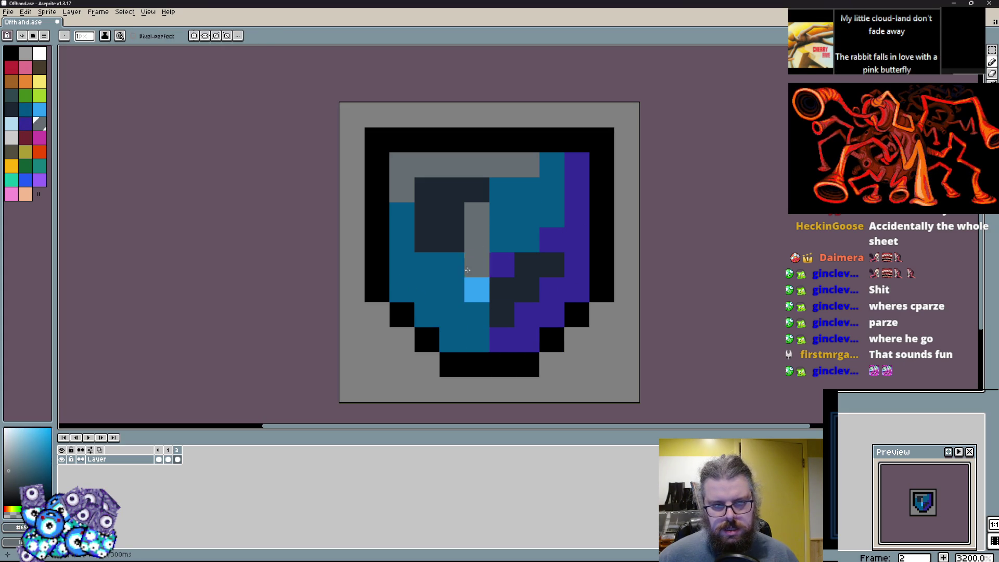
{"action": "left_click", "coordinate": [451, 289]}
{"action": "left_click", "coordinate": [477, 314]}
{"action": "left_click", "coordinate": [501, 339], "text": "alt"}
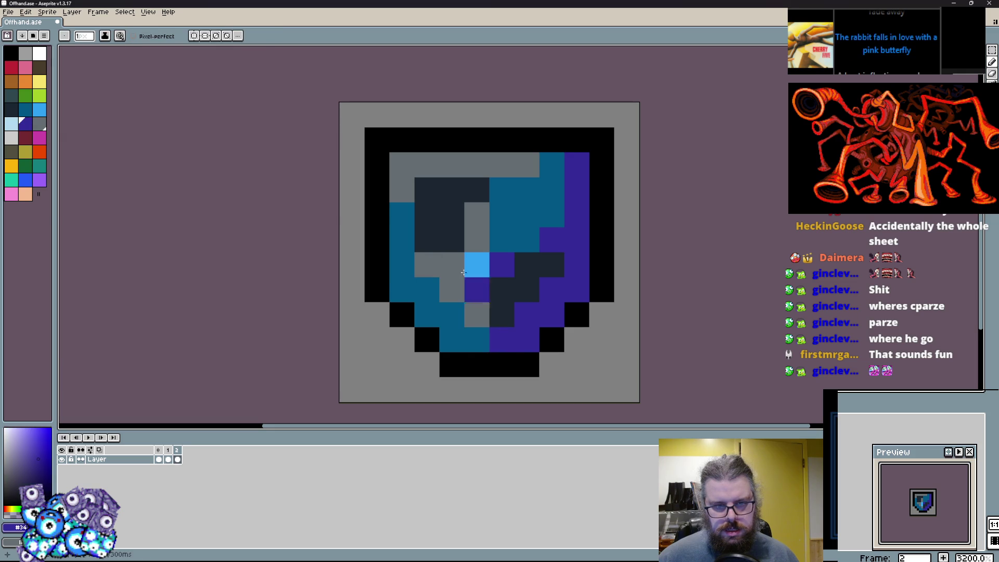
{"action": "left_click", "coordinate": [451, 239]}
{"action": "left_click", "coordinate": [477, 264]}
{"action": "key", "text": "ctrl+z"}
{"action": "key", "text": "ctrl+z"}
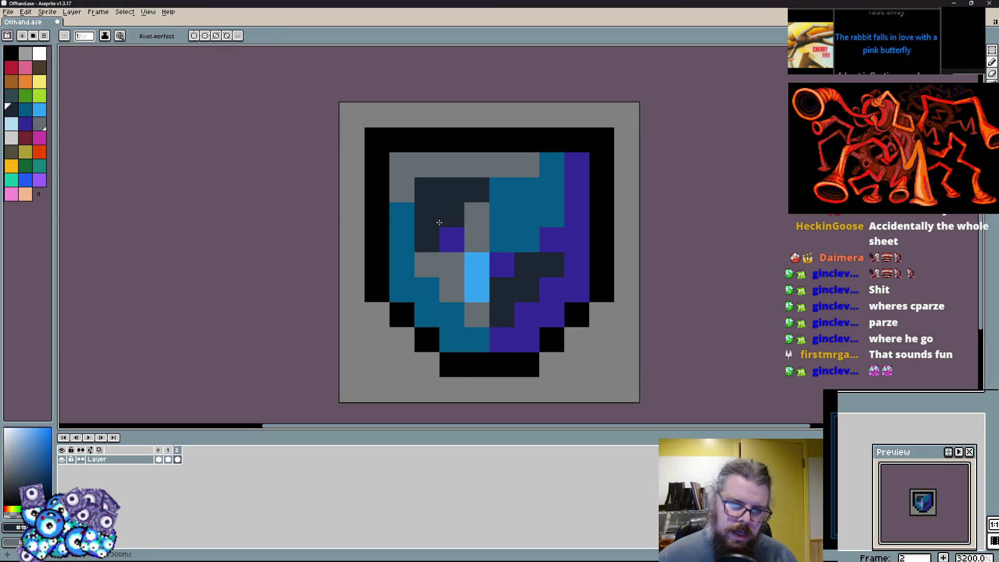
{"action": "left_click", "coordinate": [426, 289], "text": "alt"}
{"action": "left_click_drag", "start_coordinate": [426, 264], "coordinate": [468, 313]}
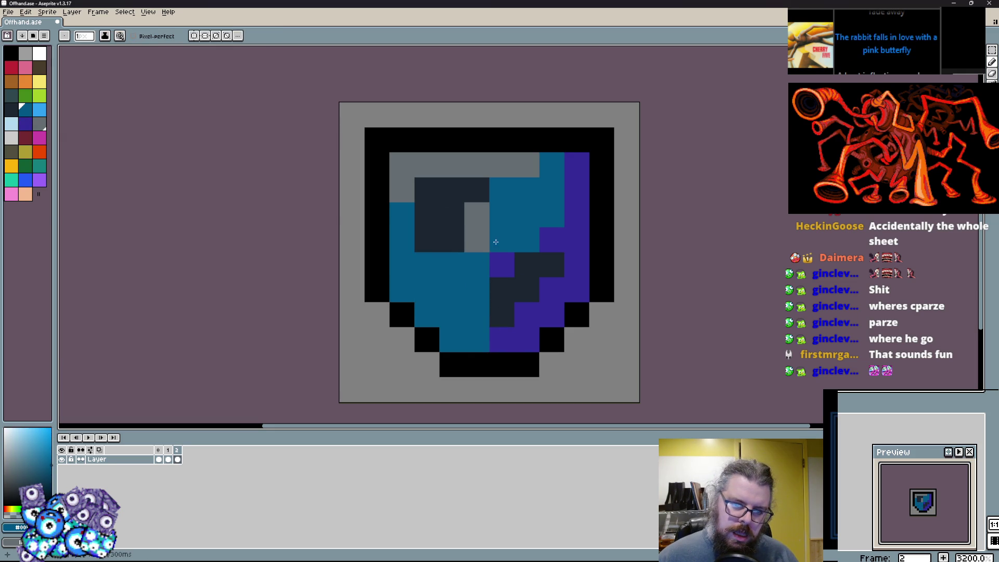
Step: Paint the lower-right cells purple and turn the upper-left block purple
{"action": "left_click", "coordinate": [504, 263], "text": "alt"}
{"action": "left_click", "coordinate": [457, 273]}
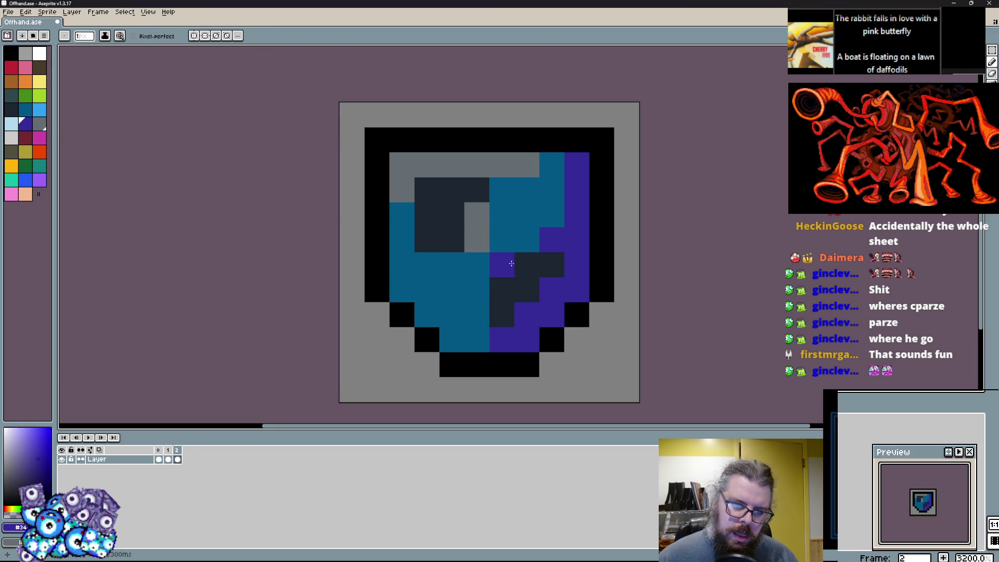
{"action": "left_click_drag", "start_coordinate": [512, 264], "coordinate": [504, 306]}
{"action": "left_click", "coordinate": [550, 264]}
{"action": "left_click", "coordinate": [499, 224], "text": "alt"}
{"action": "left_click", "coordinate": [456, 239]}
{"action": "left_click", "coordinate": [502, 265], "text": "alt"}
{"action": "left_click_drag", "start_coordinate": [451, 239], "coordinate": [451, 193]}
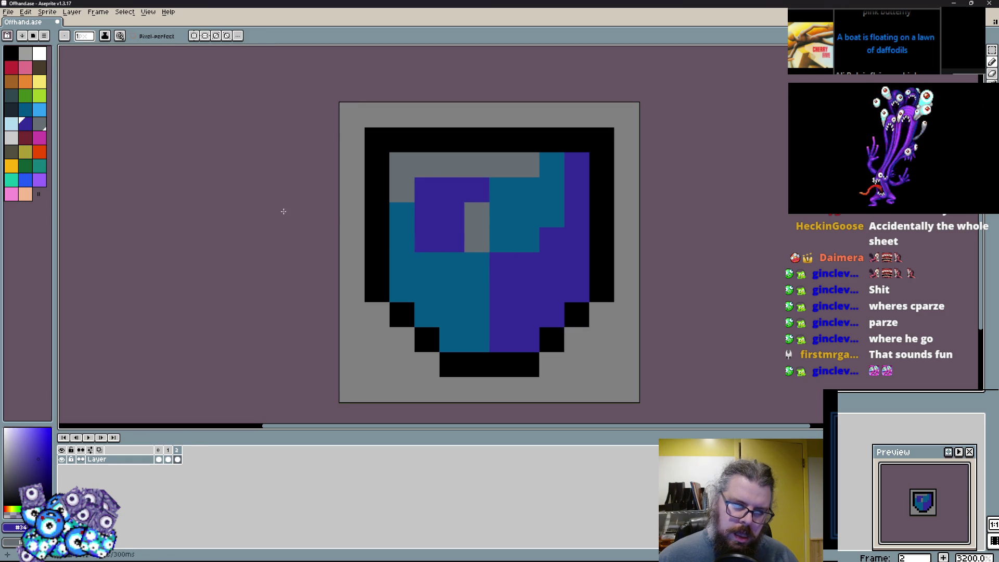
Step: Add a dark navy wedge in the lower right and paint the inner left column grey
{"action": "left_click", "coordinate": [11, 96]}
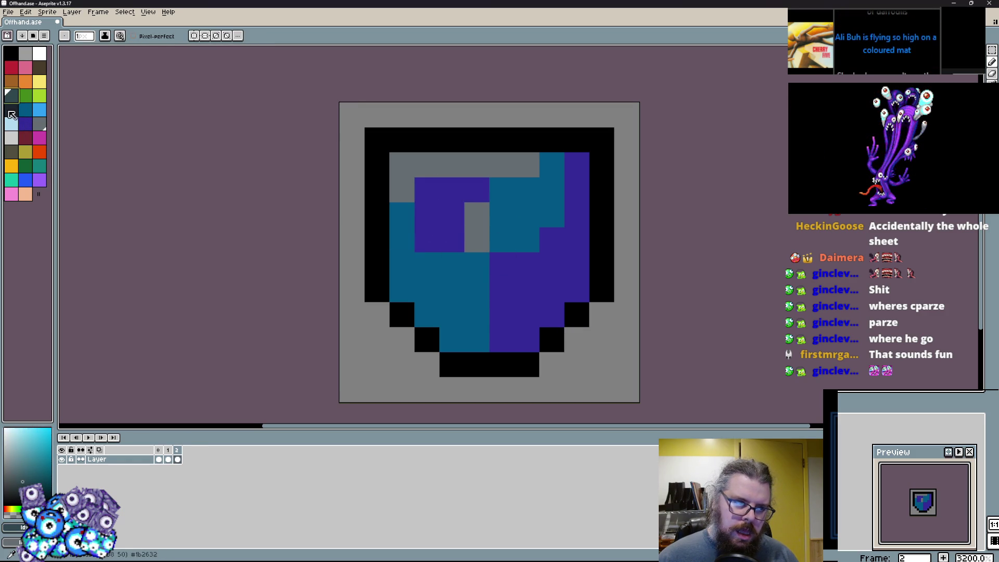
{"action": "left_click", "coordinate": [11, 110]}
{"action": "left_click_drag", "start_coordinate": [551, 265], "coordinate": [515, 290]}
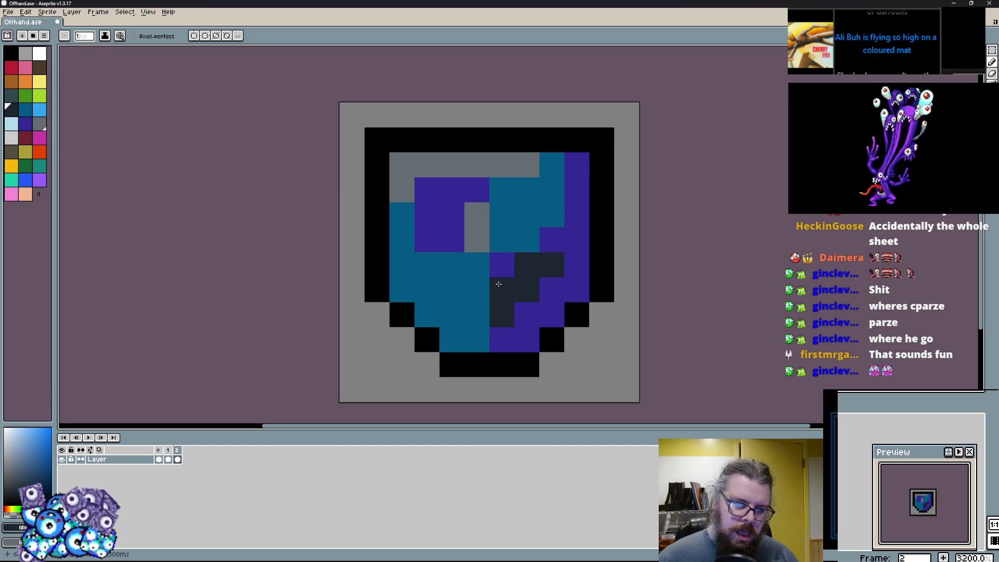
{"action": "key", "text": "Left"}
{"action": "key", "text": "Right"}
{"action": "left_click", "coordinate": [477, 164]}
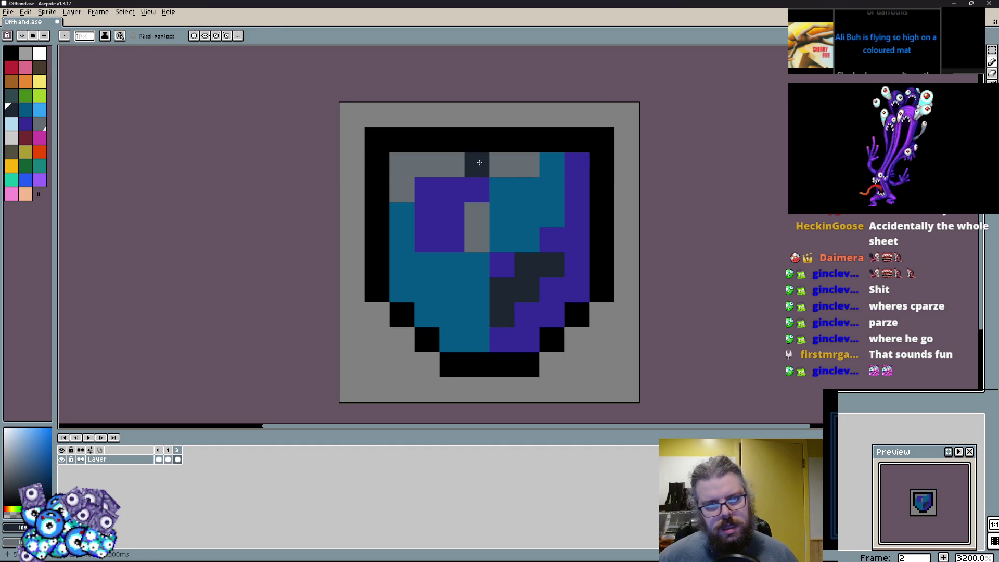
{"action": "key", "text": "x"}
{"action": "left_click", "coordinate": [477, 164]}
{"action": "mouse_move", "coordinate": [402, 213]}
{"action": "left_mouse_down"}
{"action": "mouse_move", "coordinate": [402, 292]}
{"action": "mouse_move", "coordinate": [452, 339]}
{"action": "left_mouse_up"}
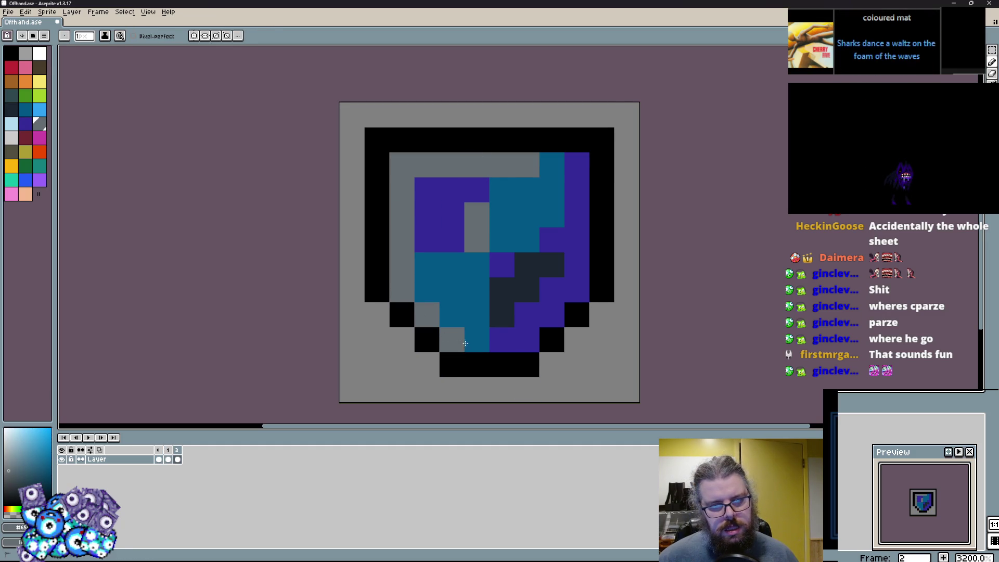
Step: Paint the bottom-row cells grey and teal, and the top-right cells grey and navy
{"action": "left_click", "coordinate": [465, 344]}
{"action": "left_click", "coordinate": [477, 314], "text": "alt"}
{"action": "left_click", "coordinate": [504, 333]}
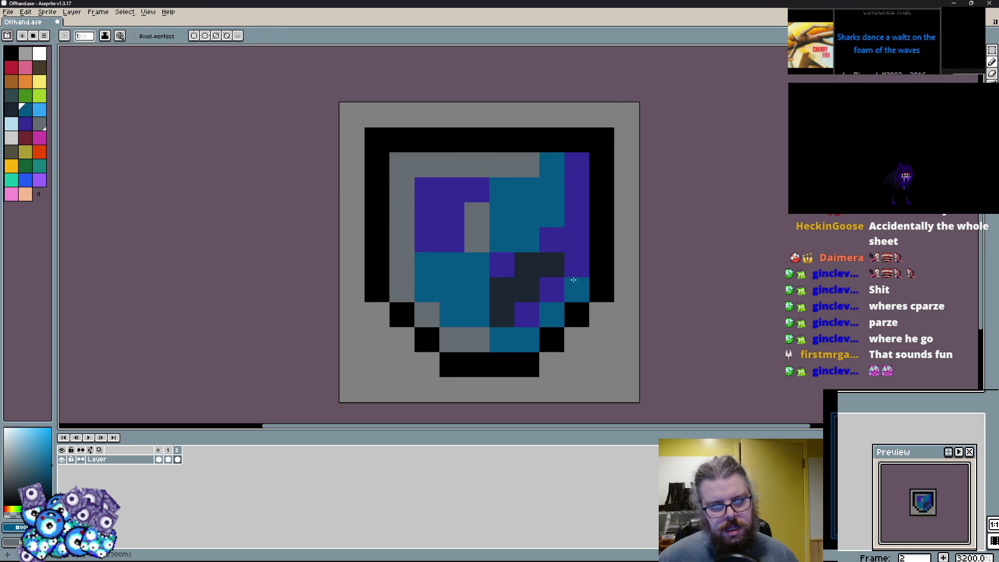
{"action": "left_click", "coordinate": [525, 165], "text": "alt"}
{"action": "left_click", "coordinate": [545, 165]}
{"action": "left_click", "coordinate": [577, 202], "text": "alt"}
{"action": "left_click", "coordinate": [577, 165]}
Step: Paint the remaining top-row and right-column inner cells grey, keeping the outline black
{"action": "left_click", "coordinate": [527, 165], "text": "alt"}
{"action": "left_click", "coordinate": [551, 165]}
{"action": "left_click", "coordinate": [601, 266]}
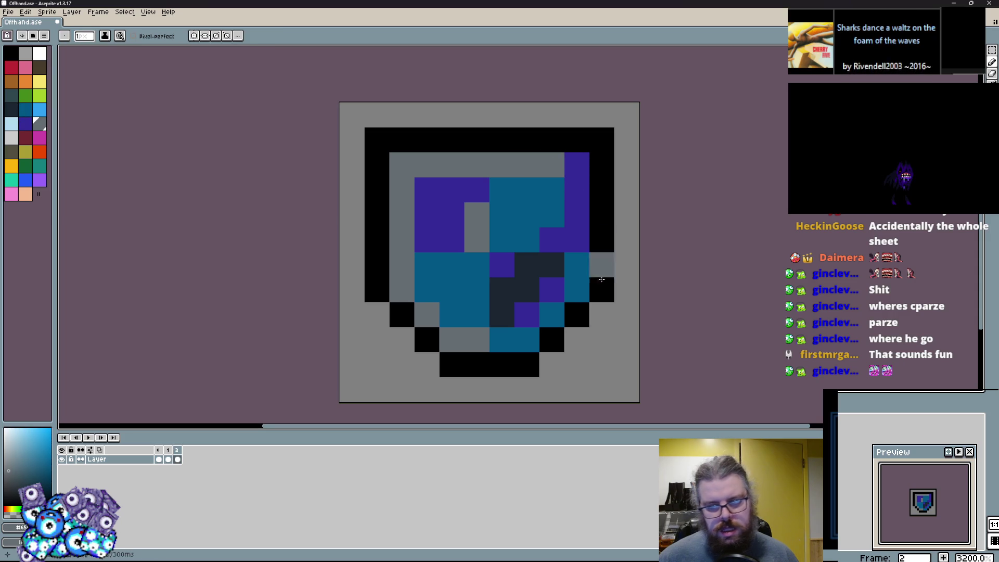
{"action": "key", "text": "ctrl+z"}
{"action": "left_click_drag", "start_coordinate": [576, 188], "coordinate": [575, 214]}
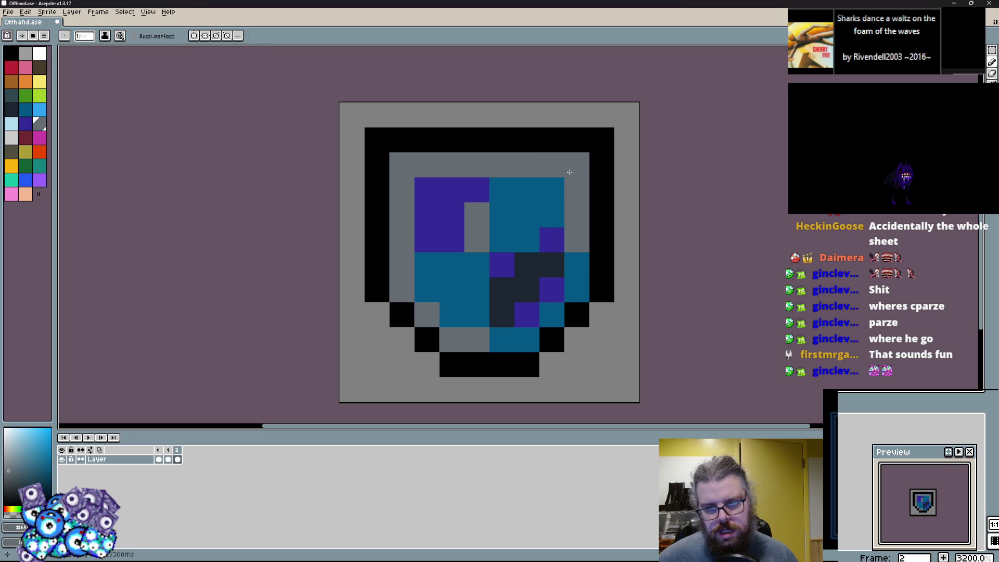
Step: Add light grey highlights across the top row and upper-left edge
{"action": "left_click", "coordinate": [25, 53]}
{"action": "mouse_move", "coordinate": [376, 240]}
{"action": "left_mouse_down"}
{"action": "mouse_move", "coordinate": [377, 190]}
{"action": "mouse_move", "coordinate": [402, 226]}
{"action": "left_mouse_up"}
{"action": "key", "text": "ctrl+z"}
{"action": "left_click_drag", "start_coordinate": [438, 163], "coordinate": [403, 214]}
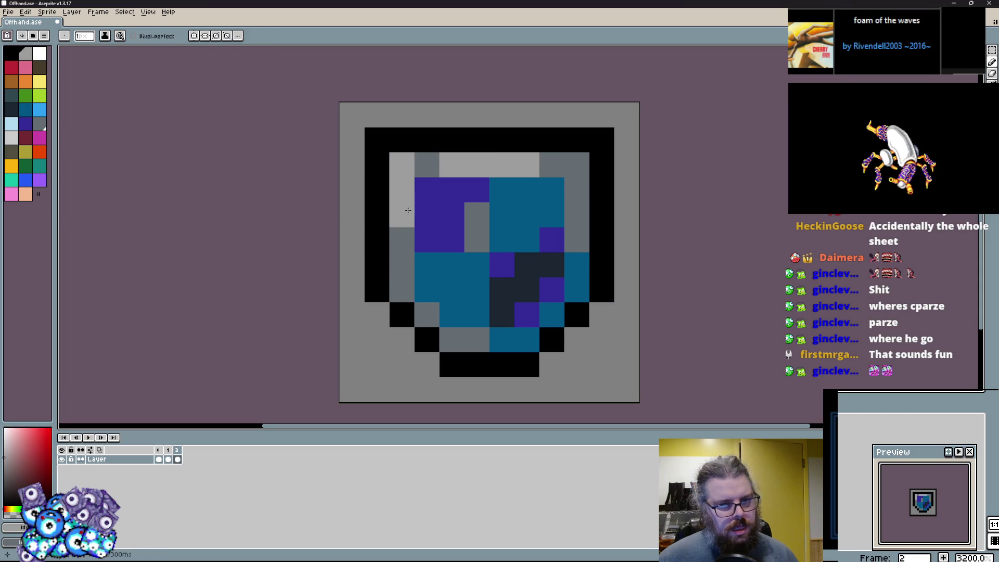
{"action": "left_click", "coordinate": [502, 339]}
{"action": "scroll", "coordinate": [501, 339], "scroll_direction": "down", "scroll_amount": 1}
{"action": "left_click", "coordinate": [522, 326]}
{"action": "scroll", "coordinate": [508, 338], "scroll_direction": "up", "scroll_amount": 2}
{"action": "scroll", "coordinate": [508, 338], "scroll_direction": "down", "scroll_amount": 1}
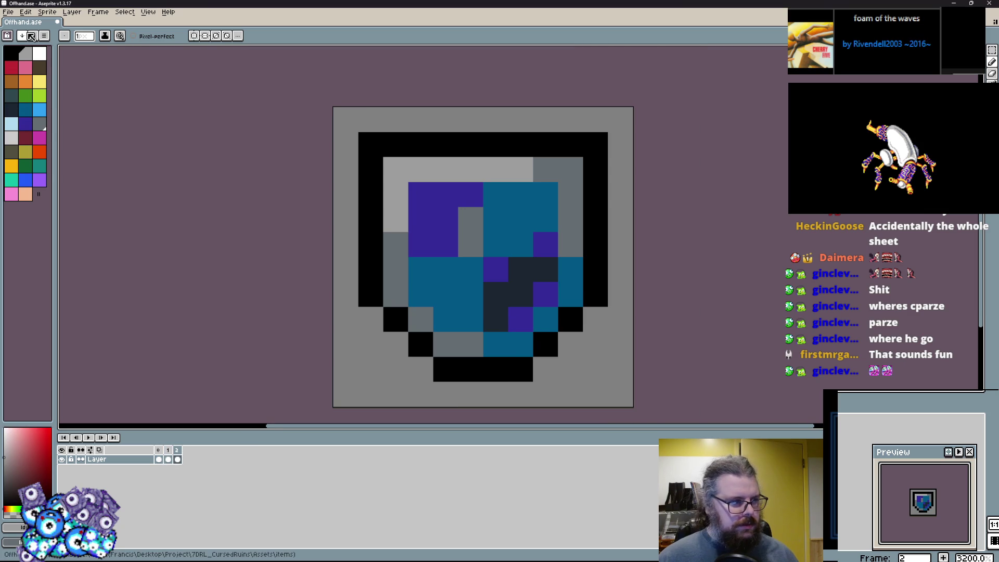
{"action": "left_click", "coordinate": [98, 12]}
Step: Add a new empty frame 3 after the frame 2 shield
{"action": "left_click", "coordinate": [118, 52]}
{"action": "key", "text": "Left"}
{"action": "key", "text": "Right"}
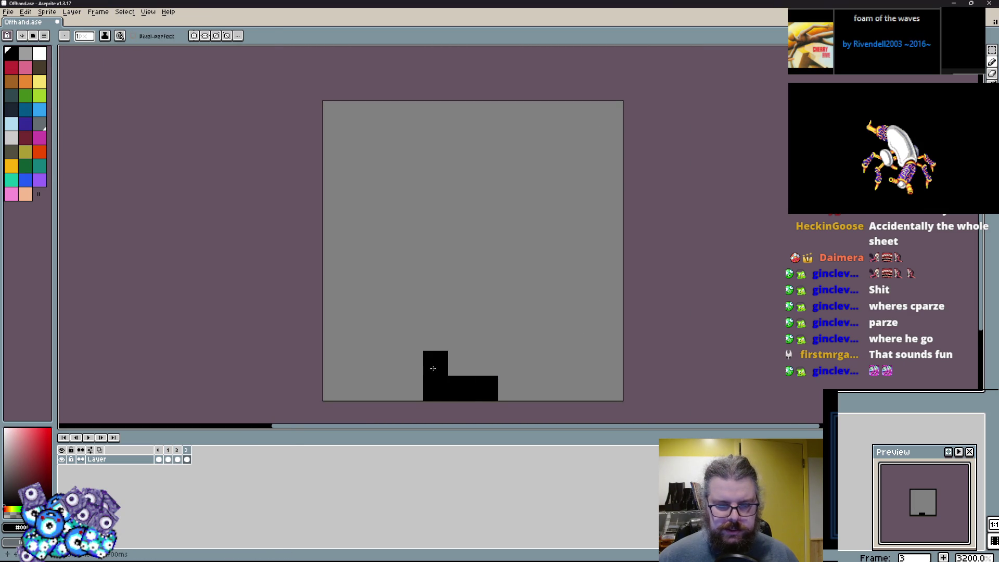
Step: Draw the kite shield's black outline, erasing stray pixels, and start a brown block inside
{"action": "left_click", "coordinate": [510, 388]}
{"action": "right_click", "coordinate": [435, 388]}
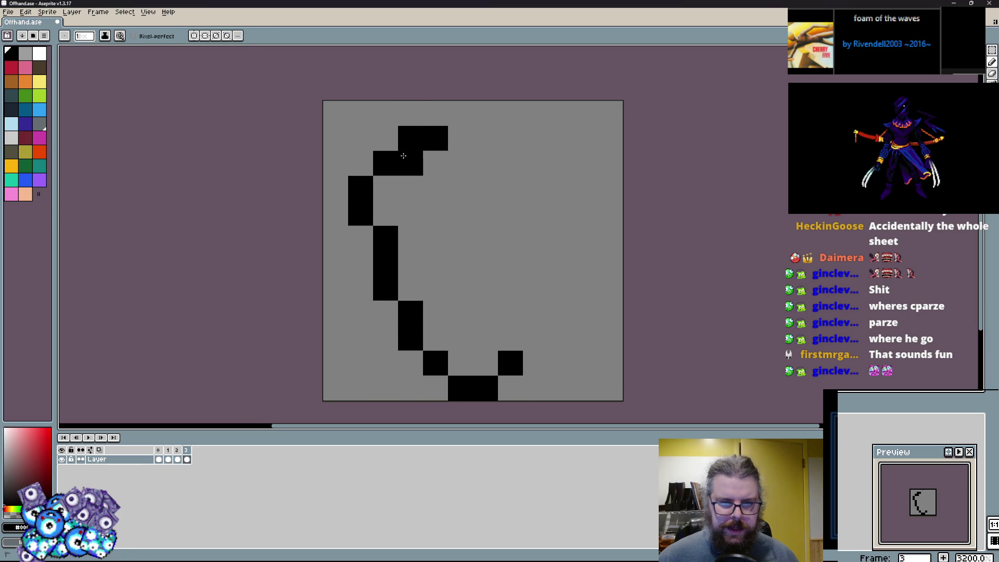
{"action": "right_click", "coordinate": [410, 138]}
{"action": "left_click", "coordinate": [467, 113]}
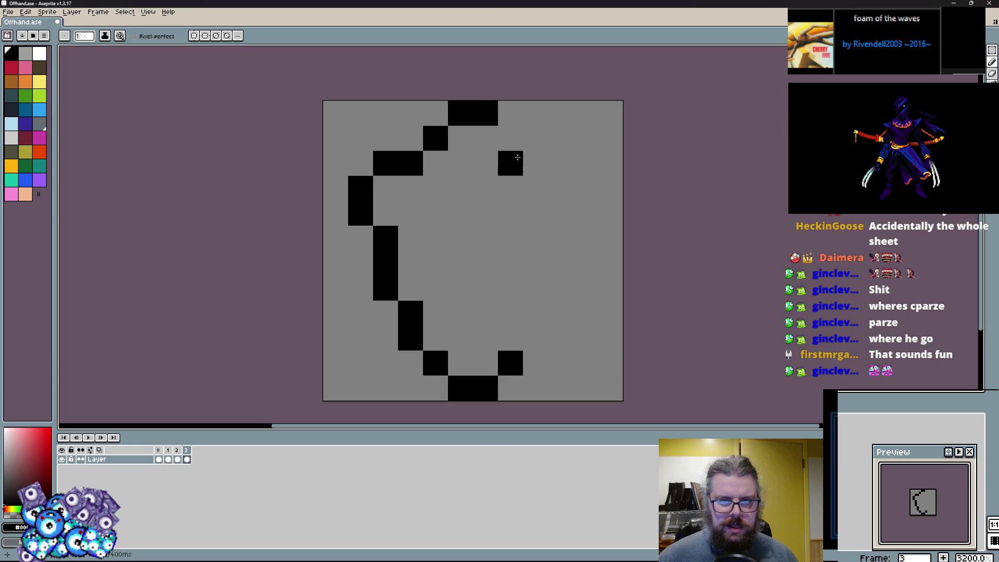
{"action": "mouse_move", "coordinate": [552, 165]}
{"action": "left_mouse_down"}
{"action": "mouse_move", "coordinate": [582, 207]}
{"action": "mouse_move", "coordinate": [565, 241]}
{"action": "left_mouse_up"}
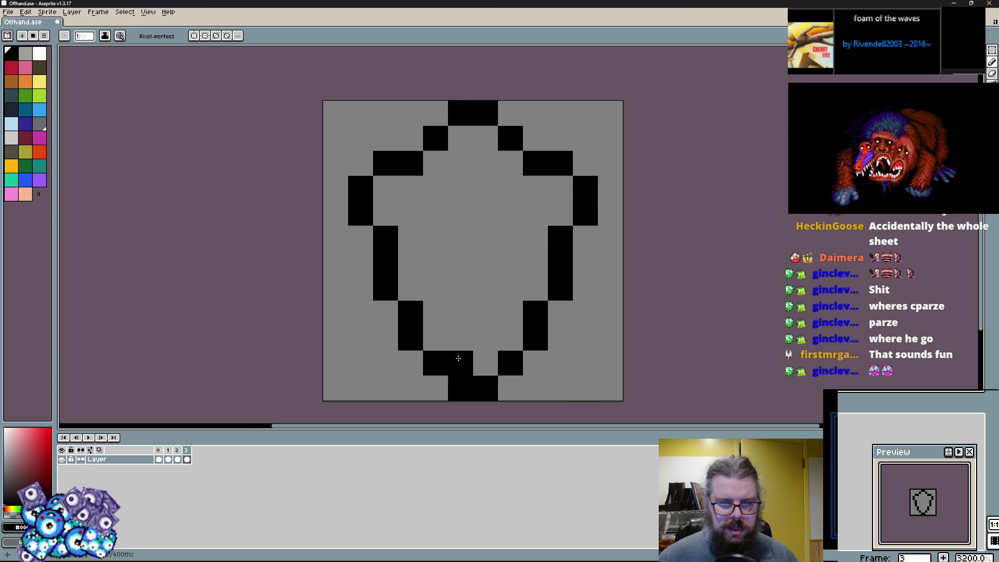
{"action": "left_click", "coordinate": [17, 84]}
{"action": "left_click_drag", "start_coordinate": [436, 238], "coordinate": [411, 218]}
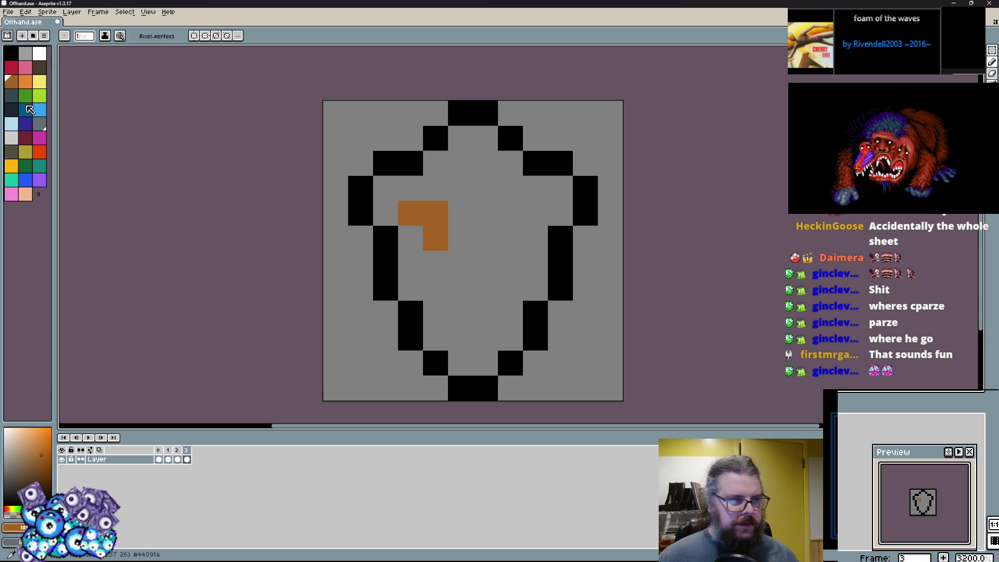
Step: Fill the frame 3 shield indigo, add light-blue bands on both sides, and start teal at the top
{"action": "left_click", "coordinate": [26, 123]}
{"action": "mouse_move", "coordinate": [475, 358]}
{"action": "left_mouse_down"}
{"action": "mouse_move", "coordinate": [439, 338]}
{"action": "mouse_move", "coordinate": [436, 234]}
{"action": "mouse_move", "coordinate": [412, 270]}
{"action": "mouse_move", "coordinate": [401, 184]}
{"action": "mouse_move", "coordinate": [471, 156]}
{"action": "mouse_move", "coordinate": [559, 208]}
{"action": "mouse_move", "coordinate": [520, 291]}
{"action": "mouse_move", "coordinate": [461, 353]}
{"action": "mouse_move", "coordinate": [475, 201]}
{"action": "mouse_move", "coordinate": [484, 240]}
{"action": "left_mouse_up"}
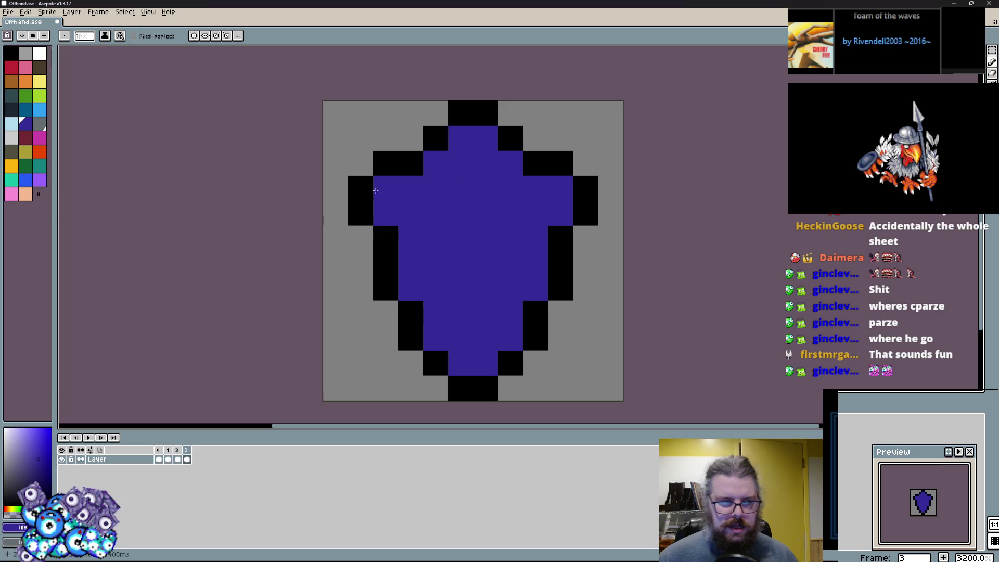
{"action": "left_click", "coordinate": [29, 111]}
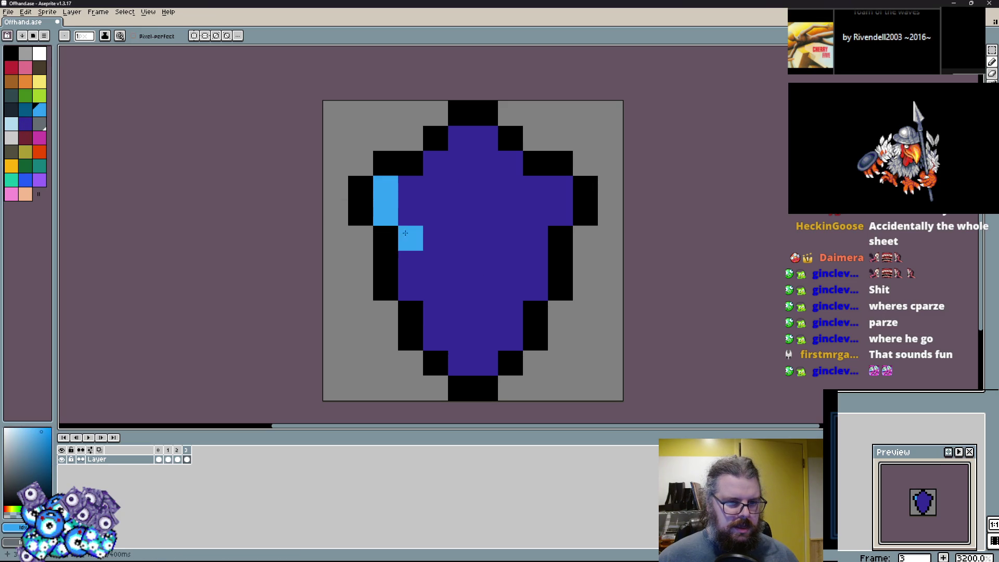
{"action": "left_click_drag", "start_coordinate": [405, 233], "coordinate": [426, 302]}
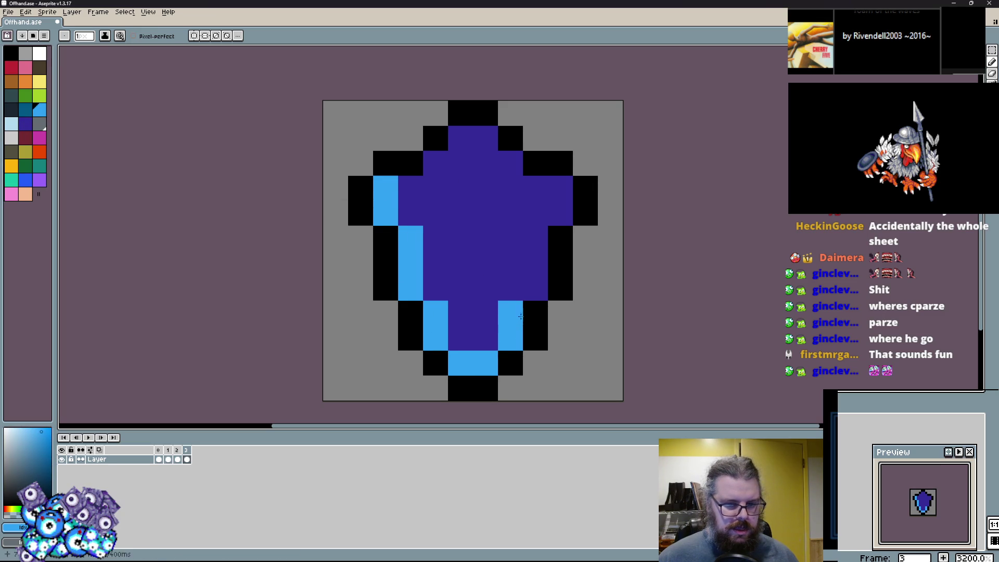
{"action": "left_click_drag", "start_coordinate": [520, 316], "coordinate": [530, 258]}
{"action": "left_click_drag", "start_coordinate": [546, 225], "coordinate": [560, 188]}
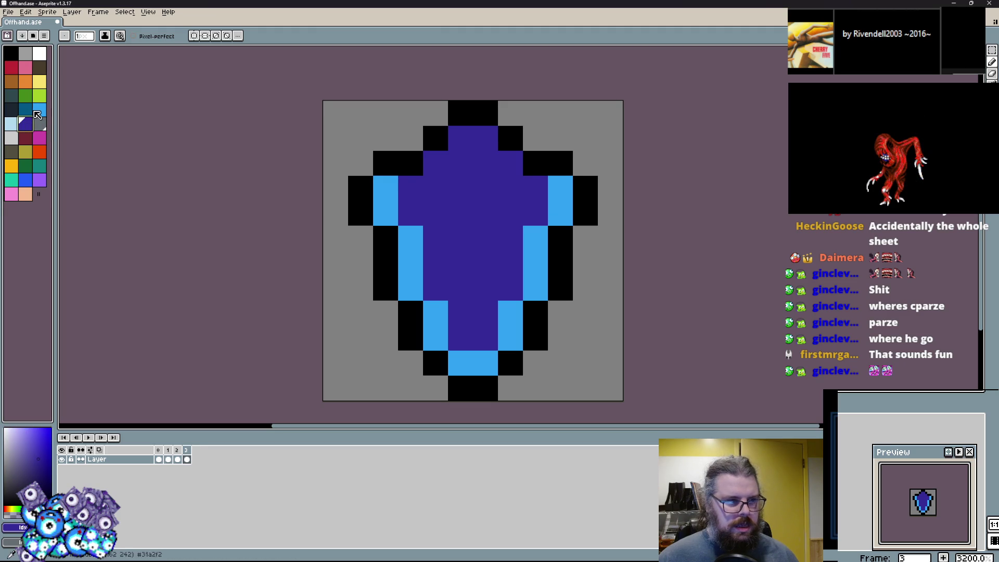
{"action": "left_click", "coordinate": [29, 109]}
{"action": "left_click", "coordinate": [435, 163]}
Step: Extend the shield's top with teal pixels and black outline cells at both upper corners
{"action": "left_click_drag", "start_coordinate": [460, 138], "coordinate": [510, 163]}
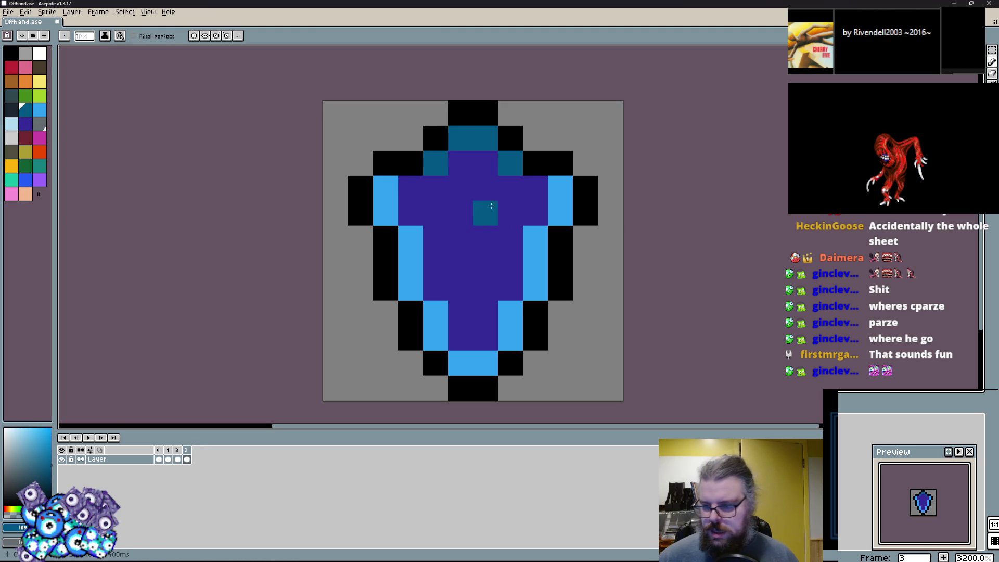
{"action": "left_click", "coordinate": [411, 163]}
{"action": "left_click", "coordinate": [436, 138], "text": "alt"}
{"action": "left_click", "coordinate": [411, 139]}
{"action": "left_click", "coordinate": [535, 139]}
{"action": "left_click", "coordinate": [510, 163], "text": "alt"}
{"action": "left_click", "coordinate": [535, 162]}
{"action": "left_click", "coordinate": [421, 141], "text": "alt"}
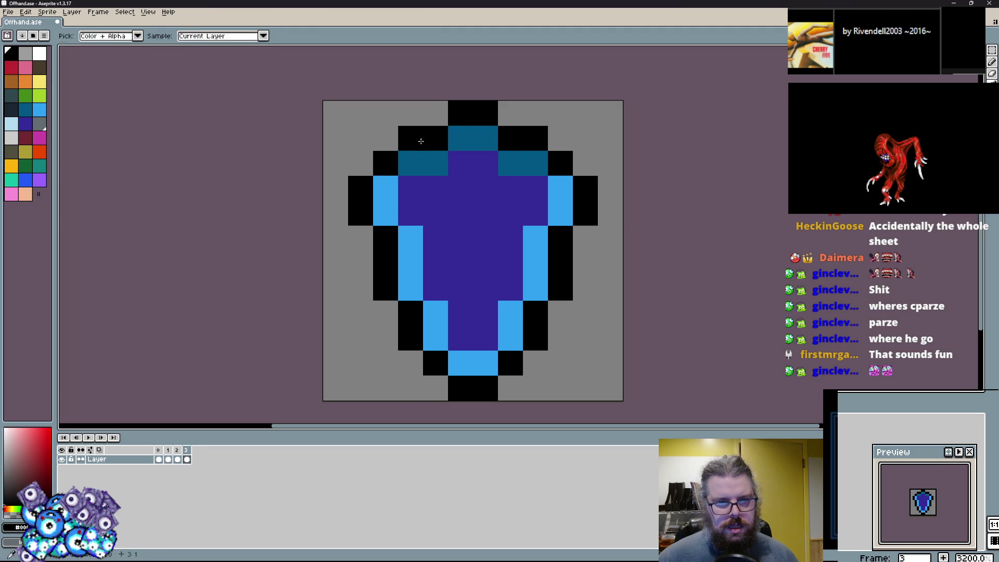
{"action": "left_click_drag", "start_coordinate": [410, 163], "coordinate": [385, 188]}
{"action": "mouse_move", "coordinate": [535, 163]}
{"action": "left_mouse_down"}
{"action": "mouse_move", "coordinate": [560, 188]}
{"action": "mouse_move", "coordinate": [535, 139]}
{"action": "left_mouse_up"}
Step: Turn stray outer outline cells grey and adjust light-blue and purple cells mid-shield
{"action": "left_click", "coordinate": [584, 161], "text": "alt"}
{"action": "left_click", "coordinate": [535, 260], "text": "alt"}
{"action": "left_click", "coordinate": [560, 238]}
{"action": "left_click", "coordinate": [504, 232], "text": "alt"}
{"action": "left_click", "coordinate": [535, 237]}
{"action": "left_click", "coordinate": [411, 238]}
{"action": "left_click", "coordinate": [412, 263], "text": "alt"}
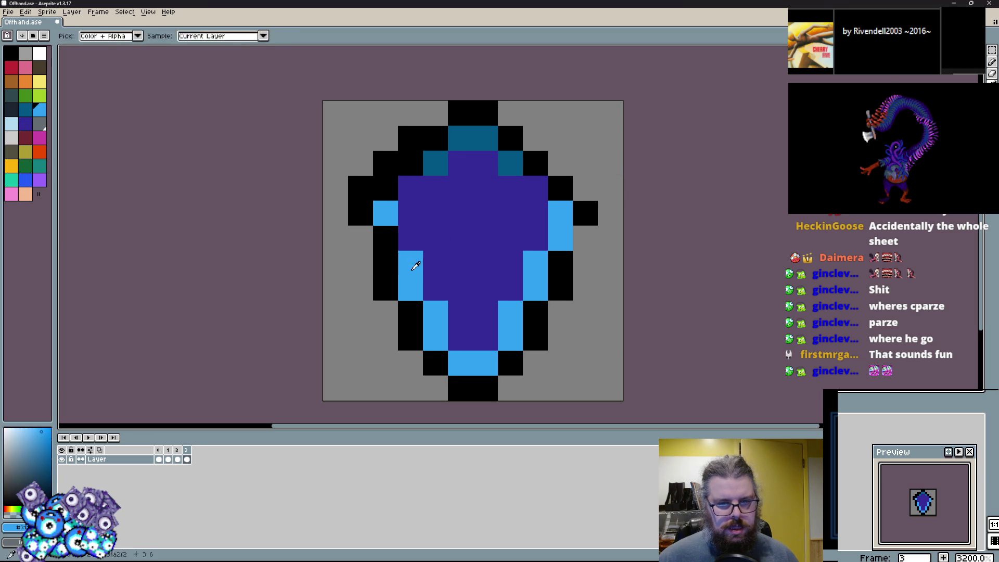
{"action": "left_click", "coordinate": [386, 239]}
{"action": "left_click", "coordinate": [376, 253], "text": "alt"}
{"action": "left_click", "coordinate": [352, 147], "text": "alt"}
{"action": "left_click_drag", "start_coordinate": [385, 163], "coordinate": [410, 138]}
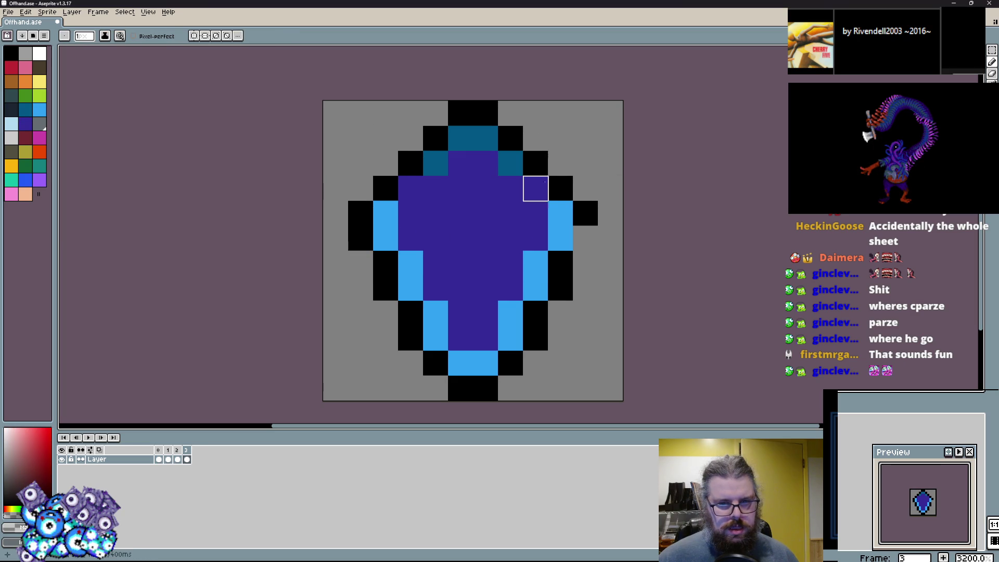
{"action": "left_click", "coordinate": [585, 212], "text": "alt"}
Step: Paint the shield's upper cells teal, restoring one black outline cell and one purple cell
{"action": "left_click", "coordinate": [585, 238]}
{"action": "left_click", "coordinate": [435, 162], "text": "alt"}
{"action": "left_click", "coordinate": [410, 187]}
{"action": "left_click", "coordinate": [435, 188]}
{"action": "left_click", "coordinate": [560, 187]}
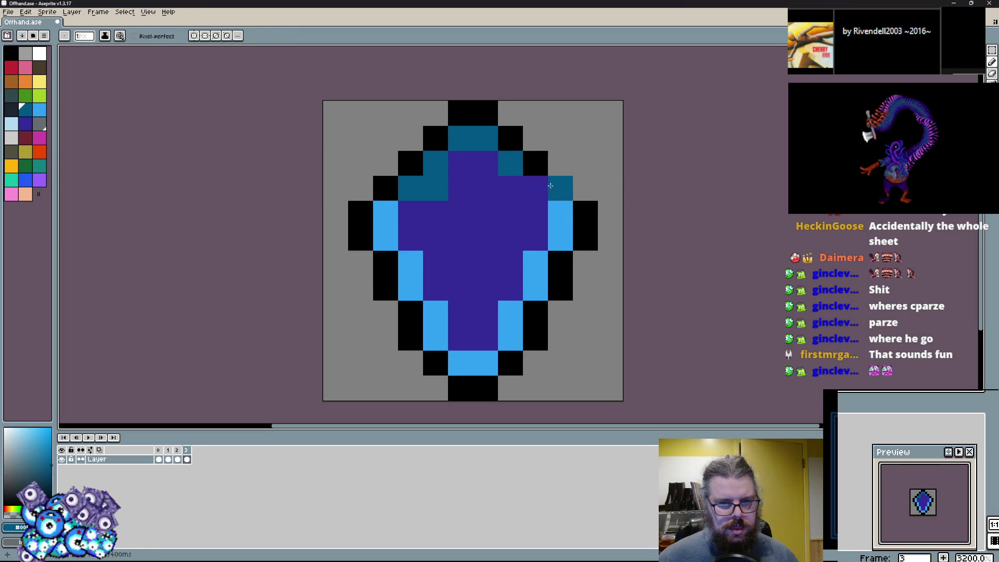
{"action": "left_click", "coordinate": [535, 188]}
{"action": "left_click", "coordinate": [536, 163], "text": "alt"}
{"action": "left_click", "coordinate": [560, 188]}
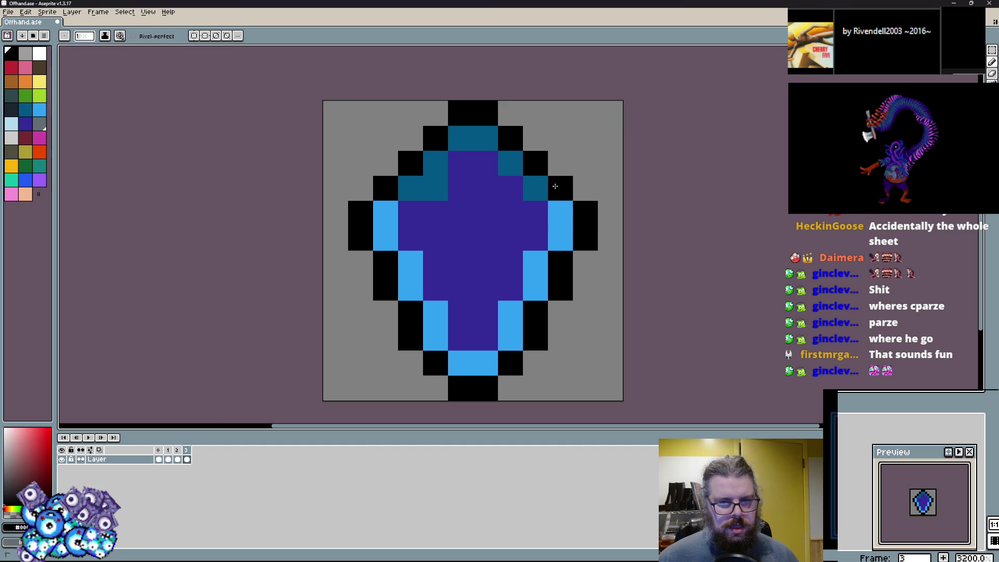
{"action": "left_click", "coordinate": [460, 188], "text": "alt"}
{"action": "left_click", "coordinate": [435, 188]}
Step: Paint the left half teal down to the bottom, with light-blue cells at the upper left
{"action": "left_click", "coordinate": [26, 114]}
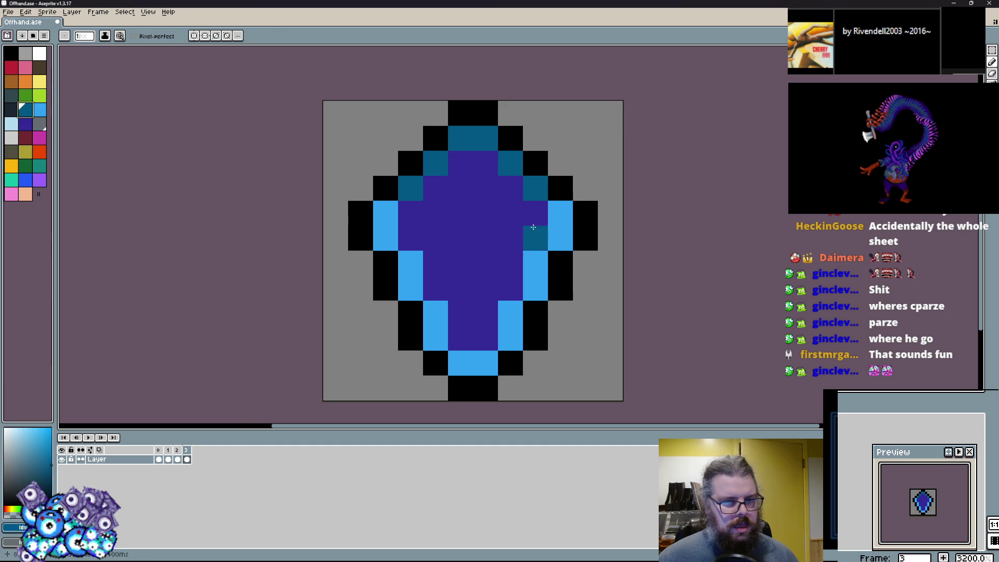
{"action": "left_click_drag", "start_coordinate": [461, 188], "coordinate": [437, 338]}
{"action": "left_click", "coordinate": [457, 367], "text": "alt"}
{"action": "left_click", "coordinate": [436, 338]}
{"action": "left_click", "coordinate": [456, 313], "text": "alt"}
{"action": "mouse_move", "coordinate": [435, 265]}
{"action": "left_mouse_down"}
{"action": "mouse_move", "coordinate": [461, 156]}
{"action": "mouse_move", "coordinate": [416, 213]}
{"action": "left_mouse_up"}
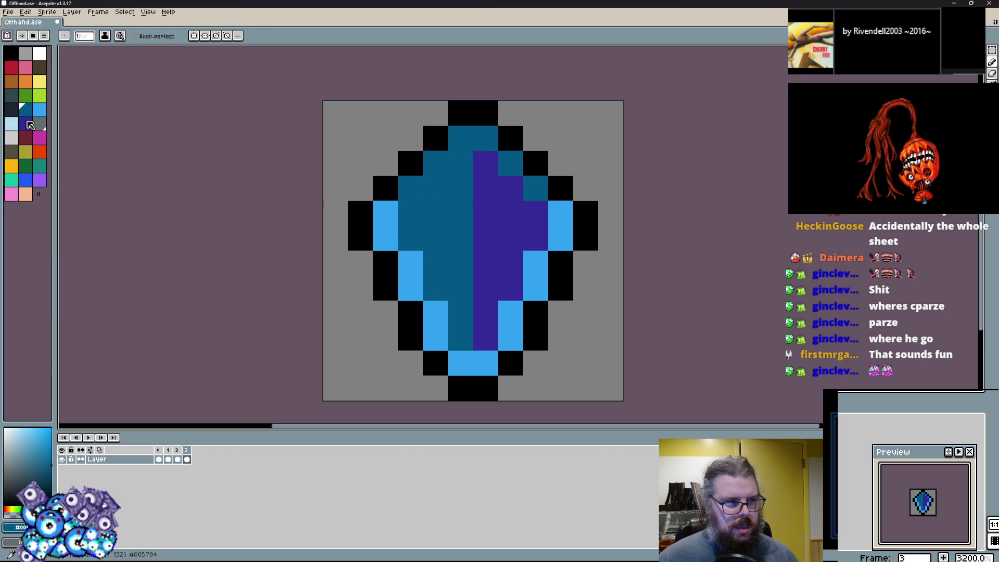
{"action": "left_click", "coordinate": [40, 71]}
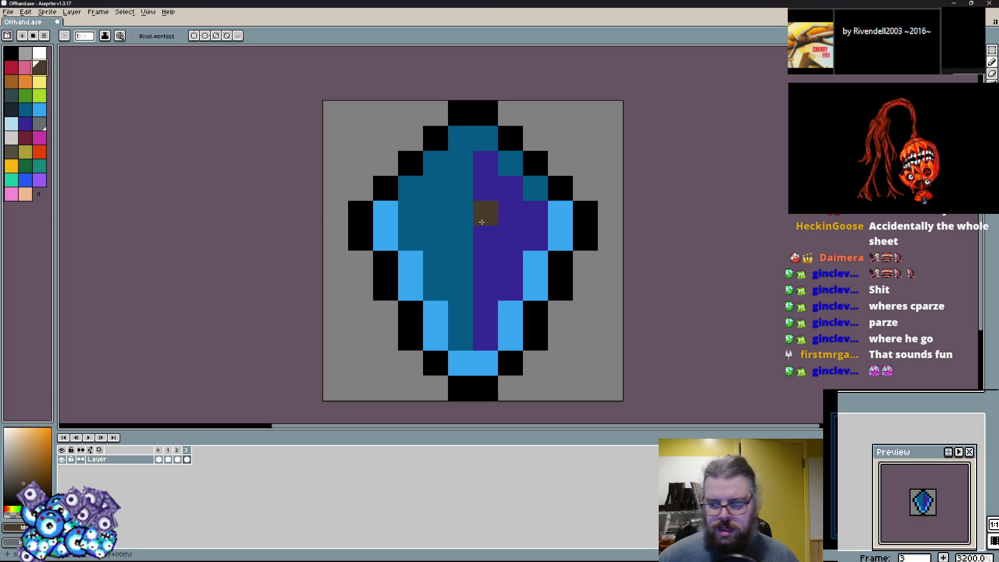
{"action": "left_click", "coordinate": [385, 232], "text": "alt"}
{"action": "left_click", "coordinate": [407, 179]}
{"action": "left_click", "coordinate": [435, 164]}
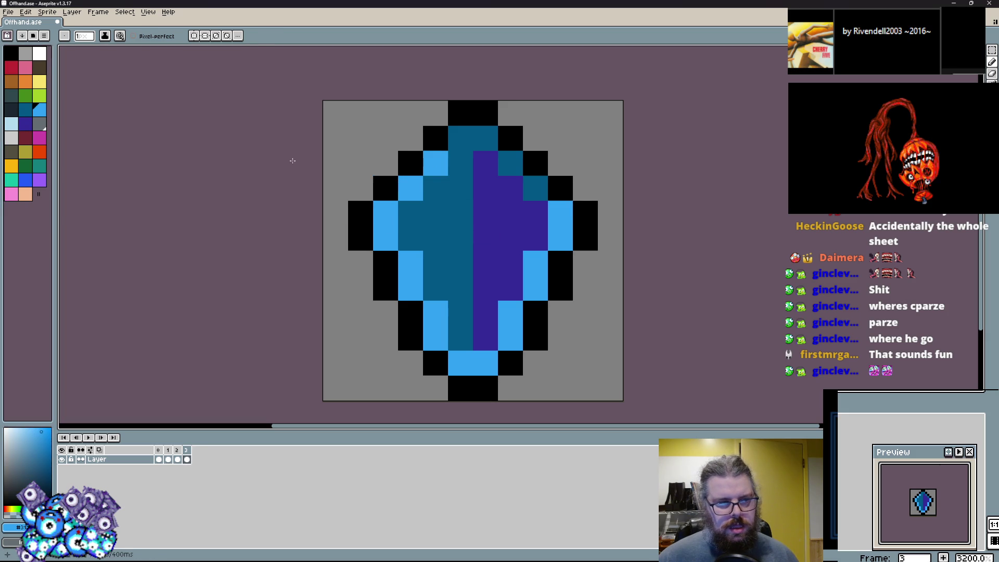
Step: Add a light-grey left rim and a light-blue square in the shield's centre
{"action": "left_click", "coordinate": [11, 138]}
{"action": "left_click_drag", "start_coordinate": [386, 213], "coordinate": [382, 234]}
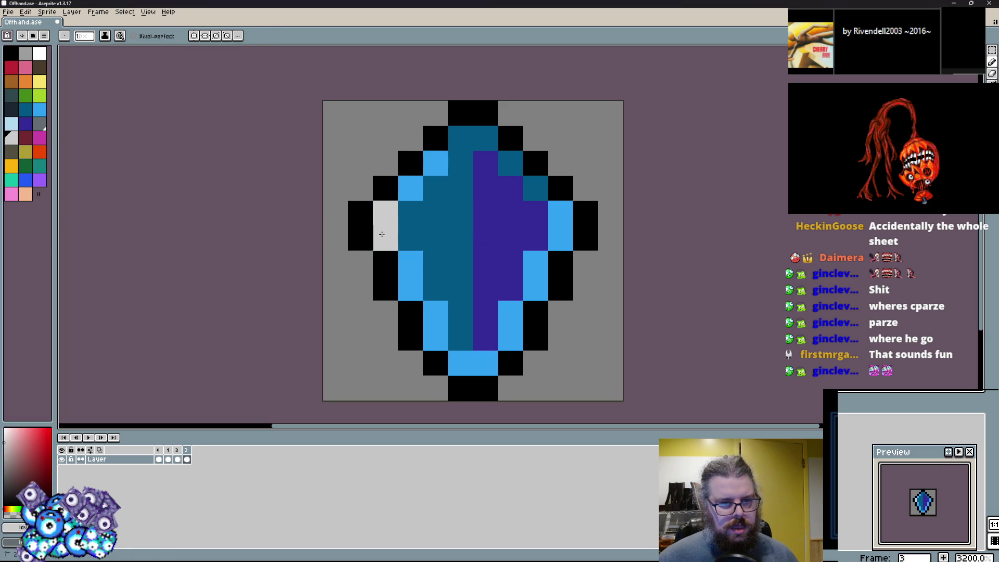
{"action": "left_click", "coordinate": [477, 321], "text": "alt"}
{"action": "left_click", "coordinate": [485, 338]}
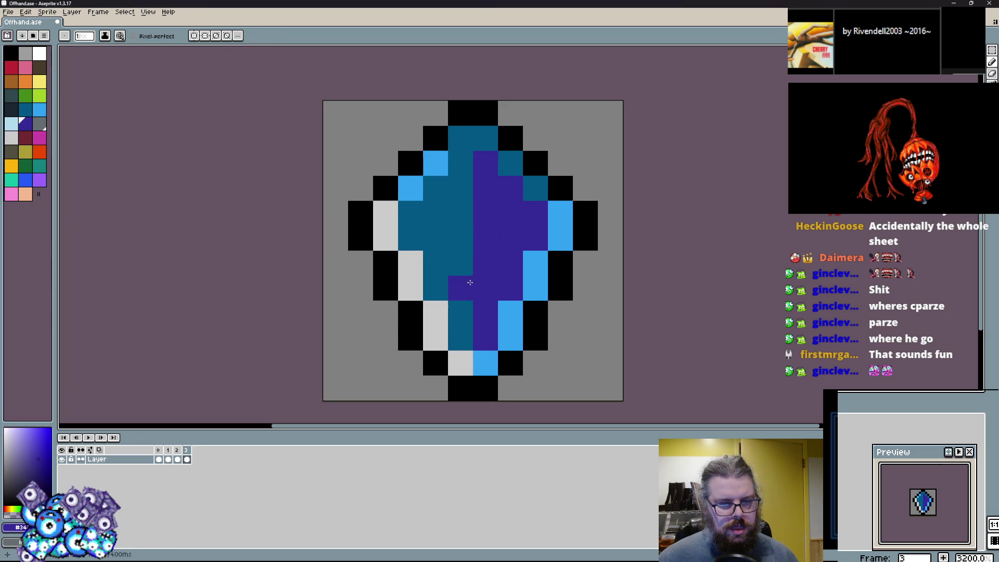
{"action": "left_click", "coordinate": [535, 312], "text": "alt"}
{"action": "left_click", "coordinate": [482, 261]}
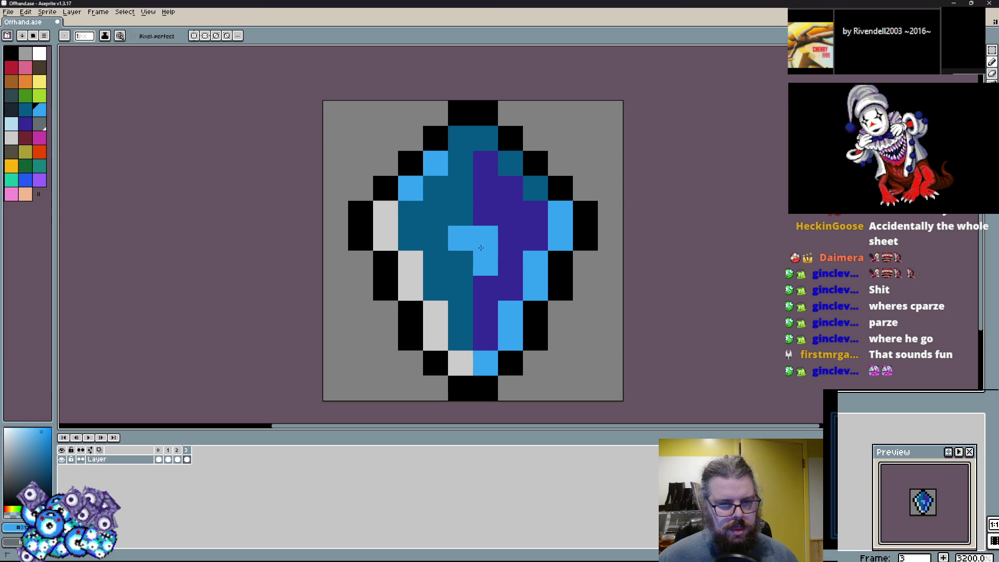
{"action": "left_click", "coordinate": [25, 138]}
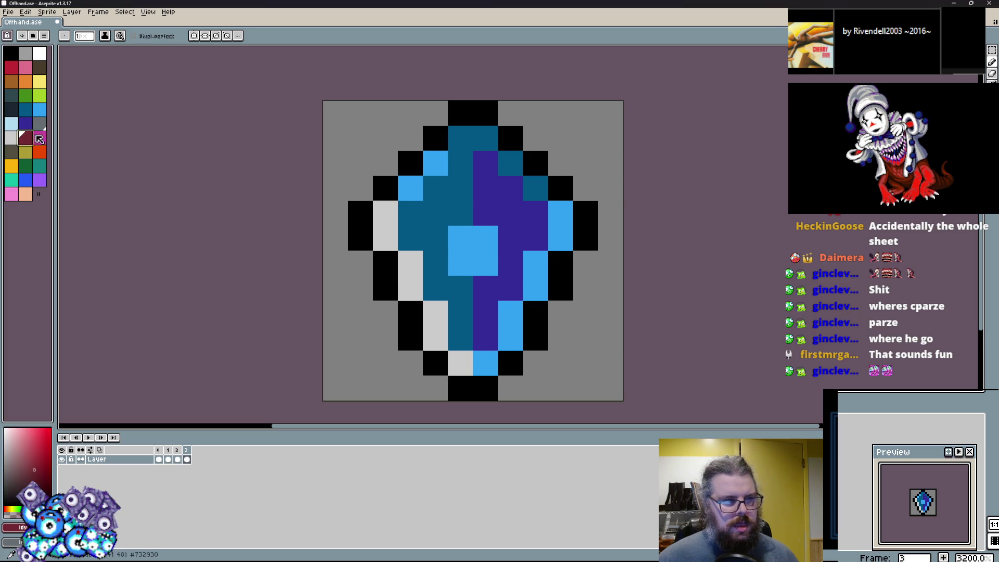
Step: Repaint the left teal area dark red with dark-brown shading along the left and diagonal
{"action": "left_click_drag", "start_coordinate": [411, 238], "coordinate": [445, 200]}
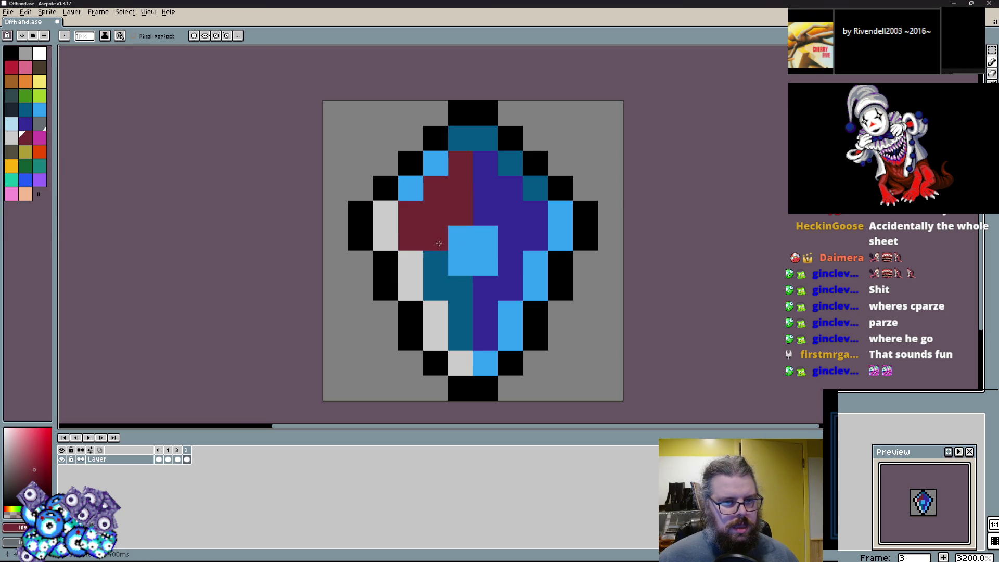
{"action": "left_click_drag", "start_coordinate": [438, 243], "coordinate": [469, 315]}
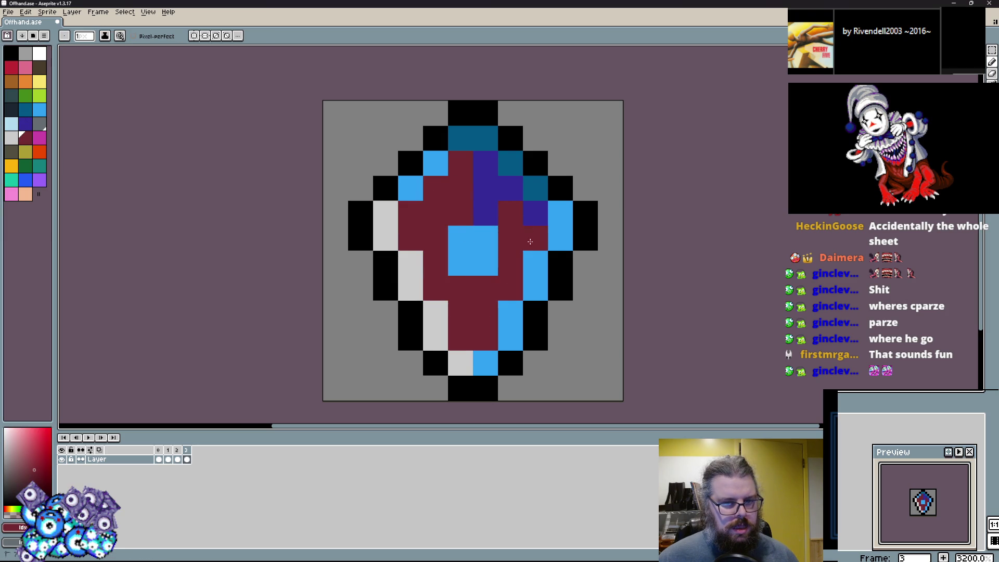
{"action": "left_click", "coordinate": [35, 72]}
{"action": "left_click", "coordinate": [474, 168]}
{"action": "left_click_drag", "start_coordinate": [405, 221], "coordinate": [411, 238]}
{"action": "left_click_drag", "start_coordinate": [436, 288], "coordinate": [460, 339]}
{"action": "left_click", "coordinate": [486, 284]}
Step: Add light-grey and light-blue cells, and paint teal down the shield's right rim
{"action": "left_click", "coordinate": [436, 313], "text": "alt"}
{"action": "left_click", "coordinate": [435, 338]}
{"action": "left_click", "coordinate": [461, 237]}
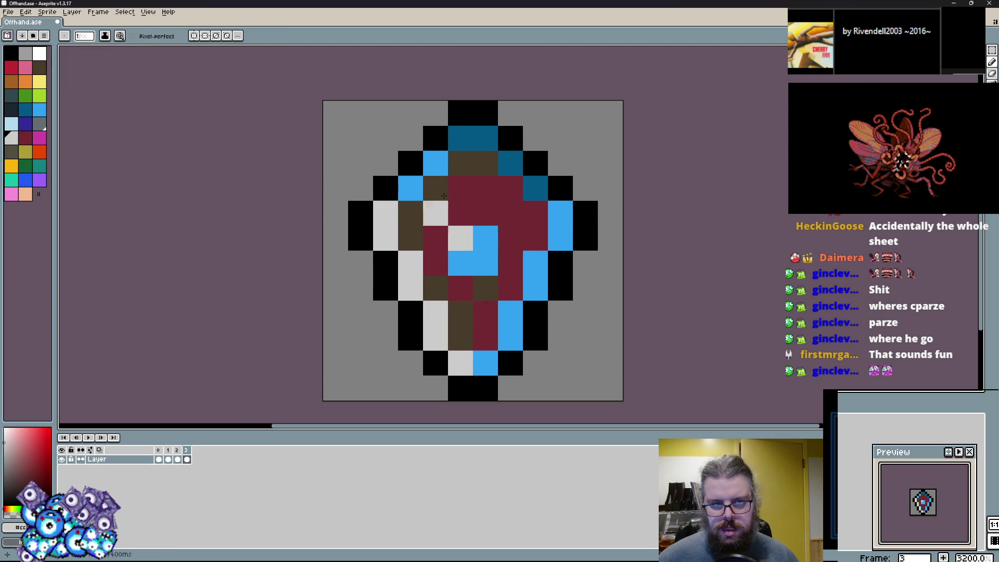
{"action": "left_click", "coordinate": [436, 163], "text": "alt"}
{"action": "left_click", "coordinate": [457, 142]}
{"action": "left_click", "coordinate": [510, 163], "text": "alt"}
{"action": "left_click", "coordinate": [535, 187]}
{"action": "left_click_drag", "start_coordinate": [560, 212], "coordinate": [560, 239]}
{"action": "left_click", "coordinate": [520, 264]}
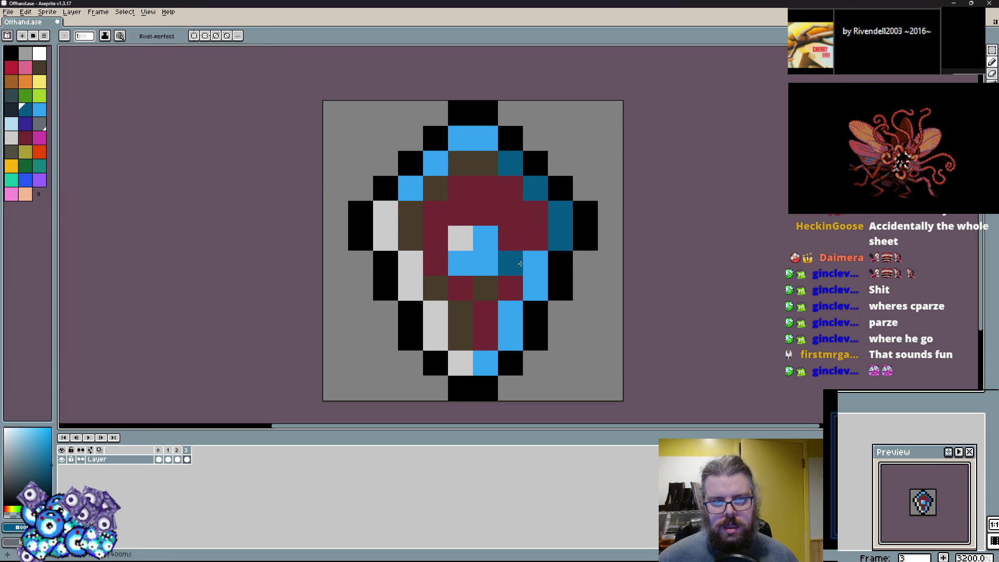
{"action": "left_click", "coordinate": [535, 287]}
{"action": "left_click", "coordinate": [534, 237], "text": "alt"}
Step: Add light-grey cells along the left edge and near the centre
{"action": "left_click", "coordinate": [510, 264]}
{"action": "left_click", "coordinate": [385, 212], "text": "alt"}
{"action": "left_click", "coordinate": [410, 188]}
{"action": "left_click", "coordinate": [437, 260]}
{"action": "key", "text": "ctrl+z"}
{"action": "scroll", "coordinate": [447, 260], "scroll_direction": "down", "scroll_amount": 1}
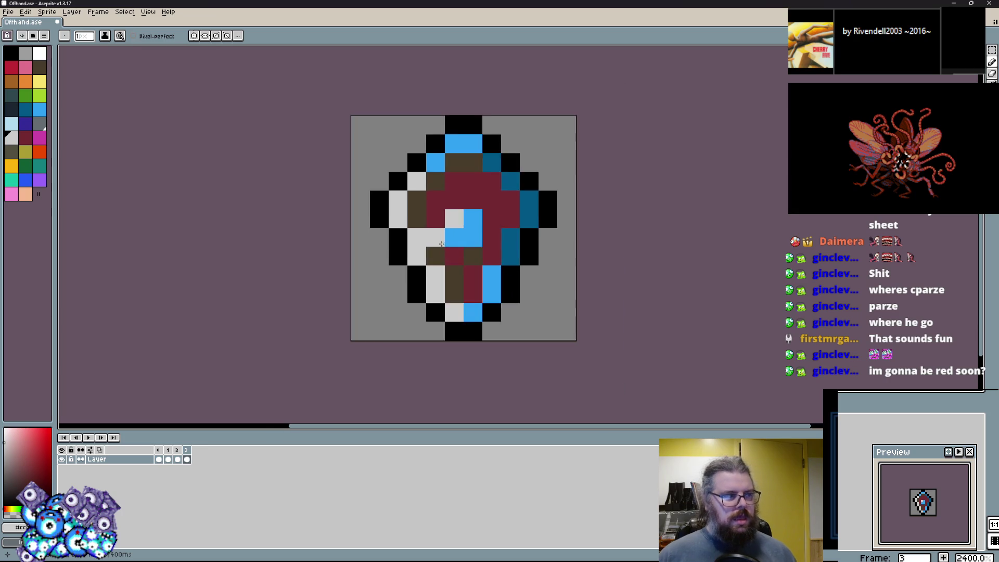
{"action": "scroll", "coordinate": [455, 274], "scroll_direction": "up", "scroll_amount": 1}
{"action": "left_click", "coordinate": [454, 273]}
Step: Repaint two centre cells maroon and add a dark-brown accent on the centre-left
{"action": "left_click", "coordinate": [458, 259], "text": "alt"}
{"action": "left_click", "coordinate": [482, 259]}
{"action": "left_click", "coordinate": [462, 276]}
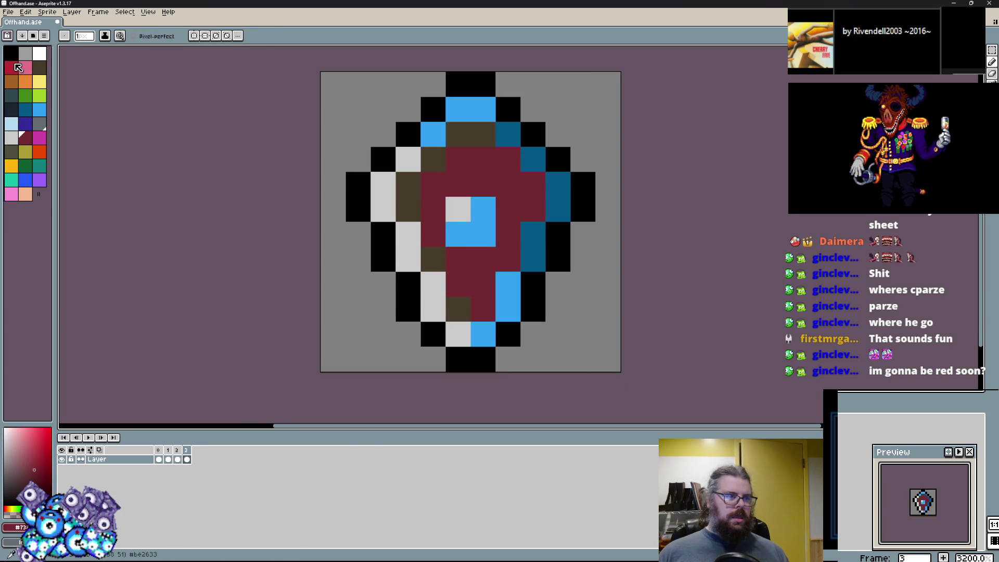
{"action": "left_click", "coordinate": [37, 73]}
{"action": "left_click", "coordinate": [464, 225]}
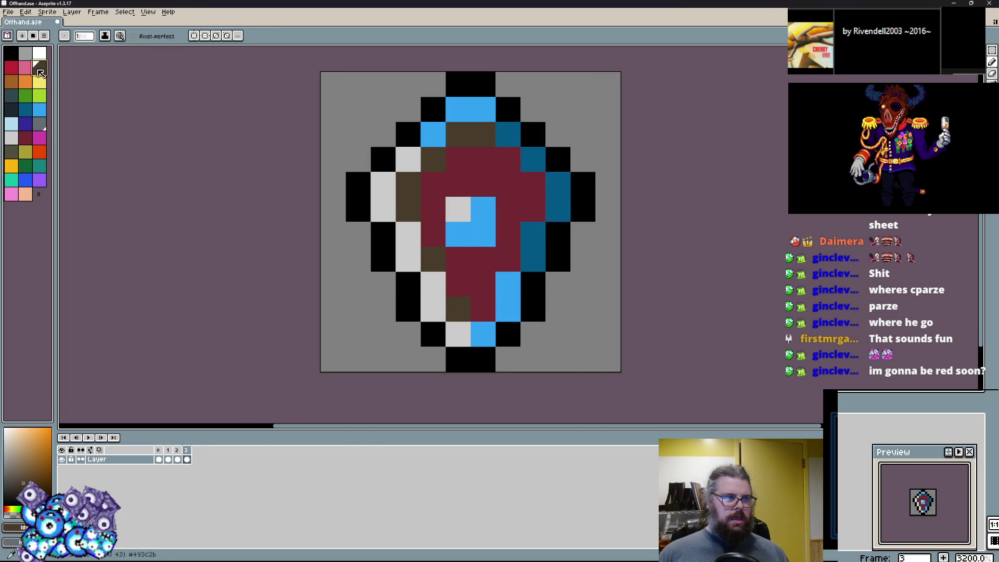
Step: Paint bright-red highlights along the top row and a bright-red band across the middle
{"action": "left_click", "coordinate": [12, 68]}
{"action": "left_click", "coordinate": [482, 159]}
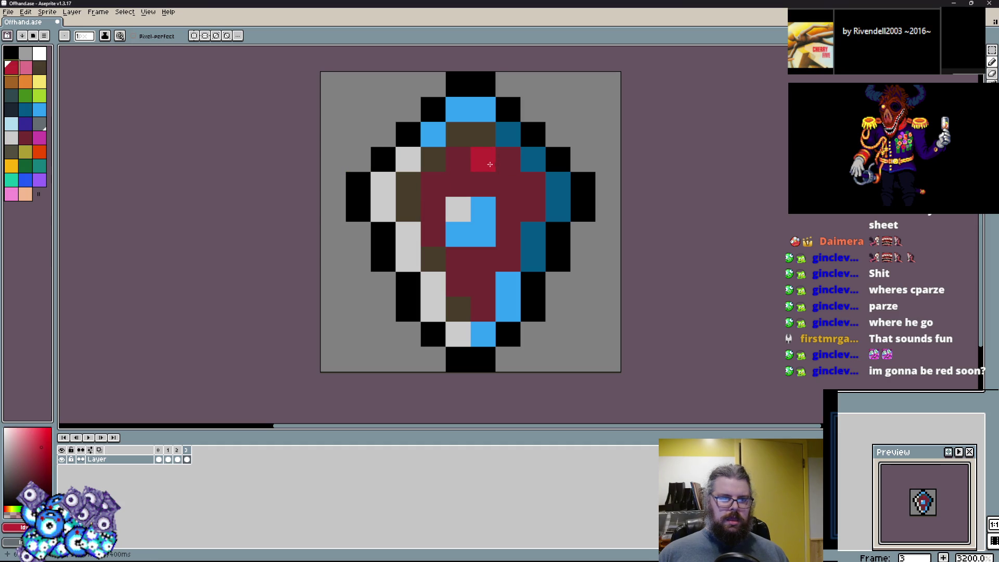
{"action": "left_click", "coordinate": [457, 158]}
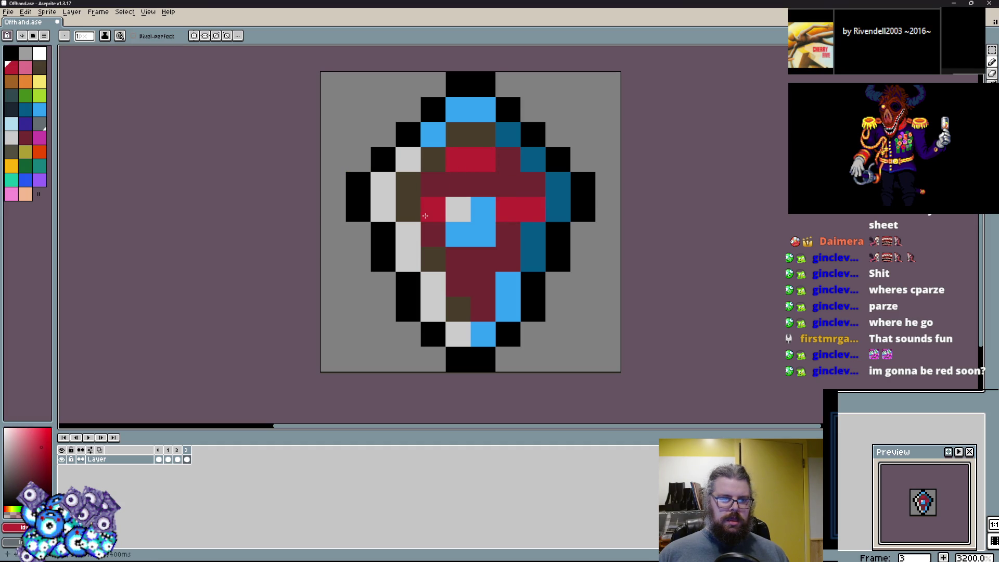
{"action": "left_click_drag", "start_coordinate": [453, 259], "coordinate": [509, 259]}
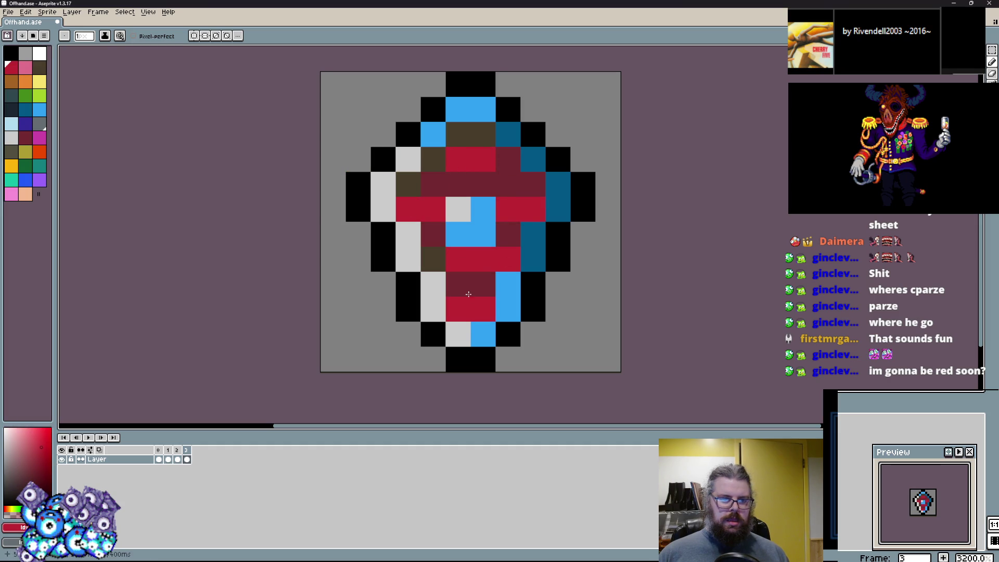
{"action": "right_click", "coordinate": [463, 273]}
{"action": "left_click", "coordinate": [509, 158]}
{"action": "left_click", "coordinate": [433, 159]}
{"action": "left_click", "coordinate": [533, 313]}
{"action": "key", "text": "ctrl+z"}
Step: Turn right-side maroon cells bright red and blacken a right outline cell
{"action": "left_click", "coordinate": [505, 231]}
{"action": "left_click", "coordinate": [510, 257]}
{"action": "left_click", "coordinate": [559, 234], "text": "alt"}
{"action": "left_click", "coordinate": [551, 289]}
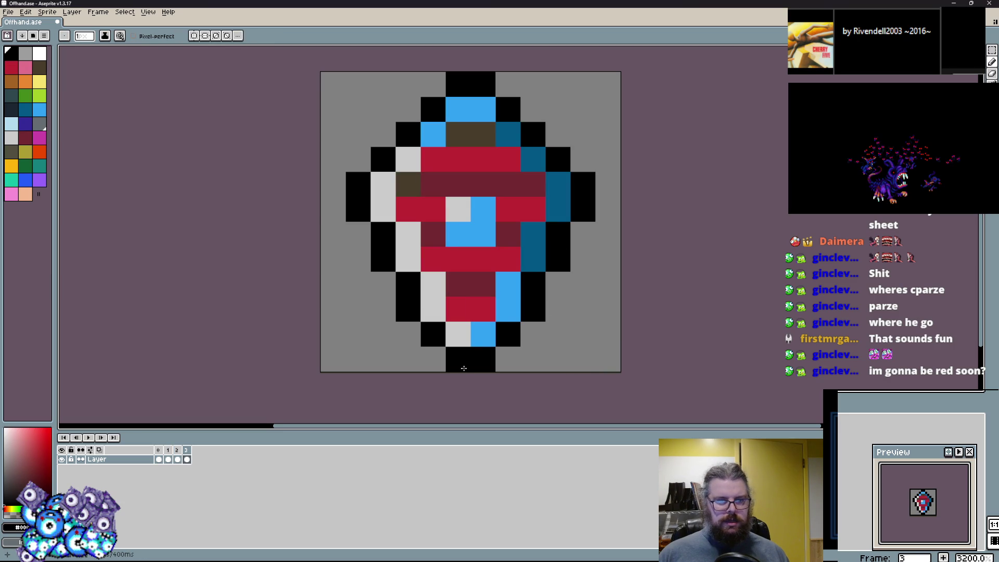
Step: Compare with the neighbouring frame, then add a new empty frame 4
{"action": "key", "text": "Left"}
{"action": "key", "text": "Right"}
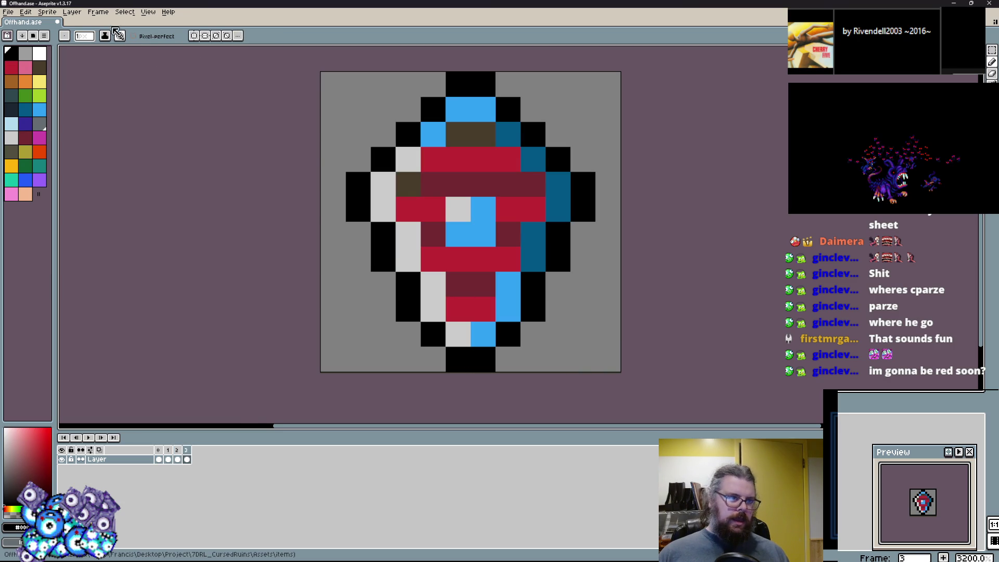
{"action": "left_click", "coordinate": [99, 11]}
{"action": "left_click", "coordinate": [130, 49]}
{"action": "key", "text": "Left"}
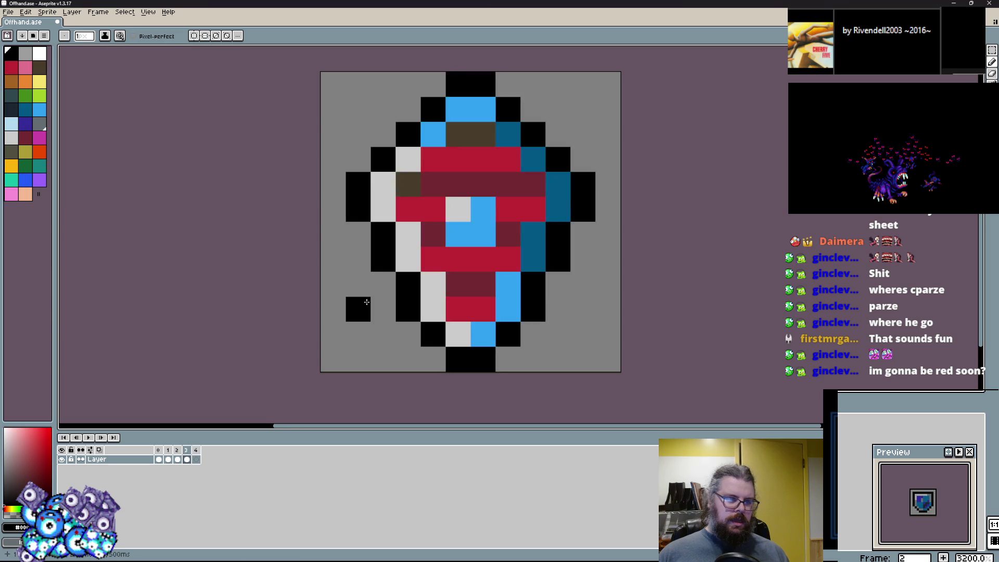
Step: On frame 4, draw the black bottom-left line of the new shield outline
{"action": "key", "text": "Right"}
{"action": "mouse_move", "coordinate": [382, 359]}
{"action": "left_mouse_down"}
{"action": "mouse_move", "coordinate": [560, 357]}
{"action": "mouse_move", "coordinate": [557, 106]}
{"action": "mouse_move", "coordinate": [383, 108]}
{"action": "mouse_move", "coordinate": [370, 327]}
{"action": "left_mouse_up"}
{"action": "left_click", "coordinate": [366, 91]}
{"action": "key", "text": "ctrl+z"}
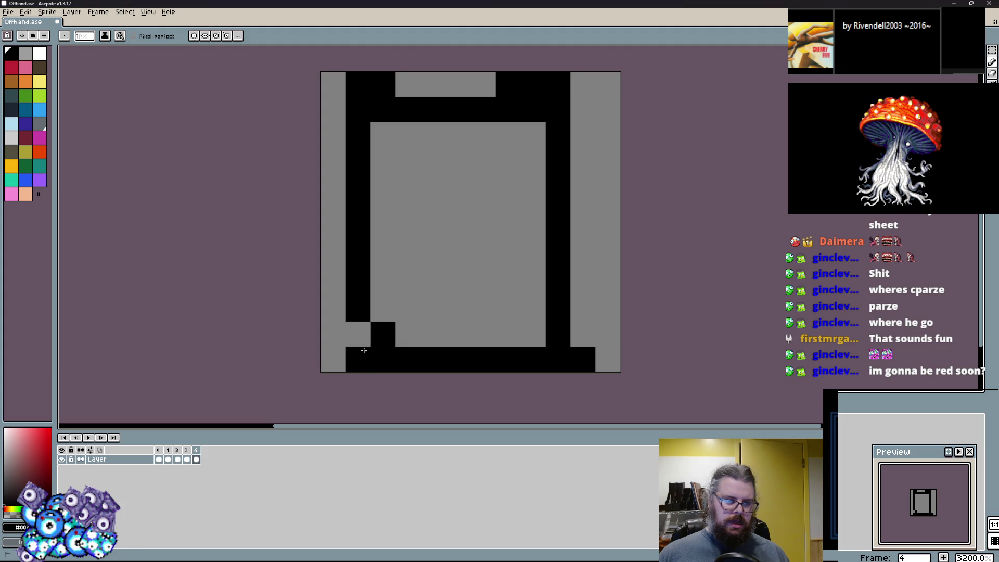
{"action": "left_click", "coordinate": [357, 333]}
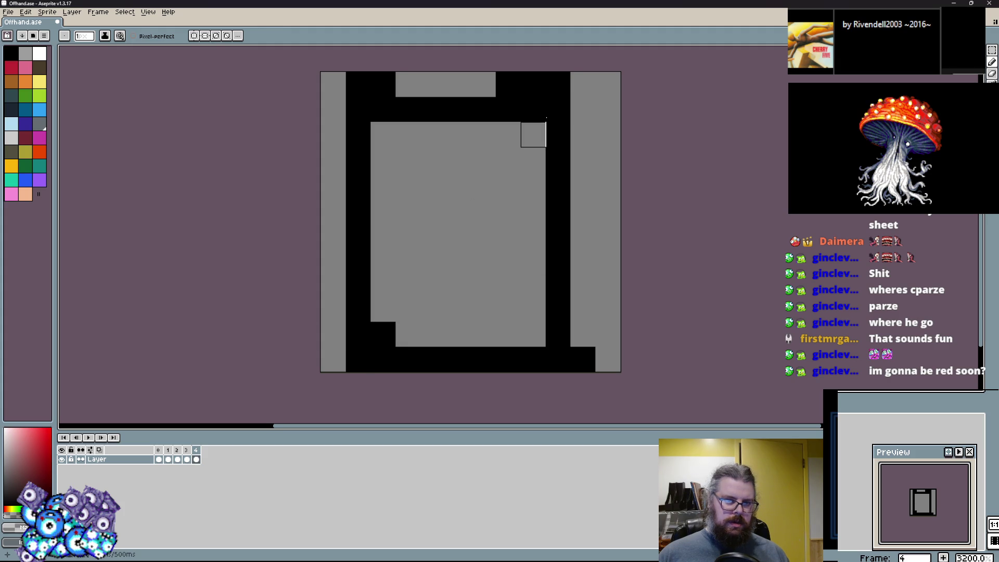
{"action": "key", "text": "ctrl+z"}
Step: Redraw the top edge as black steps, square the bottom-left corner and erase stray left pixels
{"action": "mouse_move", "coordinate": [408, 134]}
{"action": "left_mouse_down"}
{"action": "mouse_move", "coordinate": [544, 135]}
{"action": "mouse_move", "coordinate": [556, 109]}
{"action": "mouse_move", "coordinate": [458, 110]}
{"action": "left_mouse_up"}
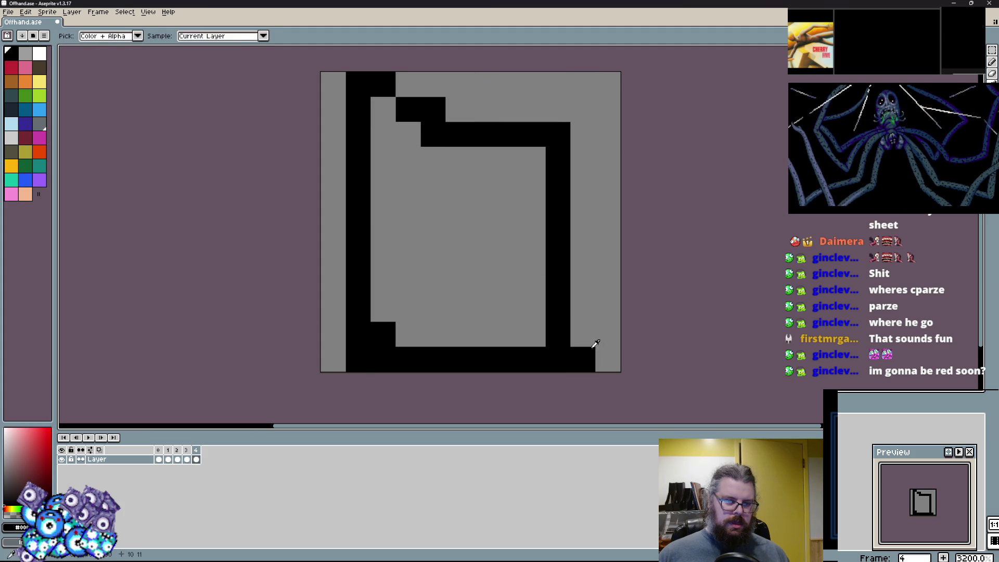
{"action": "left_click", "coordinate": [408, 334]}
{"action": "left_click", "coordinate": [358, 359]}
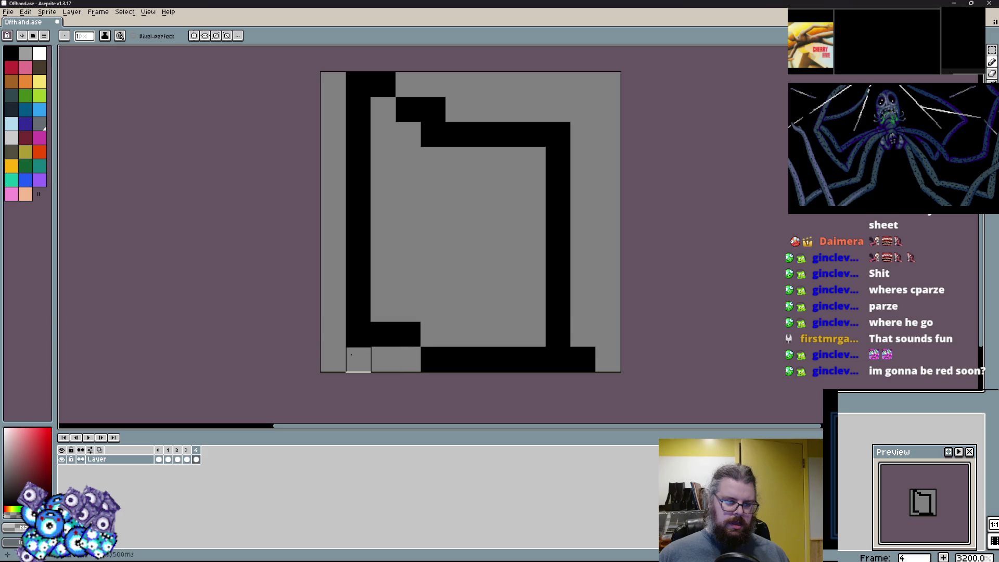
{"action": "mouse_move", "coordinate": [383, 78]}
{"action": "left_mouse_down"}
{"action": "mouse_move", "coordinate": [385, 310]}
{"action": "mouse_move", "coordinate": [358, 83]}
{"action": "left_mouse_up"}
{"action": "right_click", "coordinate": [357, 309]}
{"action": "right_click", "coordinate": [408, 109]}
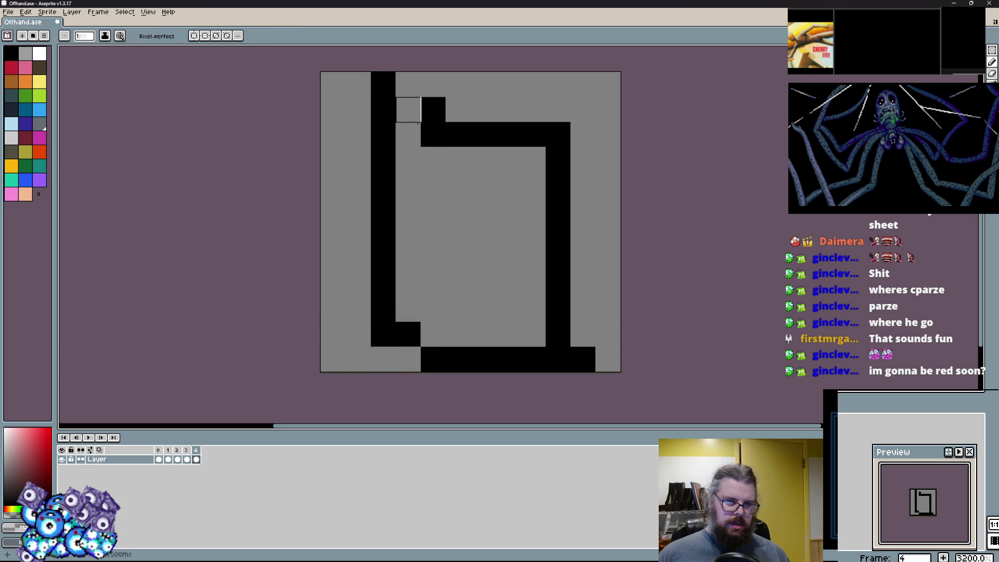
{"action": "right_click", "coordinate": [433, 134]}
{"action": "left_click", "coordinate": [408, 84]}
{"action": "left_click", "coordinate": [532, 284]}
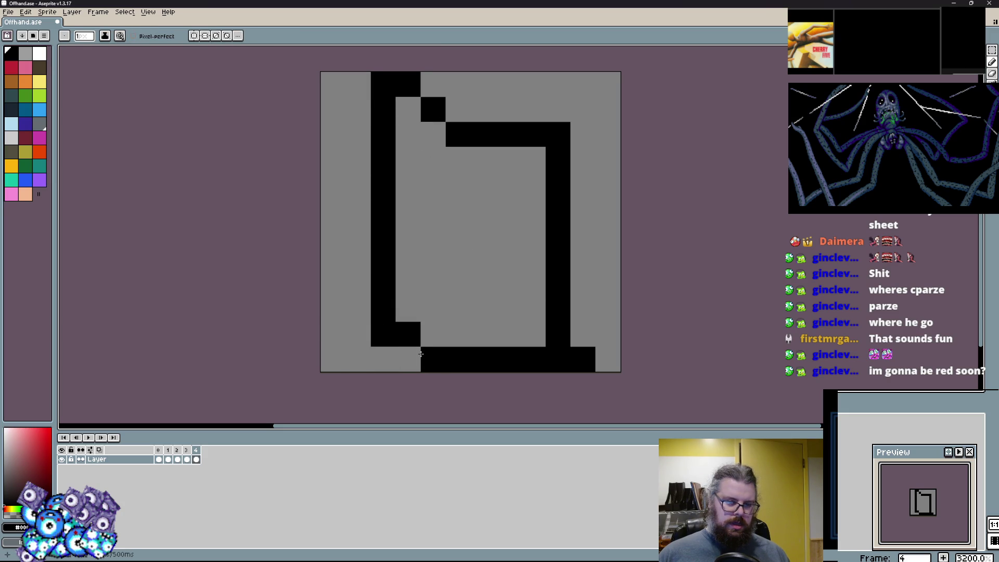
{"action": "left_click", "coordinate": [25, 123]}
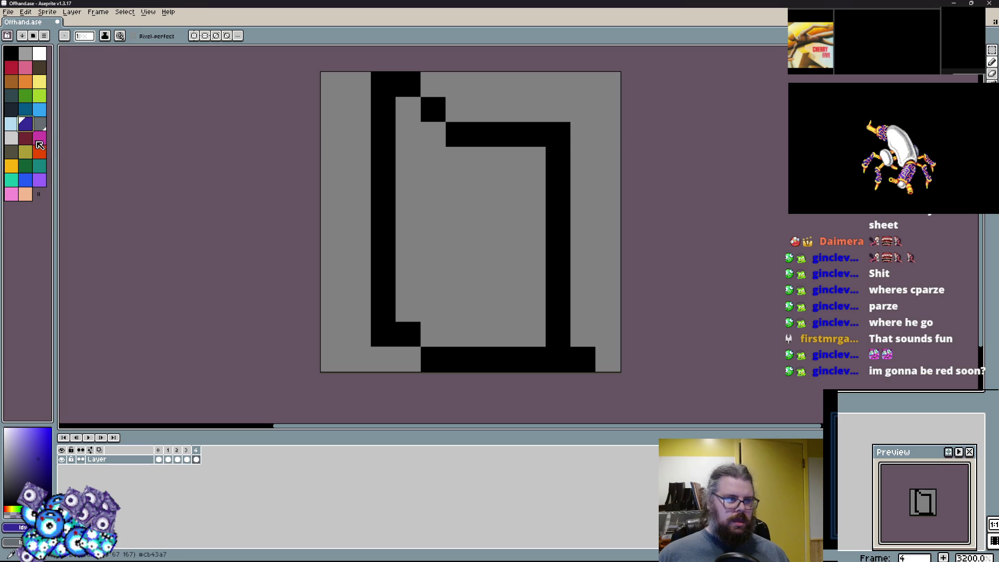
{"action": "left_click", "coordinate": [25, 138]}
Step: Bucket-fill only the shield's interior dark red, undoing the full-canvas fill
{"action": "key", "text": "g"}
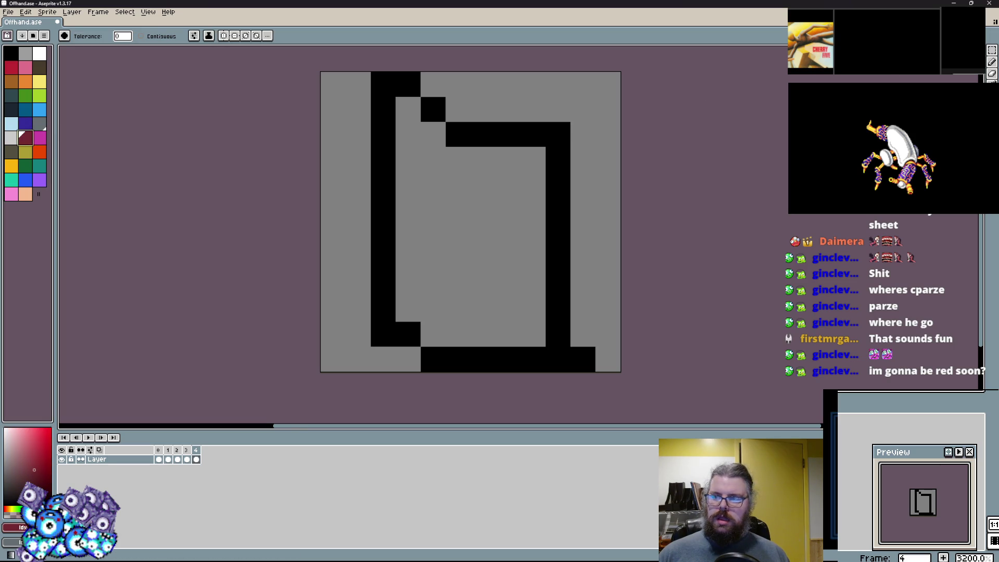
{"action": "left_click", "coordinate": [508, 207]}
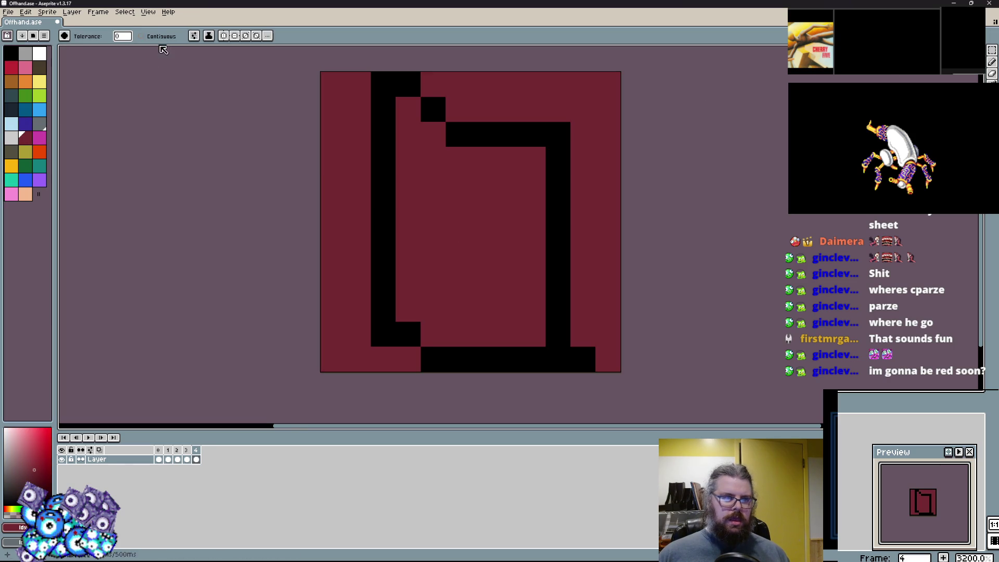
{"action": "key", "text": "ctrl+z"}
{"action": "left_click", "coordinate": [525, 211]}
{"action": "left_click", "coordinate": [988, 63]}
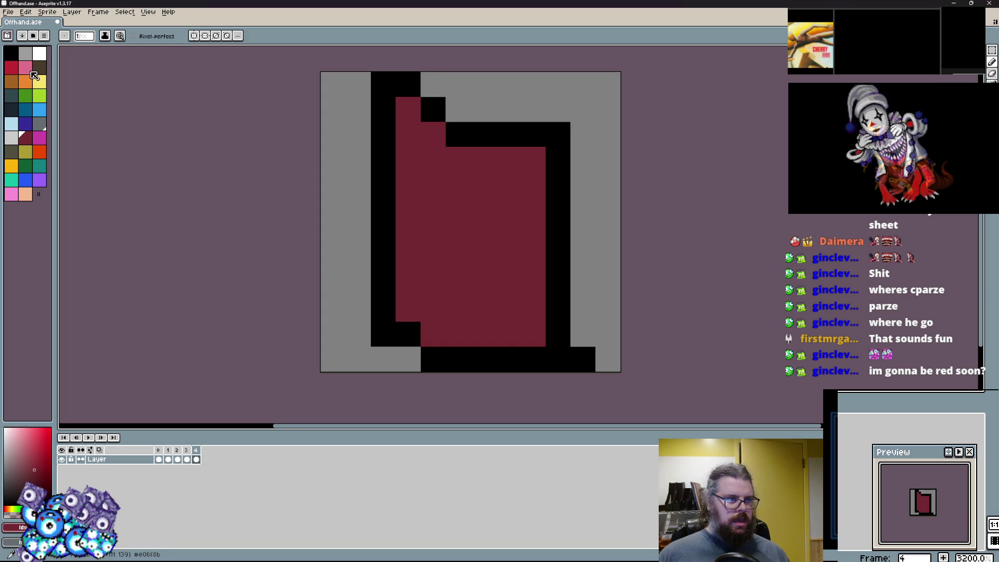
Step: Paint a light-grey inner rim along the right edge, bottom row and top of the face
{"action": "left_click", "coordinate": [31, 53]}
{"action": "left_click_drag", "start_coordinate": [532, 159], "coordinate": [530, 311]}
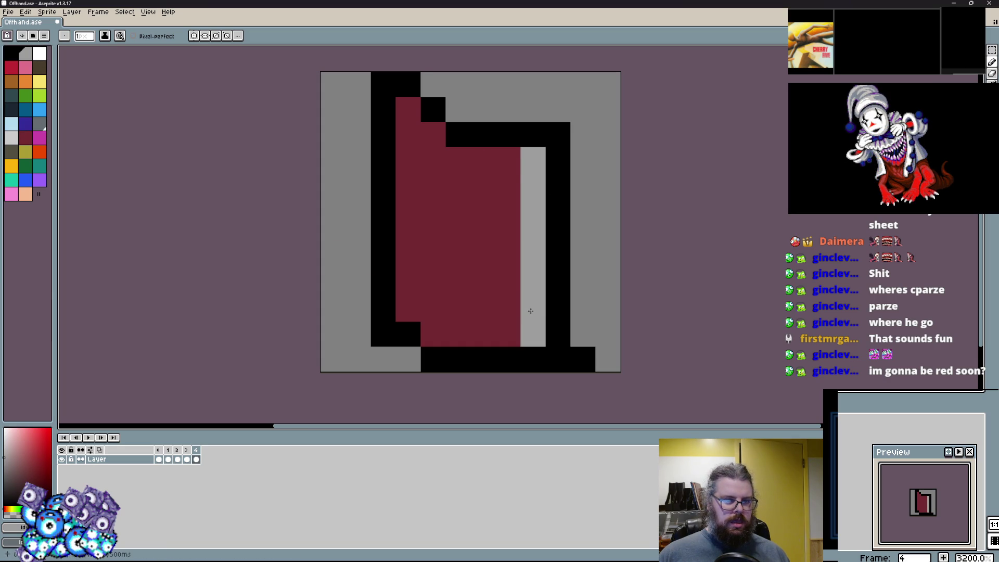
{"action": "mouse_move", "coordinate": [430, 274]}
{"action": "left_mouse_down"}
{"action": "mouse_move", "coordinate": [432, 218]}
{"action": "mouse_move", "coordinate": [458, 260]}
{"action": "mouse_move", "coordinate": [437, 258]}
{"action": "left_mouse_up"}
{"action": "key", "text": "ctrl+z"}
{"action": "left_click_drag", "start_coordinate": [508, 335], "coordinate": [408, 312]}
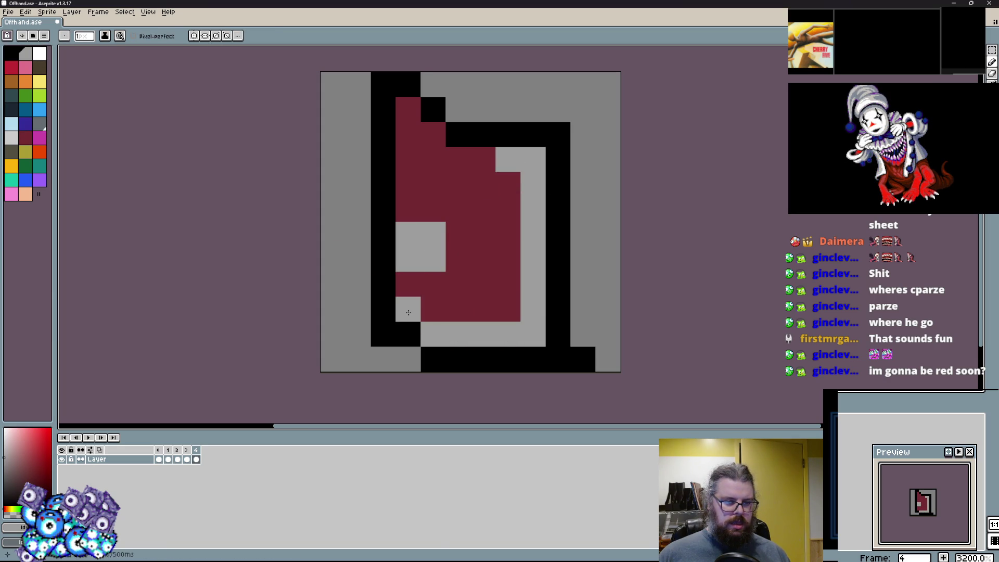
{"action": "left_click_drag", "start_coordinate": [432, 259], "coordinate": [408, 259]}
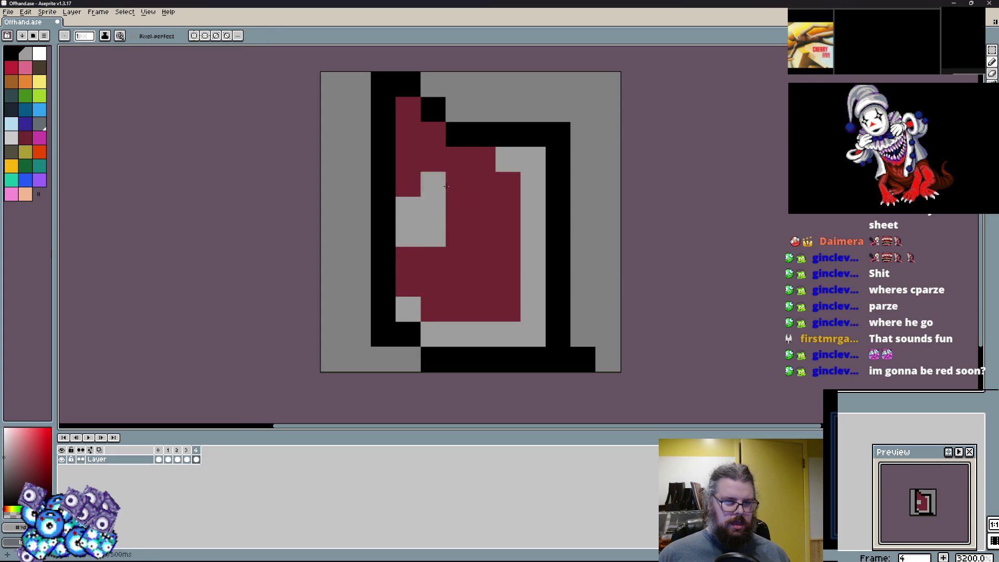
{"action": "left_click_drag", "start_coordinate": [484, 159], "coordinate": [445, 147]}
{"action": "left_click", "coordinate": [505, 318]}
Step: Paint a grey square in the middle of the red face
{"action": "mouse_move", "coordinate": [444, 269]}
{"action": "left_mouse_down"}
{"action": "mouse_move", "coordinate": [458, 234]}
{"action": "mouse_move", "coordinate": [431, 259]}
{"action": "left_mouse_up"}
{"action": "left_click", "coordinate": [432, 208]}
{"action": "left_click_drag", "start_coordinate": [408, 218], "coordinate": [442, 250]}
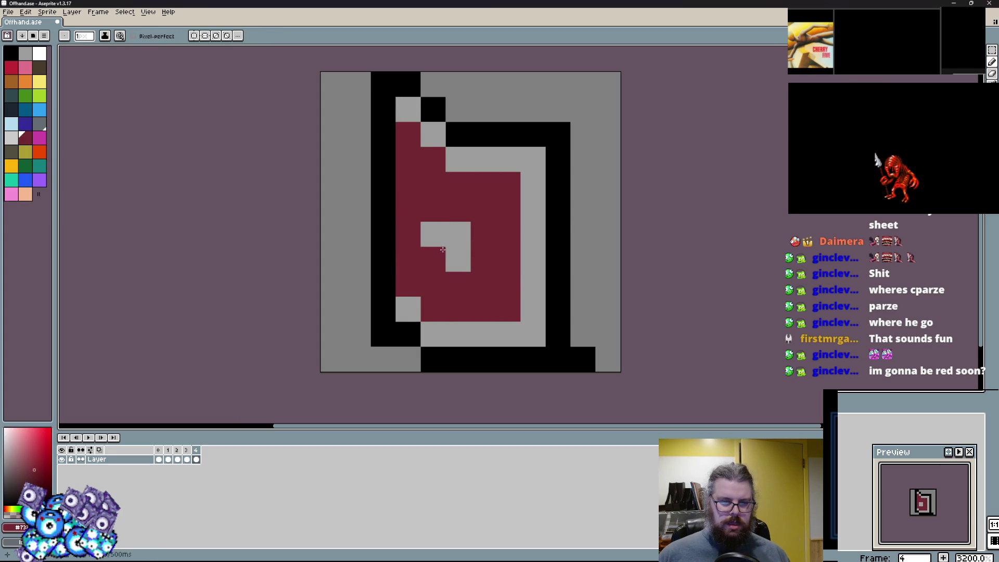
{"action": "left_click", "coordinate": [442, 250]}
Step: Add lighter-grey highlights in the centre square and near the top-left
{"action": "left_click", "coordinate": [15, 142]}
{"action": "left_click", "coordinate": [431, 234]}
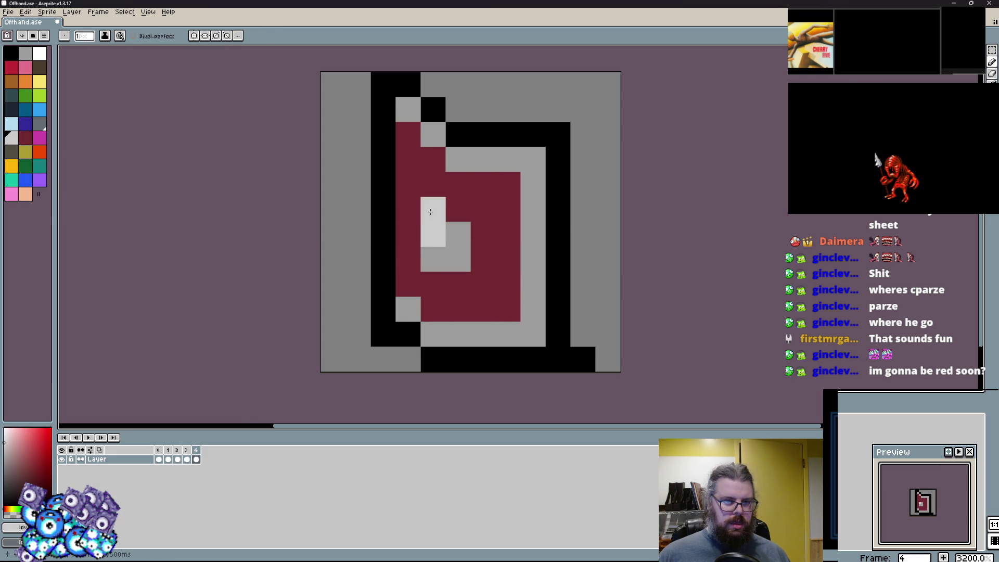
{"action": "left_click_drag", "start_coordinate": [432, 158], "coordinate": [483, 163]}
{"action": "key", "text": "ctrl+z"}
{"action": "left_click_drag", "start_coordinate": [433, 134], "coordinate": [408, 109]}
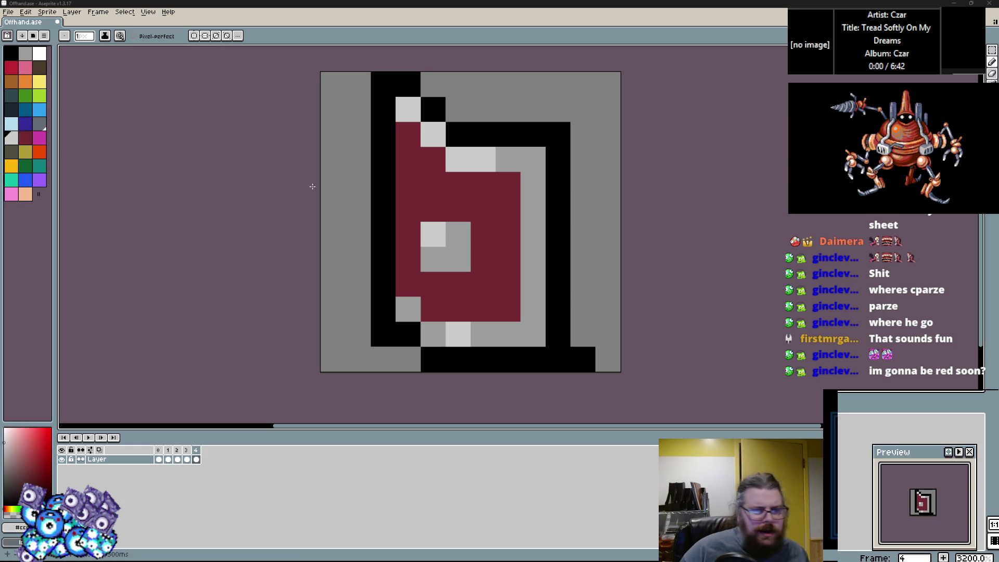
Step: Paint bright red across the shield face, brightening several dark-red pixels
{"action": "left_click", "coordinate": [450, 311], "text": "alt"}
{"action": "left_click", "coordinate": [12, 68]}
{"action": "left_click_drag", "start_coordinate": [480, 214], "coordinate": [399, 156]}
{"action": "left_click_drag", "start_coordinate": [475, 231], "coordinate": [475, 268]}
{"action": "left_click", "coordinate": [399, 262]}
{"action": "left_click", "coordinate": [399, 212]}
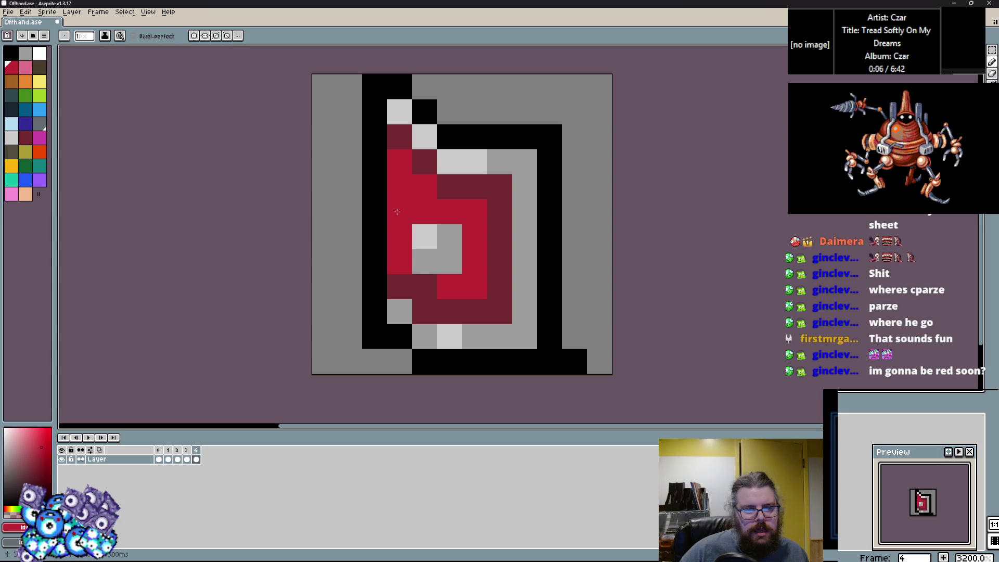
{"action": "left_click", "coordinate": [425, 287]}
Step: Turn a red pixel mid grey, lighten a top-left pixel, and reshape the black top-left outline corner
{"action": "left_click", "coordinate": [493, 164]}
{"action": "left_click", "coordinate": [386, 130]}
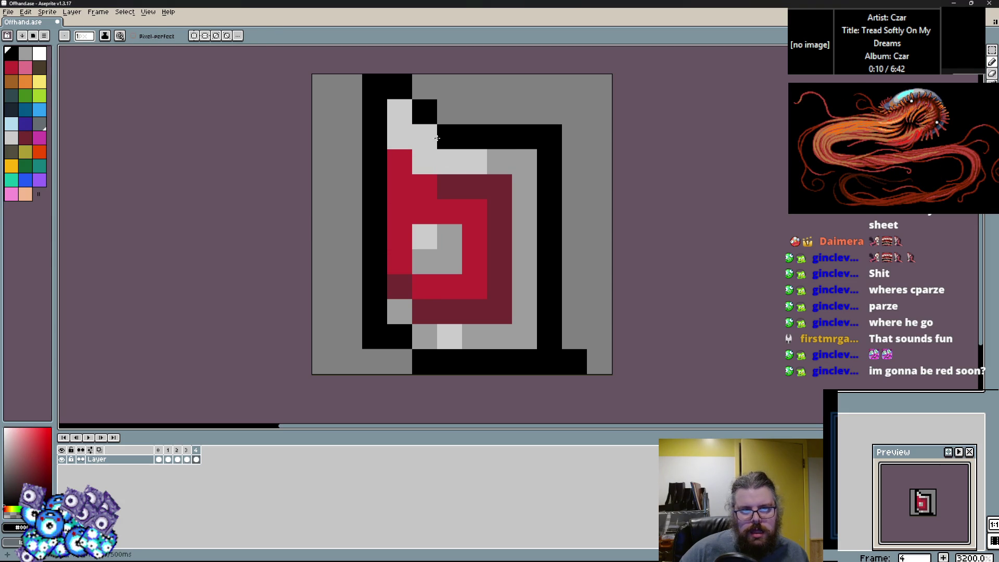
{"action": "left_click", "coordinate": [399, 111]}
{"action": "left_click", "coordinate": [436, 80], "text": "alt"}
{"action": "left_click_drag", "start_coordinate": [400, 86], "coordinate": [375, 86]}
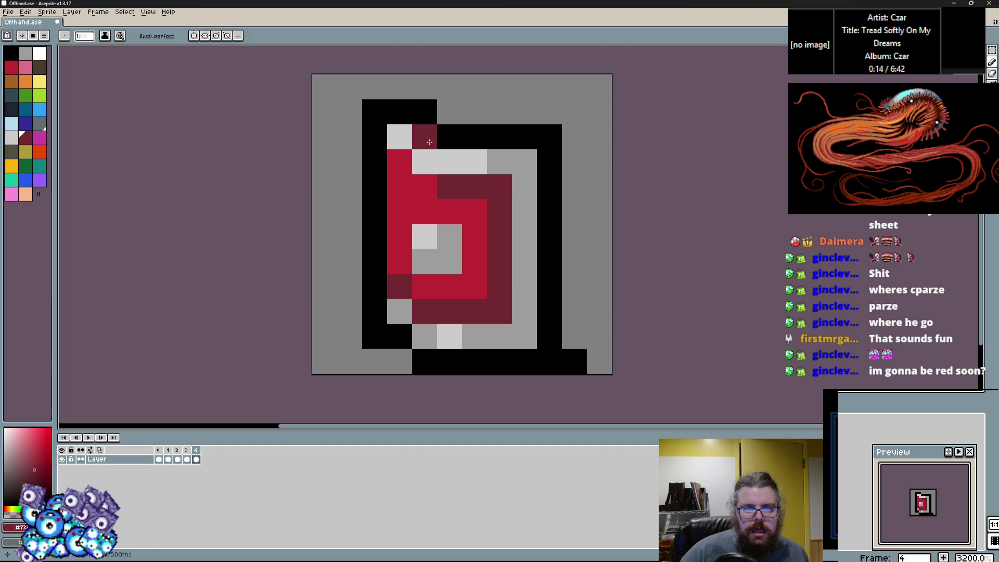
Step: Make a top highlight pixel mid grey and shade the left column and two pixels dark red
{"action": "left_click", "coordinate": [499, 162], "text": "alt"}
{"action": "left_click", "coordinate": [430, 168]}
{"action": "left_click", "coordinate": [424, 136]}
{"action": "left_click", "coordinate": [482, 191], "text": "alt"}
{"action": "left_click", "coordinate": [424, 187]}
{"action": "left_click_drag", "start_coordinate": [399, 161], "coordinate": [400, 264]}
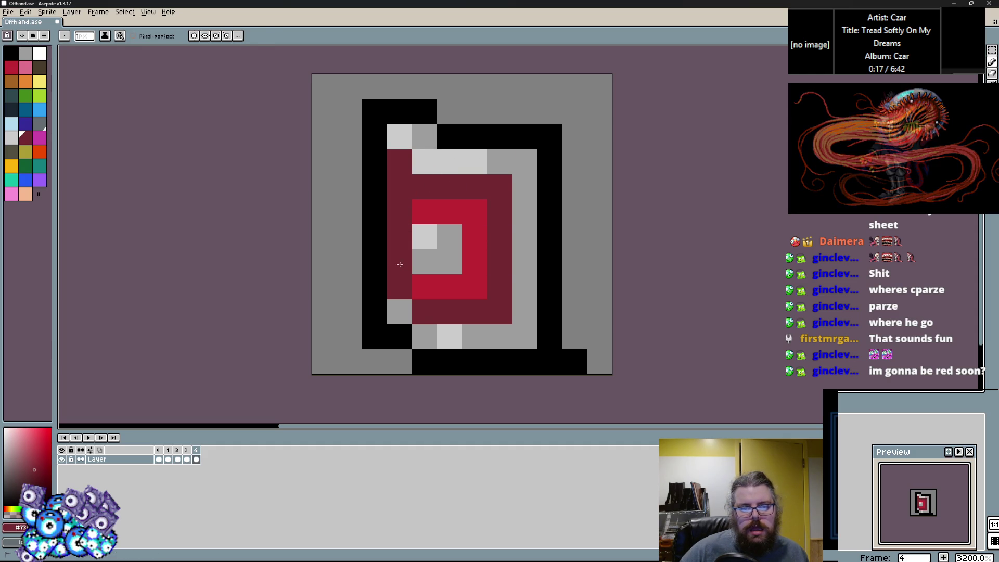
{"action": "left_click", "coordinate": [425, 287]}
{"action": "left_click", "coordinate": [421, 211]}
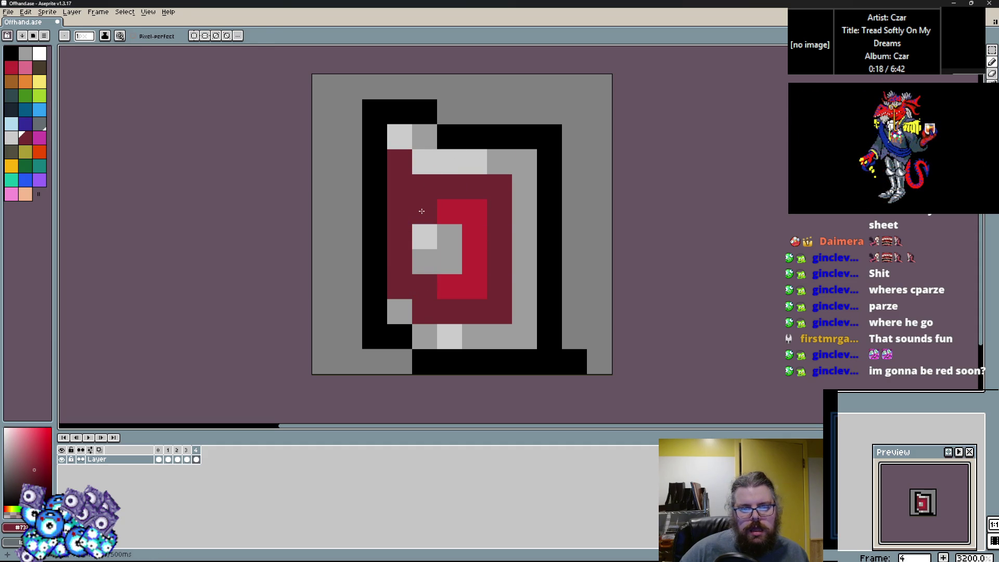
Step: Repaint the left and right columns bright red and add a black pixel above the outline
{"action": "left_click", "coordinate": [41, 68]}
{"action": "left_click", "coordinate": [11, 67]}
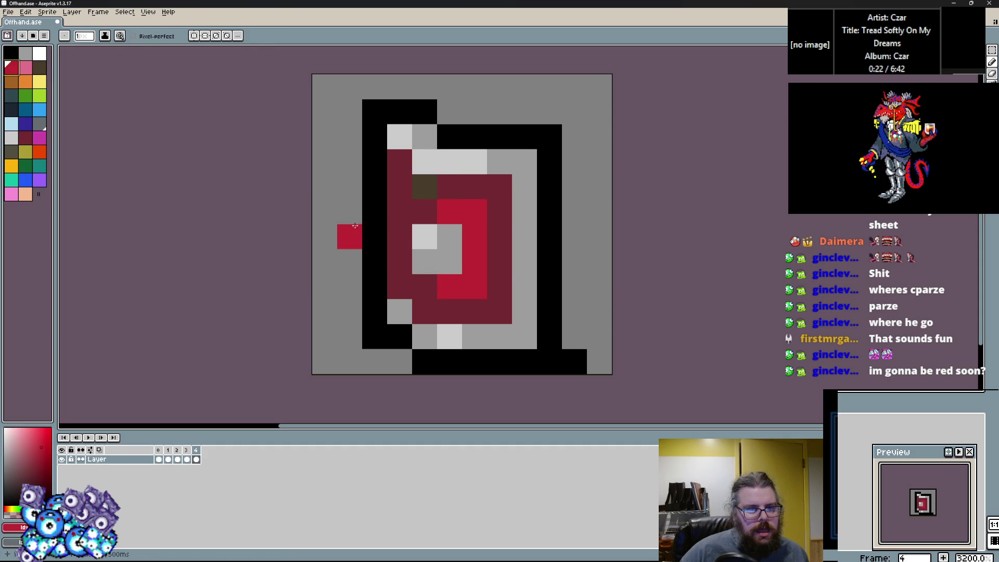
{"action": "left_click_drag", "start_coordinate": [399, 188], "coordinate": [399, 266]}
{"action": "mouse_move", "coordinate": [523, 311]}
{"action": "left_mouse_down"}
{"action": "mouse_move", "coordinate": [497, 305]}
{"action": "mouse_move", "coordinate": [485, 211]}
{"action": "left_mouse_up"}
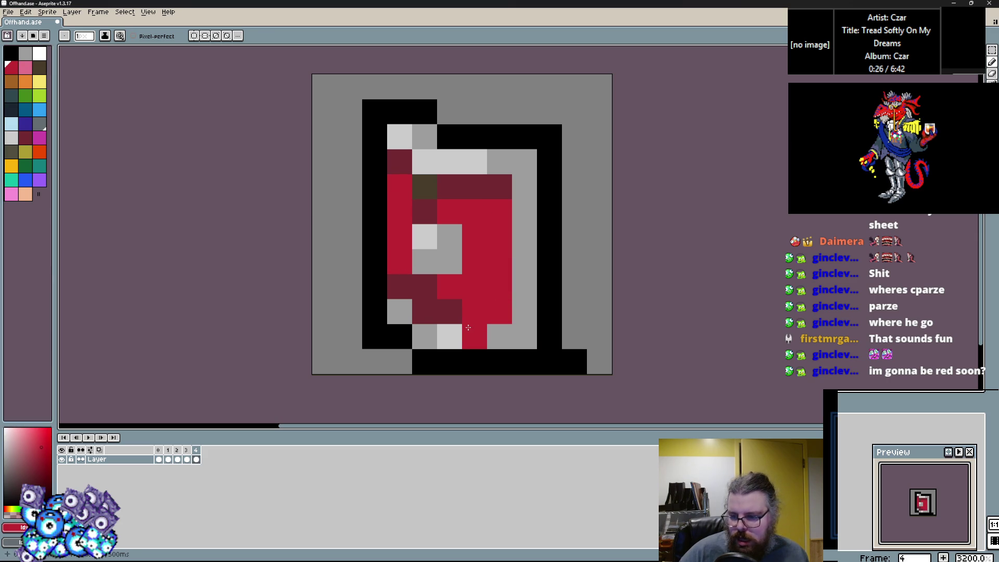
{"action": "left_click", "coordinate": [400, 112], "text": "alt"}
{"action": "left_click", "coordinate": [400, 86]}
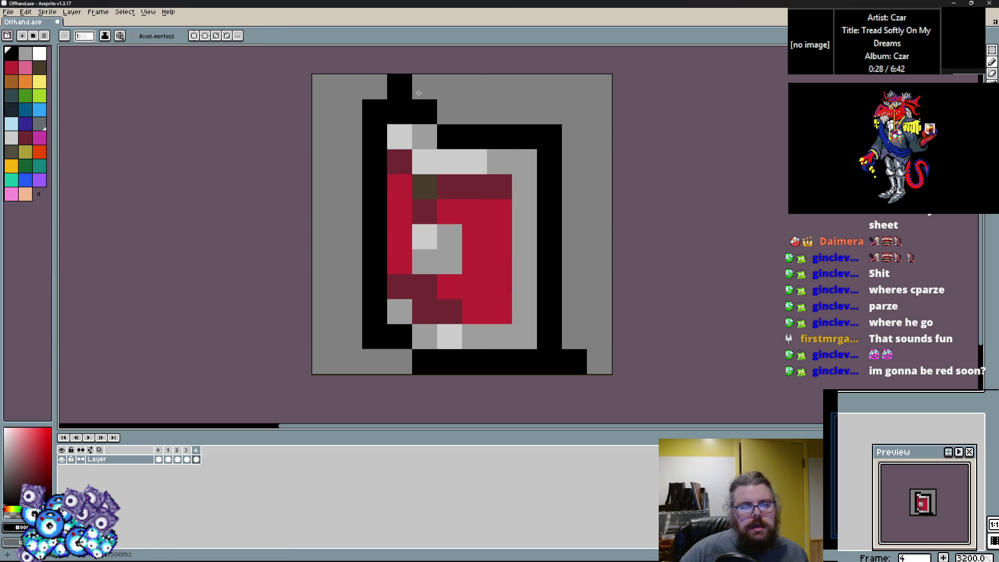
Step: Remove the stray black pixel, then lasso the shield's upper half and move it up one pixel
{"action": "key", "text": "ctrl+z"}
{"action": "left_click", "coordinate": [991, 50]}
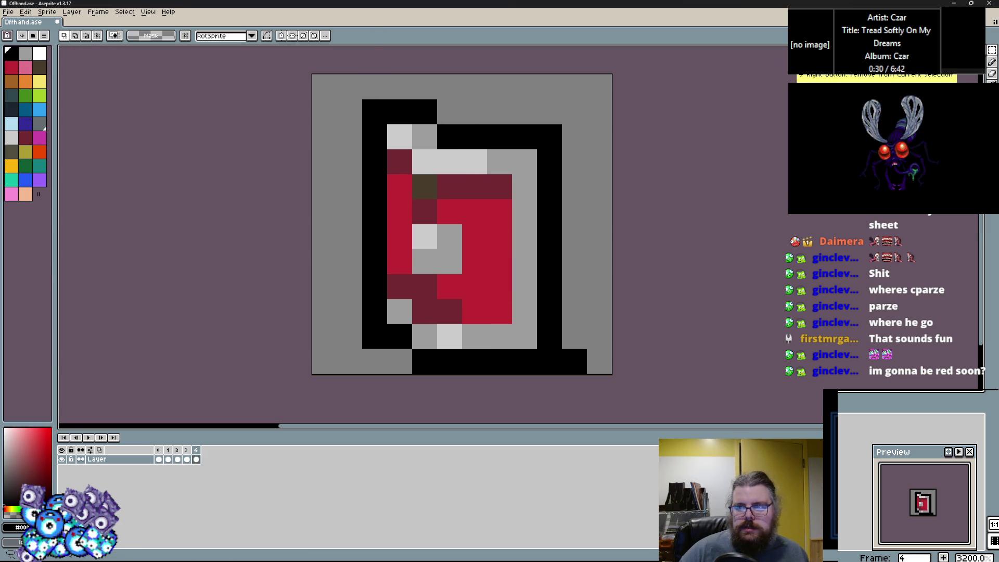
{"action": "key", "text": "q"}
{"action": "mouse_move", "coordinate": [412, 47]}
{"action": "left_mouse_down"}
{"action": "mouse_move", "coordinate": [389, 200]}
{"action": "mouse_move", "coordinate": [510, 208]}
{"action": "mouse_move", "coordinate": [589, 73]}
{"action": "left_mouse_up"}
{"action": "left_click_drag", "start_coordinate": [517, 151], "coordinate": [516, 138]}
{"action": "key", "text": "ctrl+d"}
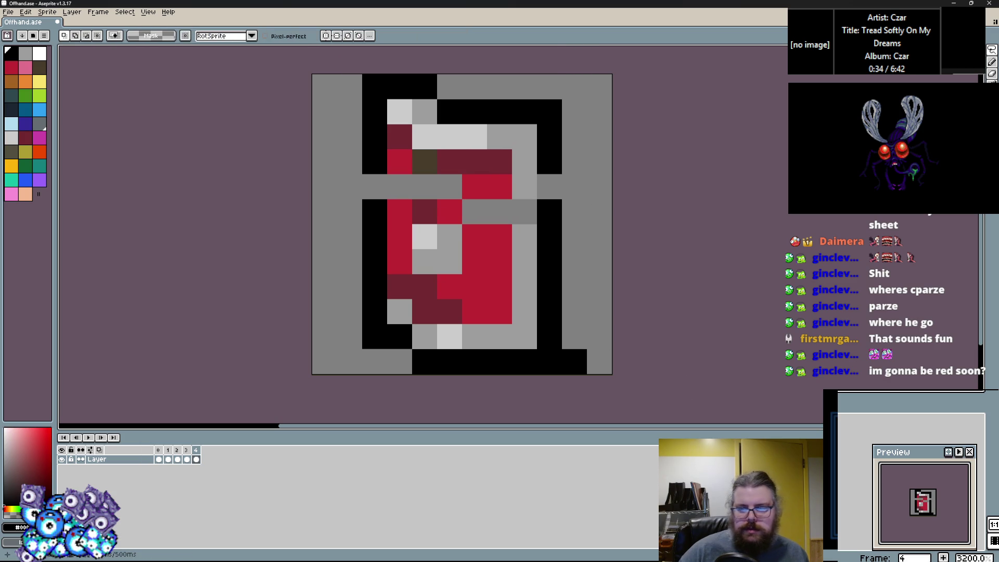
Step: Fill the gap row with bright red, trying and undoing a black left-side pixel
{"action": "left_click", "coordinate": [991, 61]}
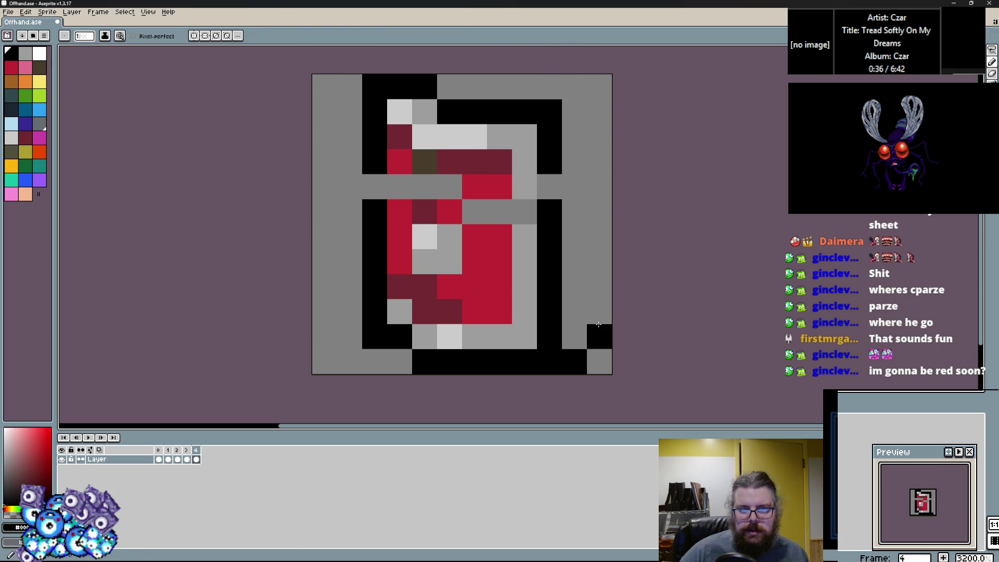
{"action": "left_click", "coordinate": [500, 237], "text": "alt"}
{"action": "left_click_drag", "start_coordinate": [499, 211], "coordinate": [459, 201]}
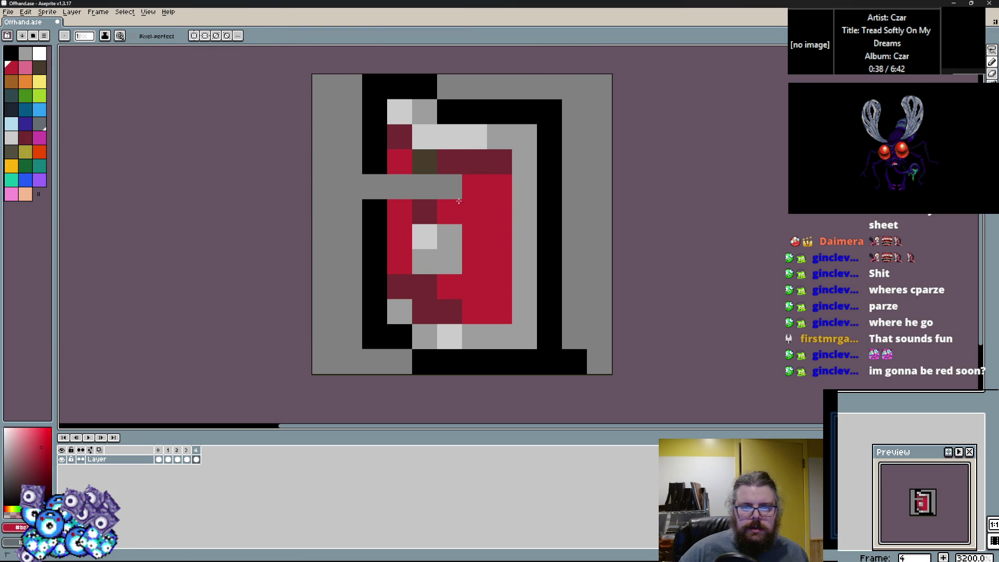
{"action": "left_click", "coordinate": [374, 213], "text": "alt"}
{"action": "left_click", "coordinate": [405, 238]}
{"action": "key", "text": "ctrl+z"}
{"action": "left_click", "coordinate": [406, 174], "text": "alt"}
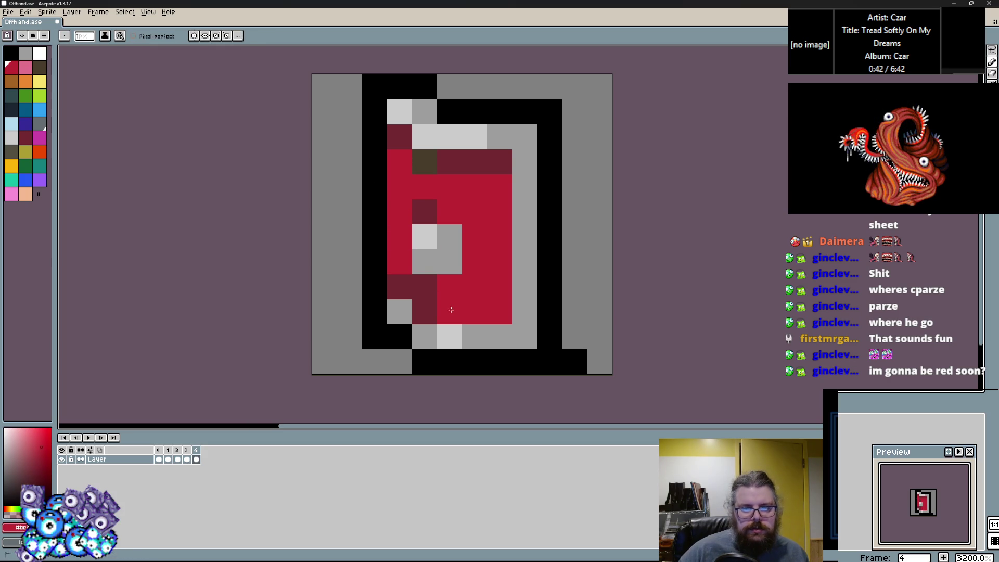
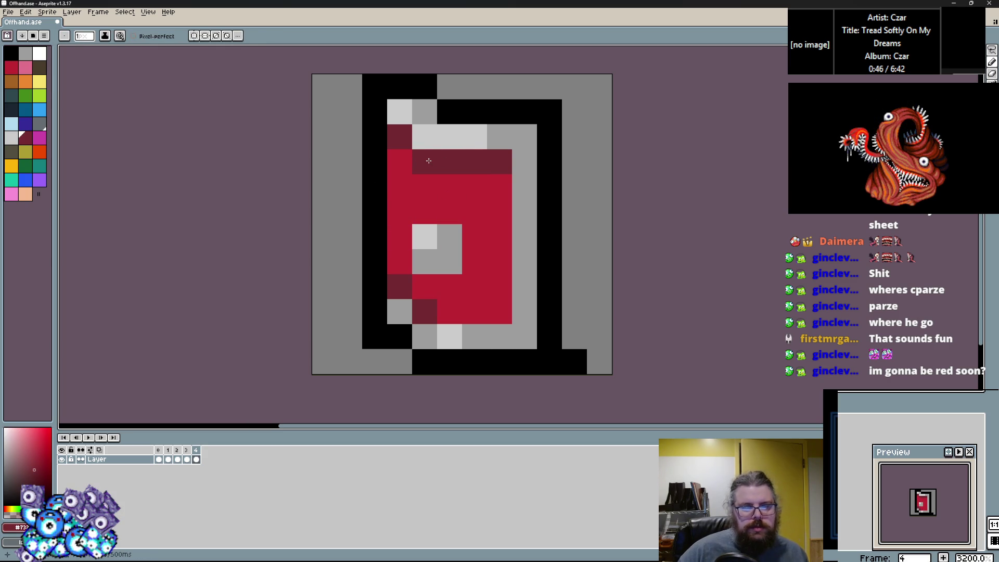
Step: Erase frame 4's bottom-right corner pixel with the transparent colour and repaint grey face pixels red
{"action": "left_click", "coordinate": [608, 371], "text": "alt"}
{"action": "left_click", "coordinate": [579, 361]}
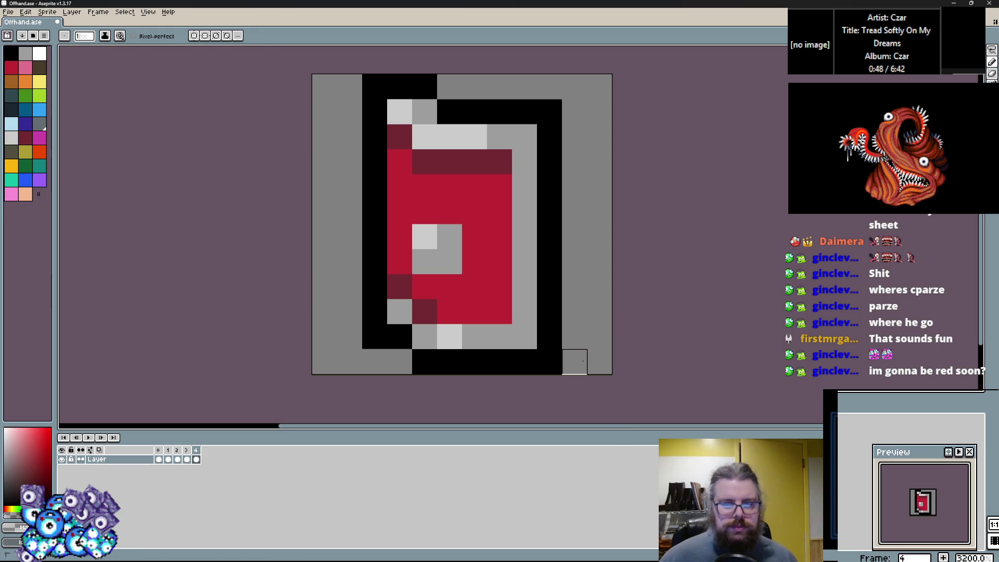
{"action": "left_click", "coordinate": [449, 312], "text": "alt"}
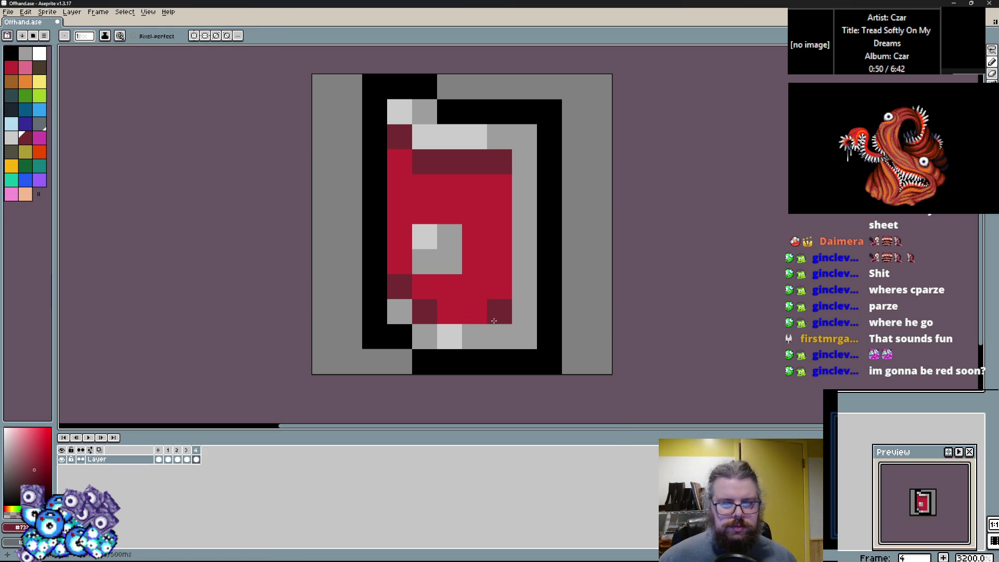
{"action": "left_click", "coordinate": [429, 266]}
{"action": "left_click_drag", "start_coordinate": [430, 266], "coordinate": [452, 240]}
{"action": "key", "text": "ctrl+z"}
Step: Redraw the shield face's grey pattern, turning left-side grey pixels red and extending a grey line
{"action": "left_click", "coordinate": [424, 335], "text": "alt"}
{"action": "left_click", "coordinate": [436, 283]}
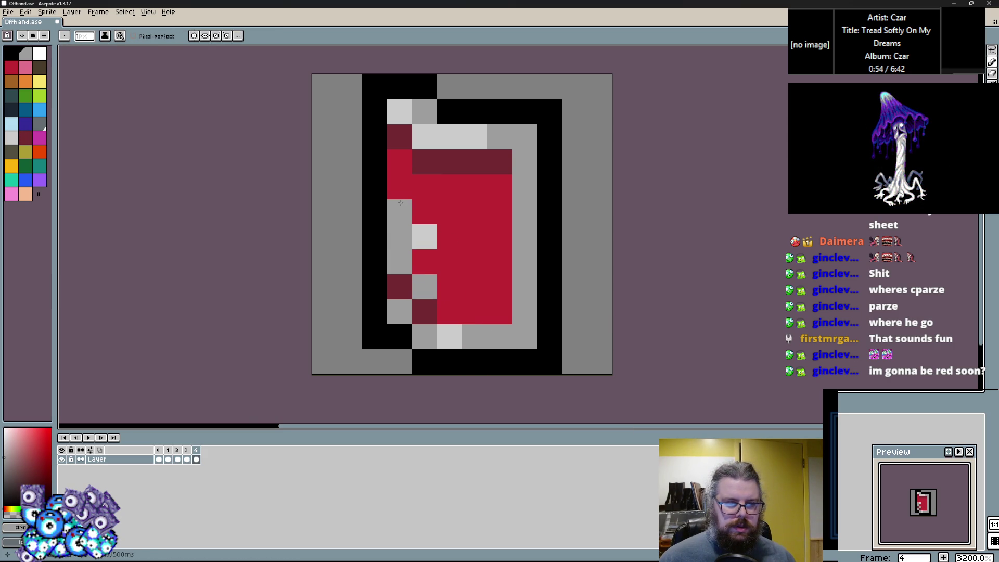
{"action": "left_click", "coordinate": [425, 260], "text": "alt"}
{"action": "left_click_drag", "start_coordinate": [400, 235], "coordinate": [394, 253]}
{"action": "left_click", "coordinate": [424, 286], "text": "alt"}
{"action": "left_click", "coordinate": [443, 287]}
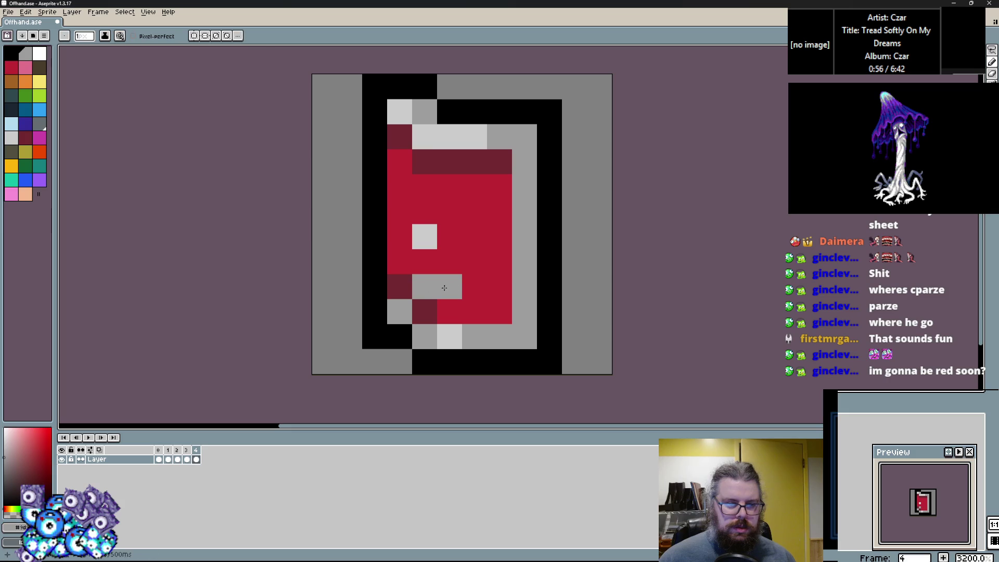
{"action": "left_click", "coordinate": [468, 260]}
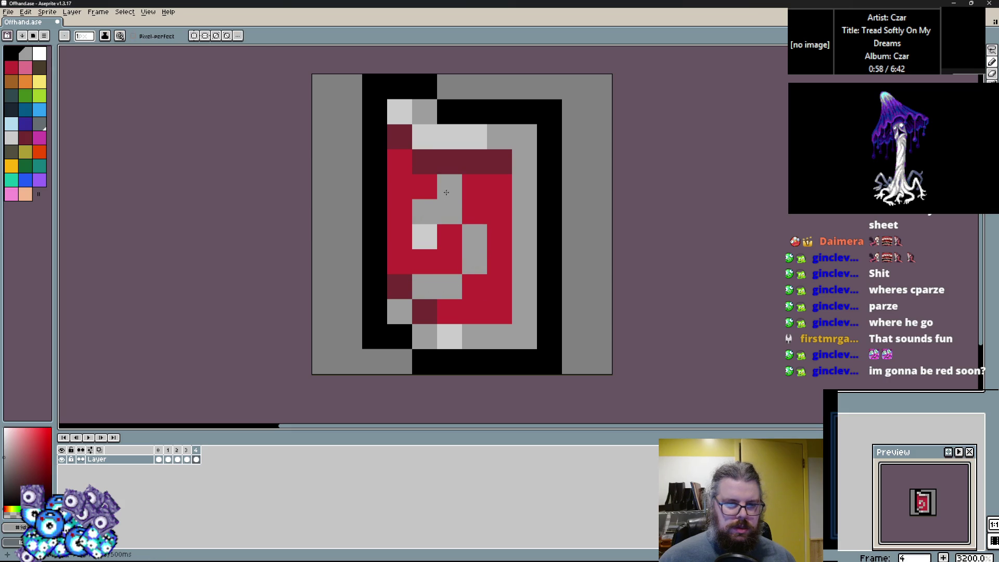
Step: Recolour the spiral's upper grey row red and add grey pixels on the left edge
{"action": "left_click", "coordinate": [450, 261], "text": "alt"}
{"action": "left_click_drag", "start_coordinate": [424, 210], "coordinate": [450, 210]}
{"action": "left_click", "coordinate": [424, 185], "text": "alt"}
{"action": "left_click", "coordinate": [400, 210]}
{"action": "left_click", "coordinate": [405, 263]}
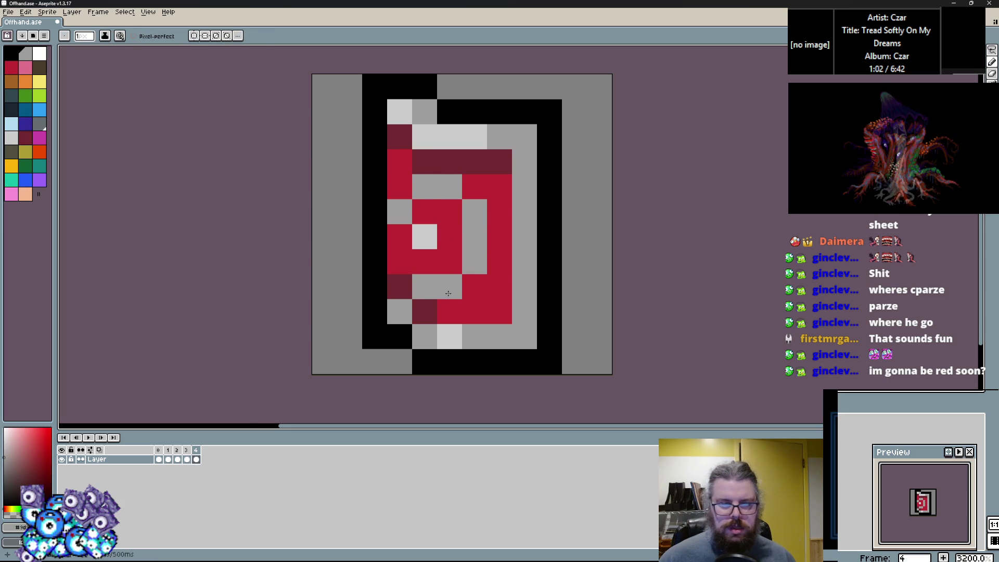
{"action": "scroll", "coordinate": [494, 291], "scroll_direction": "down", "scroll_amount": 1}
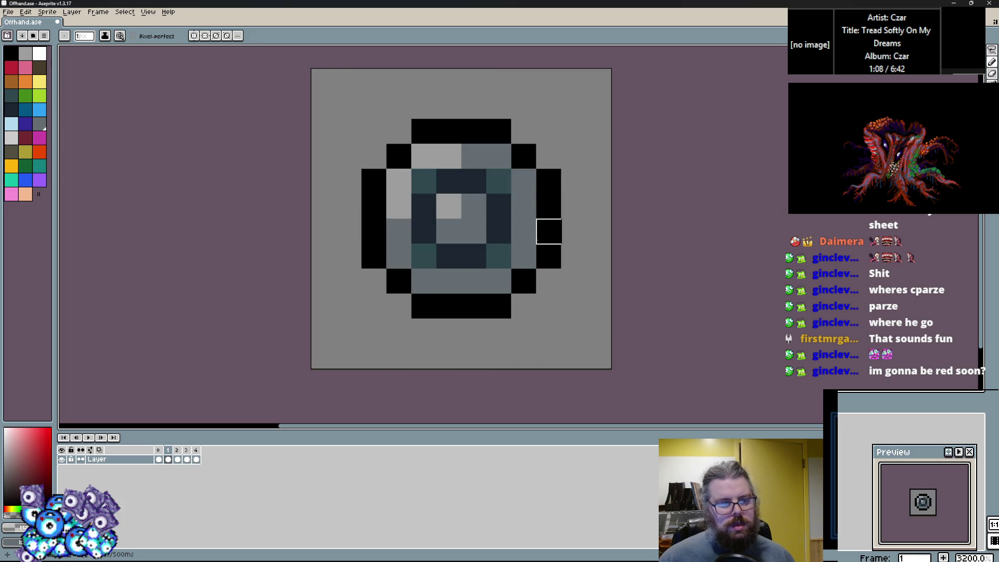
Step: Add a new frame 5 holding the round shield
{"action": "left_click", "coordinate": [98, 11]}
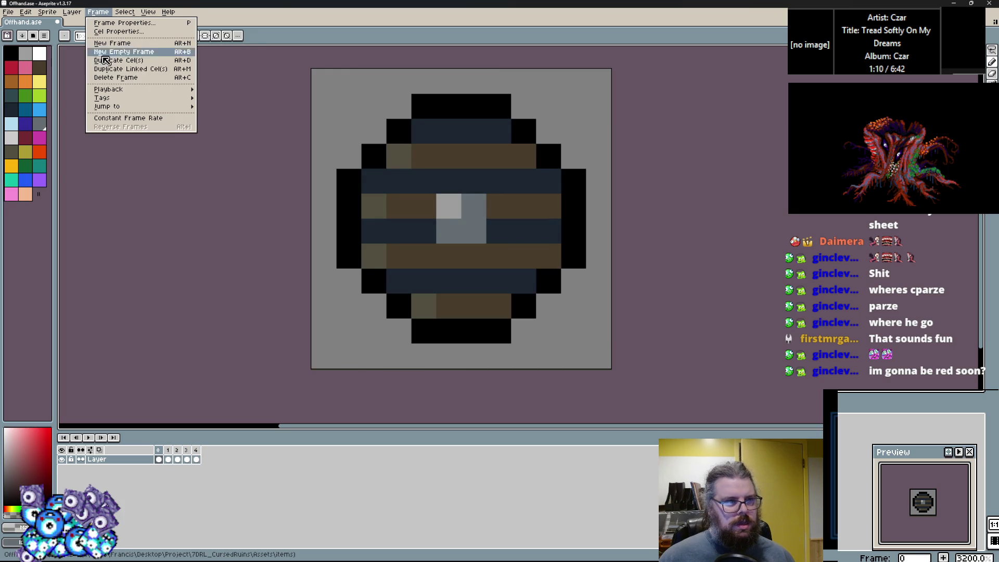
{"action": "left_click", "coordinate": [104, 42]}
{"action": "left_click_drag", "start_coordinate": [174, 458], "coordinate": [305, 462]}
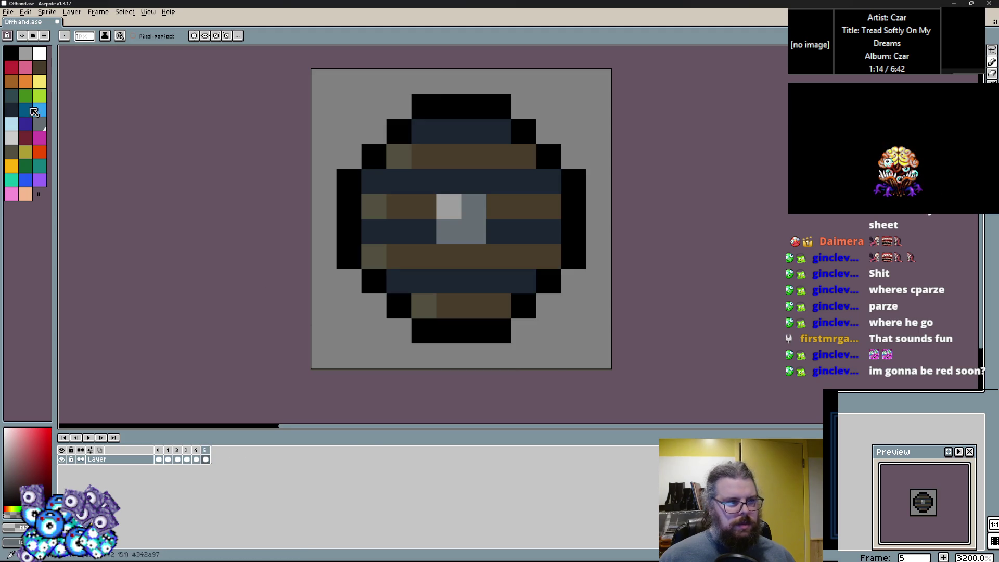
Step: Paint the round shield's rim yellow along its bottom, left, top and right edges
{"action": "left_click", "coordinate": [40, 81]}
{"action": "left_click_drag", "start_coordinate": [484, 357], "coordinate": [420, 358]}
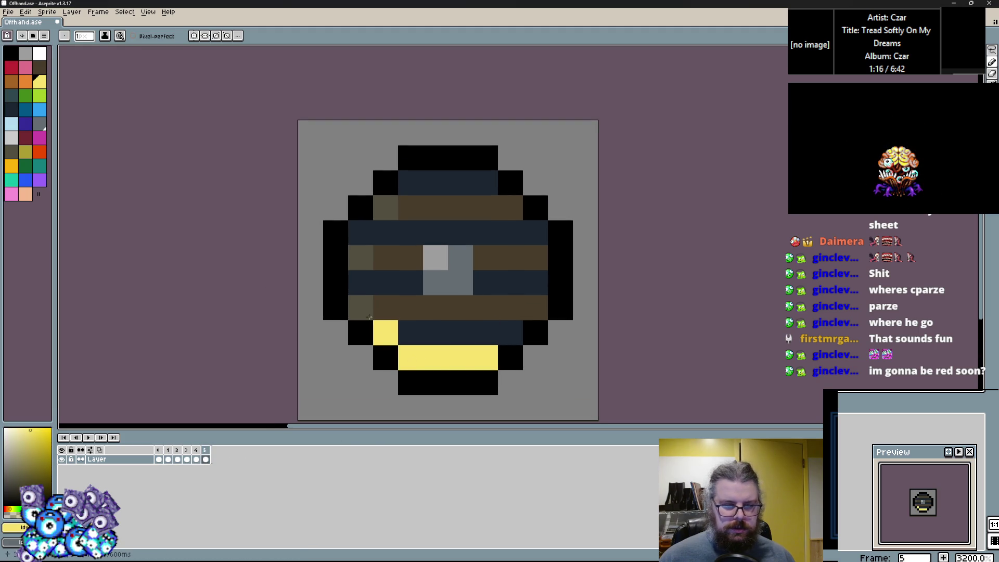
{"action": "left_click_drag", "start_coordinate": [369, 317], "coordinate": [356, 223]}
{"action": "left_click_drag", "start_coordinate": [406, 185], "coordinate": [506, 208]}
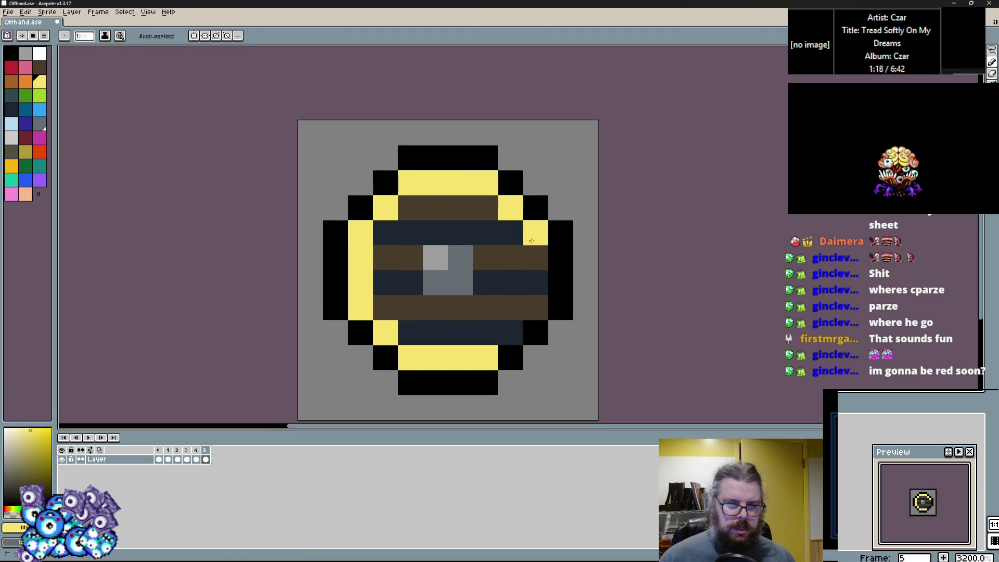
{"action": "left_click_drag", "start_coordinate": [531, 240], "coordinate": [511, 332]}
Step: Paint the inner bands maroon and fill a yellow plus at the centre
{"action": "left_click", "coordinate": [30, 137]}
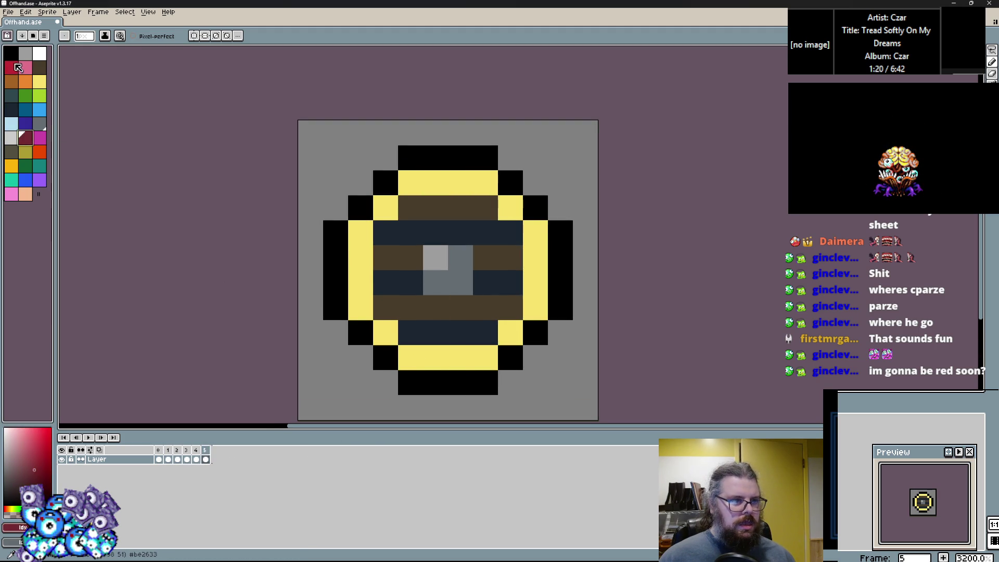
{"action": "left_click_drag", "start_coordinate": [424, 318], "coordinate": [405, 298]}
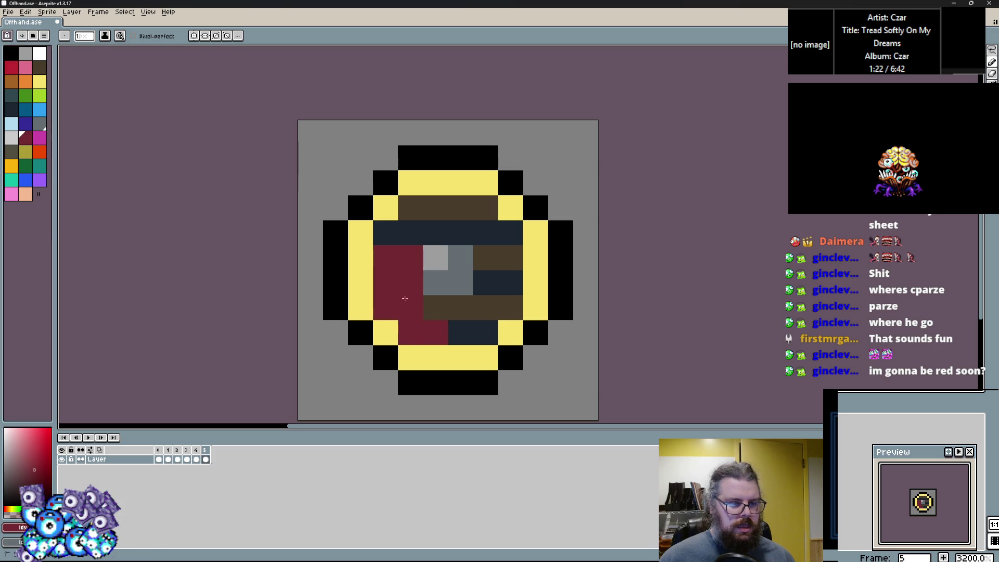
{"action": "mouse_move", "coordinate": [499, 243]}
{"action": "left_mouse_down"}
{"action": "mouse_move", "coordinate": [474, 218]}
{"action": "mouse_move", "coordinate": [387, 238]}
{"action": "left_mouse_up"}
{"action": "key", "text": "x"}
{"action": "left_click", "coordinate": [375, 210]}
{"action": "mouse_move", "coordinate": [447, 310]}
{"action": "left_mouse_down"}
{"action": "mouse_move", "coordinate": [458, 307]}
{"action": "mouse_move", "coordinate": [461, 272]}
{"action": "mouse_move", "coordinate": [485, 255]}
{"action": "left_mouse_up"}
{"action": "key", "text": "x"}
{"action": "left_click", "coordinate": [410, 233]}
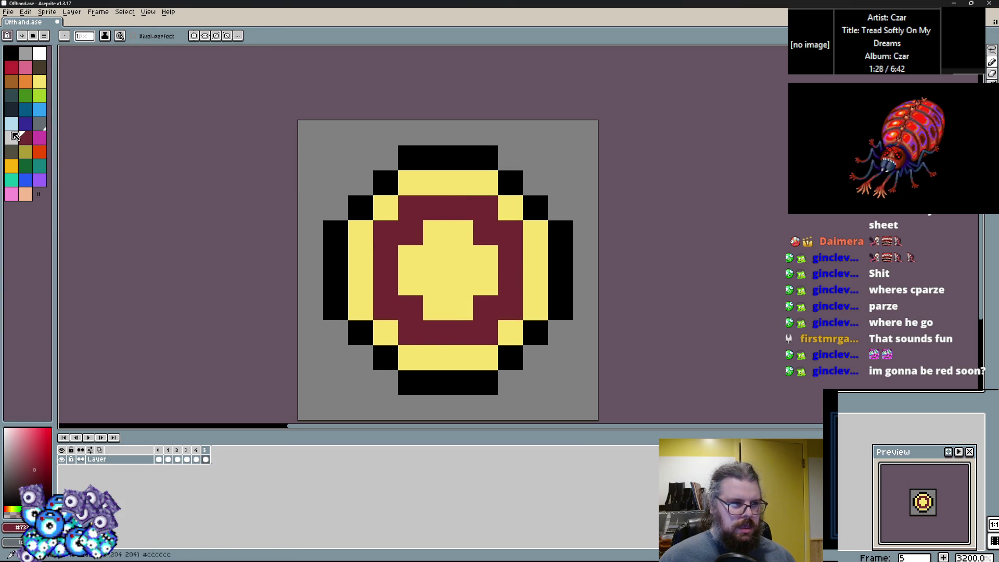
Step: Add a brown accent pixel beside the plus and recentre the view
{"action": "left_click", "coordinate": [13, 84]}
{"action": "left_click", "coordinate": [410, 307]}
{"action": "mouse_move", "coordinate": [425, 351]}
{"action": "left_mouse_down"}
{"action": "mouse_move", "coordinate": [427, 310]}
{"action": "mouse_move", "coordinate": [416, 327]}
{"action": "left_mouse_up"}
{"action": "scroll", "coordinate": [409, 289], "scroll_direction": "up", "scroll_amount": 1}
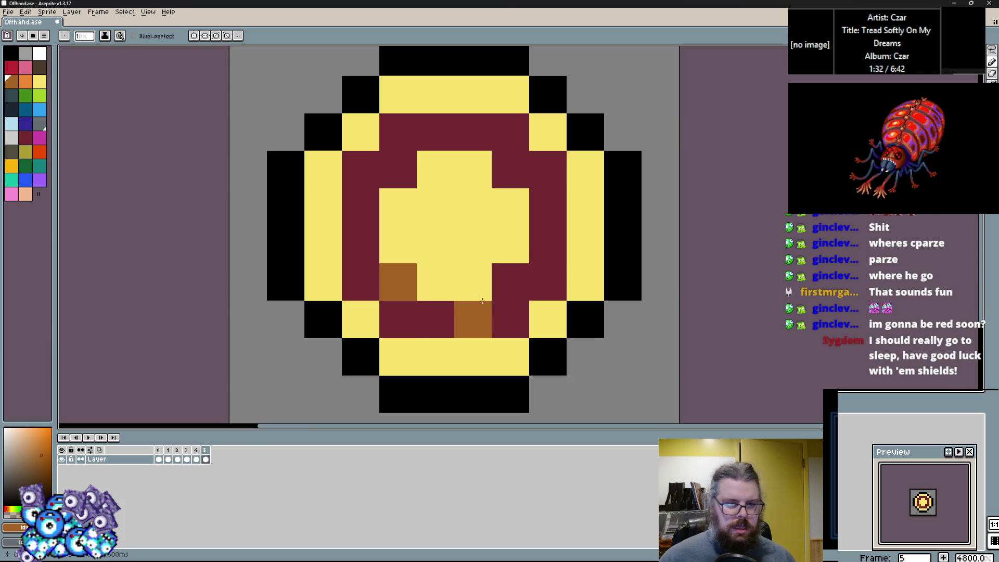
Step: Paint three inner cells brown beside the plus and at the top
{"action": "left_click", "coordinate": [511, 281]}
{"action": "left_click", "coordinate": [510, 169]}
{"action": "left_click", "coordinate": [398, 170]}
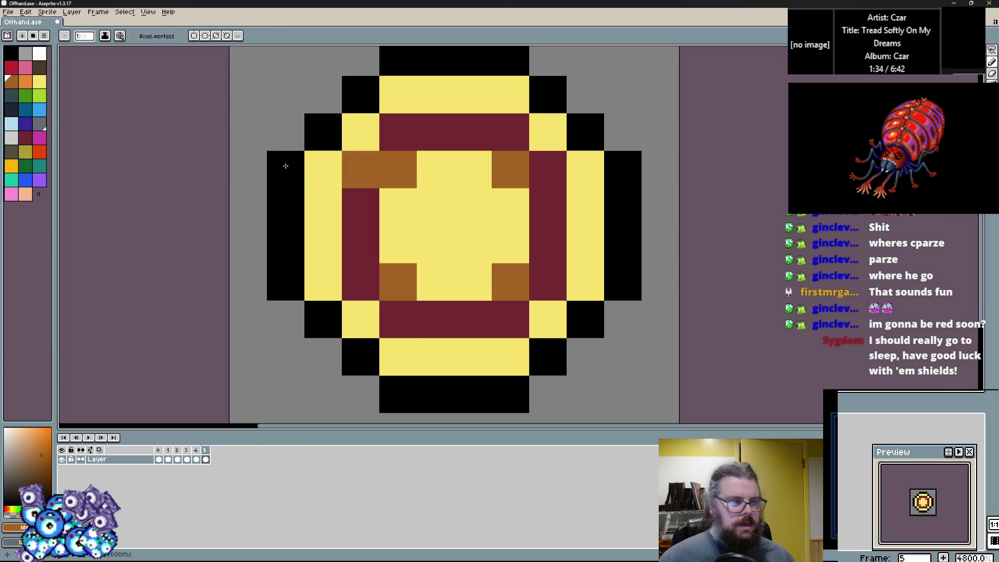
Step: Repaint the maroon ring around the plus orange
{"action": "left_click", "coordinate": [25, 81]}
{"action": "left_click", "coordinate": [361, 207]}
{"action": "left_click", "coordinate": [361, 169]}
{"action": "left_click", "coordinate": [360, 244]}
{"action": "left_click", "coordinate": [398, 319]}
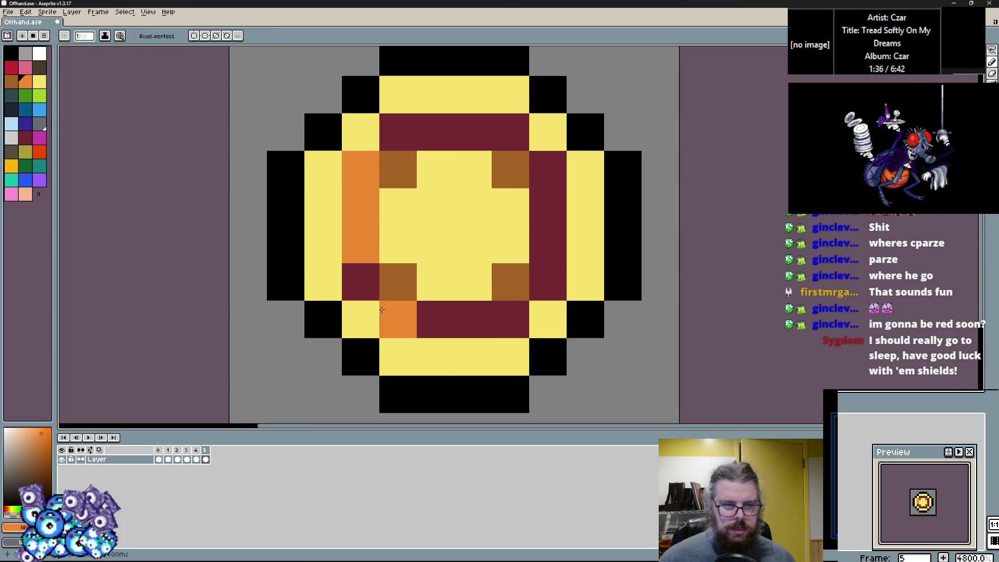
{"action": "left_click", "coordinate": [398, 281]}
{"action": "left_click", "coordinate": [360, 281]}
{"action": "mouse_move", "coordinate": [371, 281]}
{"action": "left_mouse_down"}
{"action": "mouse_move", "coordinate": [510, 317]}
{"action": "mouse_move", "coordinate": [535, 232]}
{"action": "mouse_move", "coordinate": [510, 162]}
{"action": "mouse_move", "coordinate": [403, 139]}
{"action": "mouse_move", "coordinate": [395, 162]}
{"action": "left_mouse_up"}
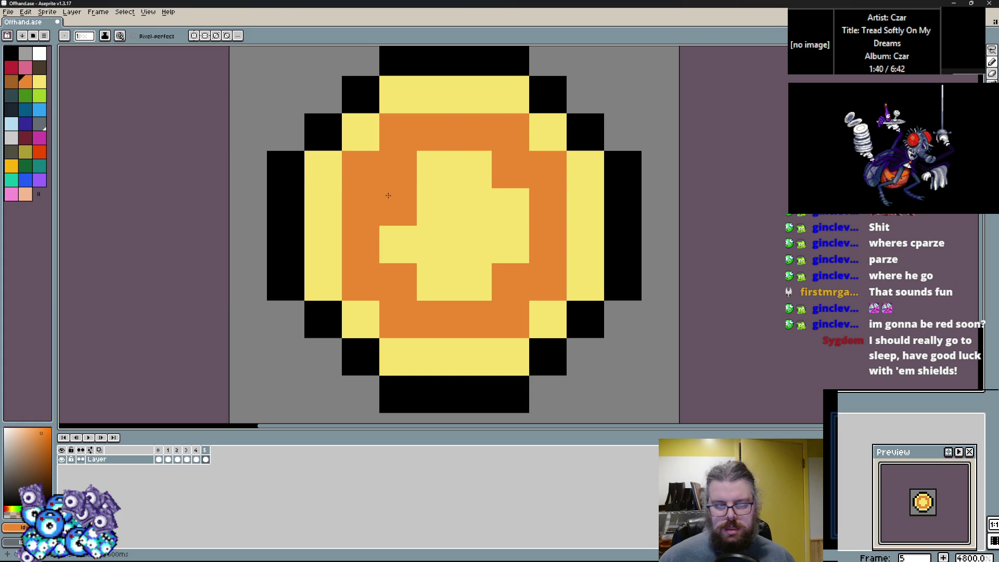
Step: Add white highlight pixels on the shield's upper-left edge, top row and centre
{"action": "scroll", "coordinate": [313, 259], "scroll_direction": "down", "scroll_amount": 2}
{"action": "left_click", "coordinate": [43, 85]}
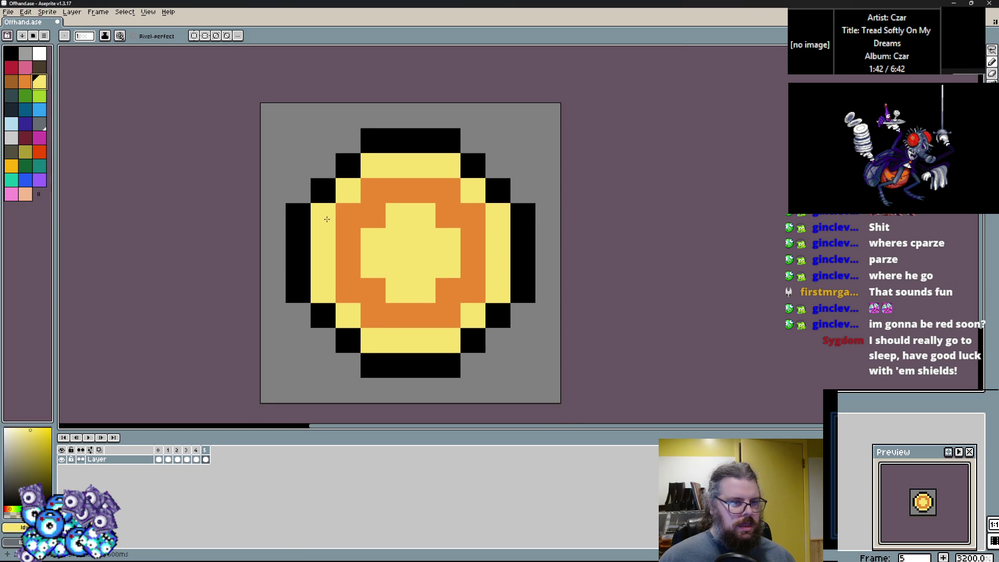
{"action": "left_click", "coordinate": [38, 60]}
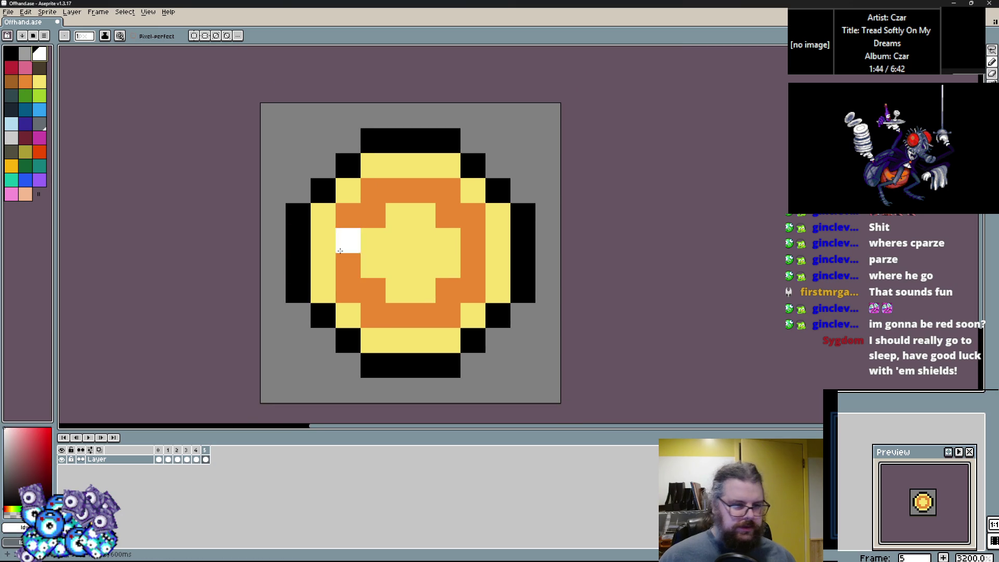
{"action": "left_click_drag", "start_coordinate": [323, 216], "coordinate": [370, 162]}
{"action": "left_click", "coordinate": [398, 165]}
{"action": "left_click", "coordinate": [397, 240]}
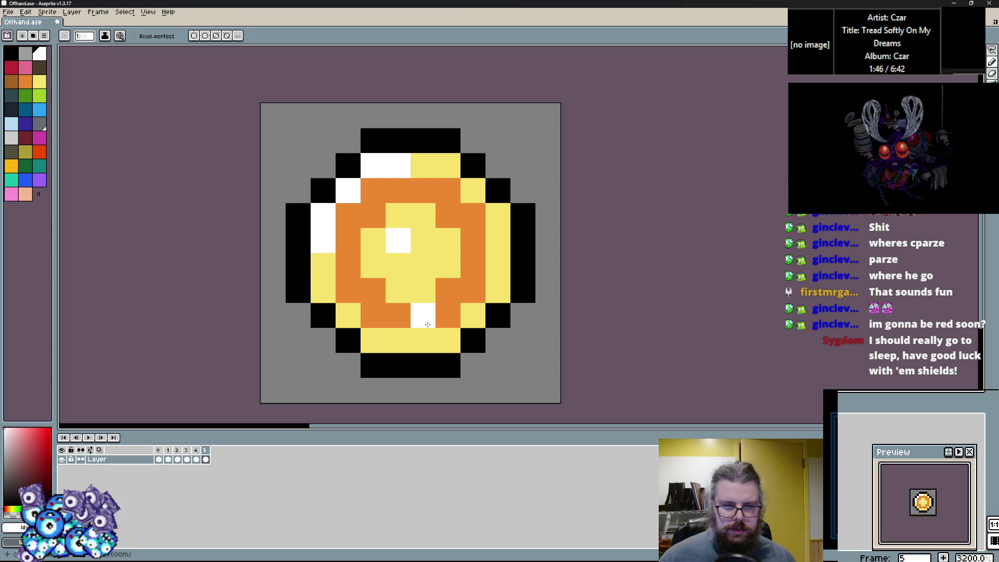
Step: Add red accent pixels on the upper-left ring and turn a centre pixel orange
{"action": "left_click", "coordinate": [423, 318], "text": "alt"}
{"action": "left_click", "coordinate": [11, 67]}
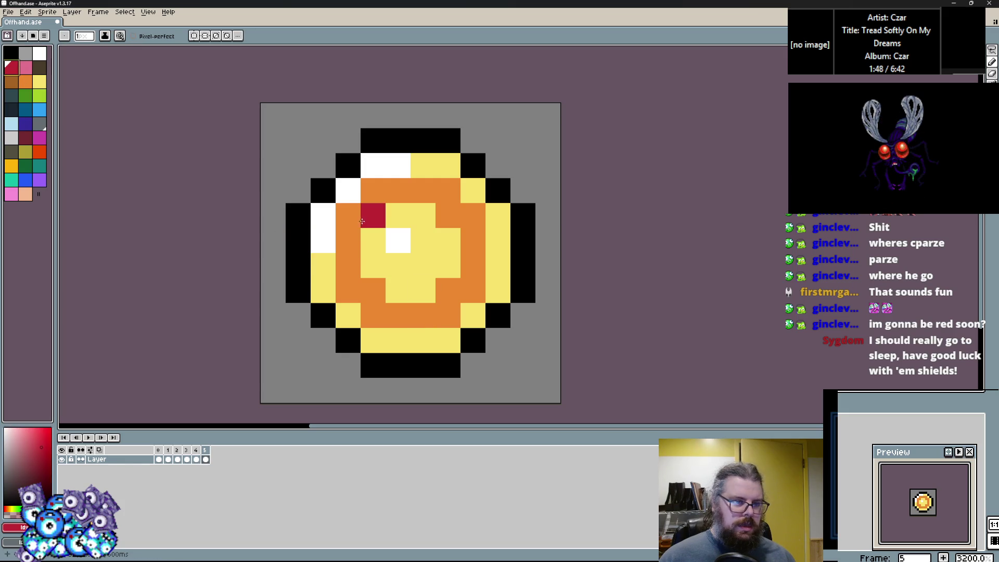
{"action": "left_click_drag", "start_coordinate": [348, 215], "coordinate": [348, 240]}
{"action": "left_click", "coordinate": [397, 190]}
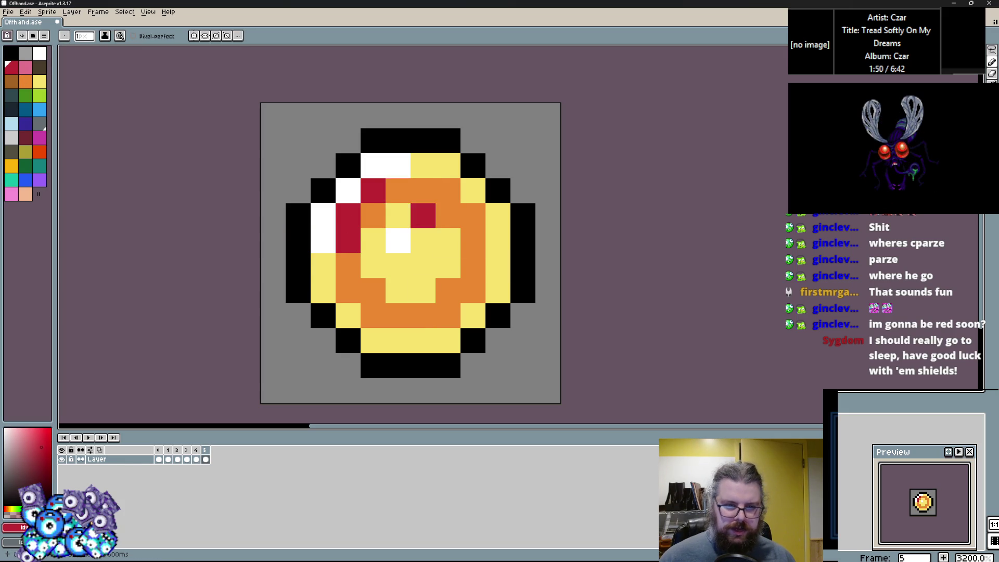
{"action": "left_click", "coordinate": [475, 234], "text": "alt"}
{"action": "left_click", "coordinate": [418, 266]}
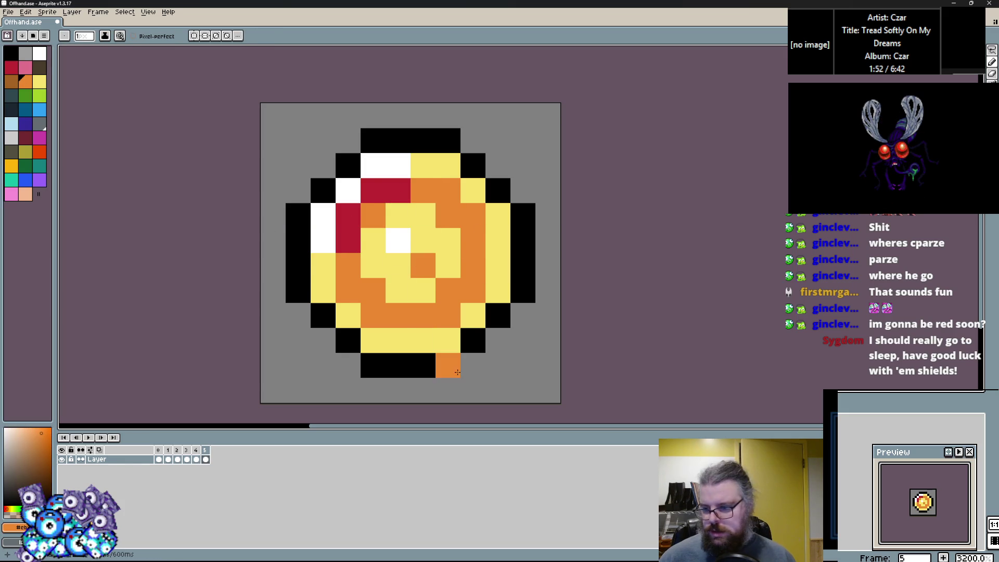
{"action": "left_click", "coordinate": [348, 228], "text": "alt"}
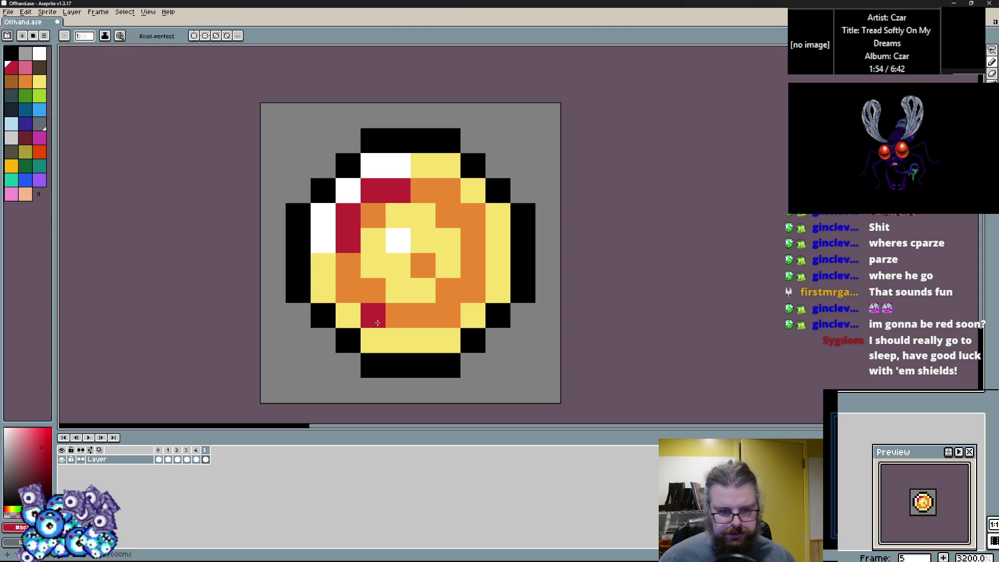
Step: Shade five bottom, right and upper pixels with peach
{"action": "left_click", "coordinate": [29, 198]}
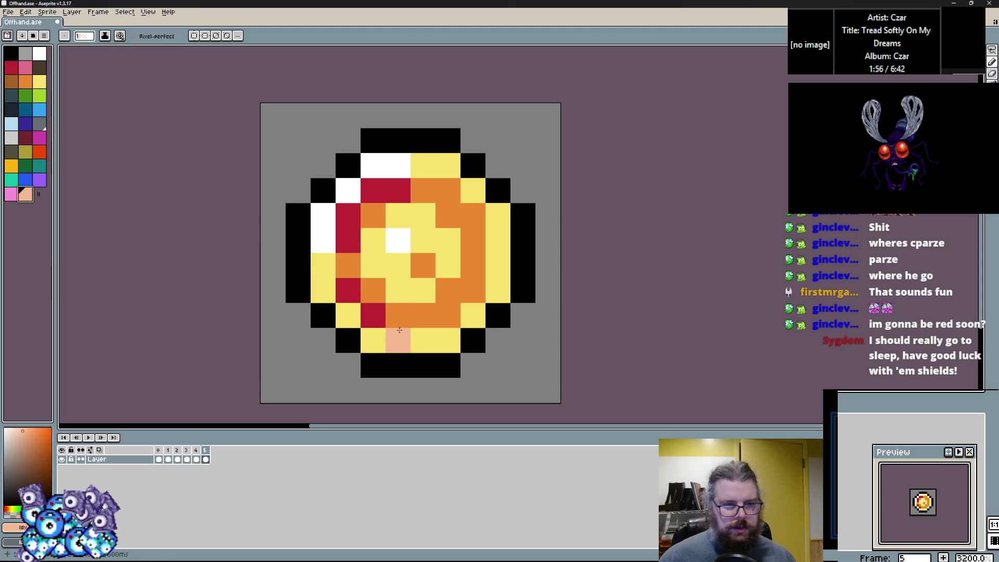
{"action": "left_click", "coordinate": [423, 341]}
{"action": "left_click", "coordinate": [448, 340]}
{"action": "left_click", "coordinate": [473, 315]}
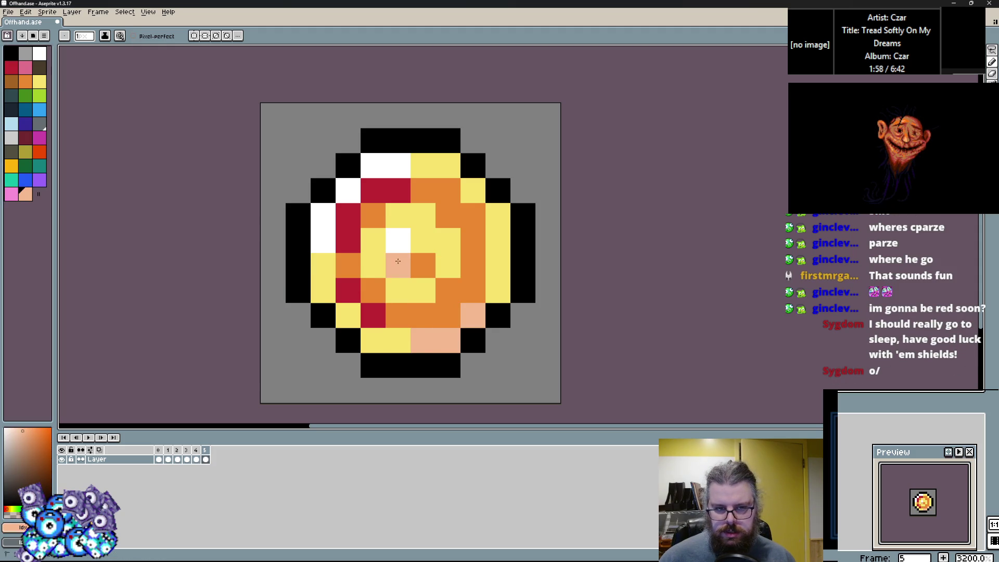
{"action": "left_click", "coordinate": [473, 215]}
{"action": "left_click", "coordinate": [448, 191]}
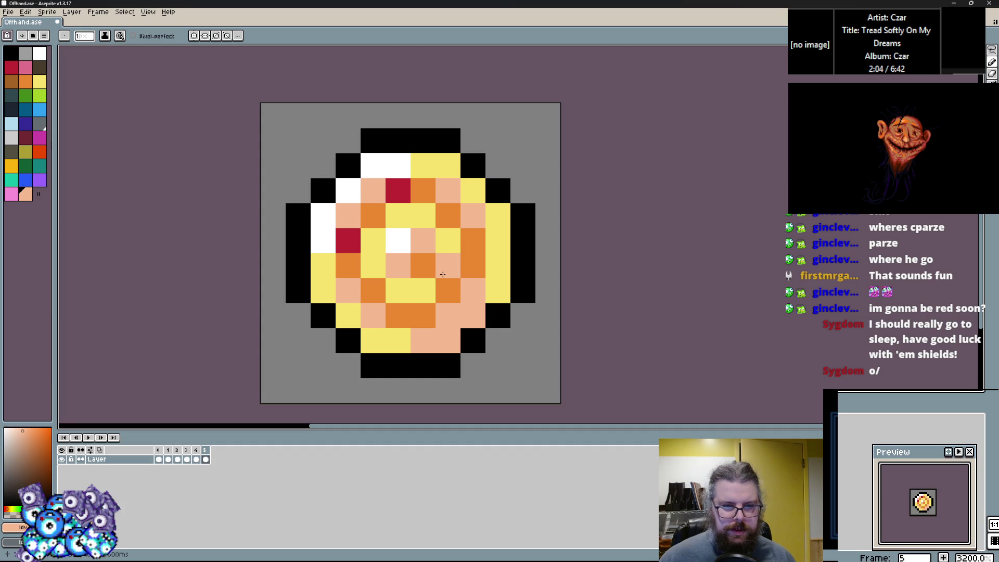
Step: Add a new frame for another shield and move to it
{"action": "key", "text": "i"}
{"action": "left_click", "coordinate": [492, 276]}
{"action": "key", "text": "Left"}
{"action": "key", "text": "Right"}
{"action": "key", "text": "Left"}
{"action": "key", "text": "Left"}
{"action": "key", "text": "Left"}
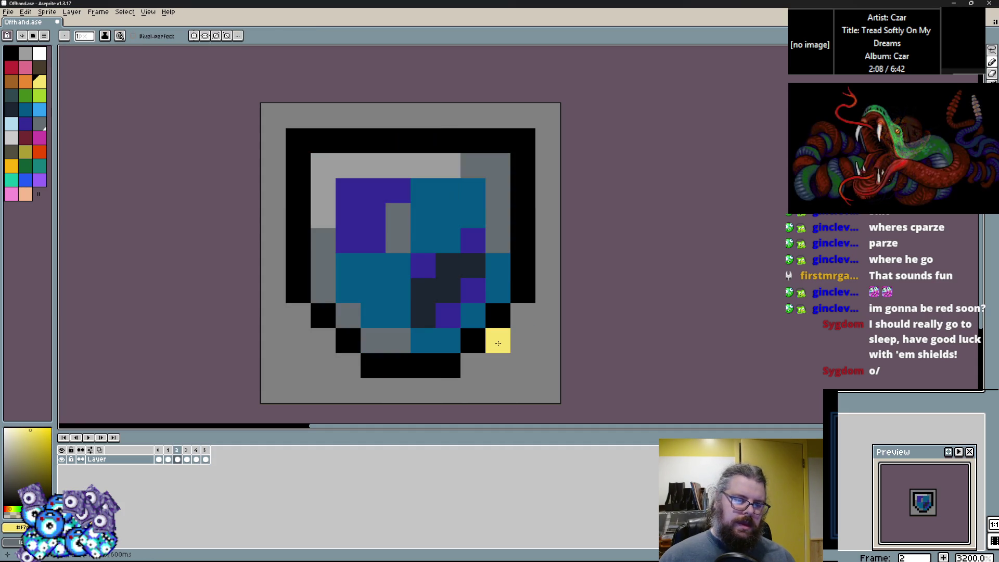
{"action": "left_click", "coordinate": [98, 11]}
{"action": "left_click", "coordinate": [114, 52]}
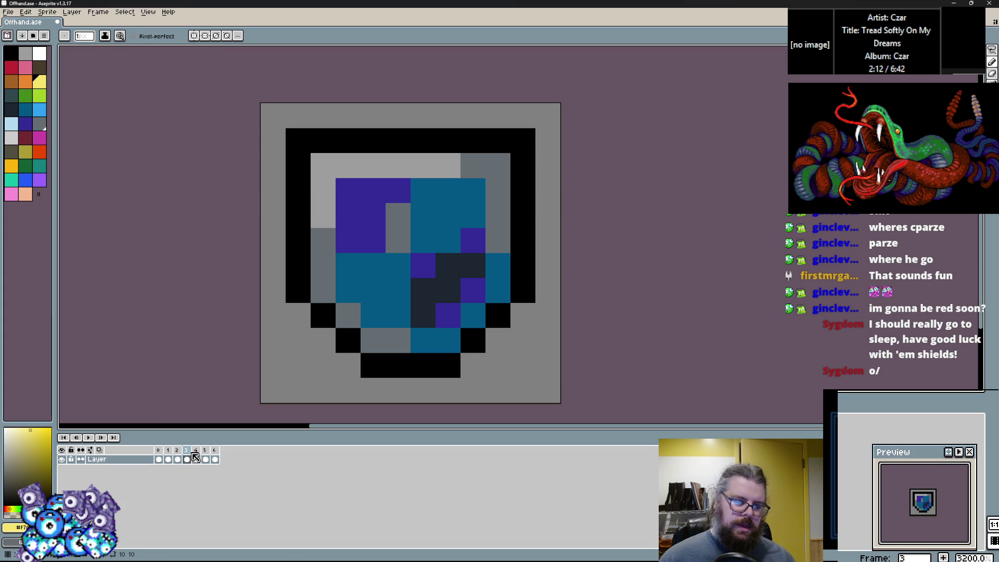
{"action": "key", "text": "Right"}
{"action": "key", "text": "Right"}
{"action": "key", "text": "Right"}
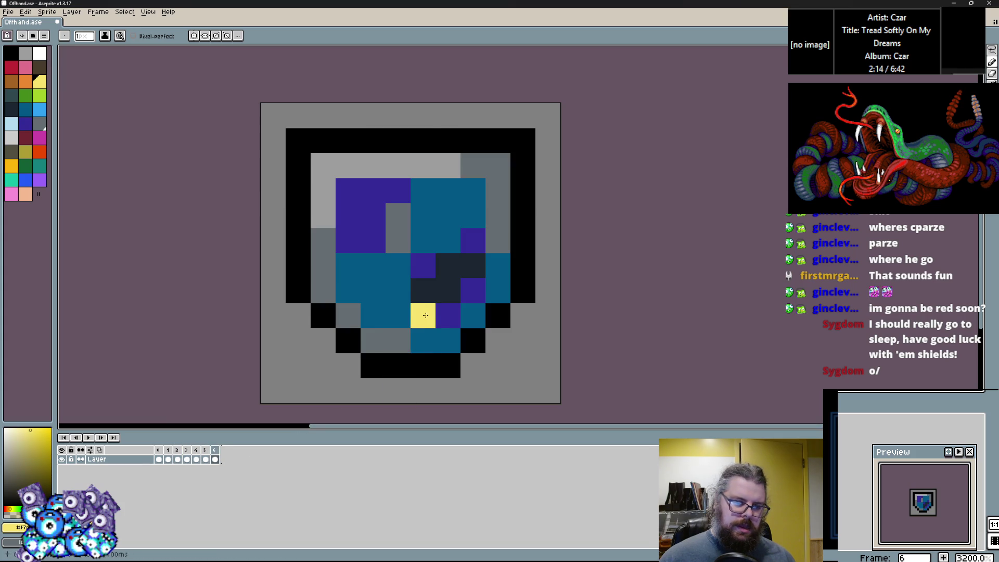
Step: Block in the new shield's body with magenta and dark purple pixels
{"action": "left_click", "coordinate": [36, 141]}
{"action": "left_click", "coordinate": [383, 335]}
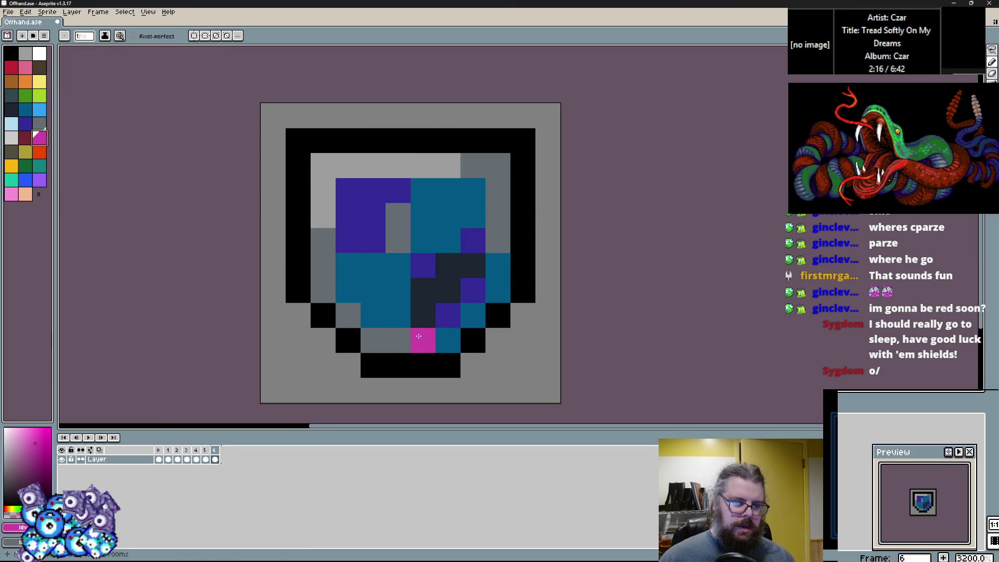
{"action": "left_click_drag", "start_coordinate": [418, 336], "coordinate": [332, 250]}
{"action": "mouse_move", "coordinate": [410, 331]}
{"action": "left_mouse_down"}
{"action": "mouse_move", "coordinate": [473, 281]}
{"action": "mouse_move", "coordinate": [411, 291]}
{"action": "mouse_move", "coordinate": [372, 234]}
{"action": "left_mouse_up"}
{"action": "left_click", "coordinate": [25, 124]}
{"action": "mouse_move", "coordinate": [398, 340]}
{"action": "left_mouse_down"}
{"action": "mouse_move", "coordinate": [373, 314]}
{"action": "mouse_move", "coordinate": [373, 249]}
{"action": "mouse_move", "coordinate": [395, 260]}
{"action": "mouse_move", "coordinate": [447, 244]}
{"action": "mouse_move", "coordinate": [403, 330]}
{"action": "left_mouse_up"}
Step: Paint light grey across the shield centre and grey-blue over the right and bottom-left pixels
{"action": "right_click", "coordinate": [492, 220]}
{"action": "left_click", "coordinate": [361, 156], "text": "alt"}
{"action": "right_click", "coordinate": [398, 340]}
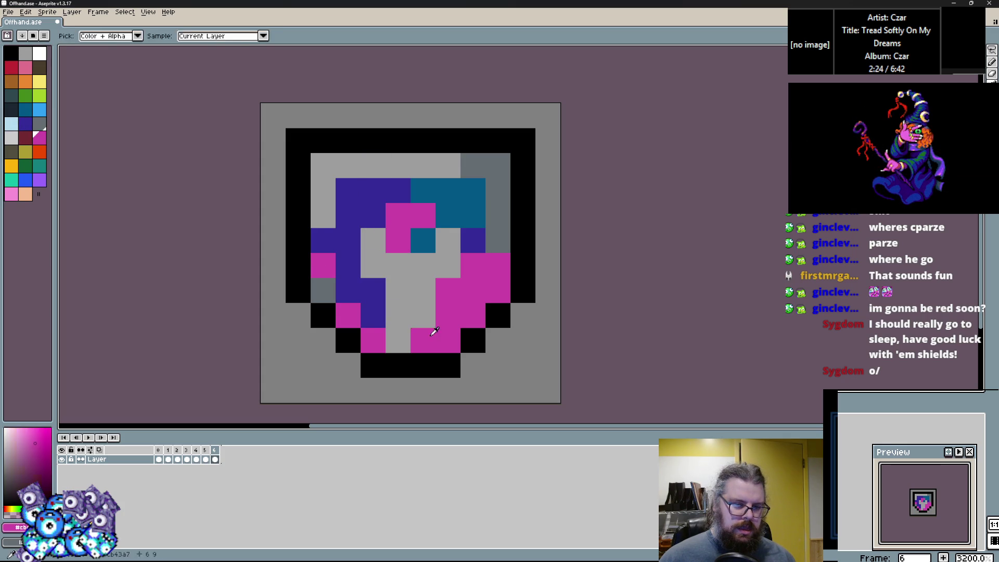
{"action": "left_click_drag", "start_coordinate": [398, 215], "coordinate": [425, 215]}
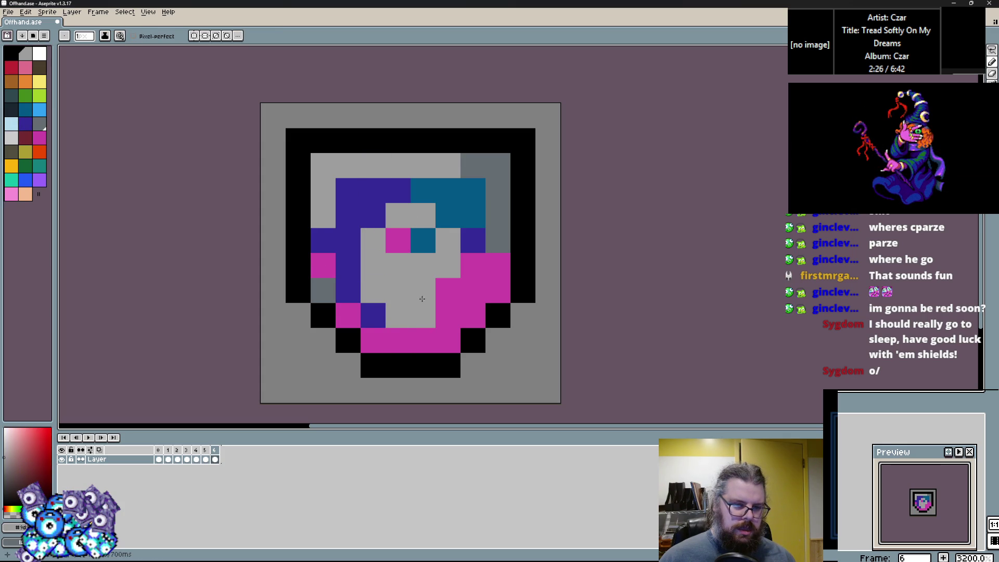
{"action": "left_click", "coordinate": [498, 240], "text": "alt"}
{"action": "left_click", "coordinate": [507, 264]}
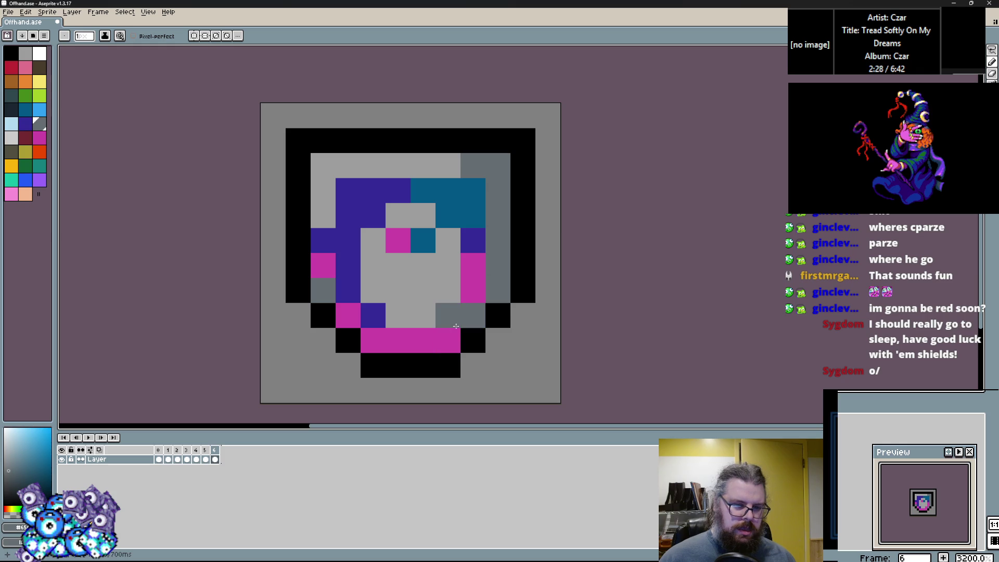
{"action": "left_click", "coordinate": [348, 315]}
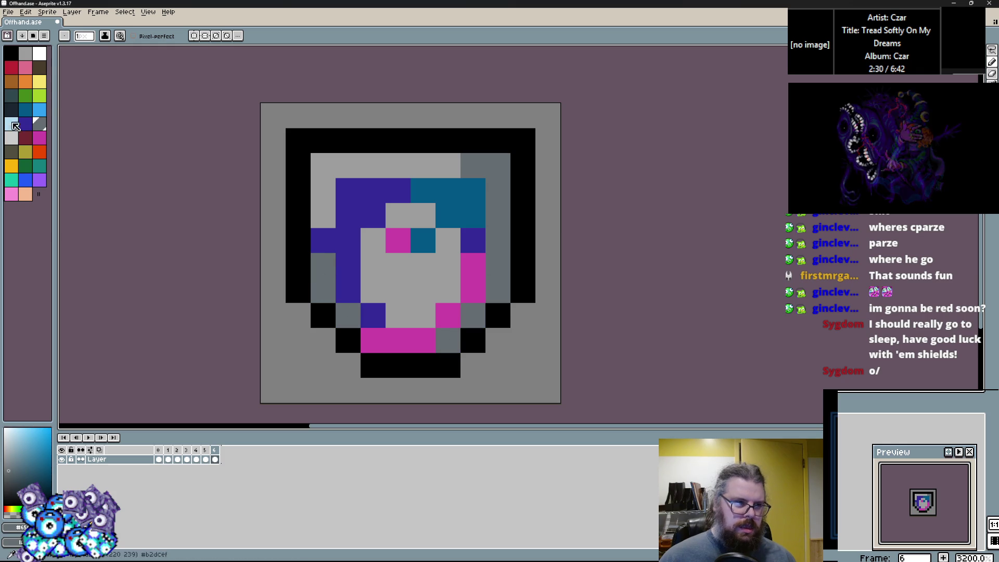
Step: Paint a dark navy column down the left and a navy band across the top
{"action": "left_click", "coordinate": [11, 109]}
{"action": "left_click", "coordinate": [331, 286]}
{"action": "key", "text": "ctrl+z"}
{"action": "left_click_drag", "start_coordinate": [348, 294], "coordinate": [358, 197]}
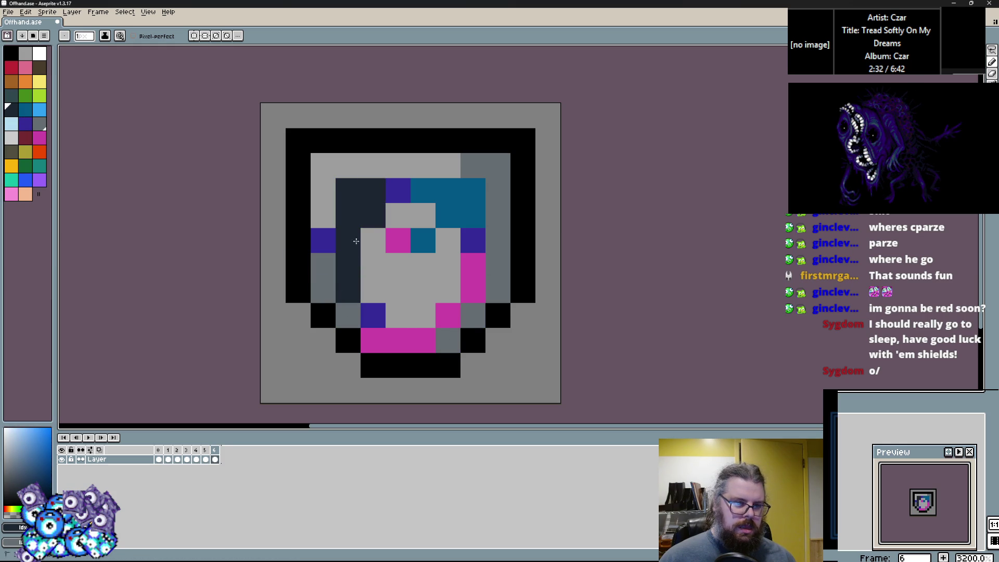
{"action": "key", "text": "ctrl+z"}
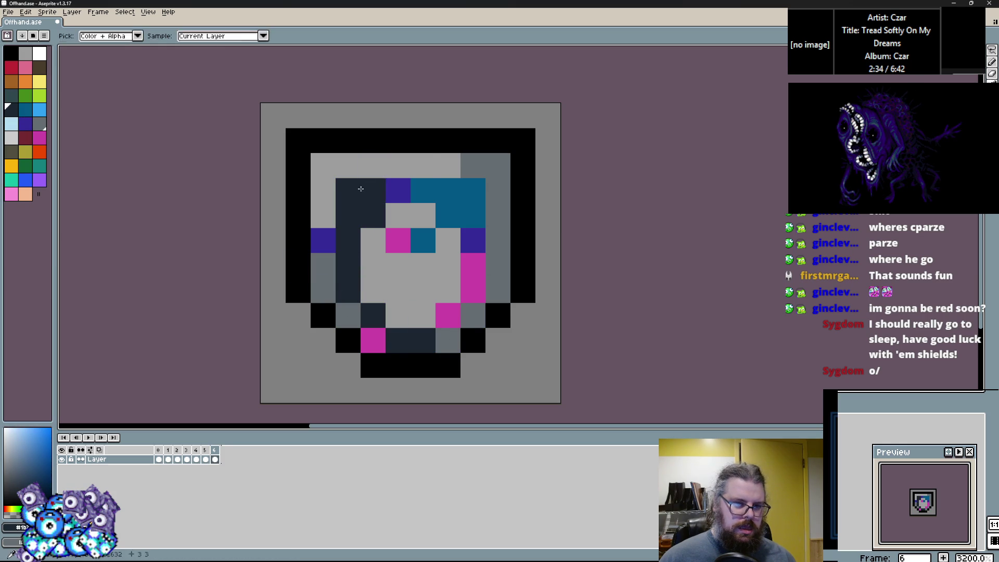
{"action": "left_click_drag", "start_coordinate": [375, 165], "coordinate": [425, 168]}
Step: Raise the shield's top rim with black and fill light grey beneath it
{"action": "left_click", "coordinate": [348, 166], "text": "alt"}
{"action": "mouse_move", "coordinate": [373, 140]}
{"action": "left_mouse_down"}
{"action": "mouse_move", "coordinate": [372, 115]}
{"action": "mouse_move", "coordinate": [400, 145]}
{"action": "mouse_move", "coordinate": [447, 116]}
{"action": "mouse_move", "coordinate": [447, 140]}
{"action": "left_mouse_up"}
{"action": "left_click", "coordinate": [348, 138], "text": "alt"}
{"action": "left_click", "coordinate": [373, 140], "text": "alt"}
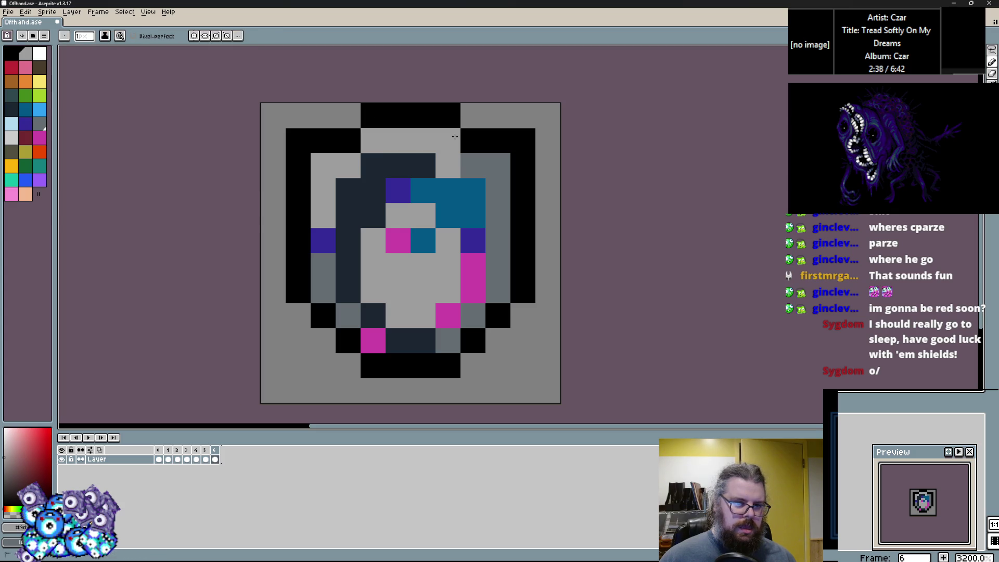
{"action": "left_click", "coordinate": [348, 116]}
{"action": "left_click", "coordinate": [386, 140], "text": "alt"}
{"action": "mouse_move", "coordinate": [348, 141]}
{"action": "left_mouse_down"}
{"action": "mouse_move", "coordinate": [473, 141]}
{"action": "mouse_move", "coordinate": [498, 215]}
{"action": "left_mouse_up"}
Step: Finish the upper-right rim, lighten the right inner edge, and add teal pixels to the navy band
{"action": "left_click", "coordinate": [488, 144], "text": "alt"}
{"action": "left_click", "coordinate": [473, 115]}
{"action": "left_click", "coordinate": [473, 140], "text": "alt"}
{"action": "left_click", "coordinate": [473, 166]}
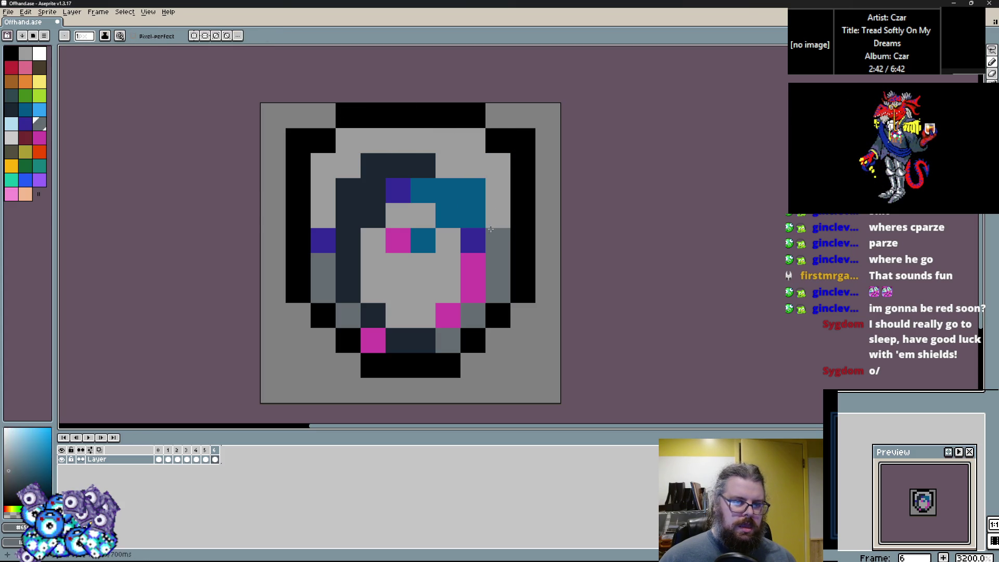
{"action": "left_click", "coordinate": [372, 165], "text": "alt"}
{"action": "left_click", "coordinate": [448, 166]}
{"action": "left_click", "coordinate": [447, 190], "text": "alt"}
{"action": "left_click", "coordinate": [398, 191]}
Step: Paint purple pixels across the upper shield and navy pixels at the lower right
{"action": "left_click", "coordinate": [473, 240], "text": "alt"}
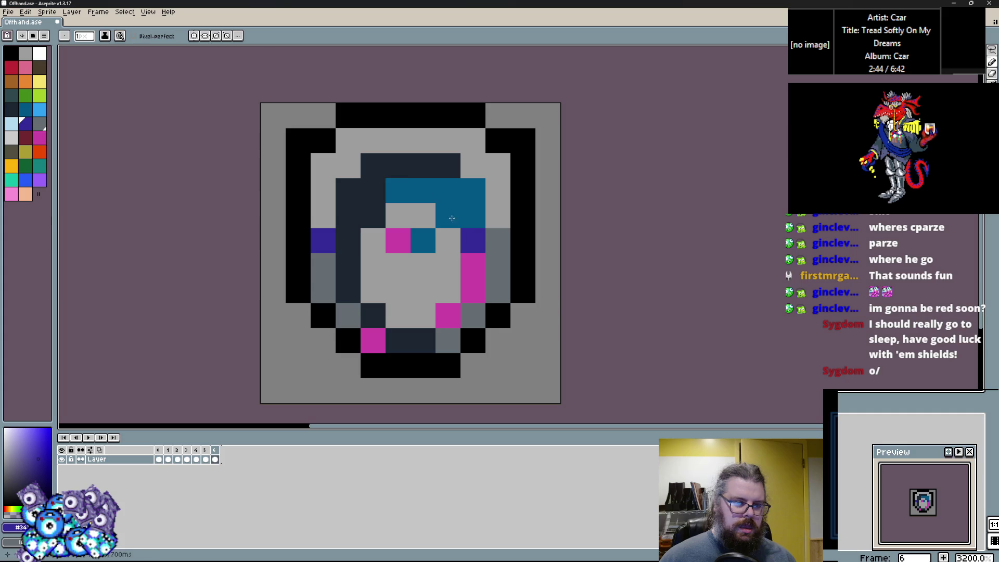
{"action": "left_click_drag", "start_coordinate": [348, 215], "coordinate": [398, 190]}
{"action": "left_click", "coordinate": [473, 190]}
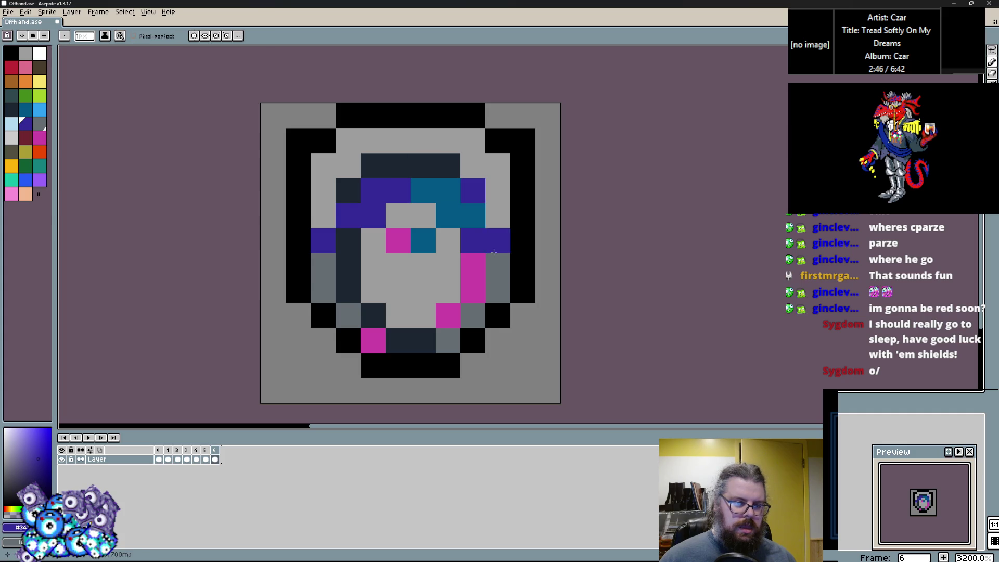
{"action": "left_click", "coordinate": [348, 291], "text": "alt"}
{"action": "left_click", "coordinate": [464, 318]}
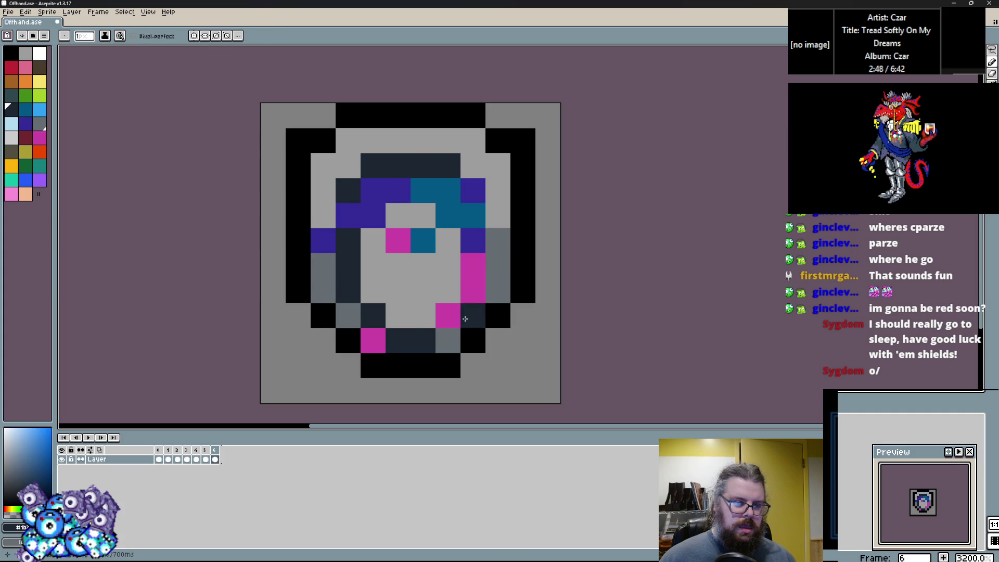
{"action": "left_click", "coordinate": [447, 316]}
Step: Paint a teal ring around the shield's centre pixel
{"action": "left_click", "coordinate": [423, 241], "text": "alt"}
{"action": "left_click", "coordinate": [398, 240]}
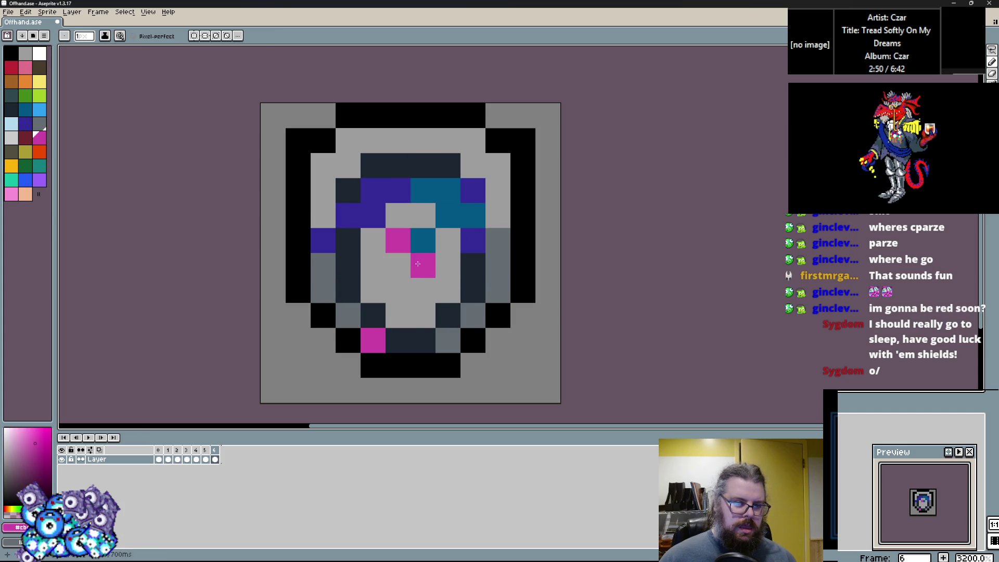
{"action": "left_click_drag", "start_coordinate": [417, 300], "coordinate": [398, 290]}
{"action": "left_click", "coordinate": [373, 265]}
{"action": "left_click", "coordinate": [448, 265]}
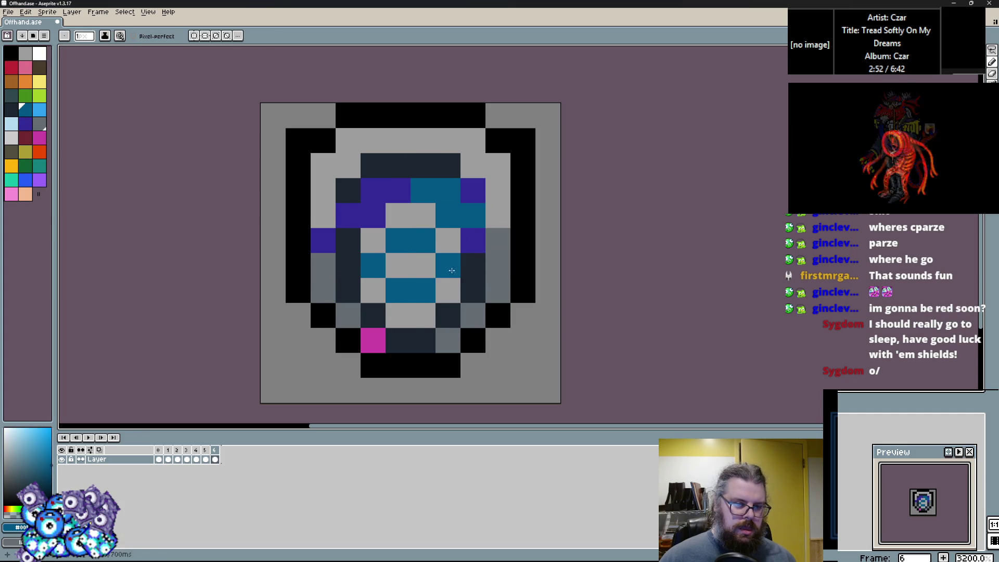
Step: Paint the bottom row slate grey and clear the rim's top-left corner pixel
{"action": "left_click", "coordinate": [519, 288], "text": "alt"}
{"action": "left_click", "coordinate": [448, 339], "text": "alt"}
{"action": "left_click_drag", "start_coordinate": [448, 339], "coordinate": [373, 341]}
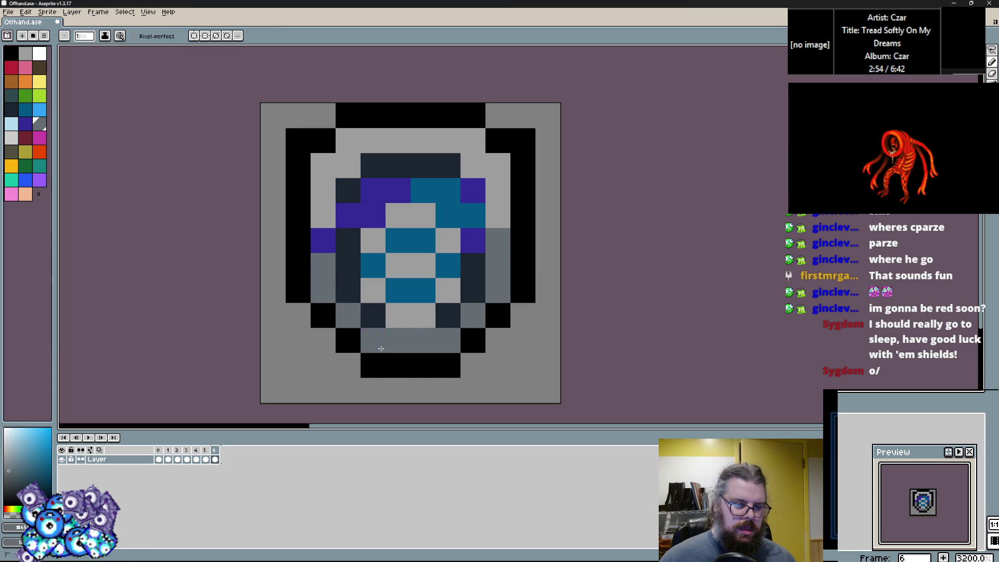
{"action": "left_click", "coordinate": [377, 317]}
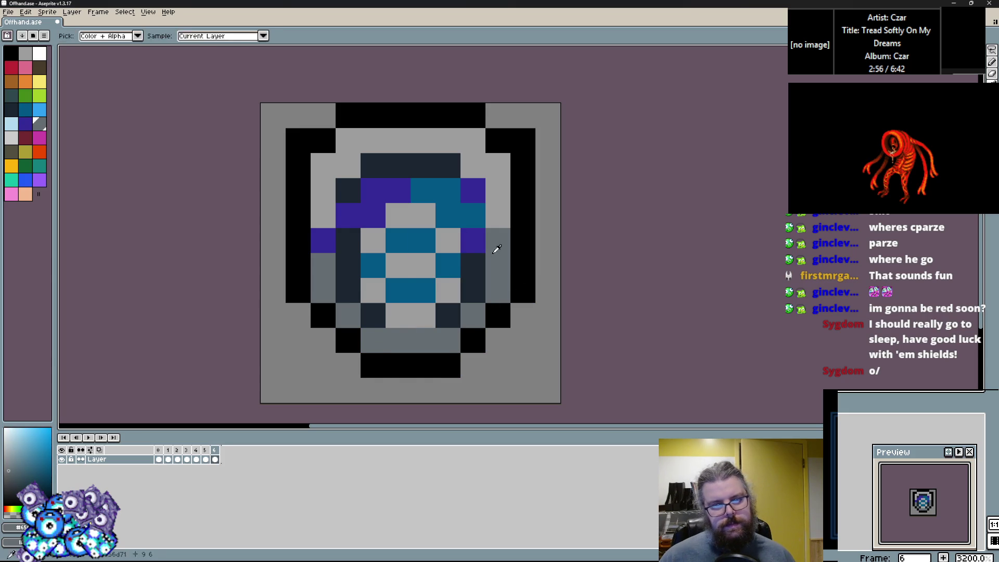
{"action": "left_click", "coordinate": [298, 116], "text": "alt"}
{"action": "left_click", "coordinate": [298, 140]}
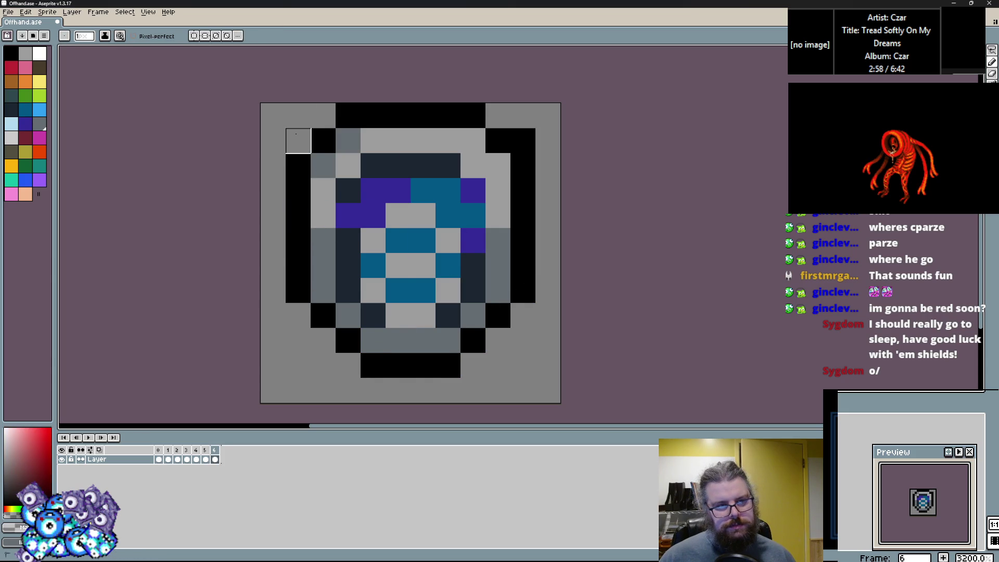
Step: Lighten the right edge and centre-side pixels, and turn the lower-centre teal bar slate grey
{"action": "left_click", "coordinate": [497, 249], "text": "alt"}
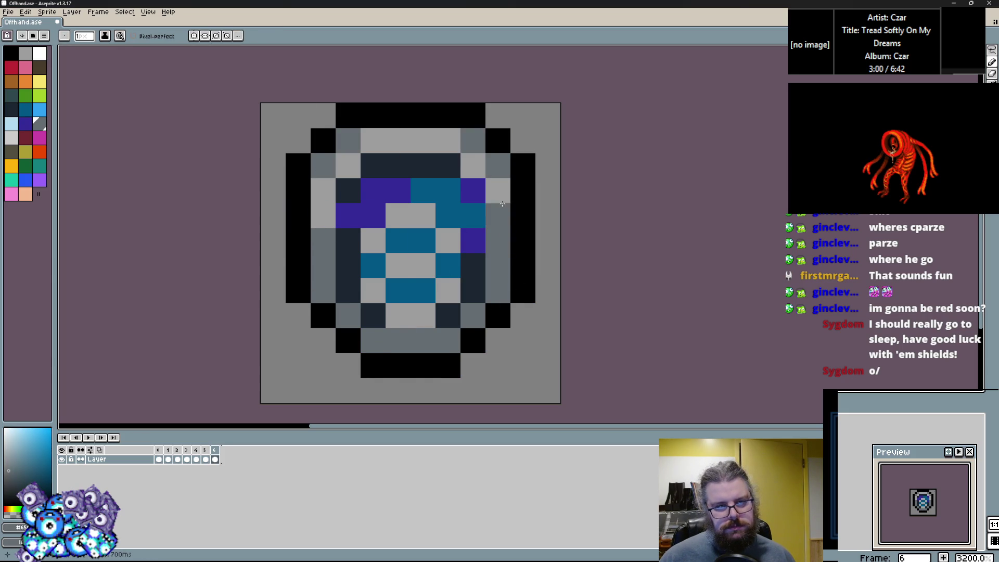
{"action": "left_click", "coordinate": [500, 192], "text": "alt"}
{"action": "left_click_drag", "start_coordinate": [500, 215], "coordinate": [498, 241]}
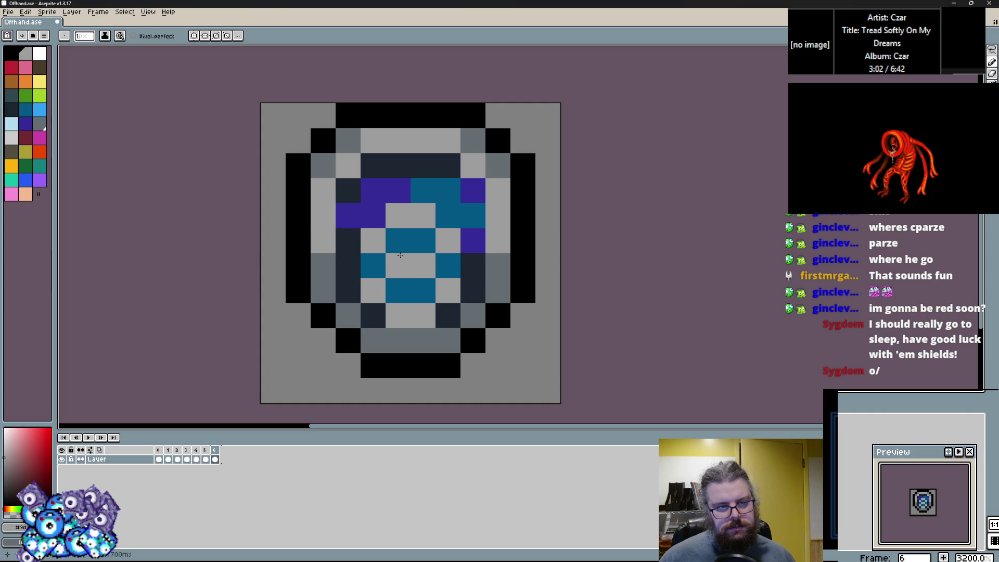
{"action": "left_click", "coordinate": [374, 264]}
{"action": "left_click", "coordinate": [446, 261]}
{"action": "left_click", "coordinate": [473, 315], "text": "alt"}
{"action": "left_click_drag", "start_coordinate": [423, 290], "coordinate": [396, 296]}
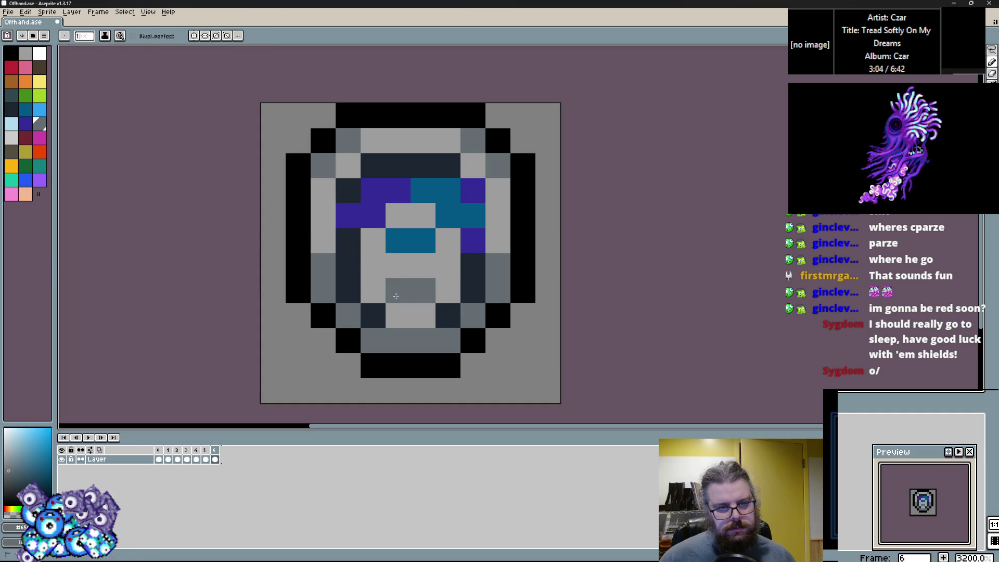
Step: Repaint centre-ring, top-band and side pixels in #cccccc light grey
{"action": "left_click", "coordinate": [12, 138]}
{"action": "left_click", "coordinate": [373, 265]}
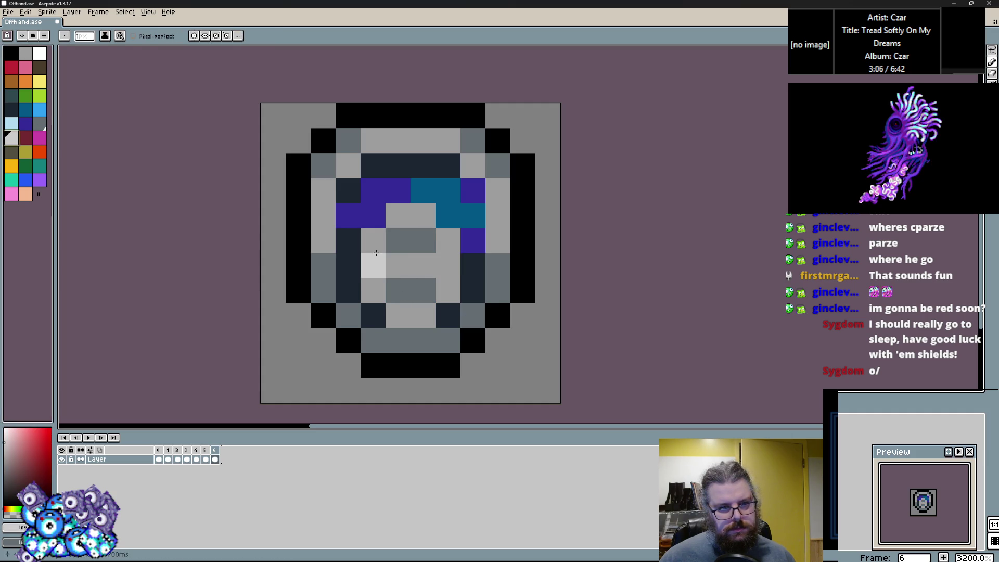
{"action": "left_click", "coordinate": [398, 241]}
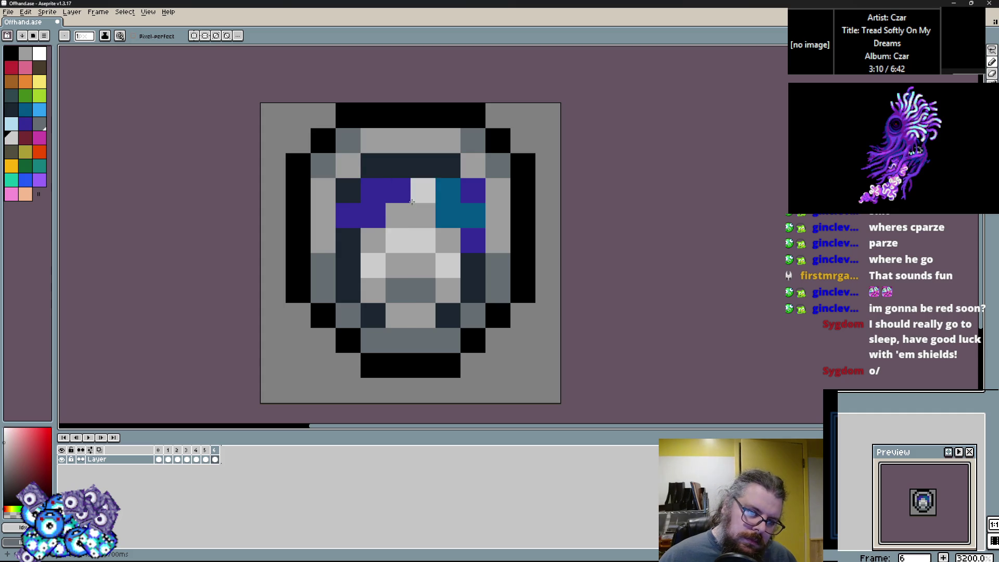
{"action": "left_click", "coordinate": [447, 215]}
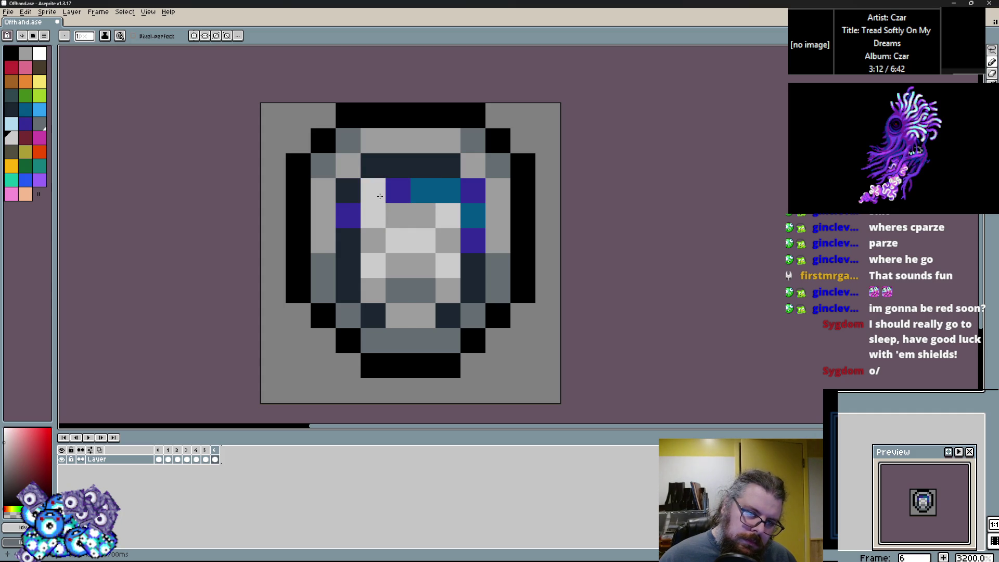
{"action": "left_click", "coordinate": [348, 240]}
{"action": "left_click", "coordinate": [472, 240]}
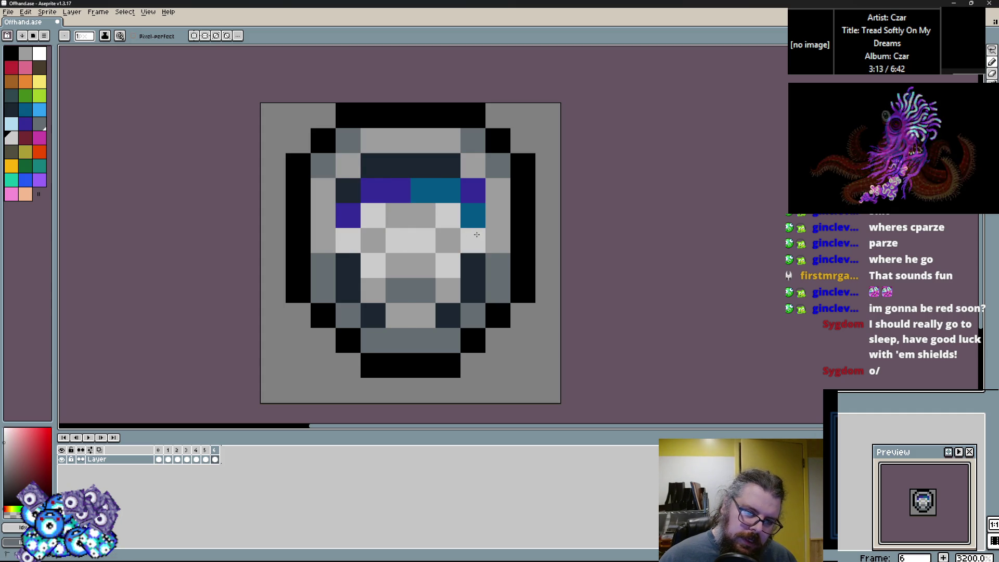
Step: Repaint a top-band pixel neutral grey and switch to teal
{"action": "left_click", "coordinate": [498, 265], "text": "alt"}
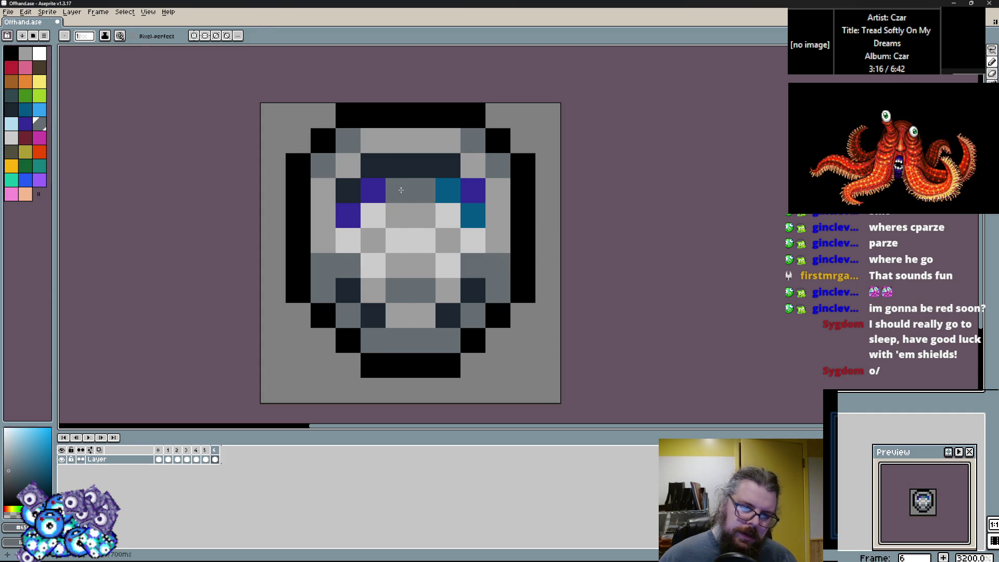
{"action": "left_click", "coordinate": [451, 215], "text": "alt"}
{"action": "left_click", "coordinate": [373, 190]}
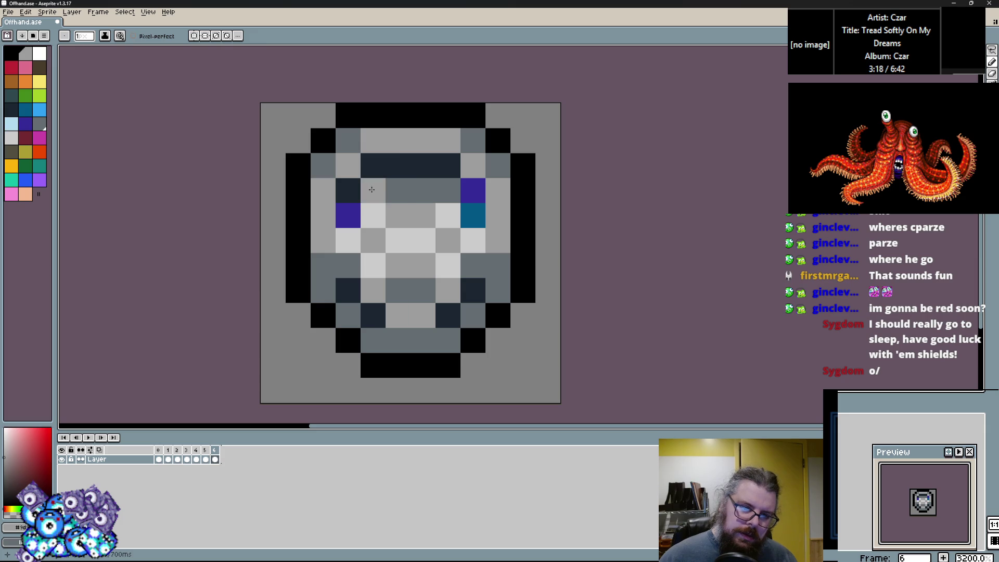
{"action": "left_click", "coordinate": [475, 214], "text": "alt"}
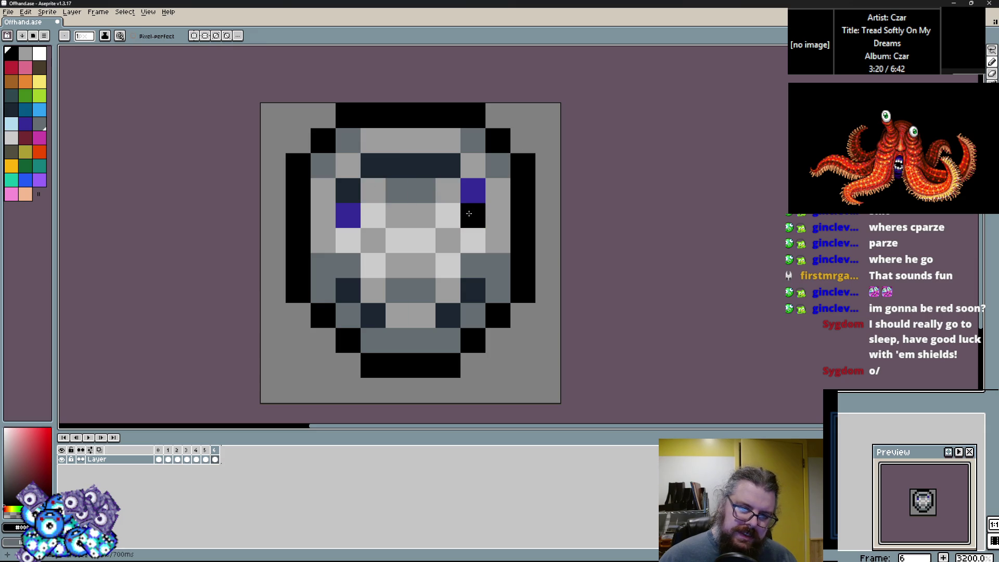
{"action": "left_click", "coordinate": [434, 192], "text": "alt"}
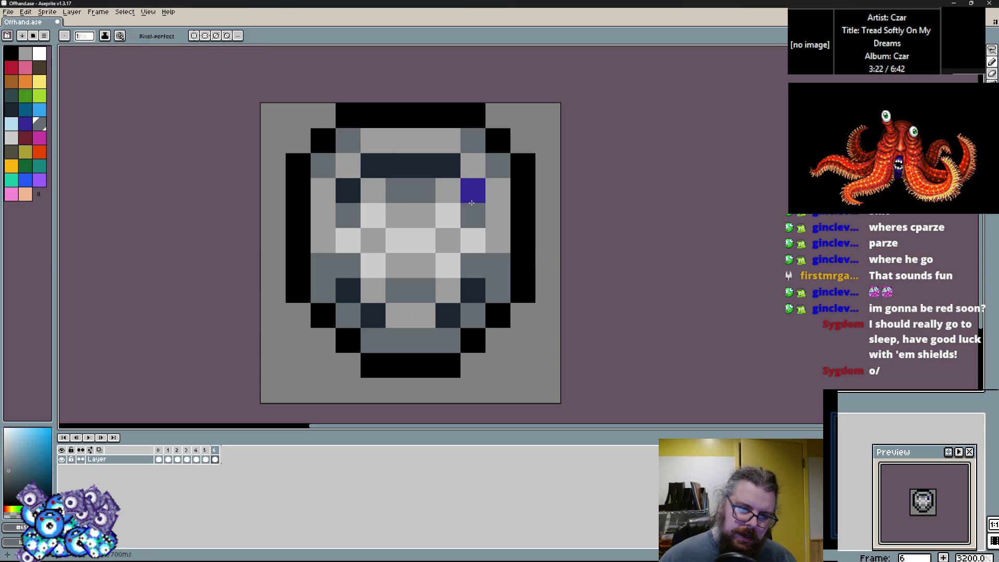
{"action": "left_click", "coordinate": [25, 109]}
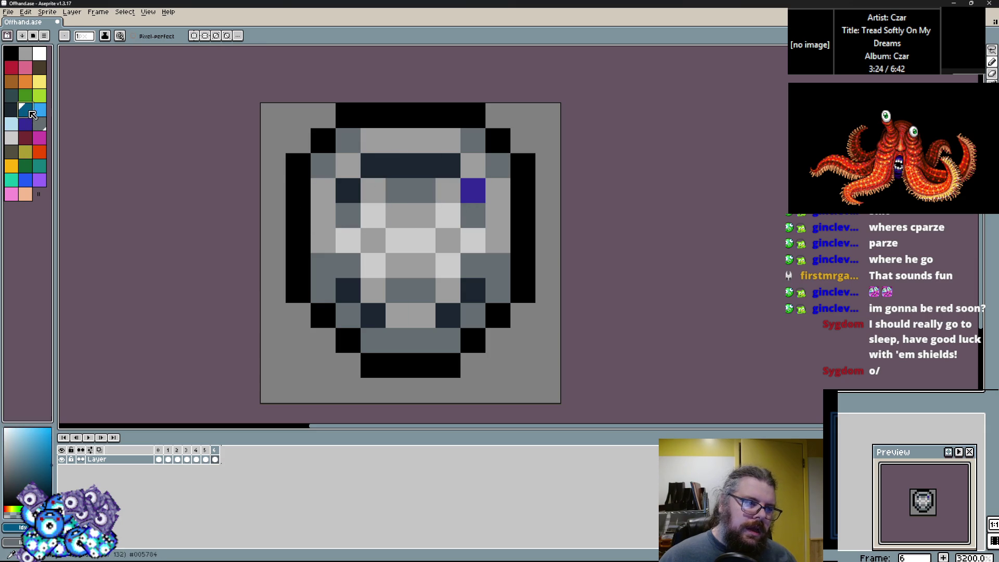
Step: Paint the eye pixels and lower row teal, including the purple and navy ones
{"action": "left_click", "coordinate": [348, 190]}
{"action": "left_click", "coordinate": [373, 166]}
{"action": "left_click", "coordinate": [448, 165]}
{"action": "left_click", "coordinate": [473, 191]}
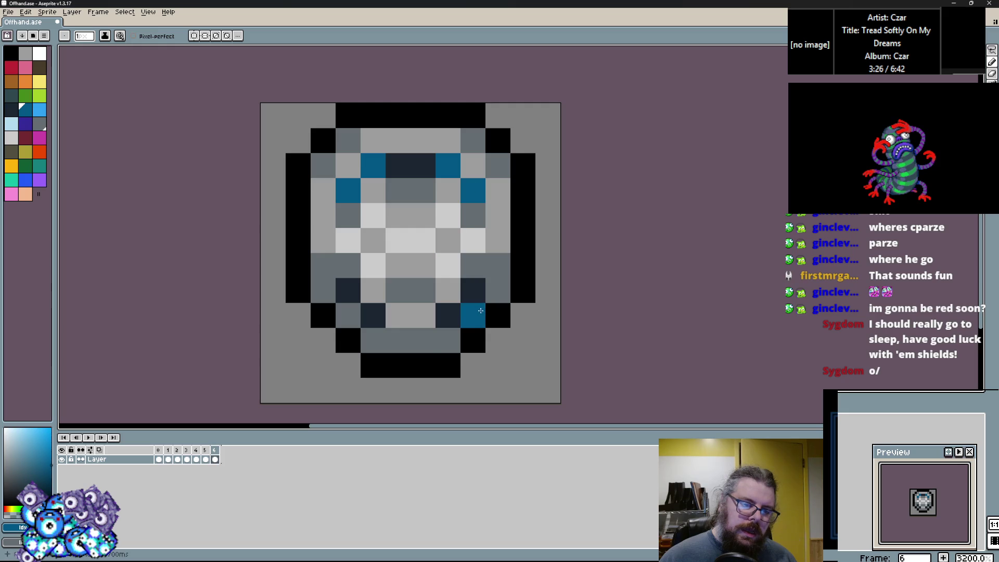
{"action": "left_click", "coordinate": [473, 290]}
{"action": "left_click", "coordinate": [395, 339]}
{"action": "left_click", "coordinate": [423, 340]}
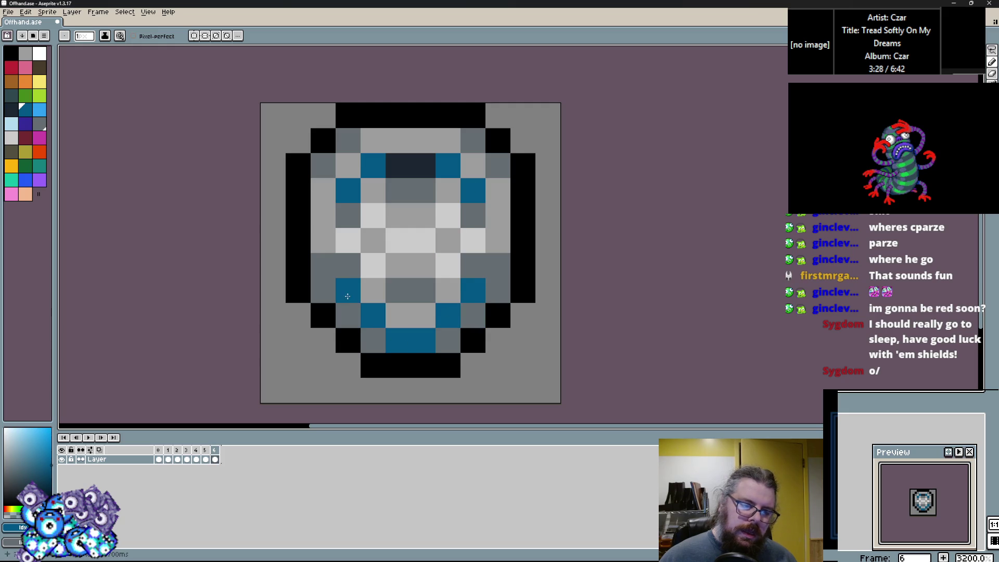
Step: Paint the side and lower-left pixels light grey and fill the bottom row black
{"action": "left_click", "coordinate": [323, 240], "text": "alt"}
{"action": "left_click", "coordinate": [348, 265]}
{"action": "left_click", "coordinate": [468, 257]}
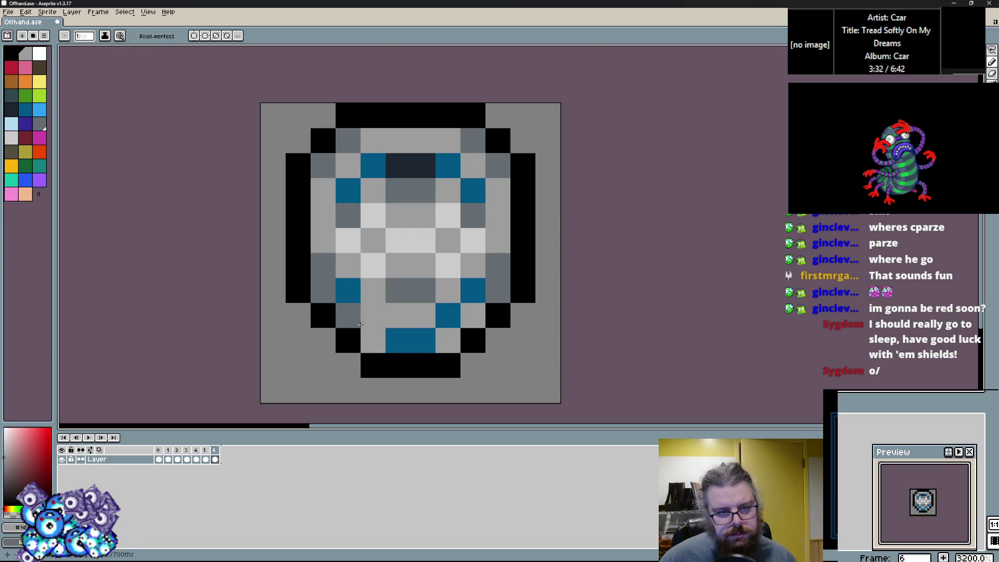
{"action": "left_click", "coordinate": [357, 319]}
{"action": "left_click", "coordinate": [337, 341], "text": "alt"}
{"action": "left_click_drag", "start_coordinate": [353, 367], "coordinate": [427, 382]}
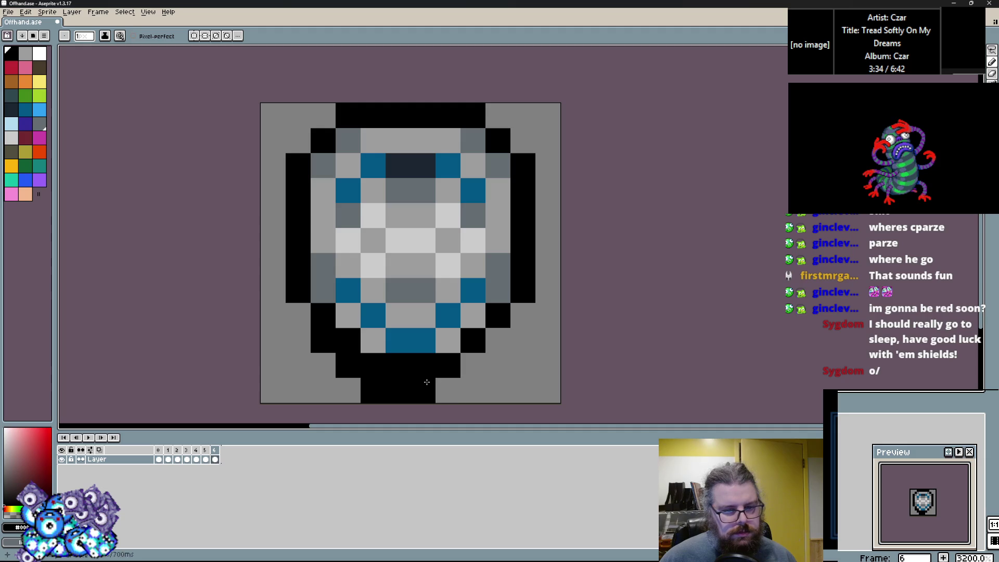
Step: Reshade the bottom pixels with dark grey and teal
{"action": "left_click", "coordinate": [498, 291], "text": "alt"}
{"action": "mouse_move", "coordinate": [472, 341]}
{"action": "left_mouse_down"}
{"action": "mouse_move", "coordinate": [437, 365]}
{"action": "mouse_move", "coordinate": [398, 365]}
{"action": "mouse_move", "coordinate": [440, 359]}
{"action": "left_mouse_up"}
{"action": "left_click", "coordinate": [358, 345]}
{"action": "left_click", "coordinate": [398, 341], "text": "alt"}
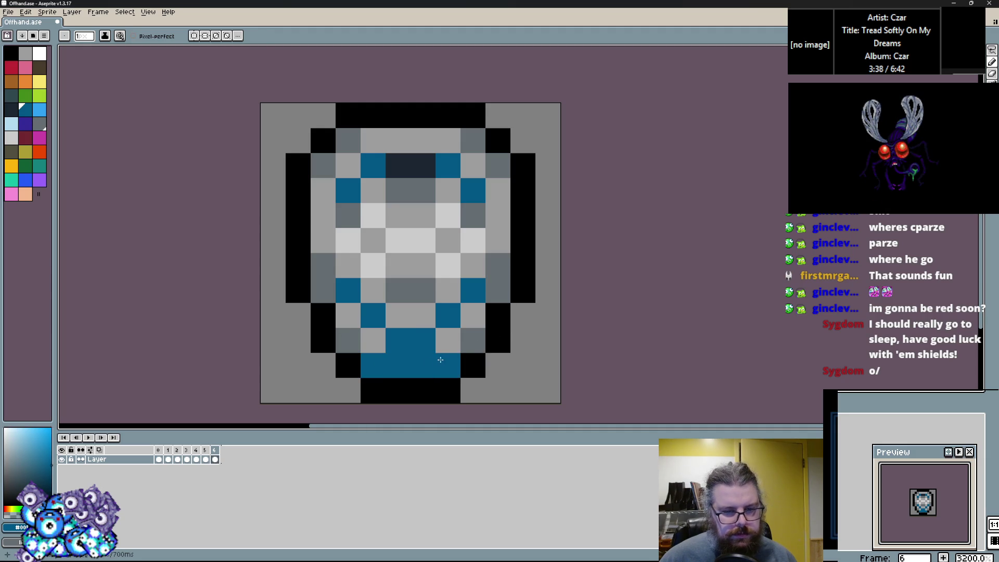
{"action": "left_click", "coordinate": [473, 316], "text": "alt"}
{"action": "left_click", "coordinate": [448, 341]}
{"action": "left_click", "coordinate": [398, 341], "text": "alt"}
{"action": "left_click", "coordinate": [348, 341]}
Step: Add light grey to the lower and left pixels and mid grey at right-middle
{"action": "left_click", "coordinate": [323, 281], "text": "alt"}
{"action": "left_click", "coordinate": [348, 315]}
{"action": "left_click", "coordinate": [366, 335]}
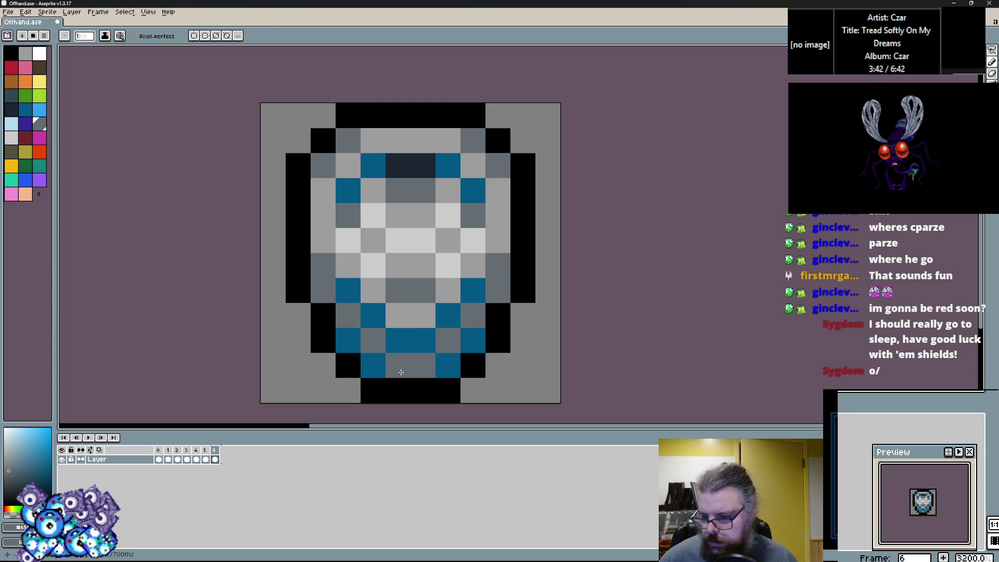
{"action": "left_click", "coordinate": [468, 264], "text": "alt"}
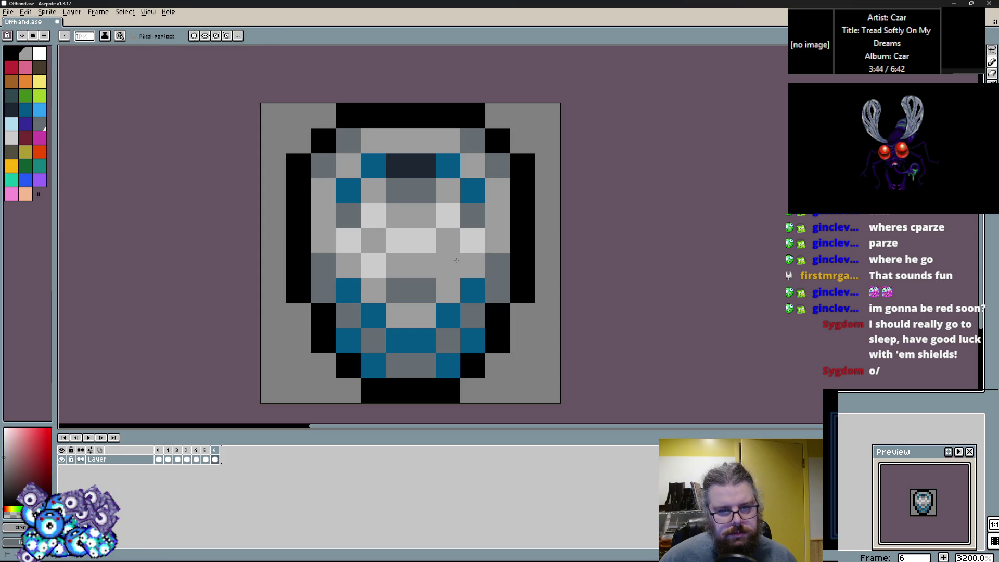
{"action": "left_click", "coordinate": [455, 269]}
{"action": "left_click", "coordinate": [348, 266]}
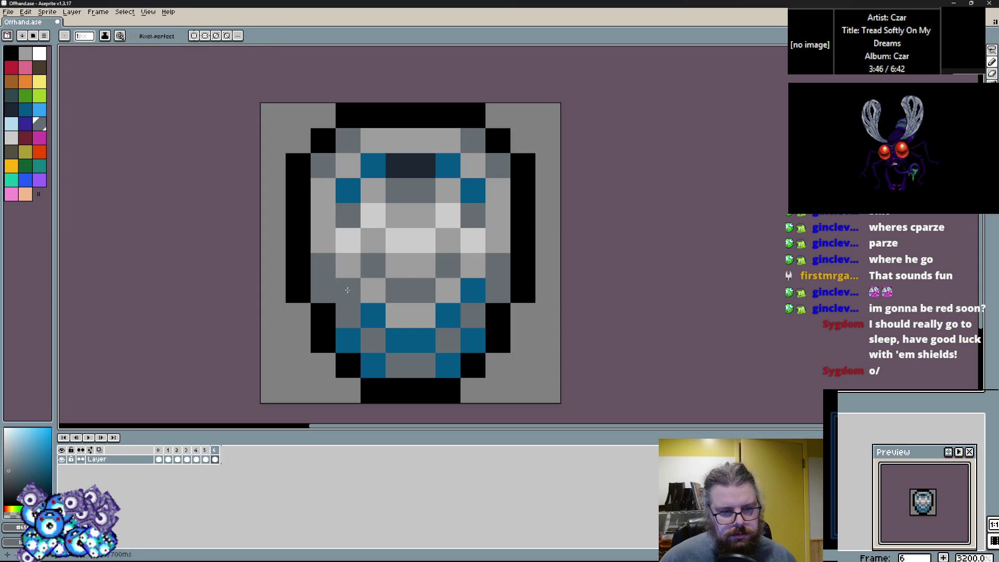
{"action": "left_click", "coordinate": [373, 290], "text": "alt"}
{"action": "left_click", "coordinate": [347, 315]}
Step: Touch up the lower-right pixels in light and mid grey, turn a black pixel grey, and pick dark purple
{"action": "left_click", "coordinate": [491, 355]}
{"action": "key", "text": "ctrl+z"}
{"action": "left_click", "coordinate": [472, 316]}
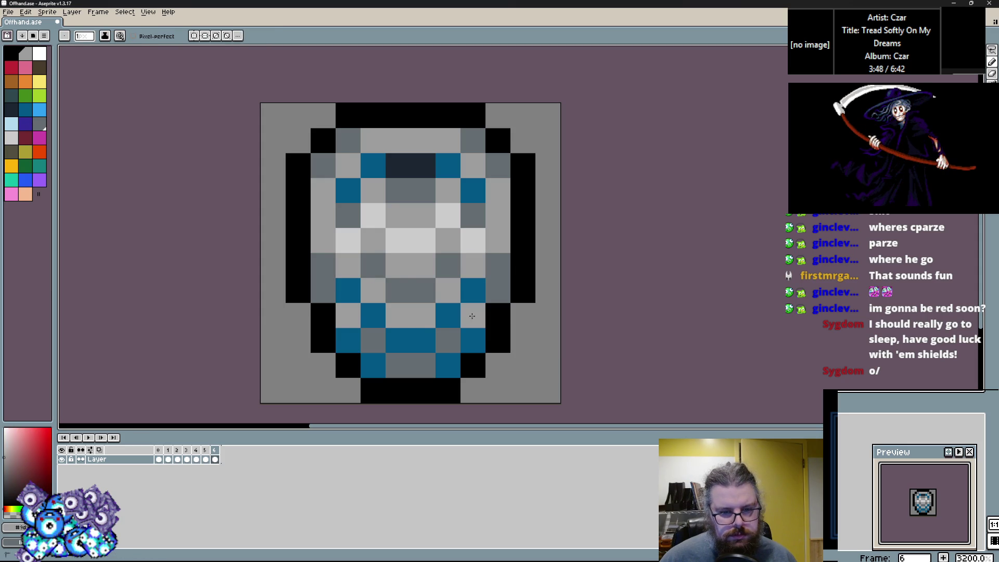
{"action": "left_click", "coordinate": [398, 364], "text": "alt"}
{"action": "left_click", "coordinate": [448, 340]}
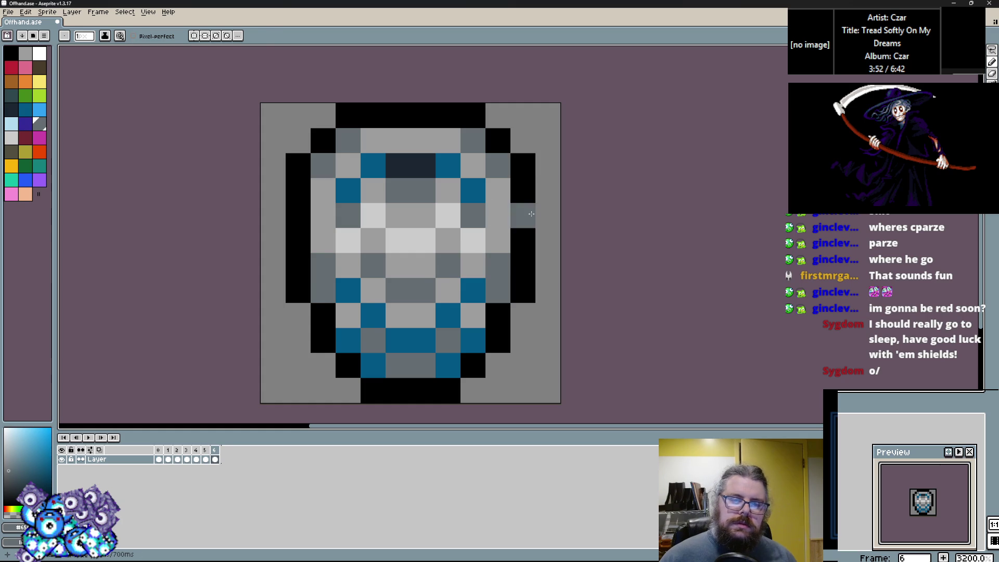
{"action": "left_click", "coordinate": [523, 216], "text": "alt"}
{"action": "scroll", "coordinate": [545, 243], "scroll_direction": "down", "scroll_amount": 2}
{"action": "scroll", "coordinate": [544, 243], "scroll_direction": "up", "scroll_amount": 3}
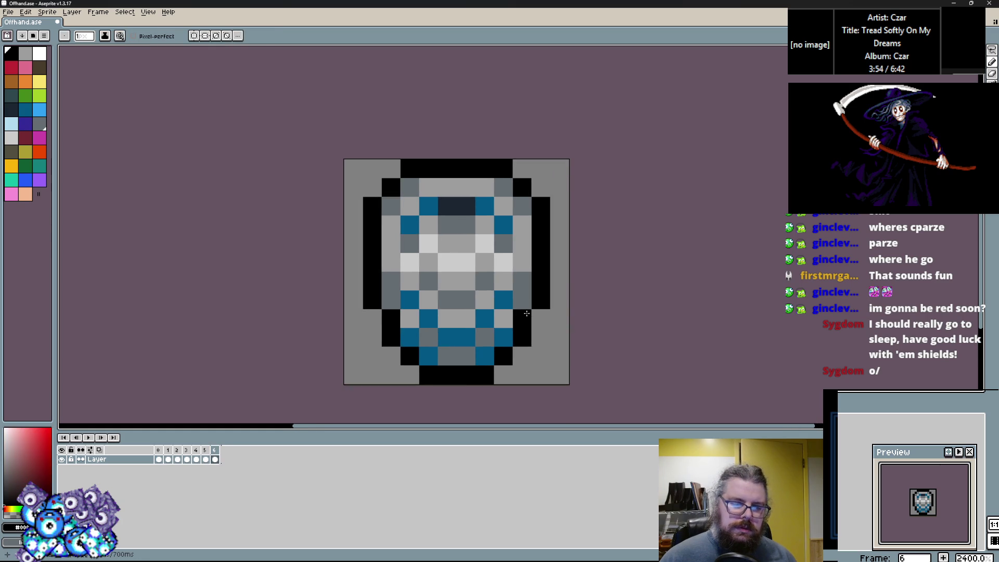
{"action": "left_click", "coordinate": [515, 278]}
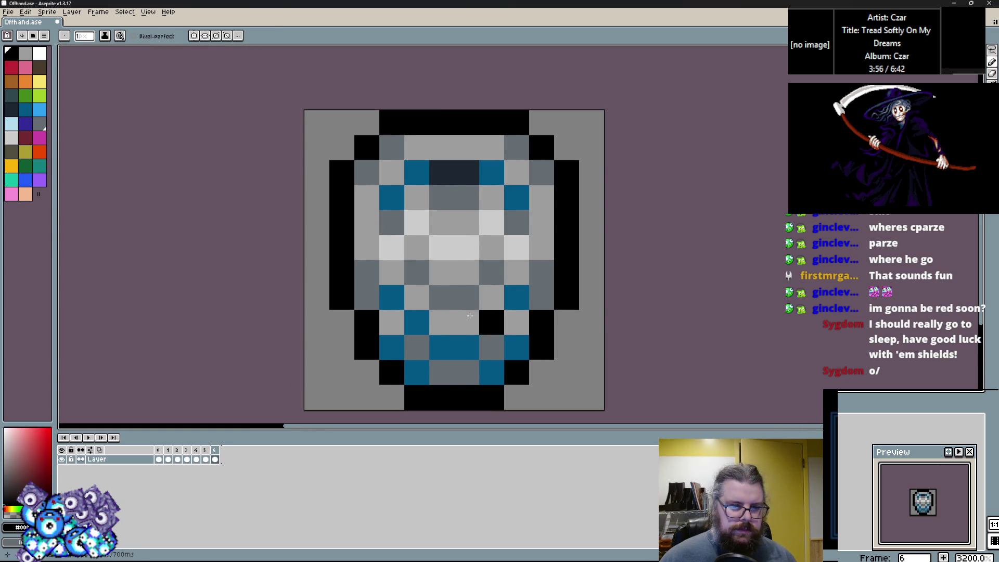
{"action": "left_click", "coordinate": [25, 129]}
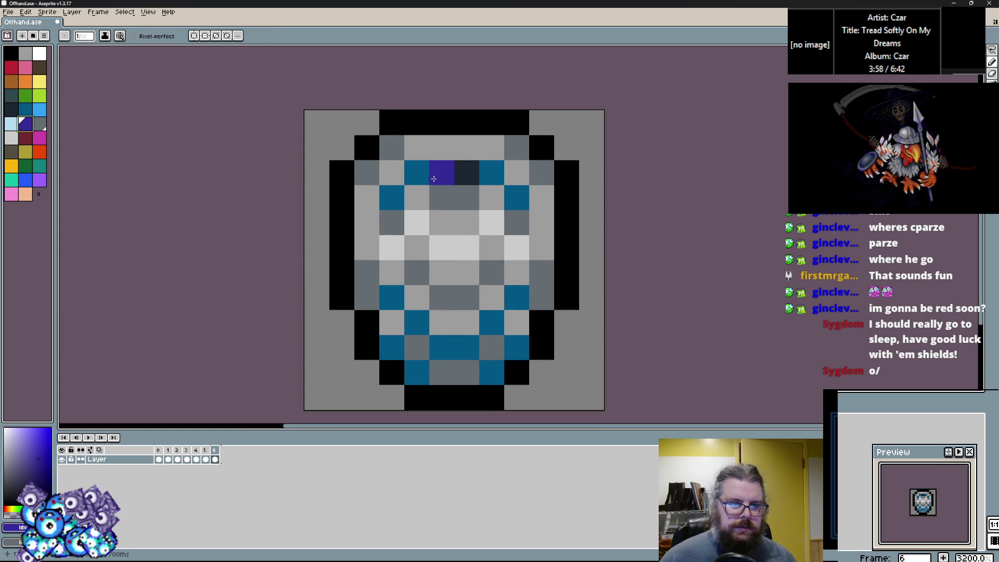
Step: Paint the shield's top band purple and add light grey side pixels and a light grey second row
{"action": "left_click_drag", "start_coordinate": [441, 172], "coordinate": [457, 176]}
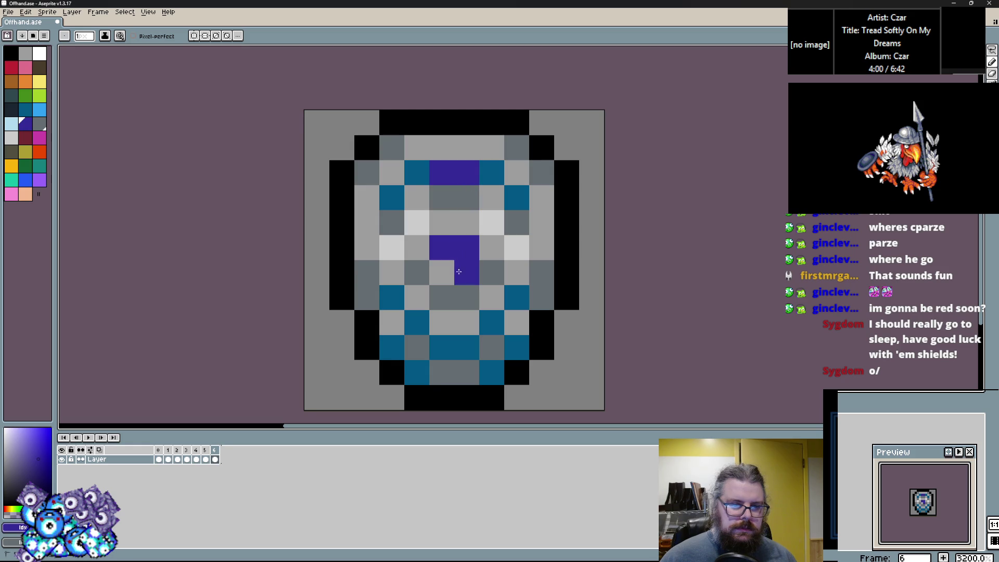
{"action": "left_click", "coordinate": [441, 197], "text": "alt"}
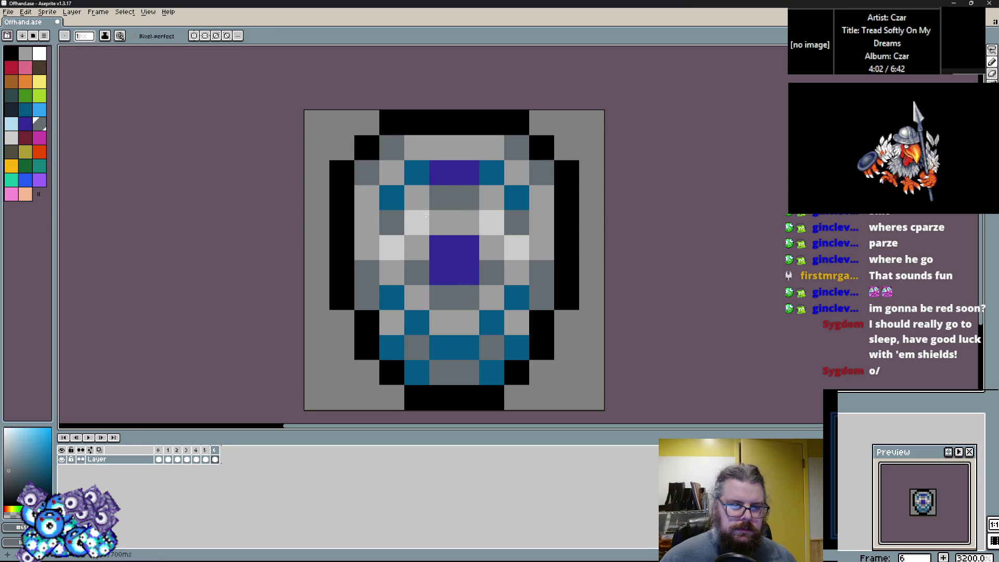
{"action": "left_click", "coordinate": [399, 250], "text": "alt"}
{"action": "left_click", "coordinate": [391, 272]}
{"action": "left_click", "coordinate": [516, 272]}
{"action": "left_click_drag", "start_coordinate": [416, 148], "coordinate": [467, 147]}
{"action": "left_click", "coordinate": [364, 211]}
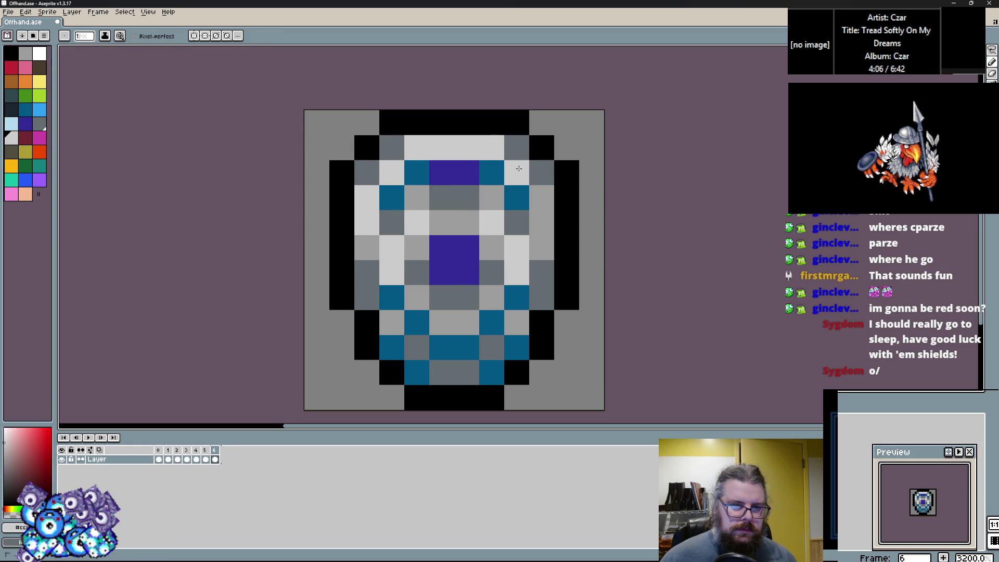
Step: Add white highlights along the shield's upper left, top and sides
{"action": "left_click", "coordinate": [40, 54]}
{"action": "left_click", "coordinate": [391, 171]}
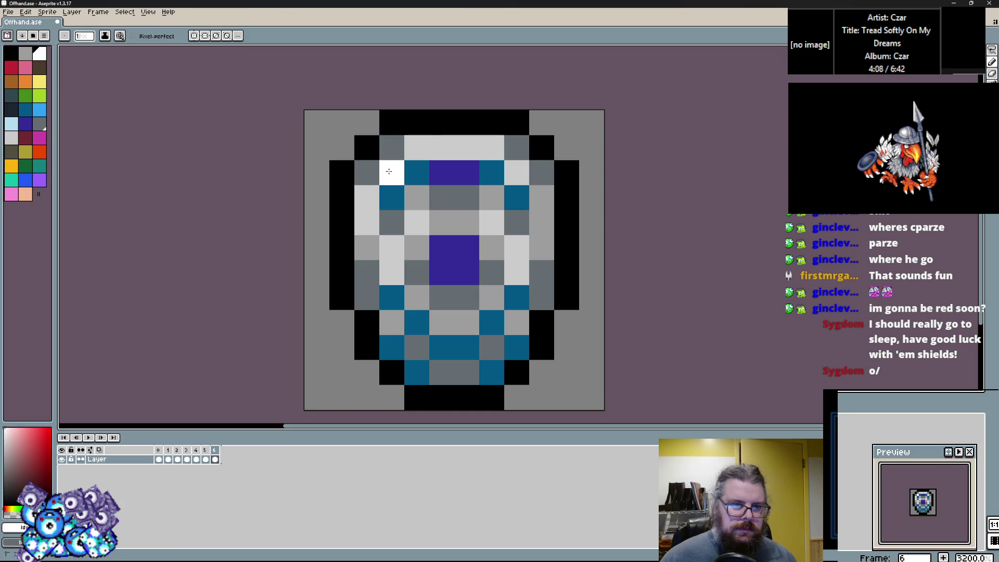
{"action": "left_click_drag", "start_coordinate": [416, 147], "coordinate": [442, 146]}
{"action": "left_click_drag", "start_coordinate": [392, 247], "coordinate": [417, 247]}
{"action": "key", "text": "ctrl+z"}
{"action": "left_click", "coordinate": [516, 247]}
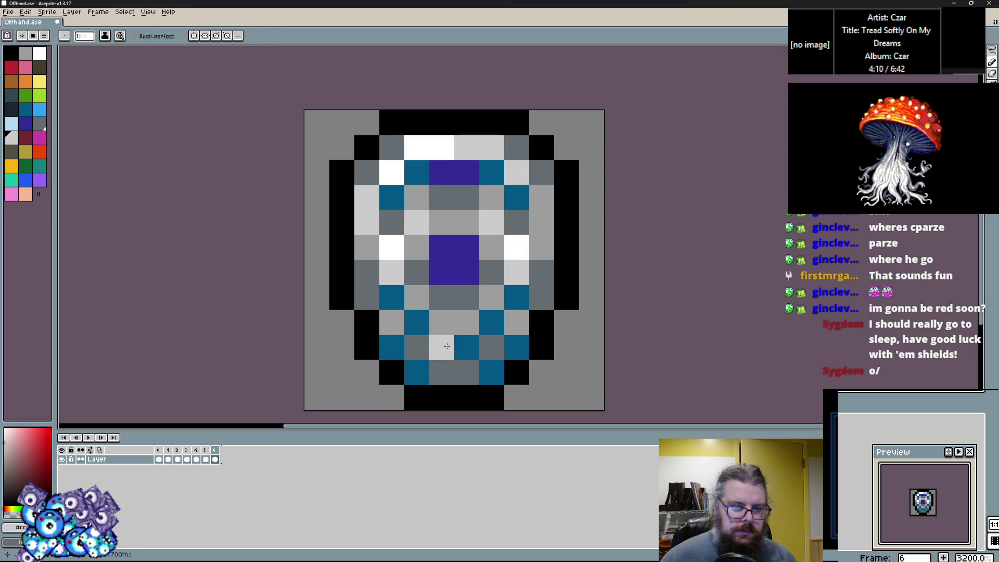
Step: After checking the previous frame, turn the lower-left pixel light grey and shade the bottom pixels dark grey
{"action": "key", "text": "alt"}
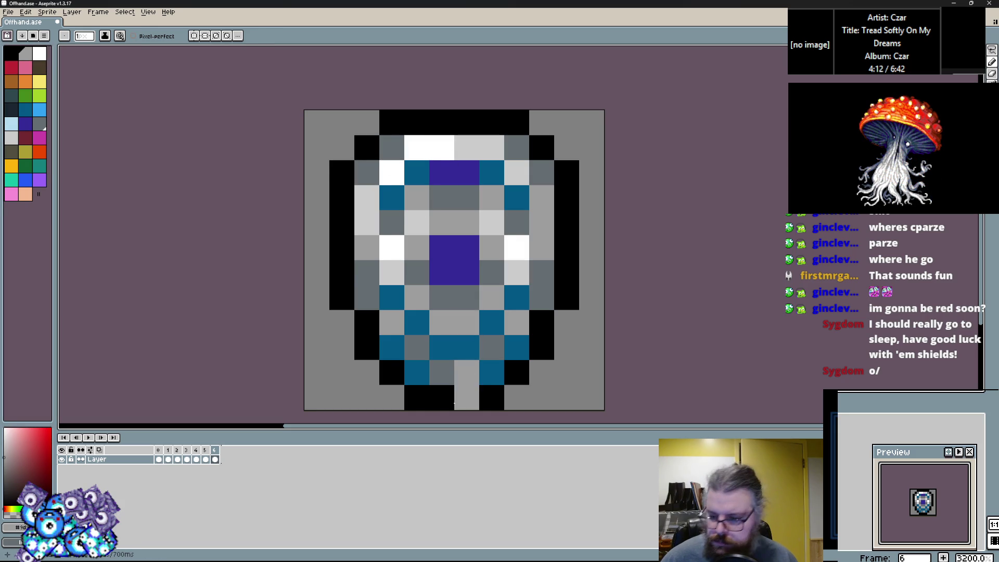
{"action": "key", "text": "comma"}
{"action": "scroll", "coordinate": [388, 256], "scroll_direction": "down", "scroll_amount": 1}
{"action": "key", "text": "period"}
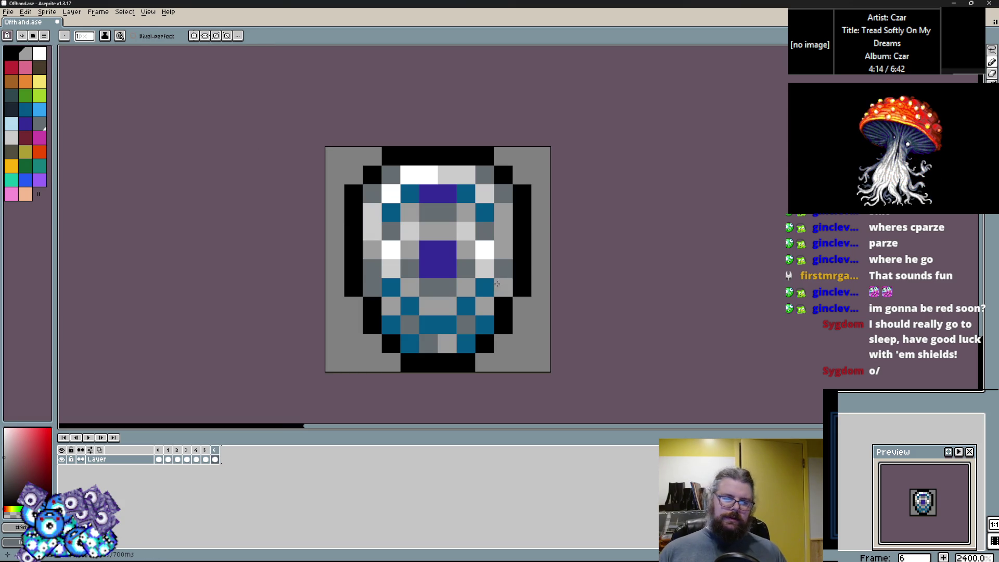
{"action": "left_click", "coordinate": [395, 318]}
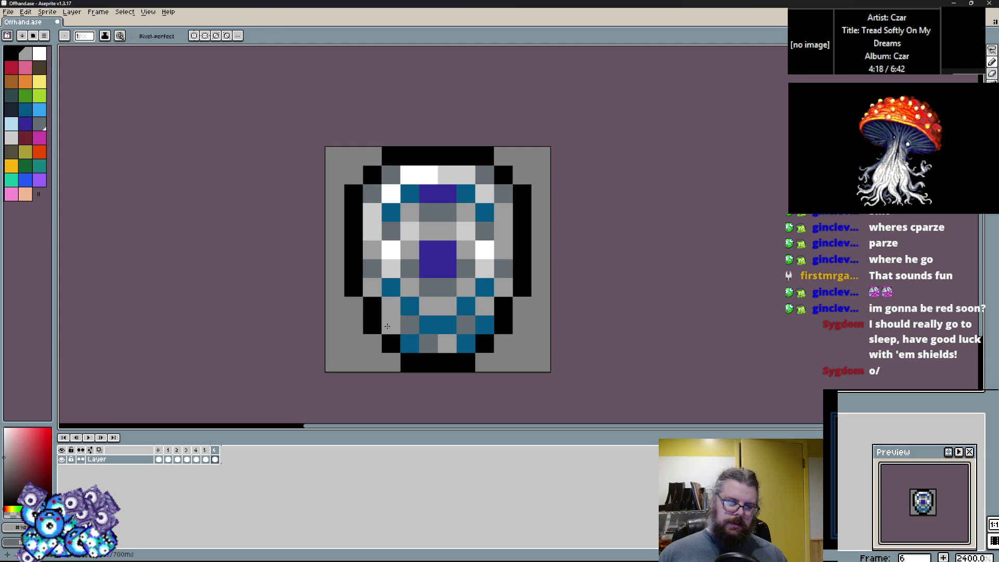
{"action": "left_click", "coordinate": [428, 343], "text": "alt"}
{"action": "left_click", "coordinate": [409, 344]}
{"action": "left_click", "coordinate": [391, 324]}
{"action": "left_click", "coordinate": [466, 343]}
{"action": "left_click", "coordinate": [483, 325]}
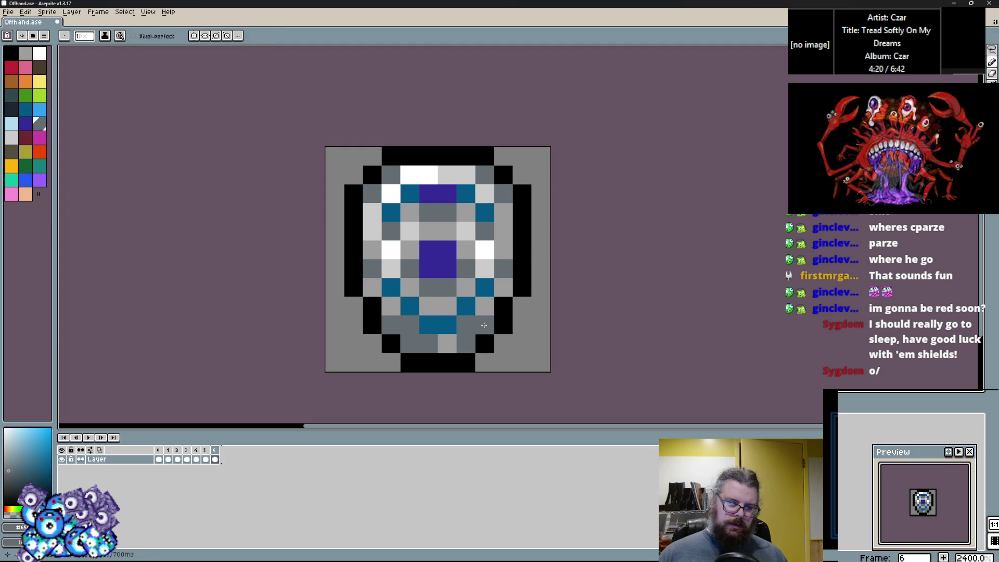
{"action": "left_click", "coordinate": [438, 341], "text": "alt"}
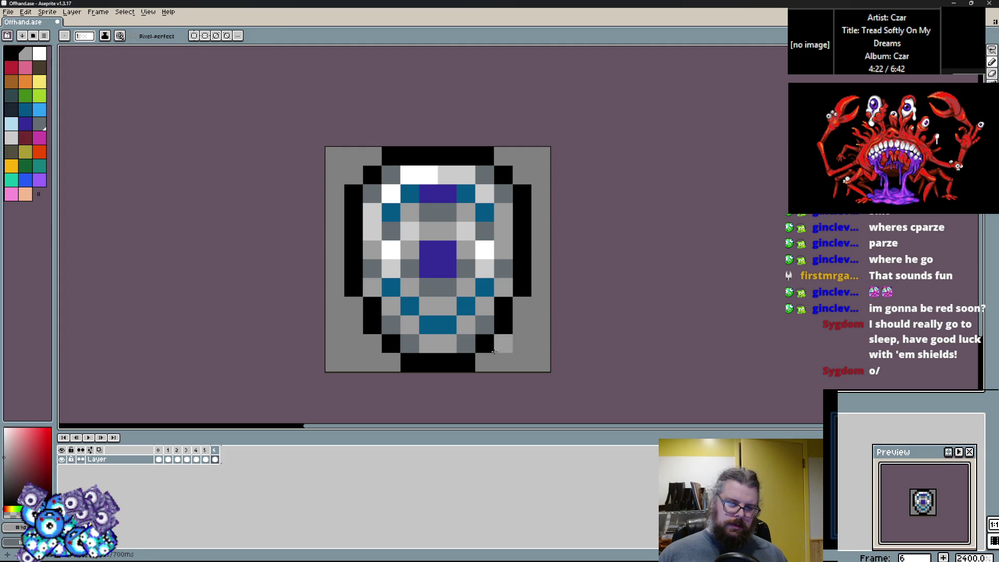
Step: Paint an upper-right pixel teal and a bottom pixel peach sampled from the coin frame
{"action": "left_click", "coordinate": [484, 220]}
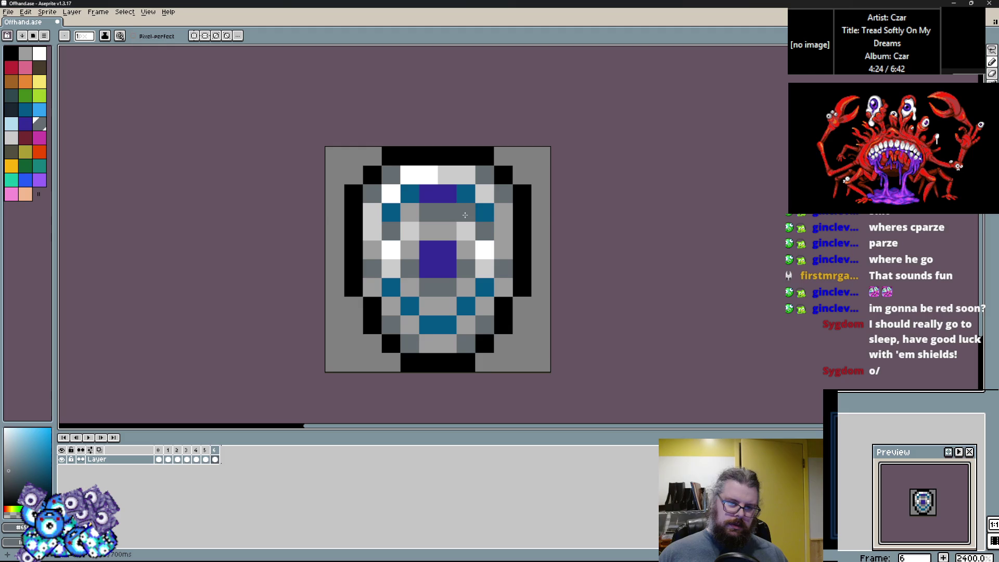
{"action": "key", "text": "Left"}
{"action": "key", "text": "Left"}
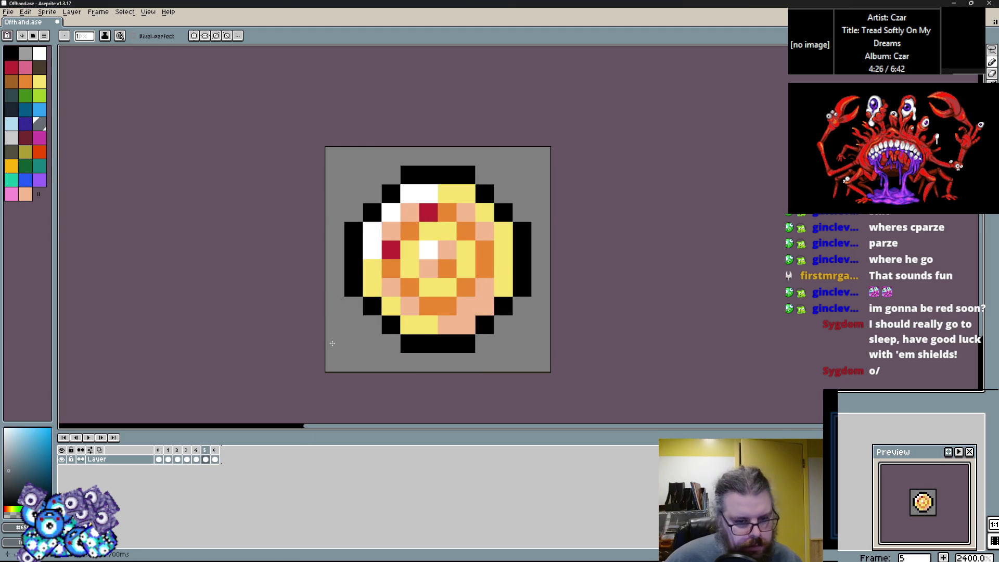
{"action": "left_click", "coordinate": [447, 325], "text": "alt"}
{"action": "left_click", "coordinate": [426, 344]}
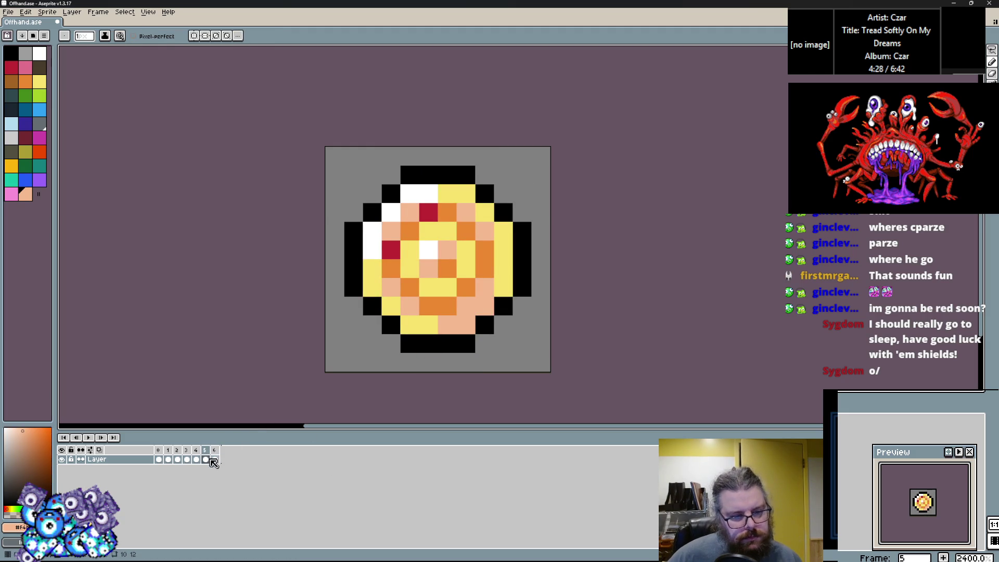
Step: Preview the animation, then paint the shield's centre block red and undo the extra red pixels
{"action": "left_click", "coordinate": [215, 459]}
{"action": "key", "text": "Return"}
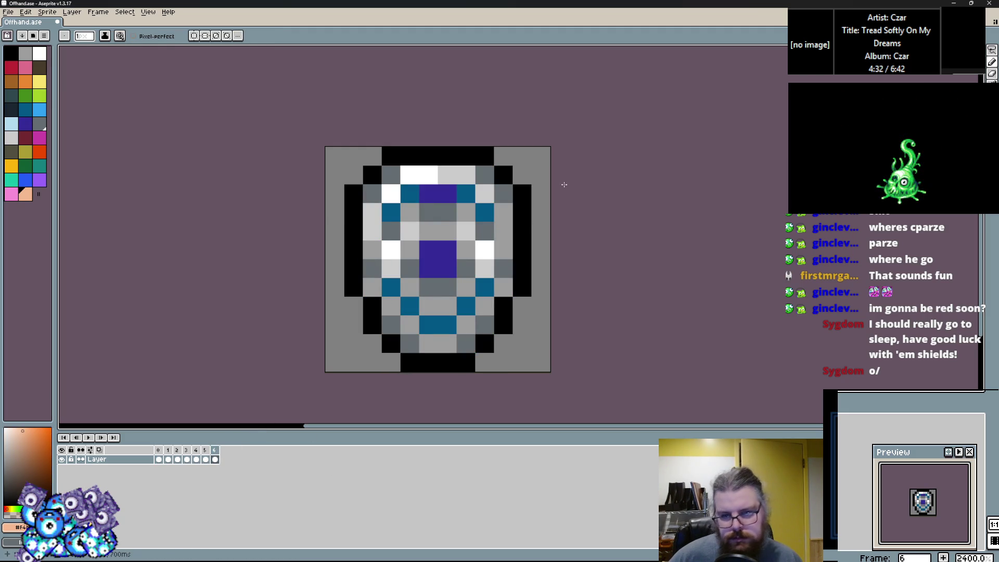
{"action": "left_click", "coordinate": [11, 68]}
{"action": "left_click", "coordinate": [415, 277]}
{"action": "mouse_move", "coordinate": [446, 268]}
{"action": "left_mouse_down"}
{"action": "mouse_move", "coordinate": [428, 268]}
{"action": "mouse_move", "coordinate": [438, 250]}
{"action": "left_mouse_up"}
{"action": "left_click", "coordinate": [414, 310]}
{"action": "left_click", "coordinate": [466, 306]}
{"action": "mouse_move", "coordinate": [447, 212]}
{"action": "left_mouse_down"}
{"action": "mouse_move", "coordinate": [431, 206]}
{"action": "mouse_move", "coordinate": [447, 193]}
{"action": "left_mouse_up"}
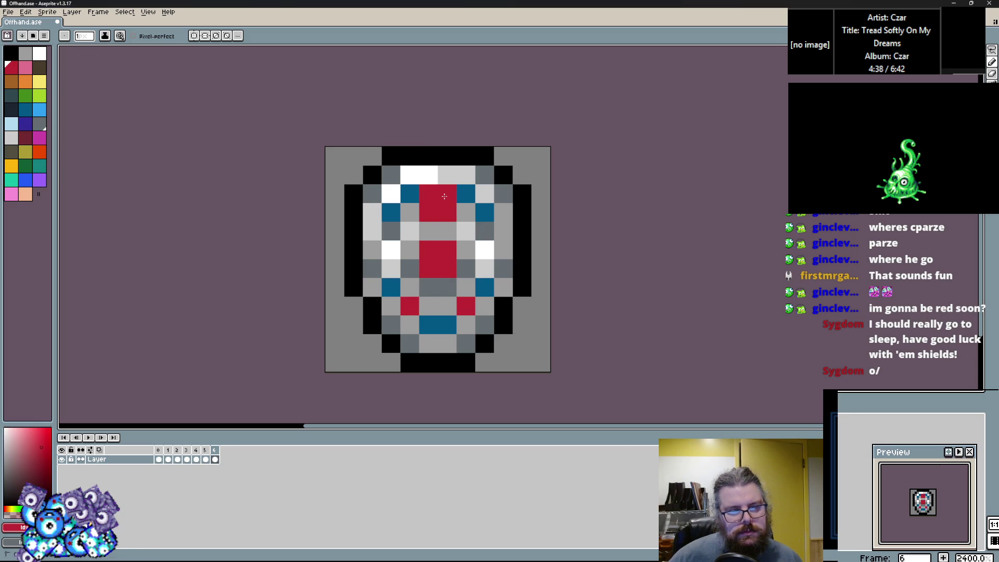
{"action": "left_click", "coordinate": [26, 68]}
{"action": "left_click", "coordinate": [447, 212]}
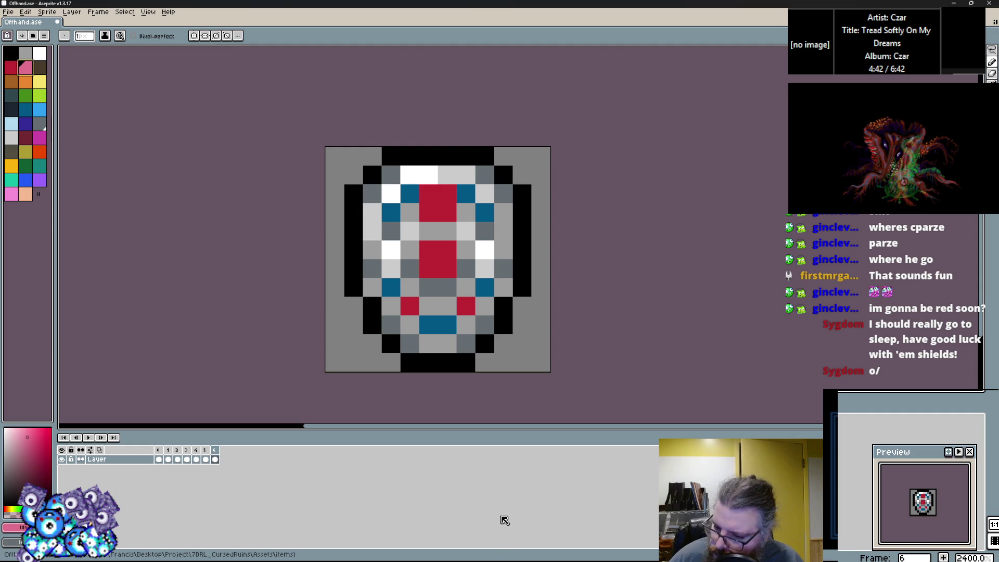
{"action": "key", "text": "ctrl+z"}
{"action": "key", "text": "ctrl+z"}
Step: Add purple accent pixels below and beside the red centre
{"action": "left_click", "coordinate": [441, 197], "text": "alt"}
{"action": "left_click", "coordinate": [409, 305]}
{"action": "left_click", "coordinate": [466, 305]}
{"action": "left_click", "coordinate": [458, 258]}
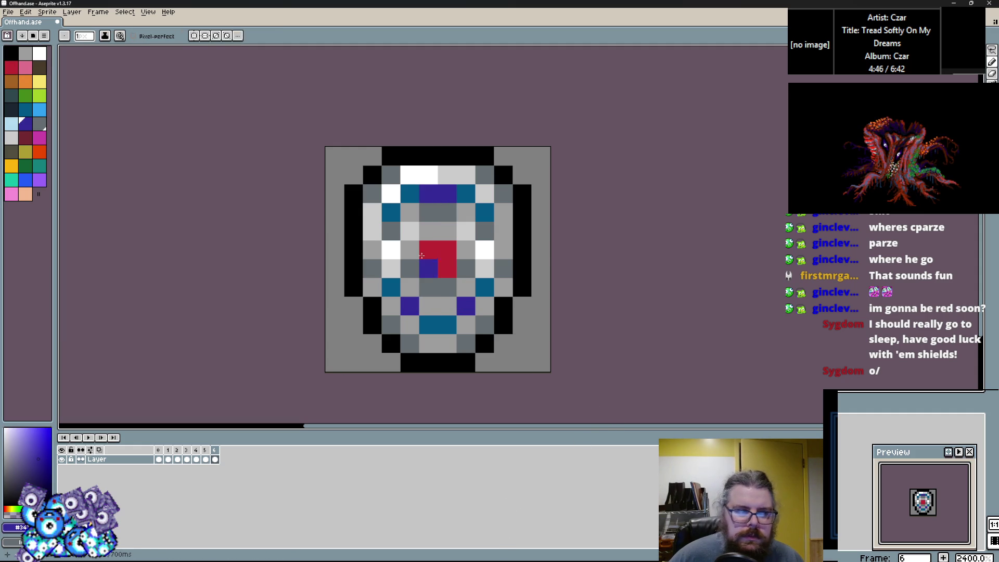
Step: Add pale blue highlight pixels on the top rim, right side and bottom
{"action": "left_click", "coordinate": [39, 109]}
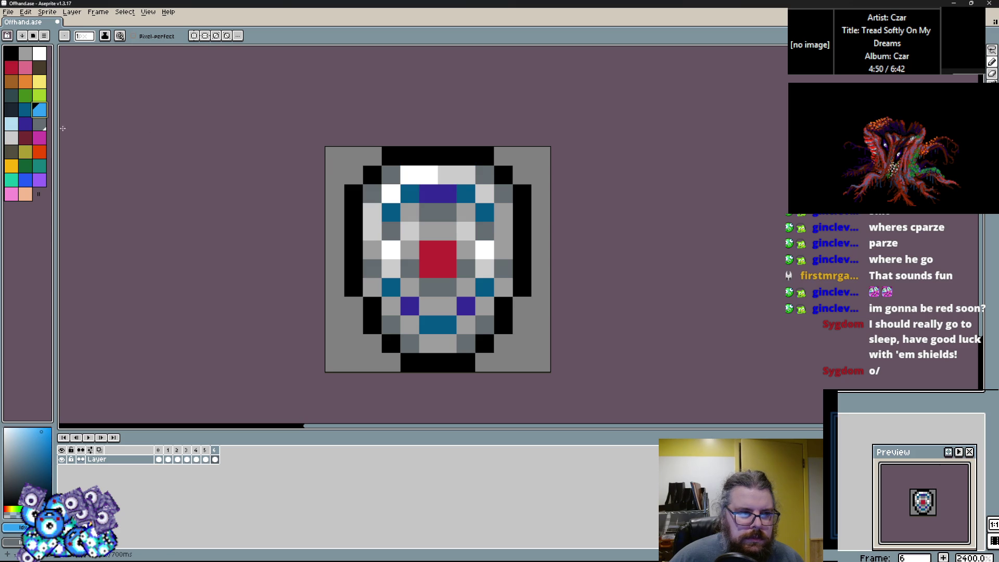
{"action": "key", "text": "]"}
{"action": "left_click", "coordinate": [446, 175]}
{"action": "left_click", "coordinate": [483, 251]}
{"action": "left_click", "coordinate": [426, 311]}
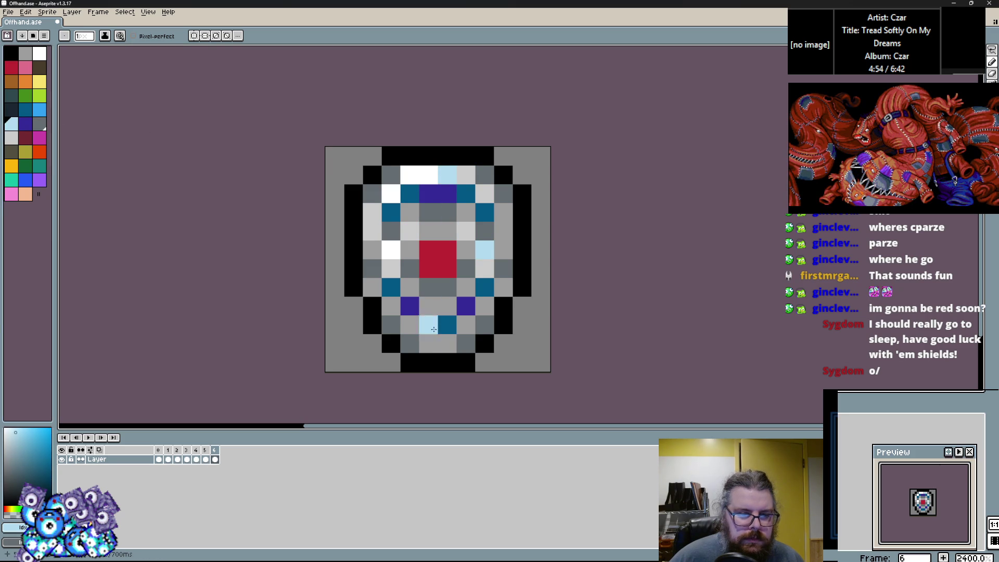
Step: Compare with the previous frame and save the shield file
{"action": "key", "text": "Left"}
{"action": "key", "text": "Right"}
{"action": "left_click", "coordinate": [12, 17]}
{"action": "left_click", "coordinate": [32, 56]}
{"action": "left_click", "coordinate": [7, 12]}
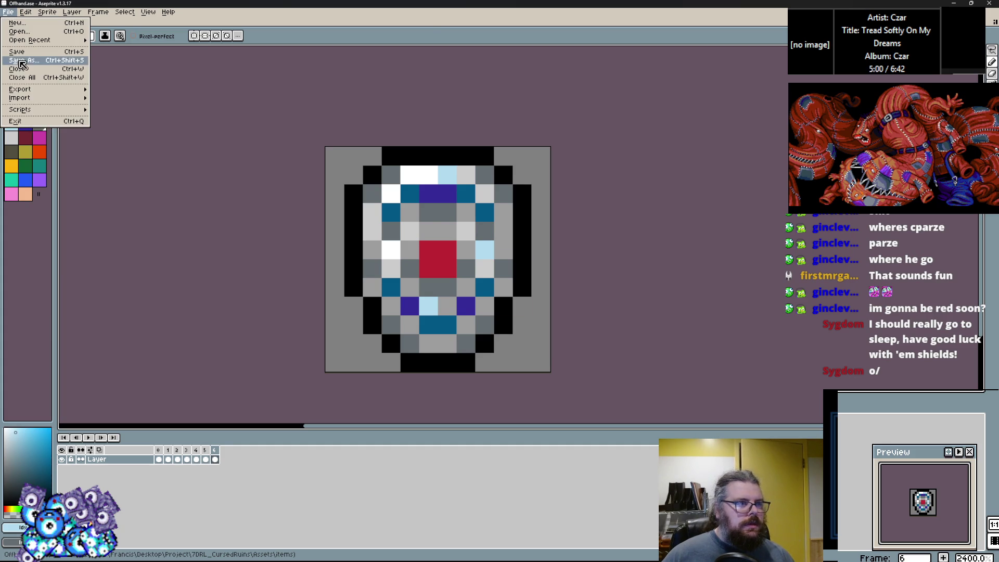
Step: Save the shield as Offhand.gif in GIF format, accepting the default GIF options
{"action": "left_click", "coordinate": [21, 65]}
{"action": "left_click", "coordinate": [116, 246]}
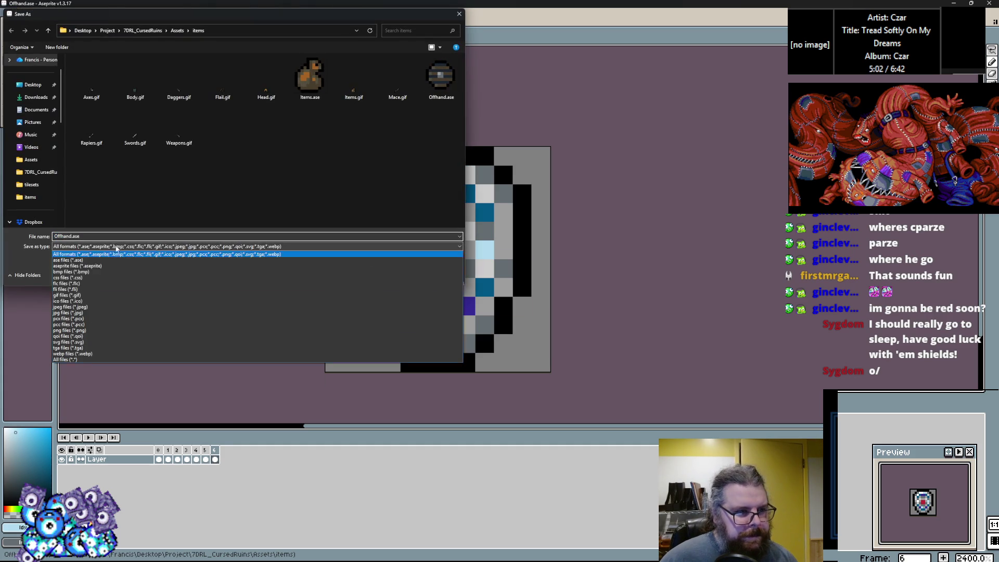
{"action": "left_click", "coordinate": [68, 295]}
{"action": "double_click", "coordinate": [73, 237]}
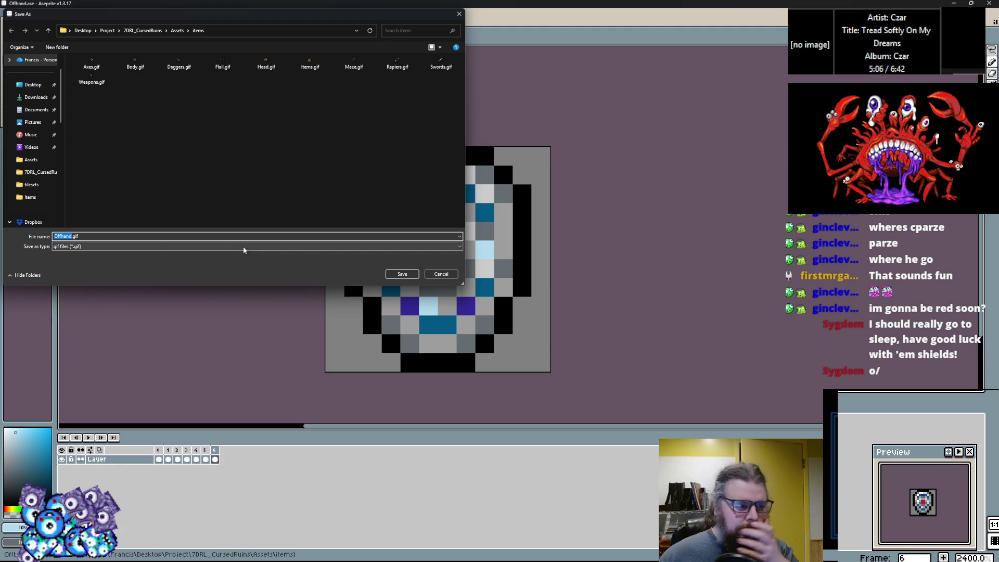
{"action": "left_click", "coordinate": [402, 273]}
{"action": "key", "text": "Return"}
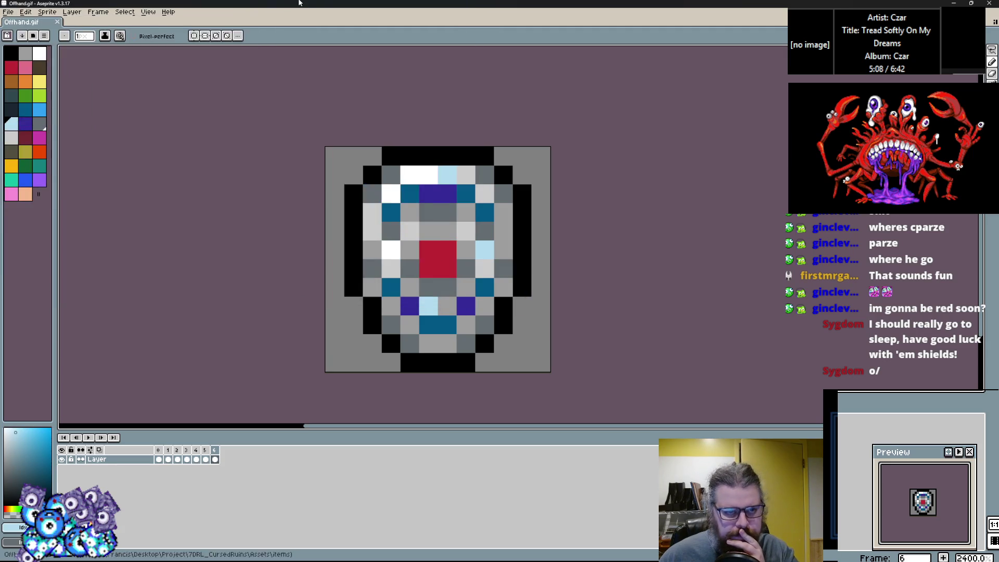
{"action": "key", "text": "alt+Tab"}
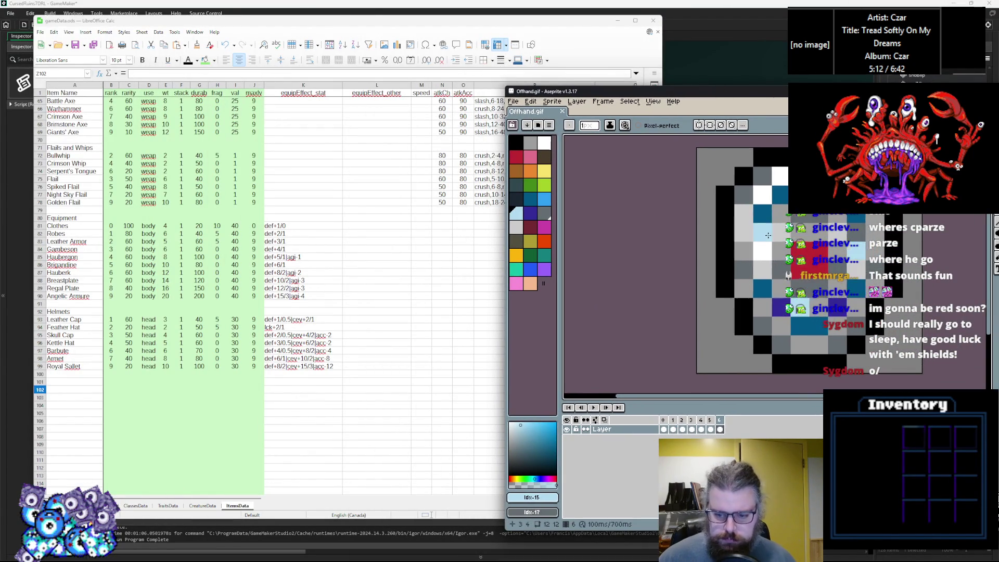
Step: Enter the heading Shields in cell A101
{"action": "left_click", "coordinate": [408, 352]}
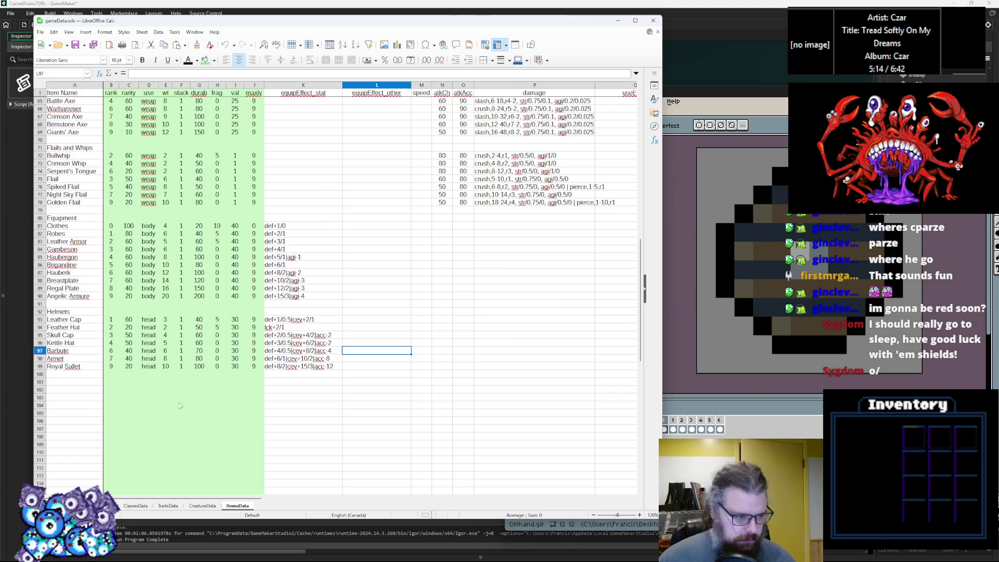
{"action": "left_click", "coordinate": [65, 382]}
{"action": "type", "text": "Shields"}
{"action": "key", "text": "Return"}
Step: Start row 102 with Round Shield, rank 1, rarity 60 and use offhand
{"action": "type", "text": "Ro"}
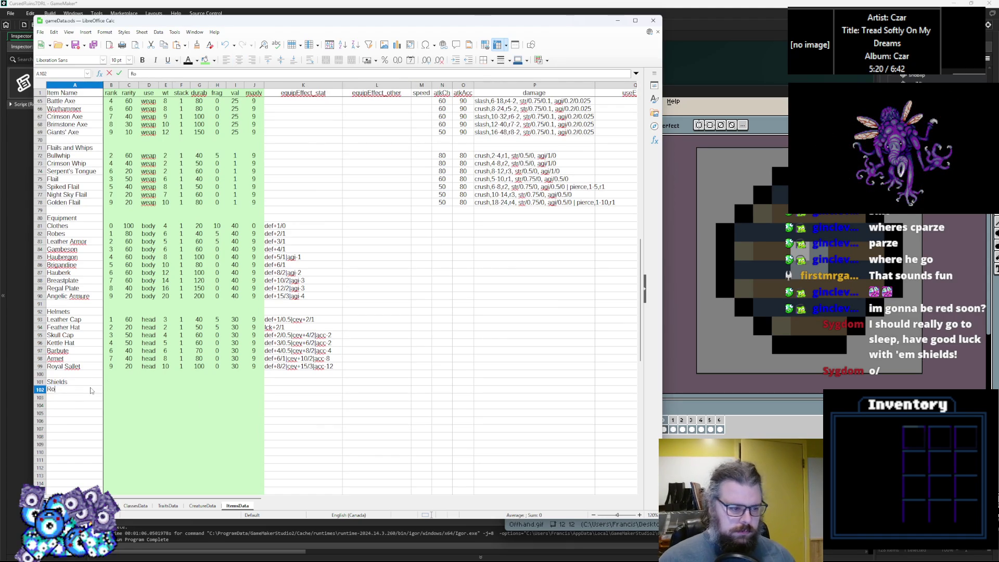
{"action": "type", "text": "und Shield"}
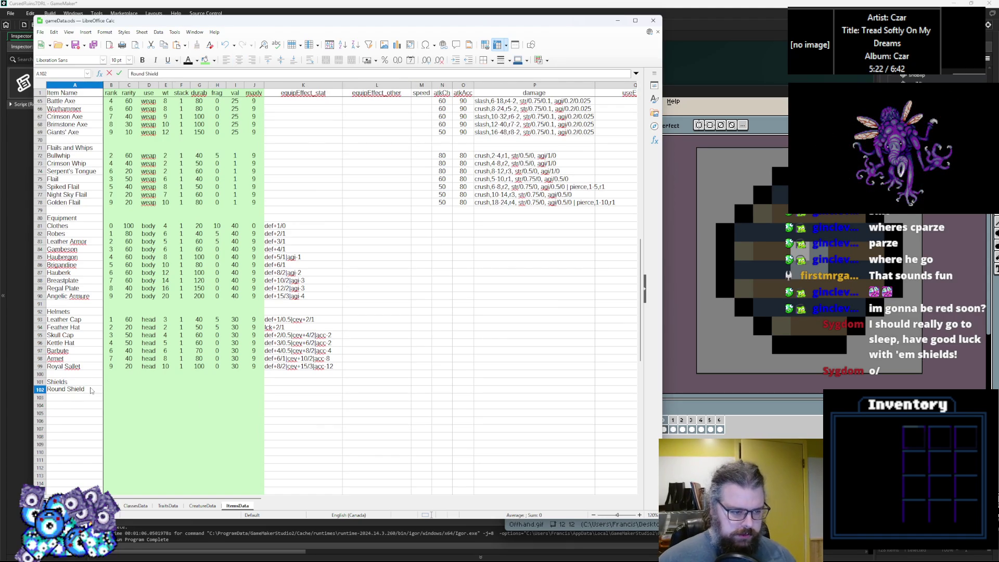
{"action": "key", "text": "Tab"}
{"action": "type", "text": "1"}
{"action": "key", "text": "Tab"}
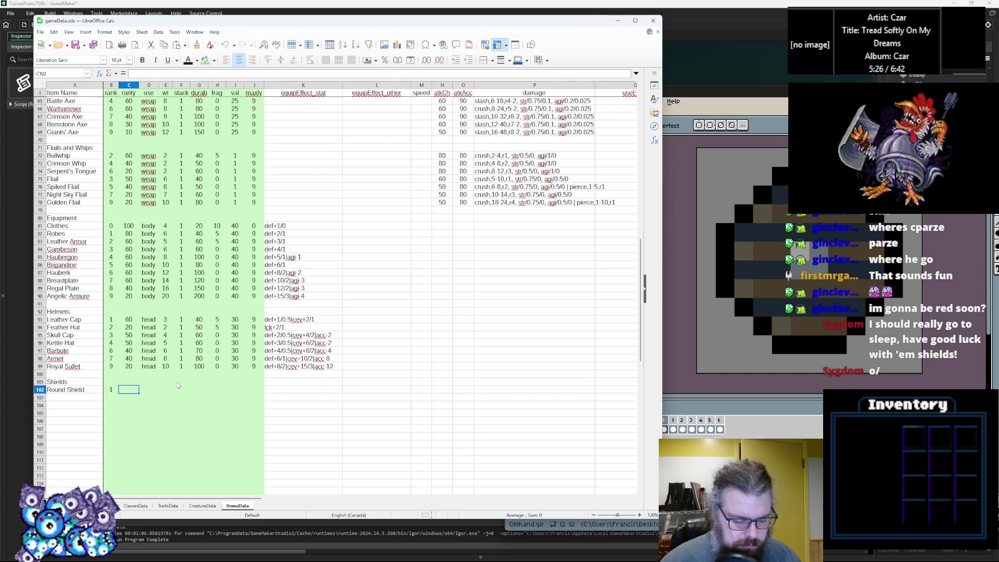
{"action": "type", "text": "60"}
{"action": "left_click", "coordinate": [144, 396]}
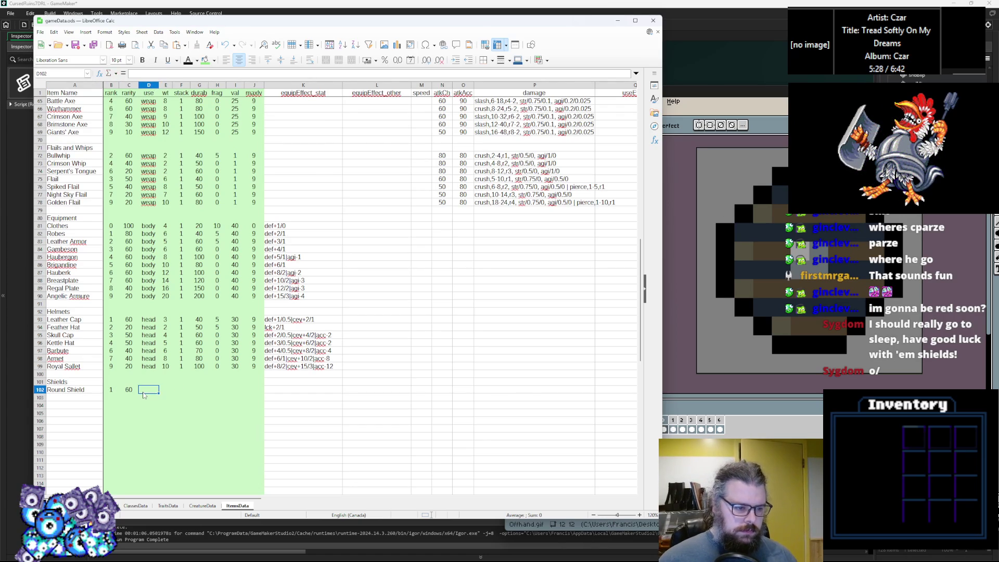
{"action": "type", "text": "offhand"}
{"action": "left_click", "coordinate": [158, 412]}
Step: Fill Round Shield's weight 3, stack 1, durability 40, frag 10, value 10 and majdy 9
{"action": "left_click", "coordinate": [169, 391]}
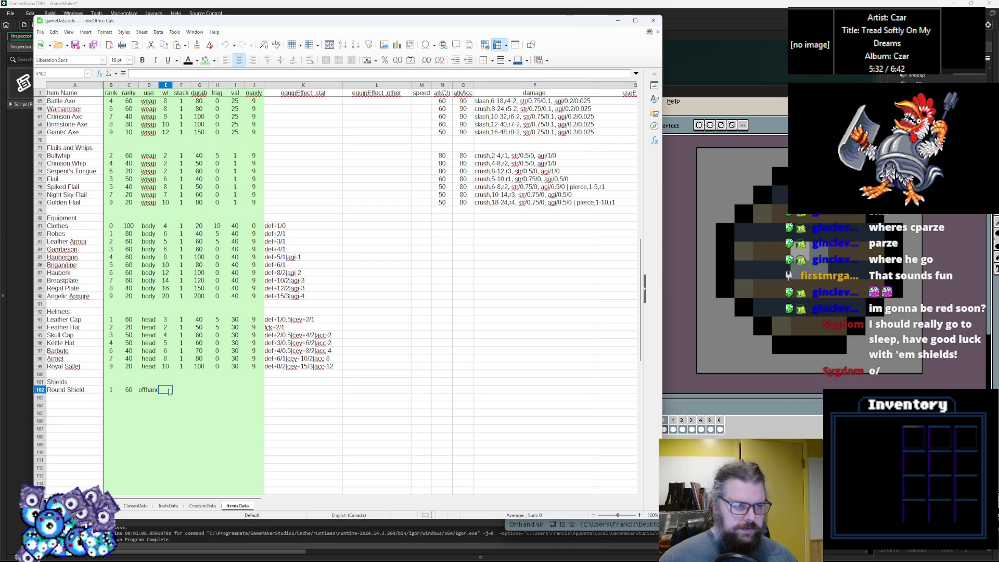
{"action": "type", "text": "3"}
{"action": "key", "text": "Tab"}
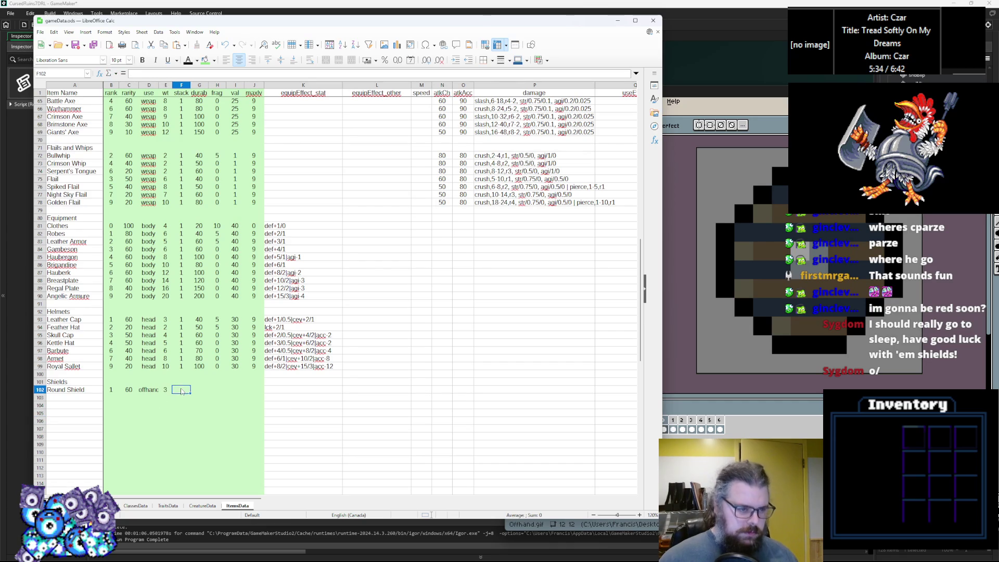
{"action": "type", "text": "1"}
{"action": "key", "text": "Tab"}
{"action": "type", "text": "40"}
{"action": "key", "text": "Tab"}
{"action": "type", "text": "10"}
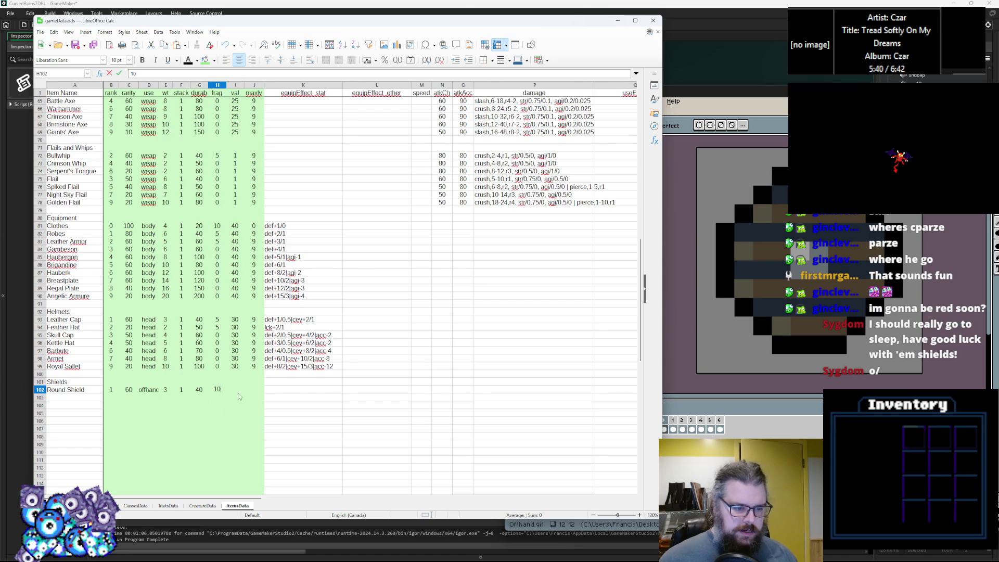
{"action": "key", "text": "Tab"}
{"action": "type", "text": "1"}
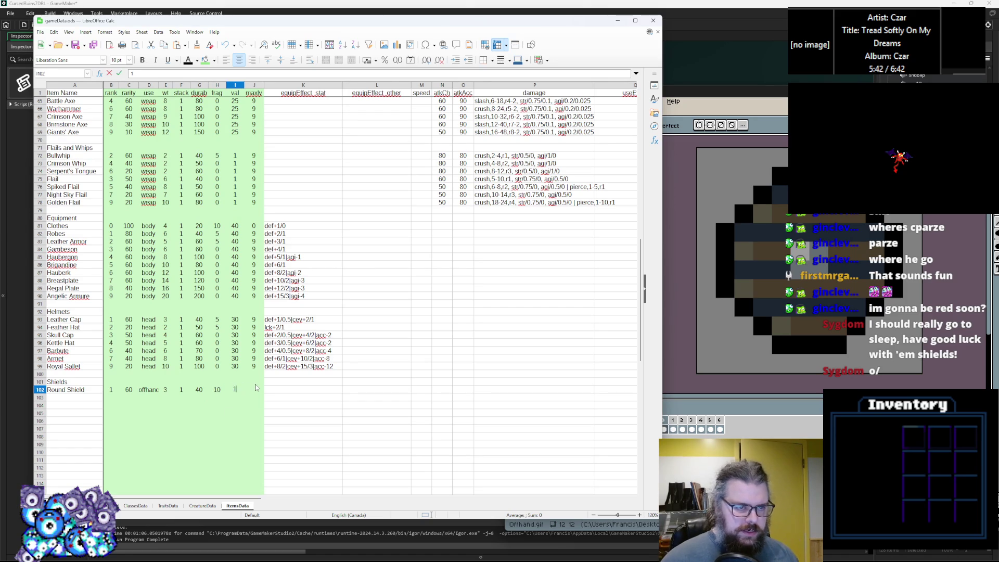
{"action": "key", "text": "Tab"}
{"action": "type", "text": "9"}
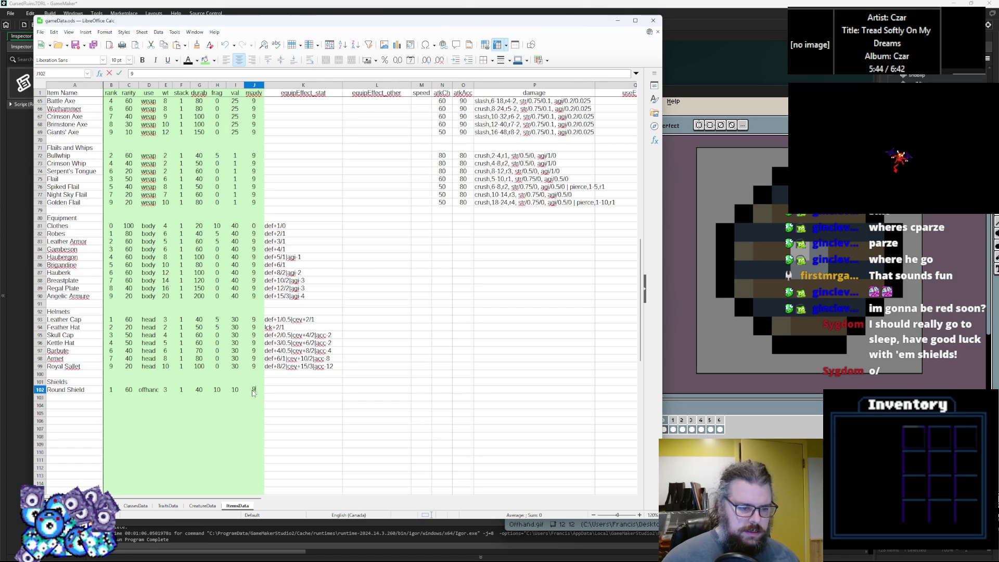
{"action": "key", "text": "Tab"}
Step: Copy the Leather Cap's effect def+1/0.5|cev+2/1 from K93 into K102 and start editing it
{"action": "left_click", "coordinate": [288, 321]}
{"action": "left_click", "coordinate": [289, 389]}
{"action": "type", "text": "def+1/0.5|cev+2/1"}
{"action": "double_click", "coordinate": [289, 390]}
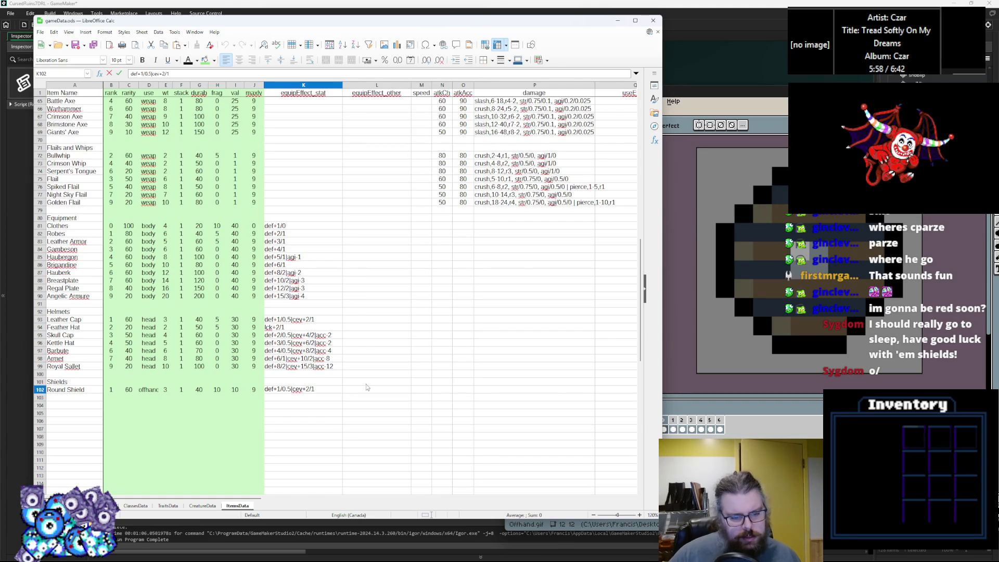
Step: Rework K102's effect by swapping cev for blo and adjusting bonuses, then erase it entirely
{"action": "key", "text": "BackSpace"}
{"action": "key", "text": "BackSpace"}
{"action": "key", "text": "BackSpace"}
{"action": "type", "text": "clo"}
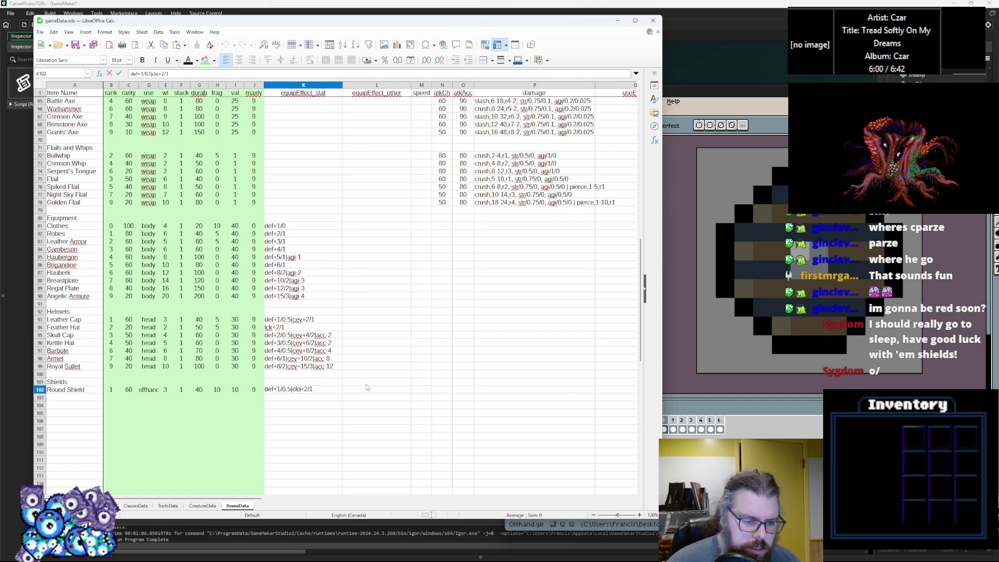
{"action": "key", "text": "BackSpace"}
{"action": "key", "text": "BackSpace"}
{"action": "key", "text": "BackSpace"}
{"action": "type", "text": "blo"}
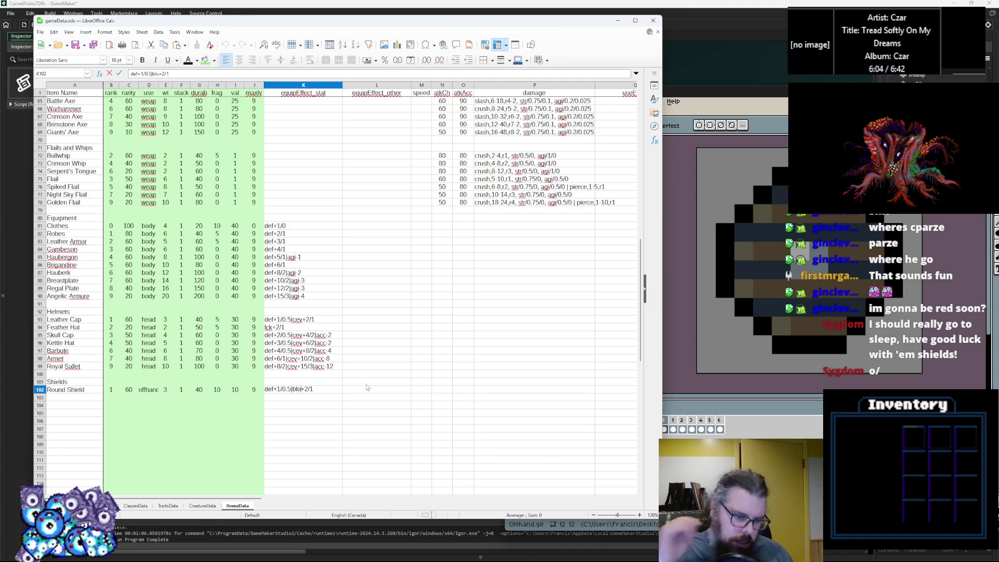
{"action": "key", "text": "Right"}
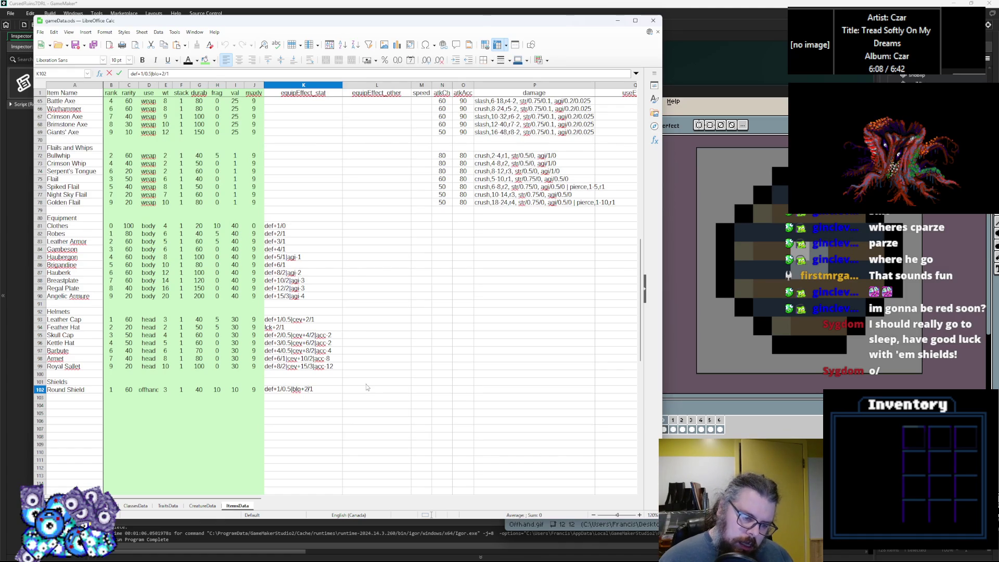
{"action": "type", "text": "0"}
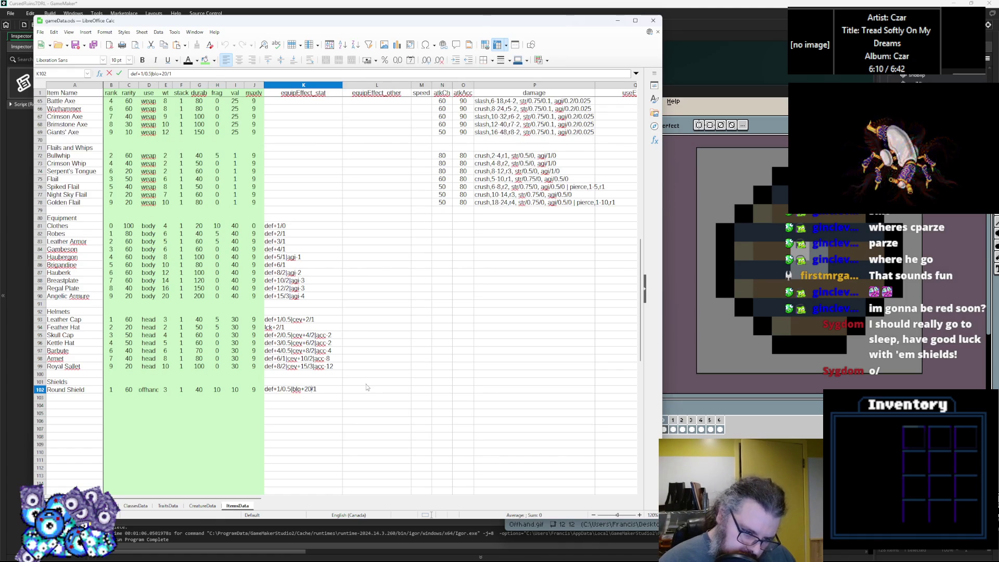
{"action": "key", "text": "BackSpace"}
{"action": "key", "text": "BackSpace"}
{"action": "type", "text": "3"}
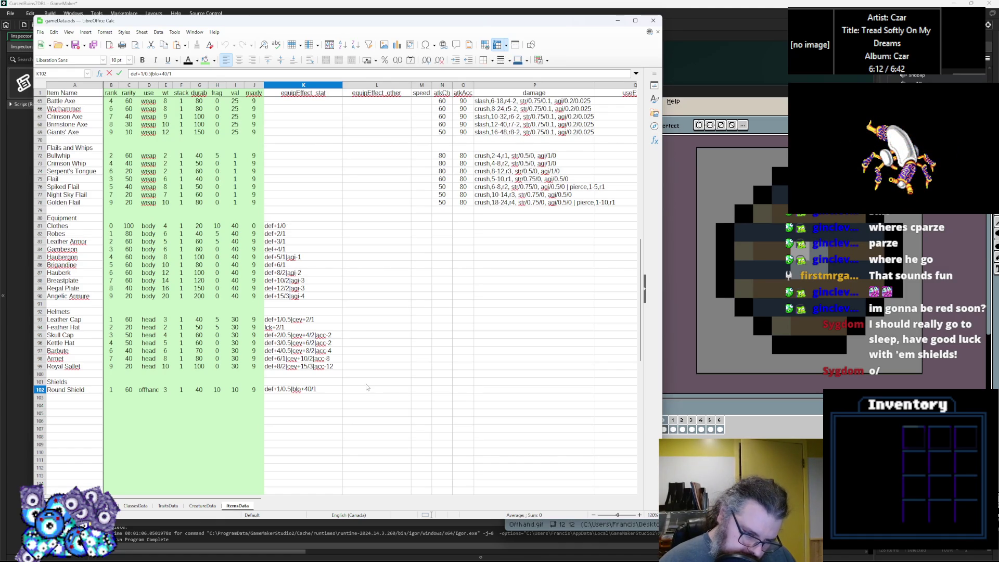
{"action": "type", "text": "0"}
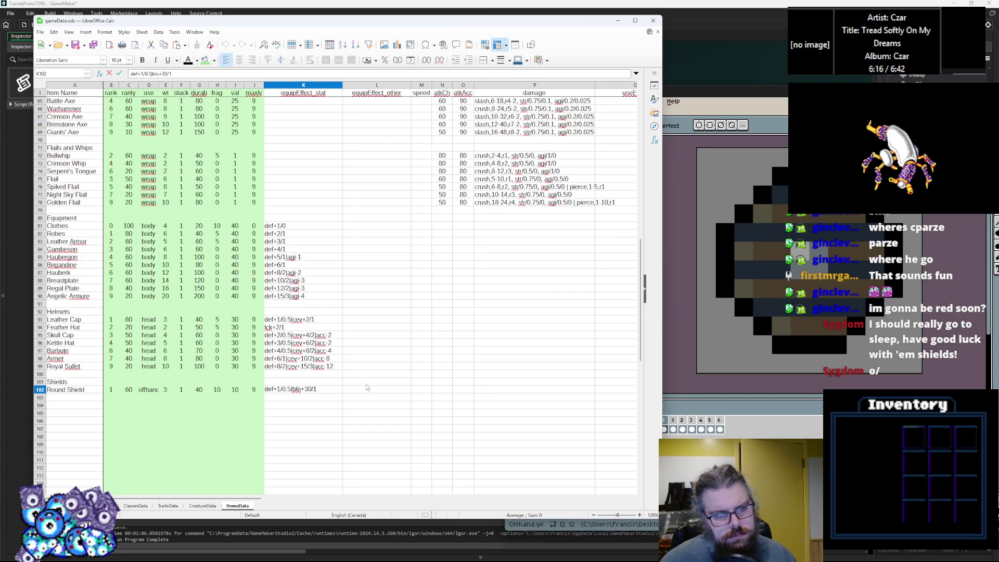
{"action": "key", "text": "BackSpace"}
{"action": "type", "text": "5"}
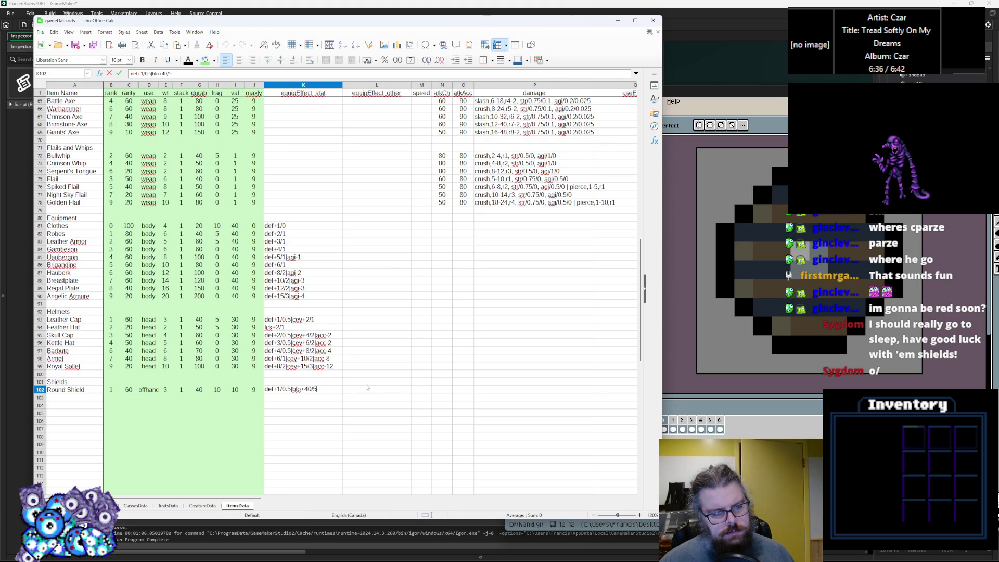
{"action": "key", "text": "BackSpace"}
{"action": "key", "text": "BackSpace"}
{"action": "key", "text": "BackSpace"}
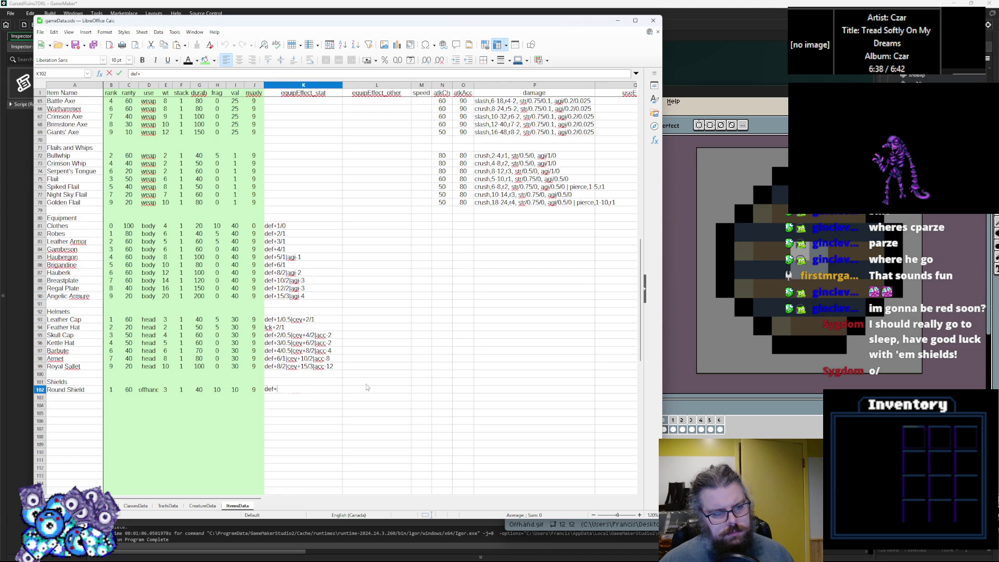
{"action": "left_click", "coordinate": [402, 386]}
Step: Paste the Bullwhip's damage entry crush,2-4,r1,str/0.5/0,agi/1/0 into P102
{"action": "left_click", "coordinate": [515, 156]}
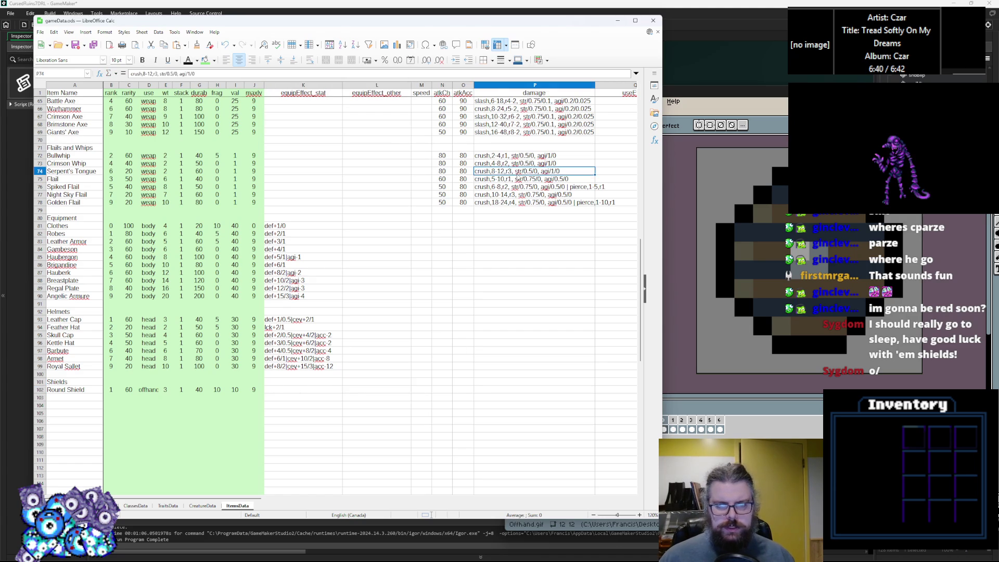
{"action": "left_click", "coordinate": [494, 391]}
{"action": "type", "text": "crush,2-4,r1, str/0.5/0, agi/1/0"}
Step: Set Round Shield's atkCh to 60 and atkAcc to 80
{"action": "left_click", "coordinate": [463, 393]}
{"action": "left_click", "coordinate": [448, 393]}
{"action": "type", "text": "50"}
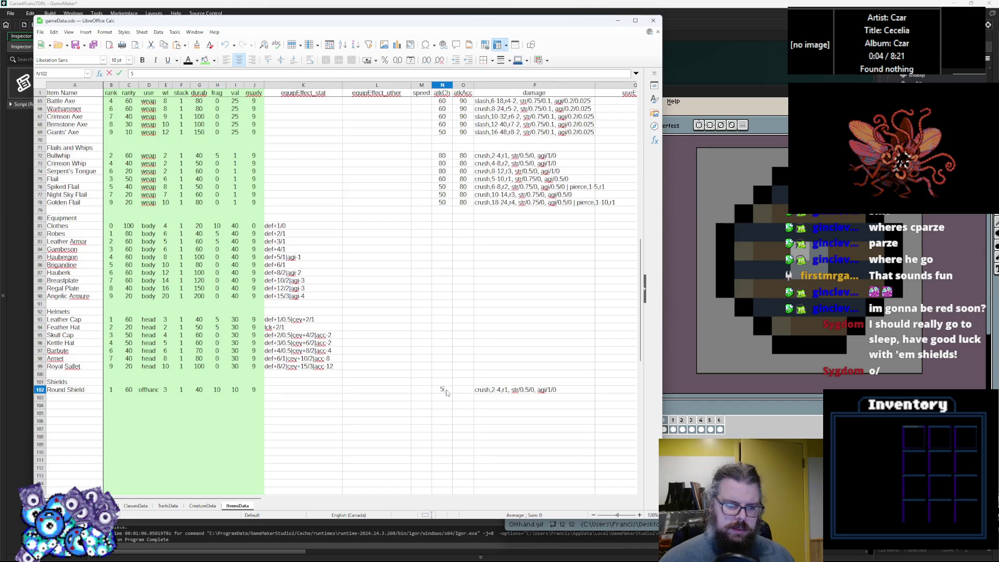
{"action": "key", "text": "BackSpace"}
{"action": "type", "text": "60"}
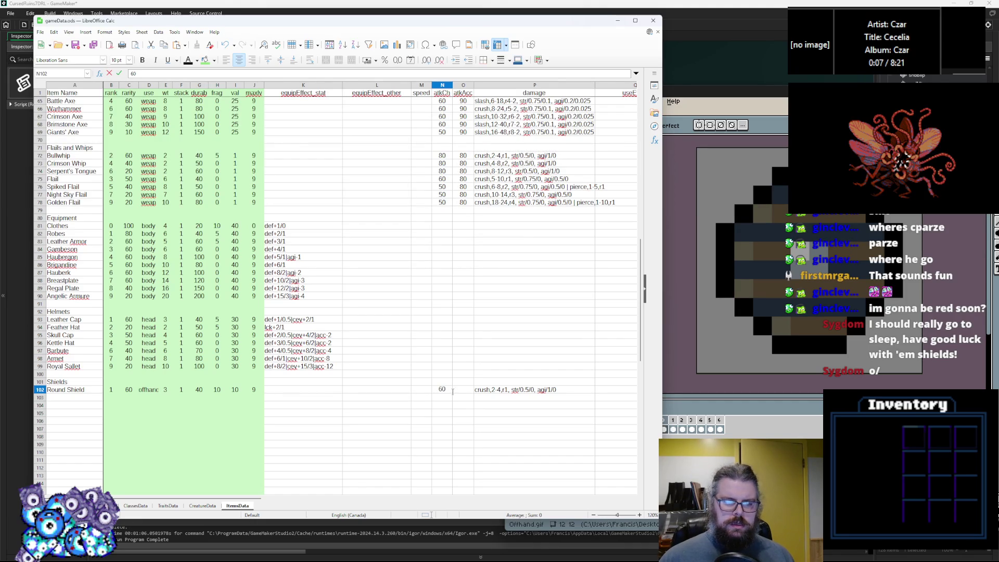
{"action": "left_click", "coordinate": [463, 391]}
{"action": "type", "text": "7"}
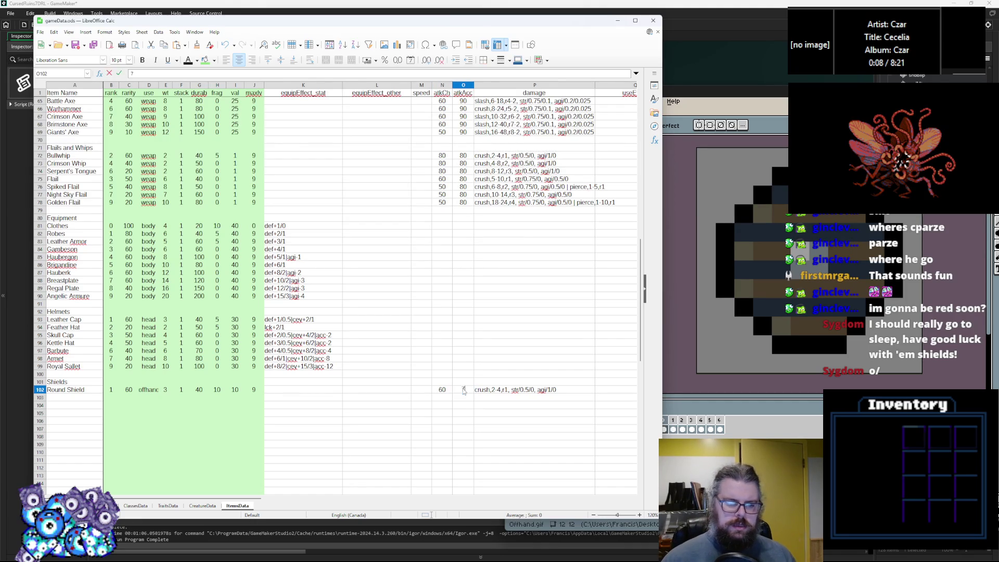
{"action": "key", "text": "BackSpace"}
{"action": "type", "text": "80"}
{"action": "left_click", "coordinate": [530, 423]}
{"action": "left_click", "coordinate": [543, 385]}
Step: Enter sprite sprShields in X102 and image 0 in Y102
{"action": "mouse_move", "coordinate": [255, 499]}
{"action": "left_mouse_down"}
{"action": "mouse_move", "coordinate": [385, 504]}
{"action": "mouse_move", "coordinate": [447, 519]}
{"action": "left_mouse_up"}
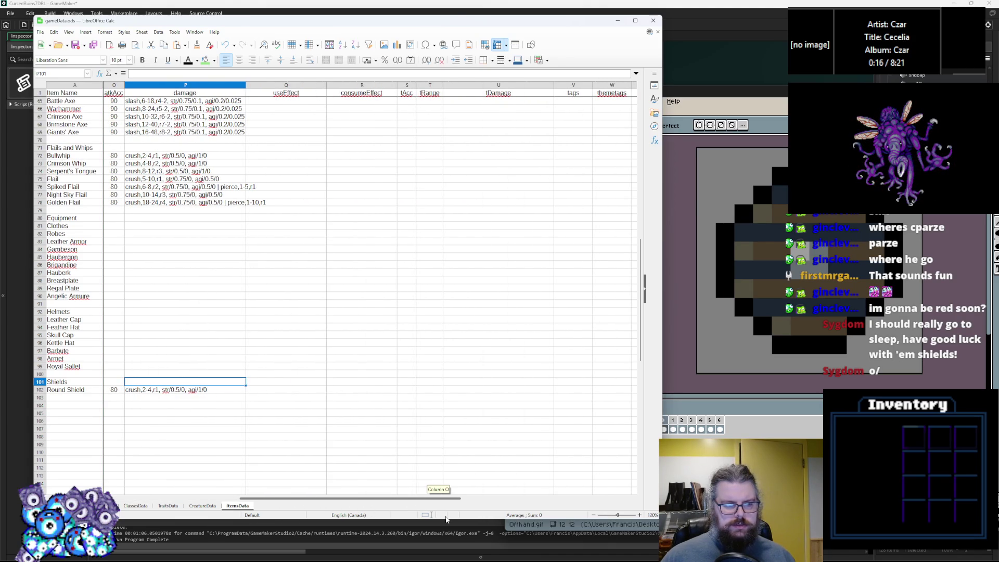
{"action": "mouse_move", "coordinate": [445, 517]}
{"action": "left_mouse_down"}
{"action": "mouse_move", "coordinate": [435, 521]}
{"action": "mouse_move", "coordinate": [492, 532]}
{"action": "left_mouse_up"}
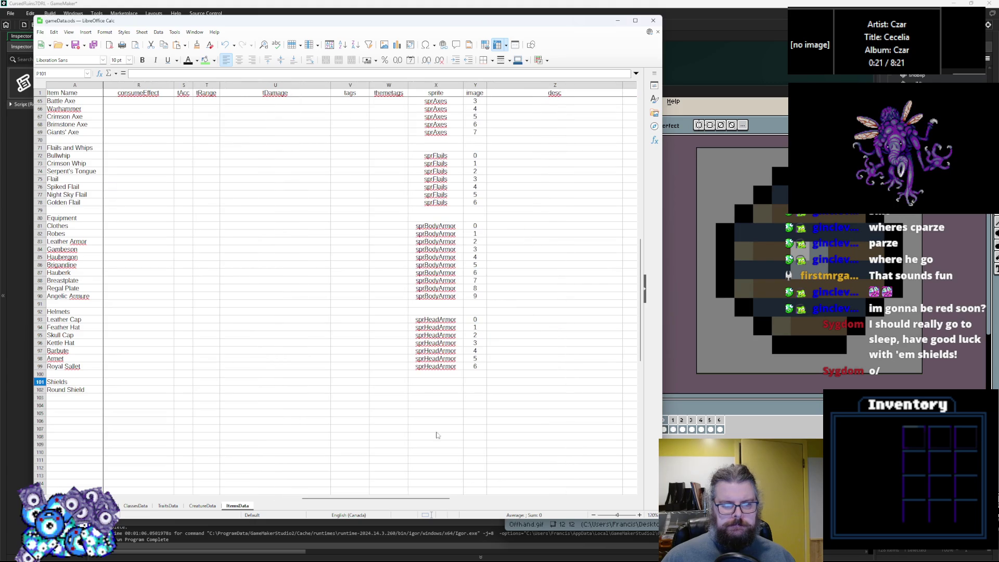
{"action": "left_click", "coordinate": [432, 391]}
{"action": "type", "text": "spr"}
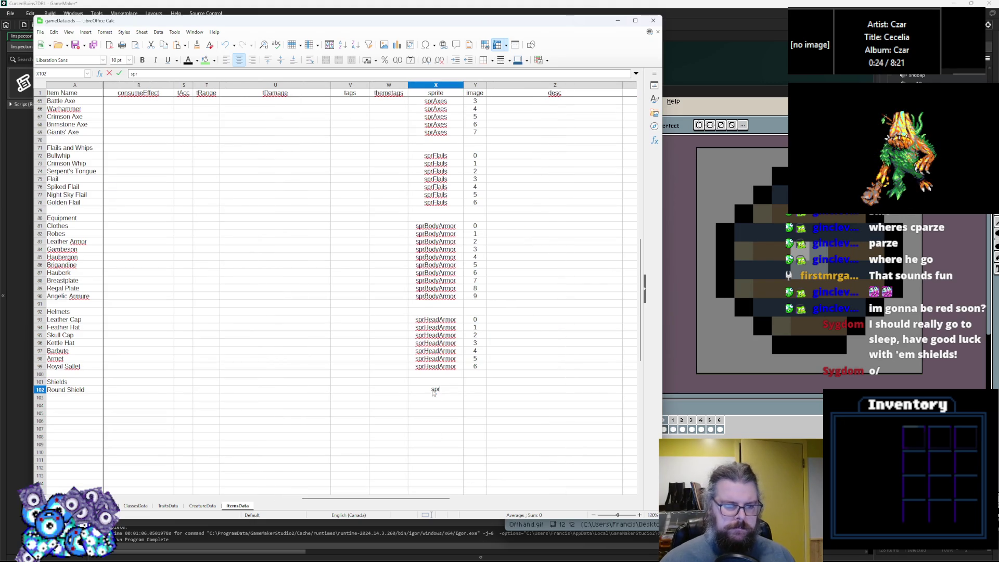
{"action": "type", "text": "Shei"}
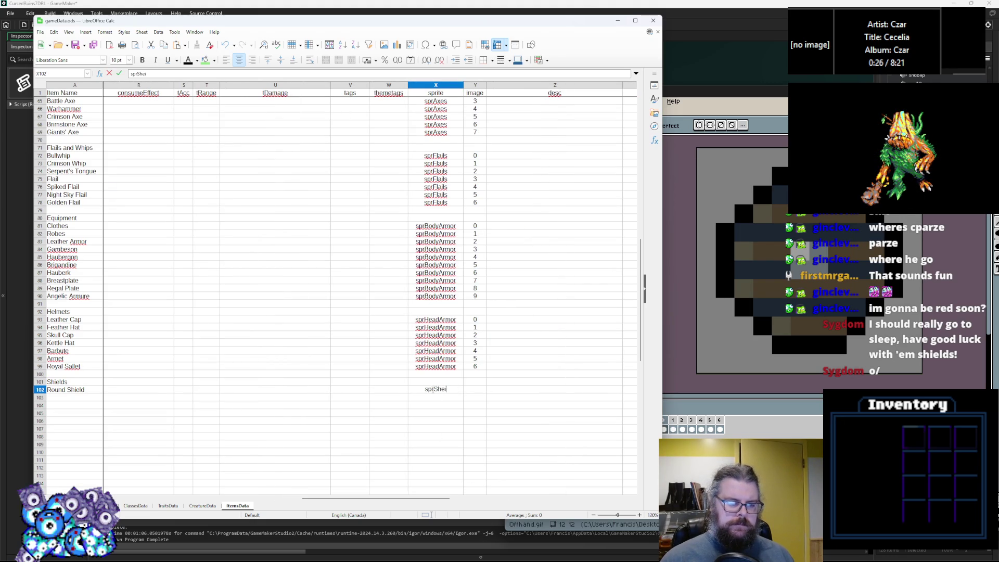
{"action": "key", "text": "BackSpace"}
{"action": "key", "text": "BackSpace"}
{"action": "type", "text": "ields"}
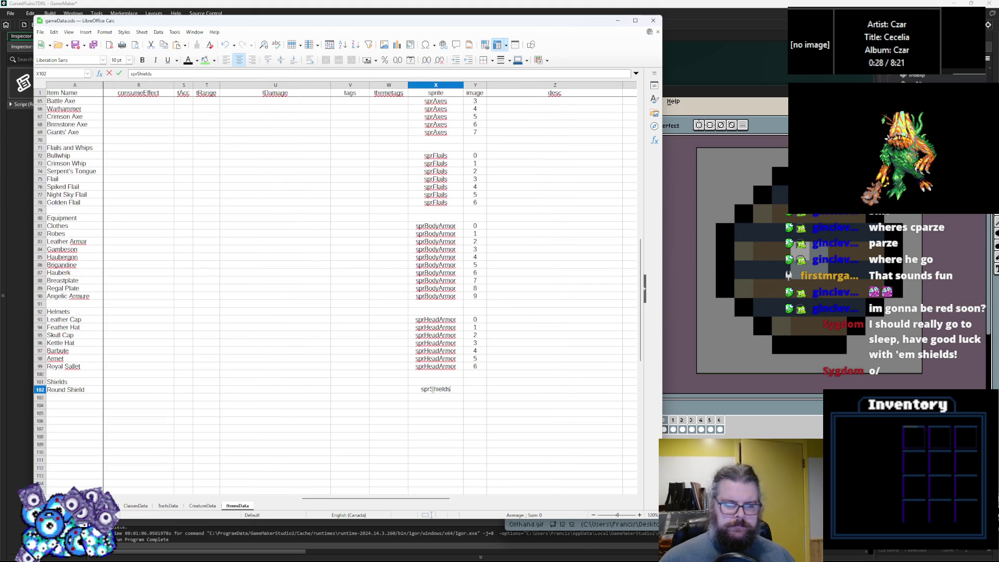
{"action": "left_click", "coordinate": [473, 390]}
{"action": "type", "text": "0"}
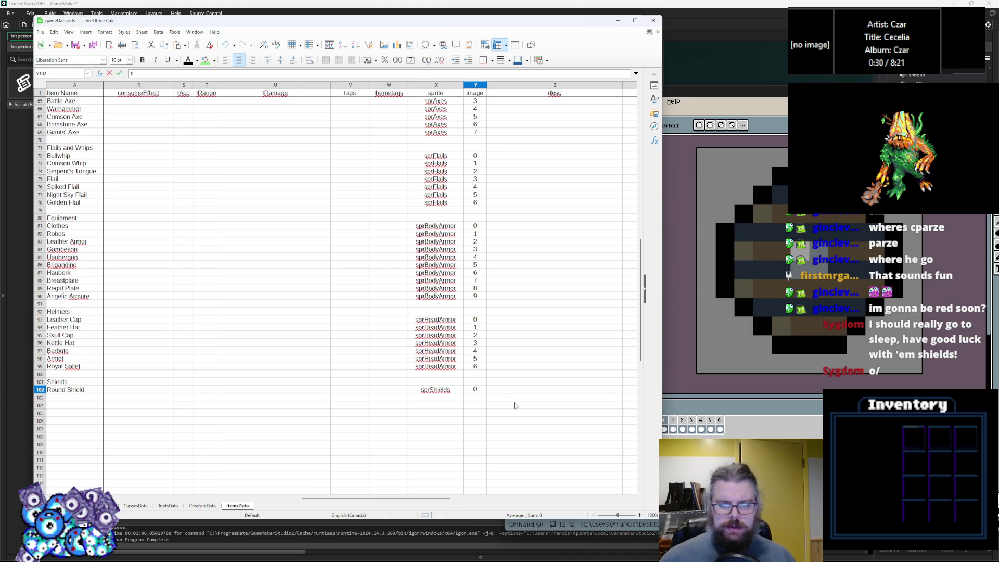
{"action": "left_click", "coordinate": [764, 264]}
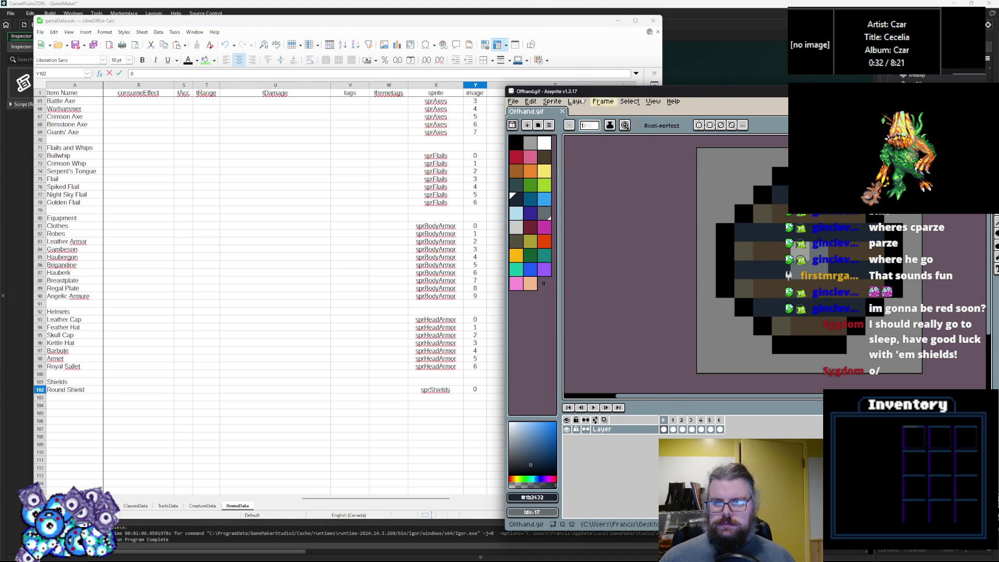
Step: Save the shield artwork under the new name Shields.gif instead of Offhand.gif
{"action": "left_click", "coordinate": [513, 101]}
{"action": "left_click", "coordinate": [525, 154]}
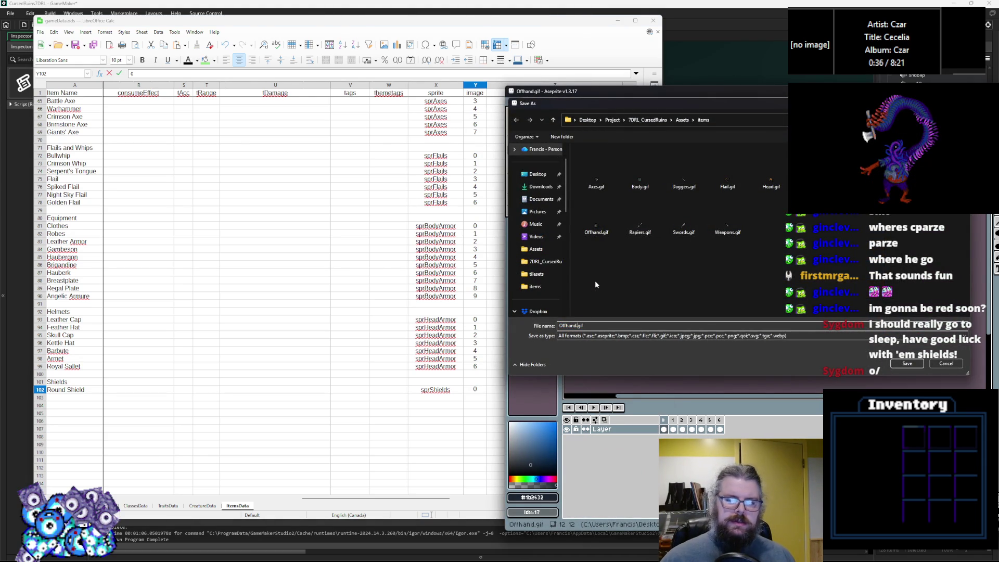
{"action": "key", "text": "BackSpace"}
{"action": "key", "text": "BackSpace"}
{"action": "key", "text": "BackSpace"}
{"action": "type", "text": "Shield"}
{"action": "left_click", "coordinate": [907, 363]}
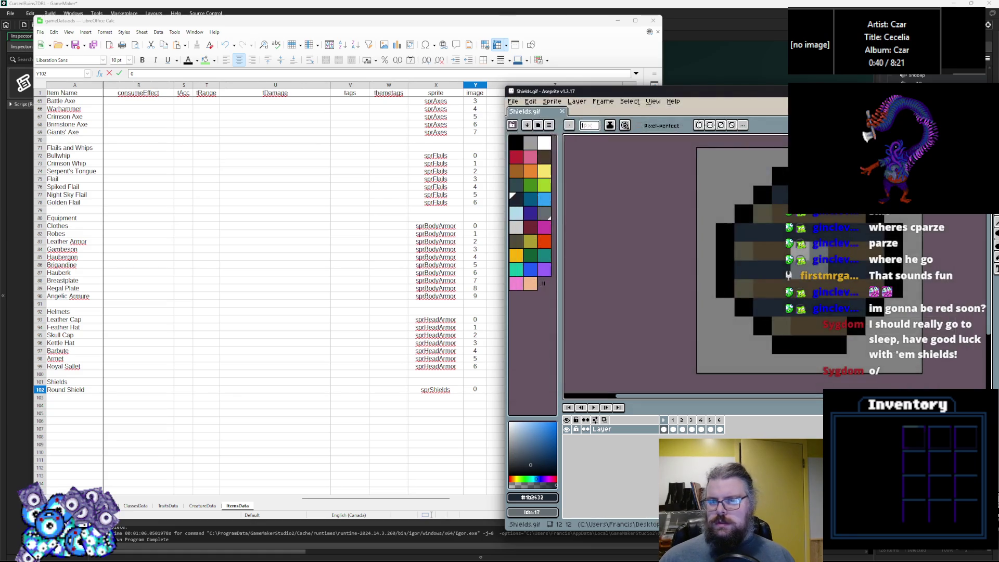
{"action": "left_click", "coordinate": [927, 344]}
{"action": "left_click", "coordinate": [916, 324]}
{"action": "scroll", "coordinate": [915, 324], "scroll_direction": "up", "scroll_amount": 10}
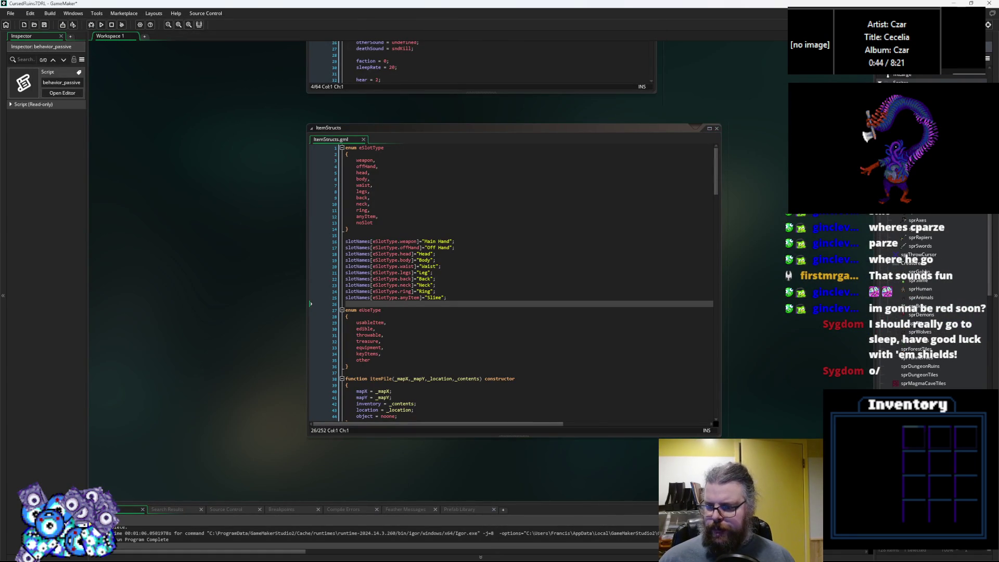
Step: Create a new sprite asset in the Asset Browser named sprShields
{"action": "right_click", "coordinate": [929, 238]}
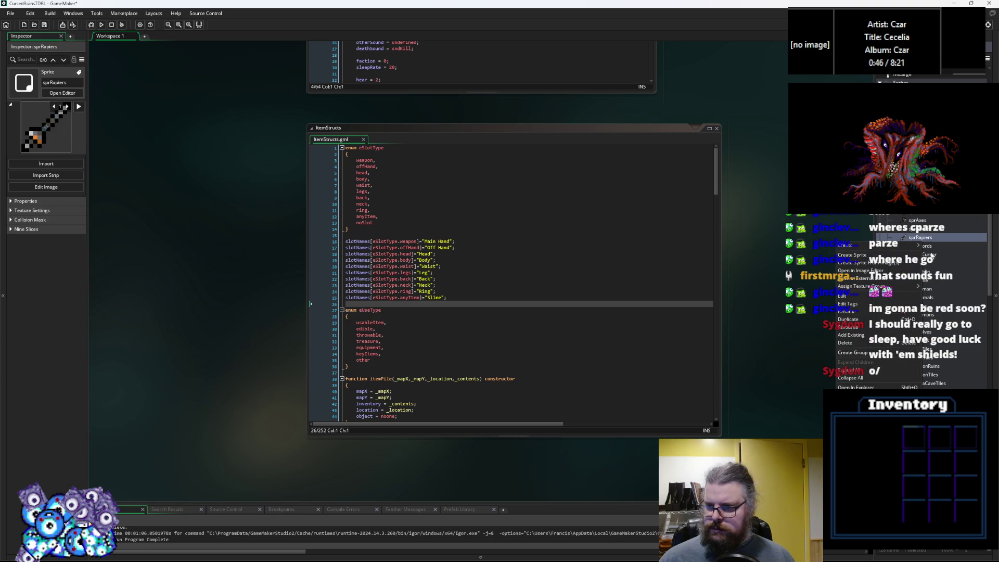
{"action": "left_click", "coordinate": [876, 255]}
{"action": "type", "text": "sprShields"}
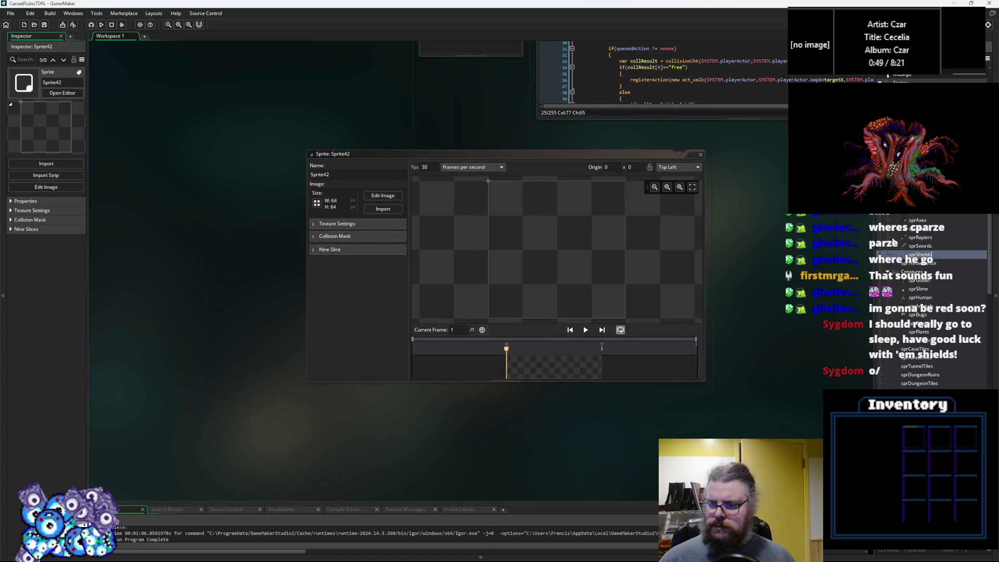
{"action": "left_click", "coordinate": [918, 228]}
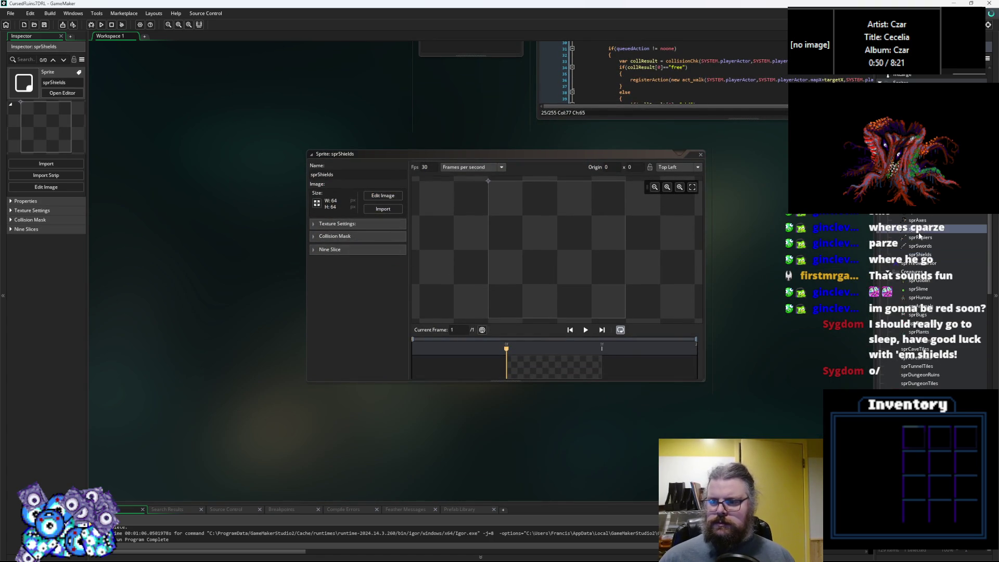
Step: Import Shields.gif into sprShields as seven frames and close the sprite editor
{"action": "left_click", "coordinate": [387, 208]}
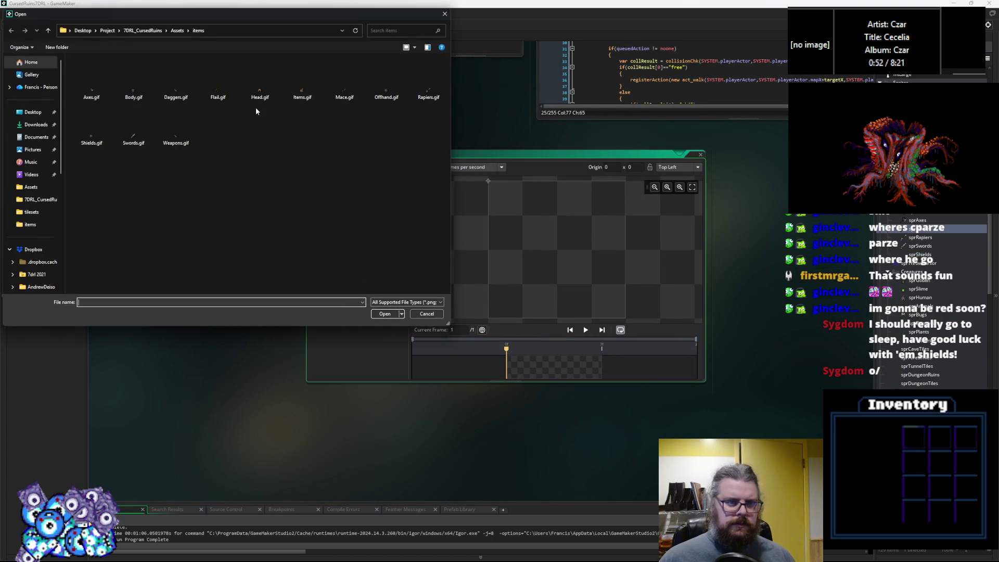
{"action": "left_click", "coordinate": [83, 130]}
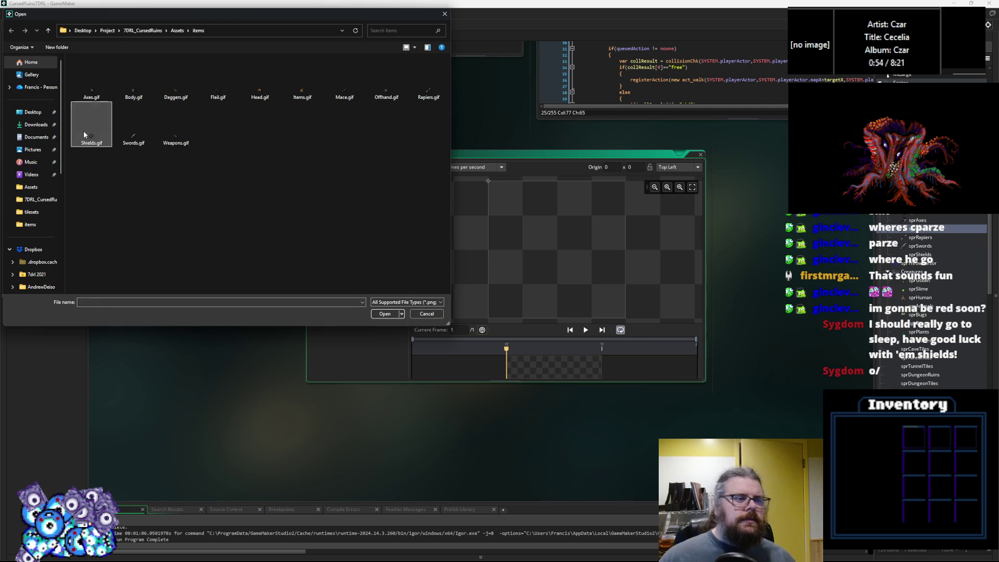
{"action": "left_click", "coordinate": [385, 314]}
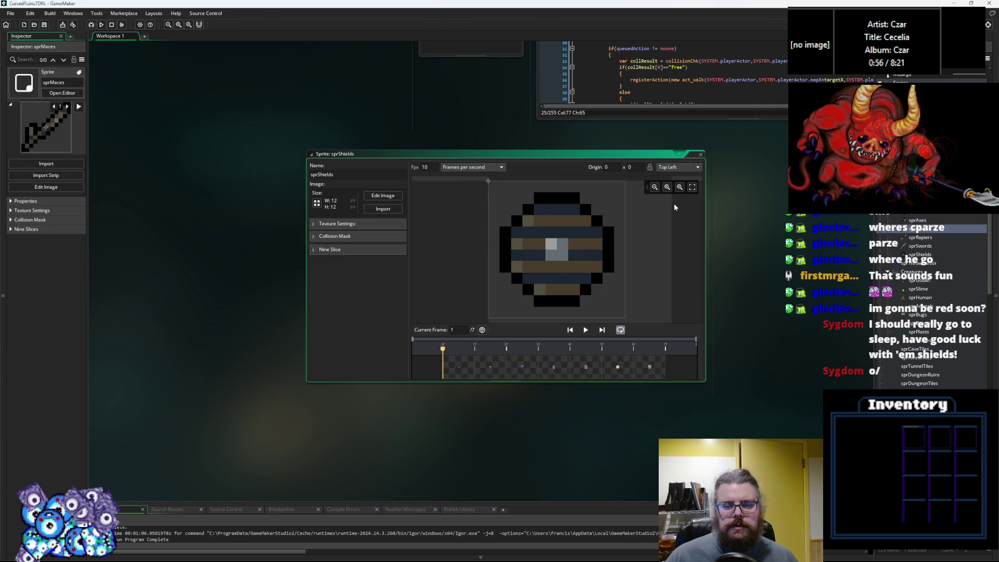
{"action": "left_click", "coordinate": [657, 372]}
{"action": "left_click", "coordinate": [700, 155]}
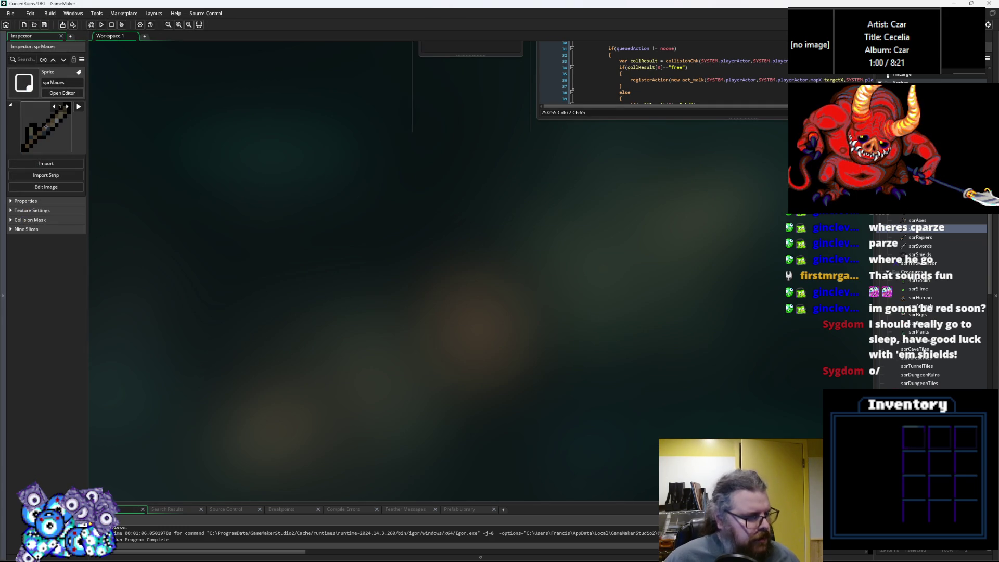
{"action": "key", "text": "alt+Tab"}
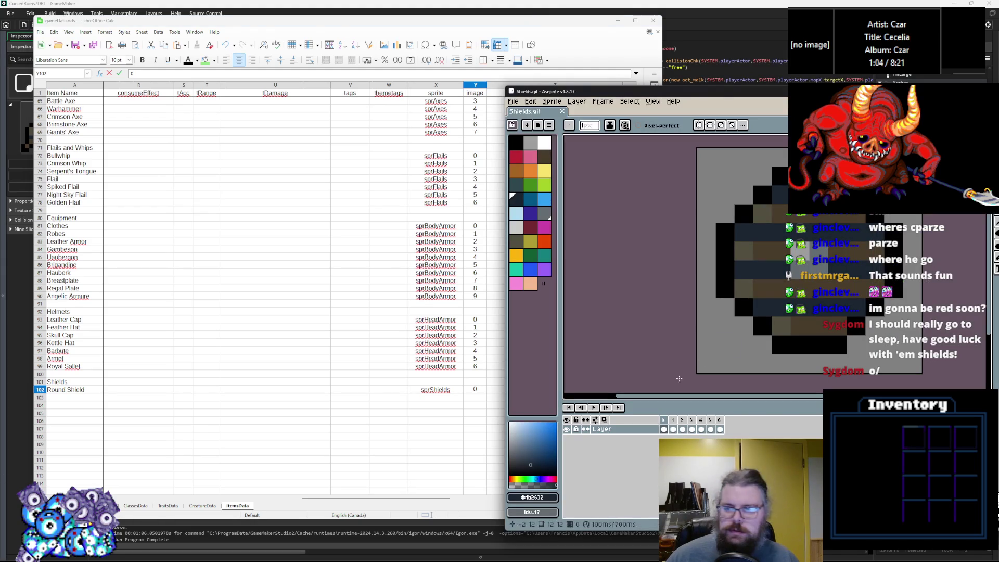
Step: Inspect the damage column down to Round Shield's damage entry
{"action": "left_click_drag", "start_coordinate": [315, 504], "coordinate": [154, 507]}
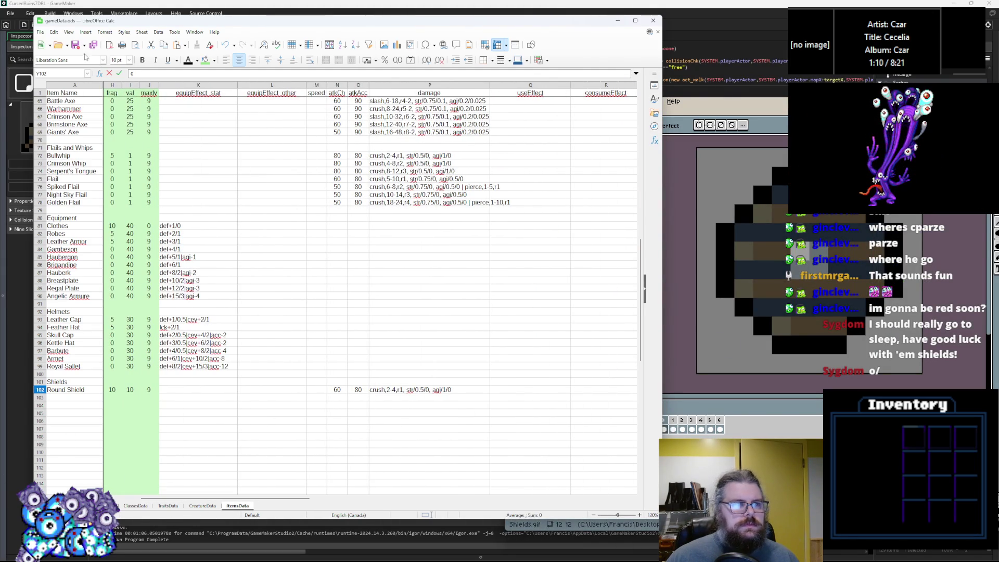
{"action": "left_click", "coordinate": [385, 264]}
{"action": "left_click", "coordinate": [394, 382]}
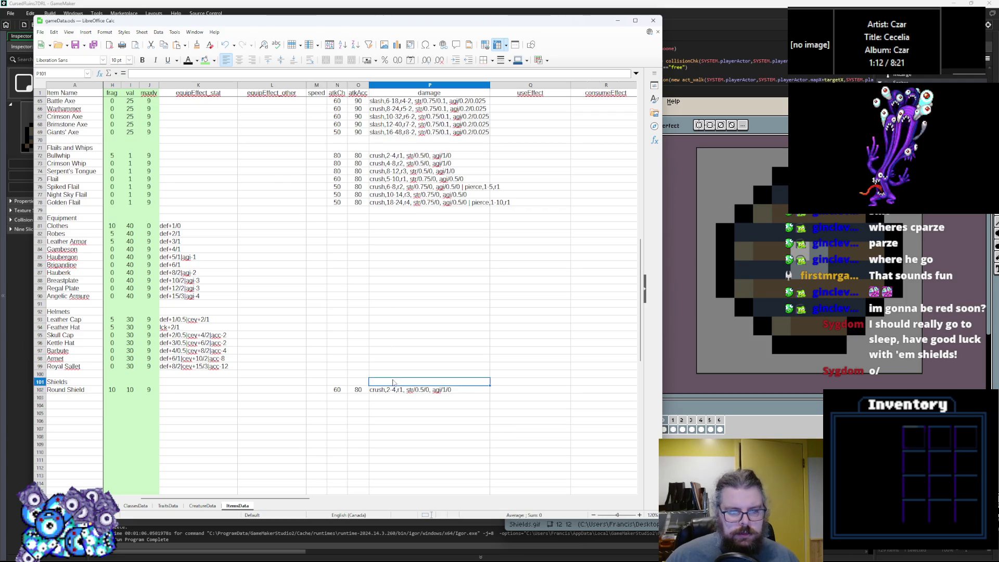
{"action": "left_click", "coordinate": [384, 391]}
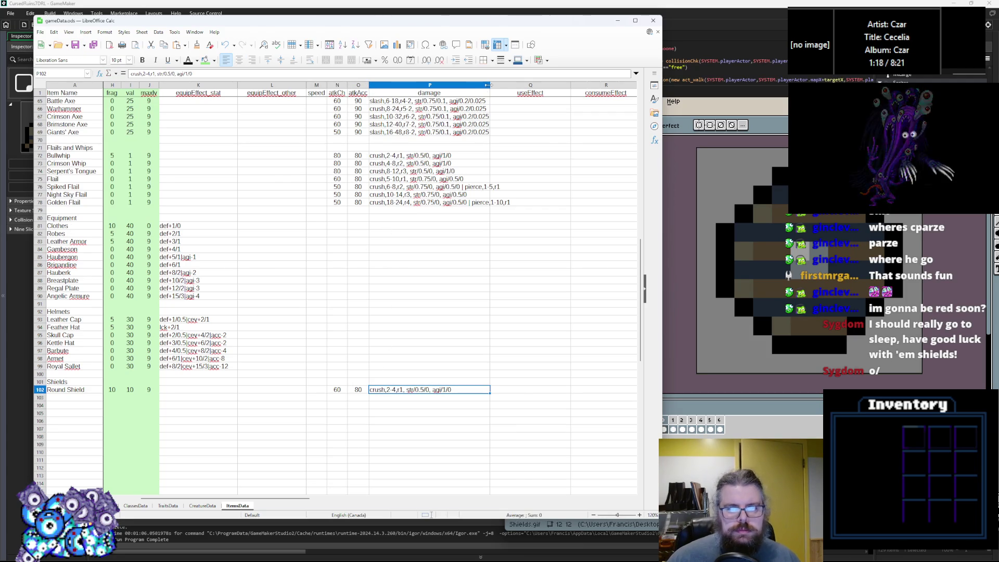
Step: Insert two blank columns, Q and R, before useEffect and narrow each one
{"action": "left_click", "coordinate": [497, 86]}
{"action": "right_click", "coordinate": [497, 88]}
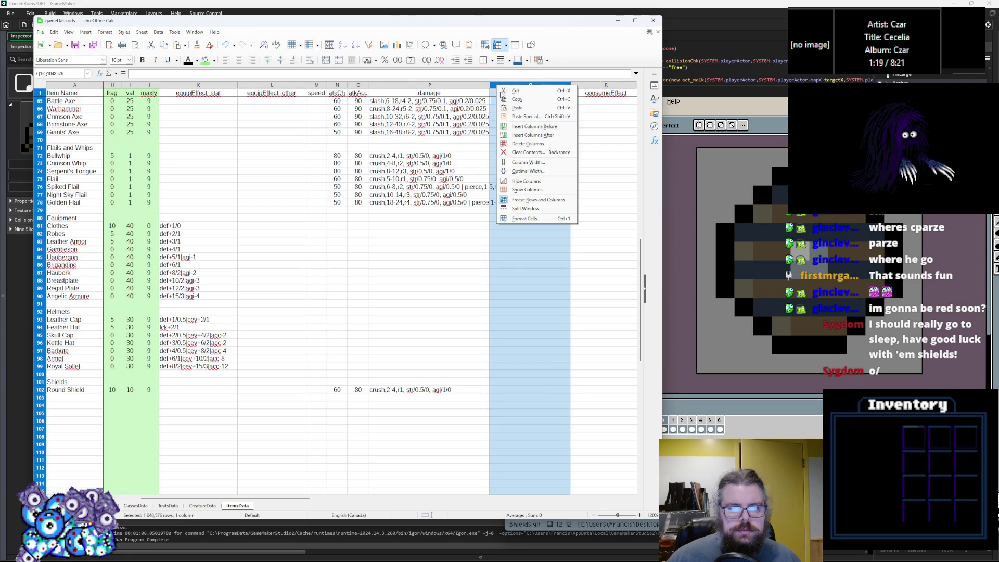
{"action": "left_click", "coordinate": [514, 128]}
{"action": "left_click_drag", "start_coordinate": [570, 84], "coordinate": [511, 87]}
{"action": "right_click", "coordinate": [526, 87]}
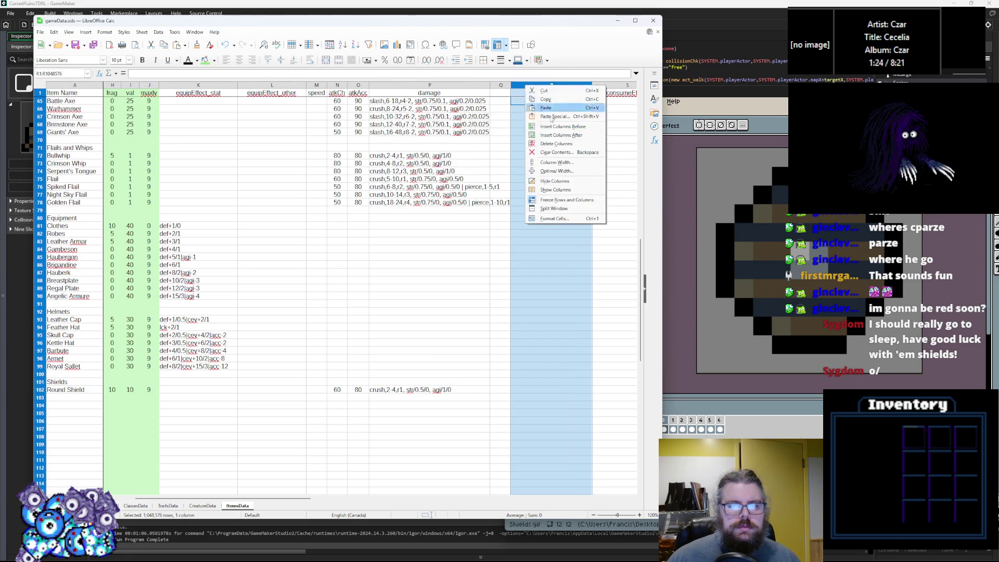
{"action": "left_click", "coordinate": [551, 127]}
{"action": "left_click_drag", "start_coordinate": [592, 82], "coordinate": [520, 87]}
{"action": "left_click", "coordinate": [504, 93]}
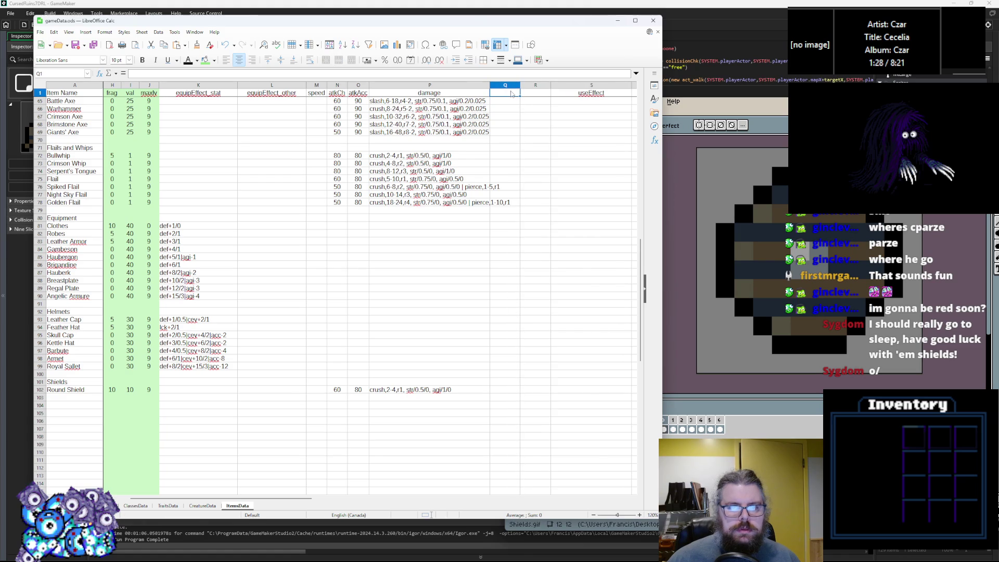
Step: Head columns blockCh and blockAgi, then add a third narrow column headed blockDef
{"action": "type", "text": "blockCh"}
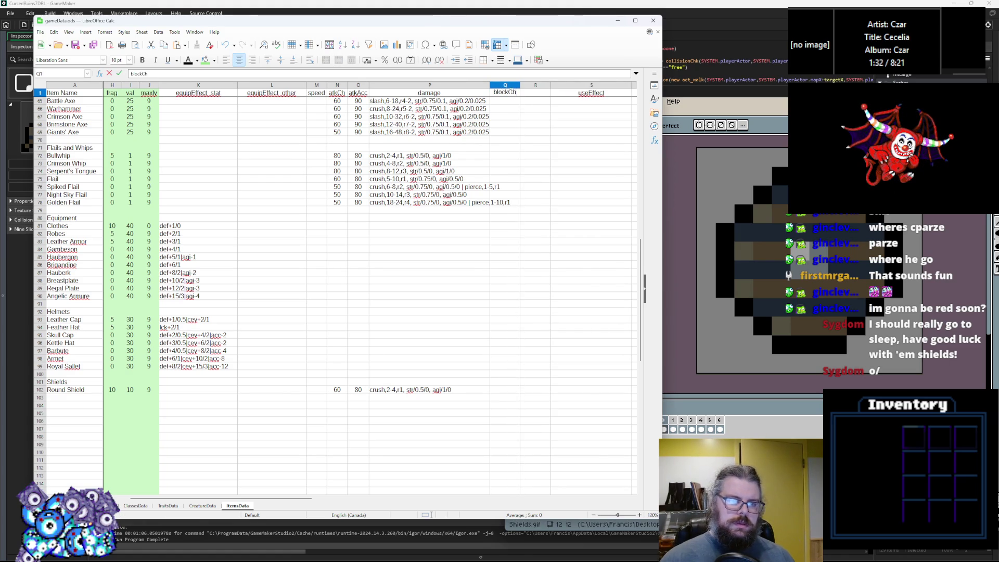
{"action": "left_click", "coordinate": [530, 95]}
{"action": "type", "text": "blockAgi"}
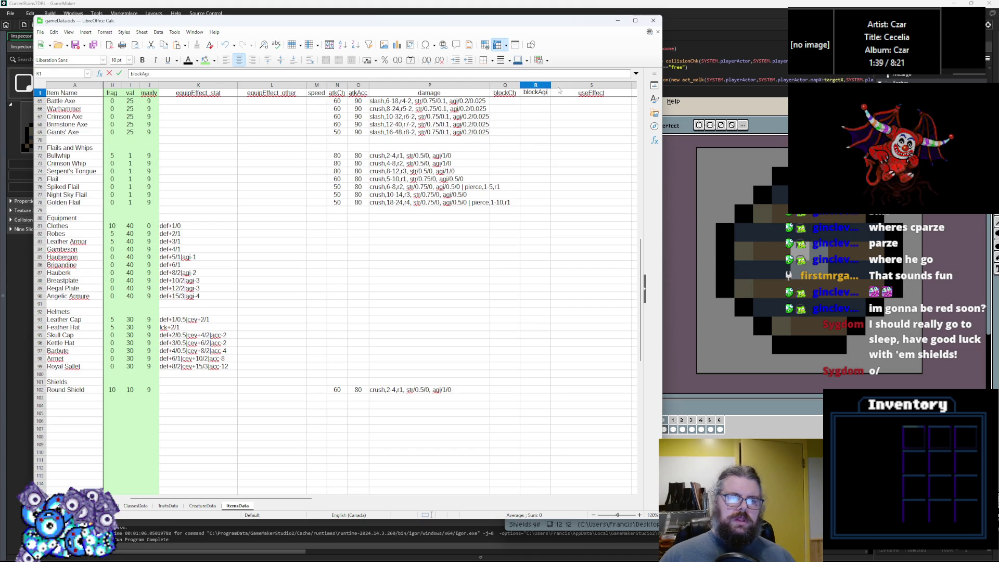
{"action": "right_click", "coordinate": [559, 85]}
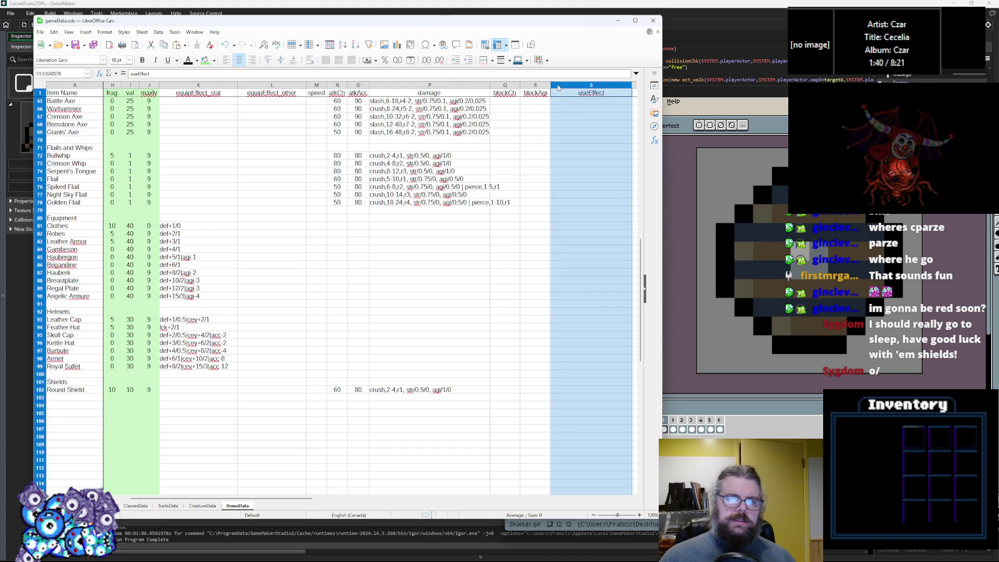
{"action": "left_click", "coordinate": [576, 126]}
{"action": "left_click_drag", "start_coordinate": [631, 86], "coordinate": [580, 86]}
{"action": "left_click", "coordinate": [569, 94]}
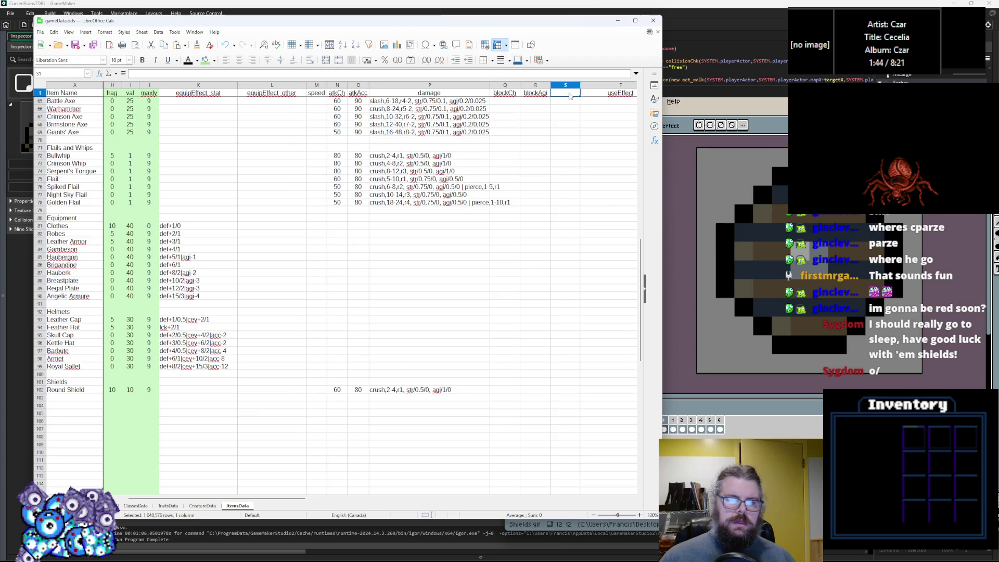
{"action": "type", "text": "dam"}
{"action": "key", "text": "BackSpace"}
{"action": "key", "text": "BackSpace"}
{"action": "type", "text": "m"}
{"action": "type", "text": "blockDef"}
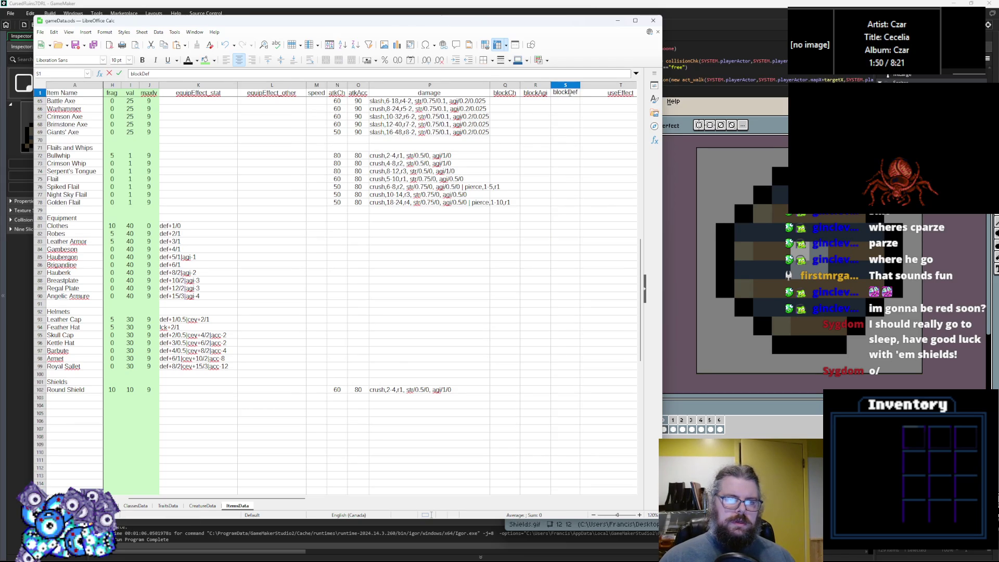
{"action": "left_click", "coordinate": [535, 249]}
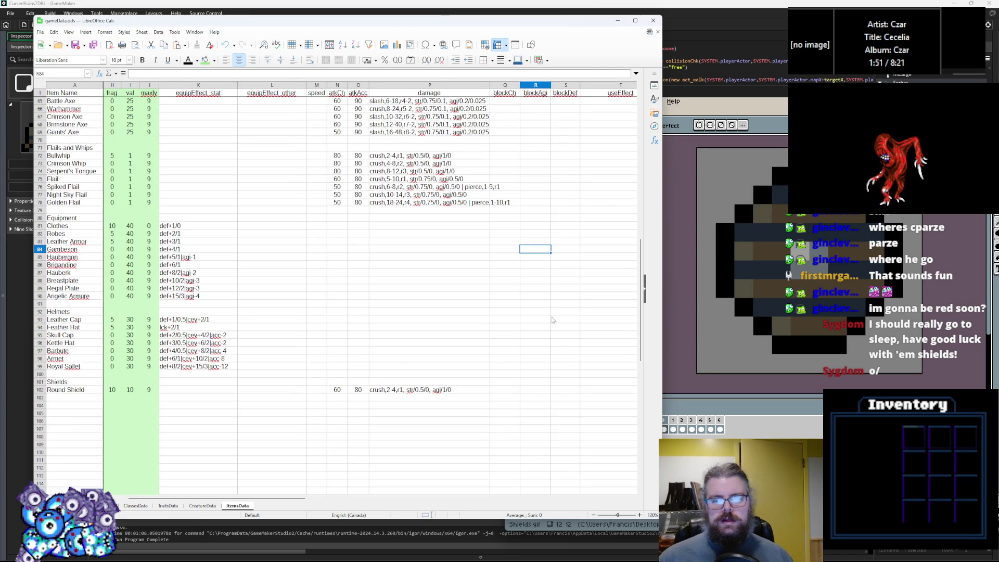
Step: Set Round Shield's blockDef to 40 and centre-align columns Q to S
{"action": "left_click", "coordinate": [564, 392]}
{"action": "type", "text": "40"}
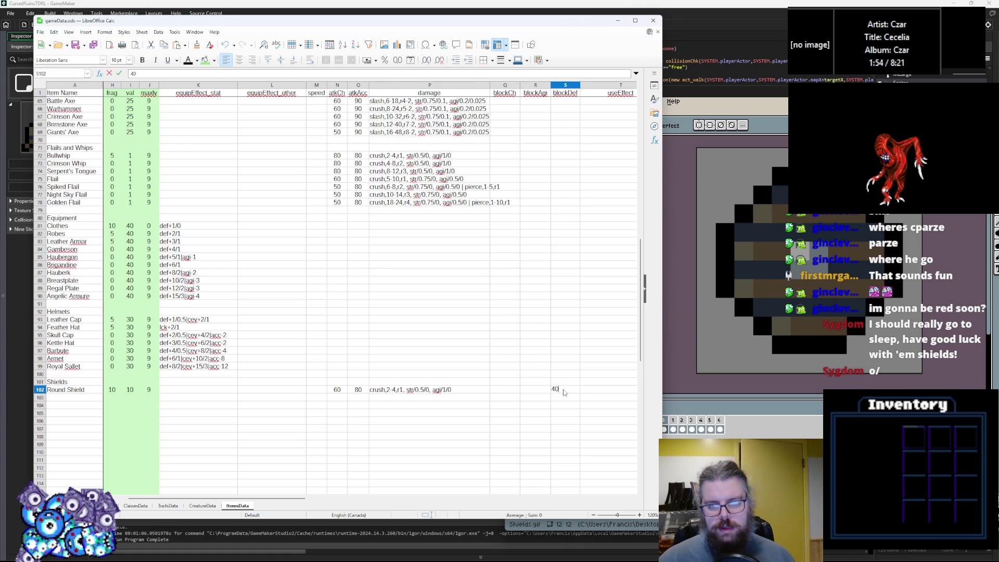
{"action": "key", "text": "Left"}
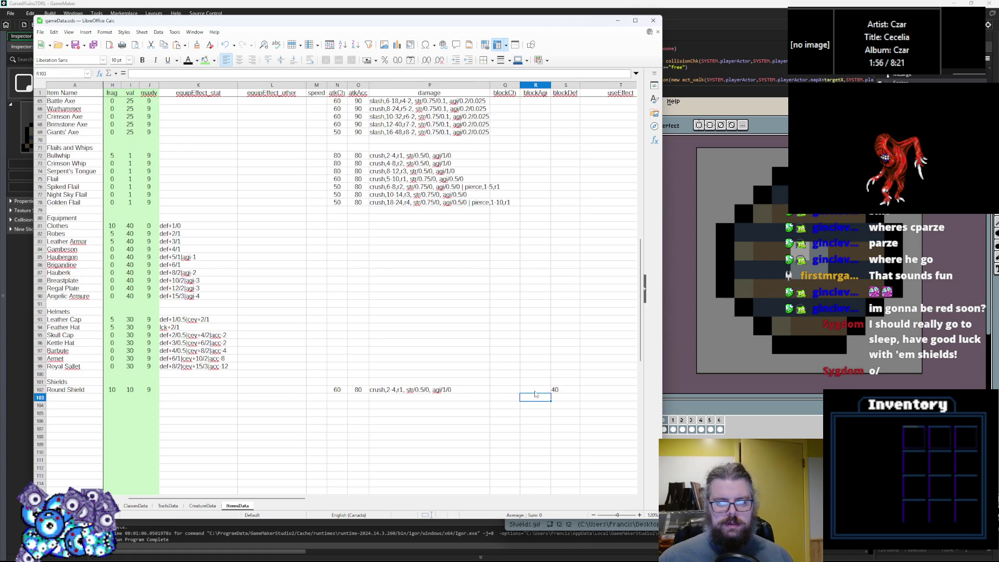
{"action": "left_click_drag", "start_coordinate": [560, 85], "coordinate": [508, 85]}
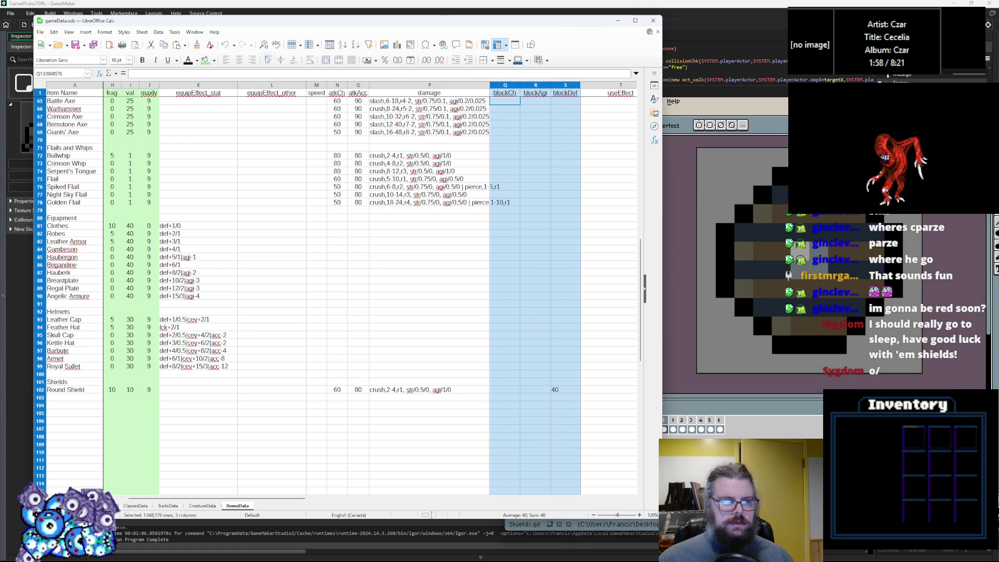
{"action": "left_click", "coordinate": [239, 60]}
{"action": "left_click", "coordinate": [416, 337]}
Step: Enter Round Shield's blockCh as 40 and blockAgi as 4
{"action": "left_click", "coordinate": [509, 387]}
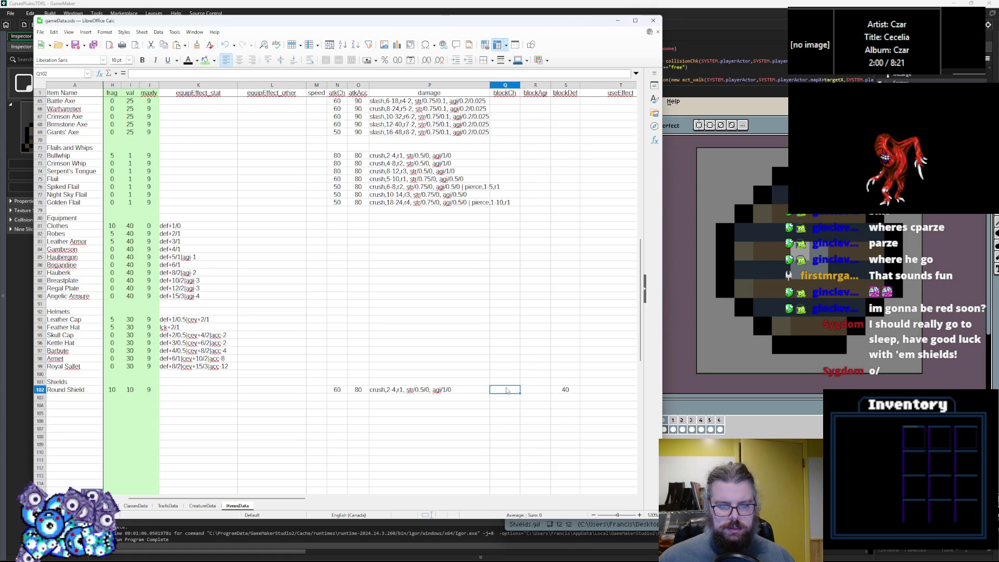
{"action": "type", "text": "40"}
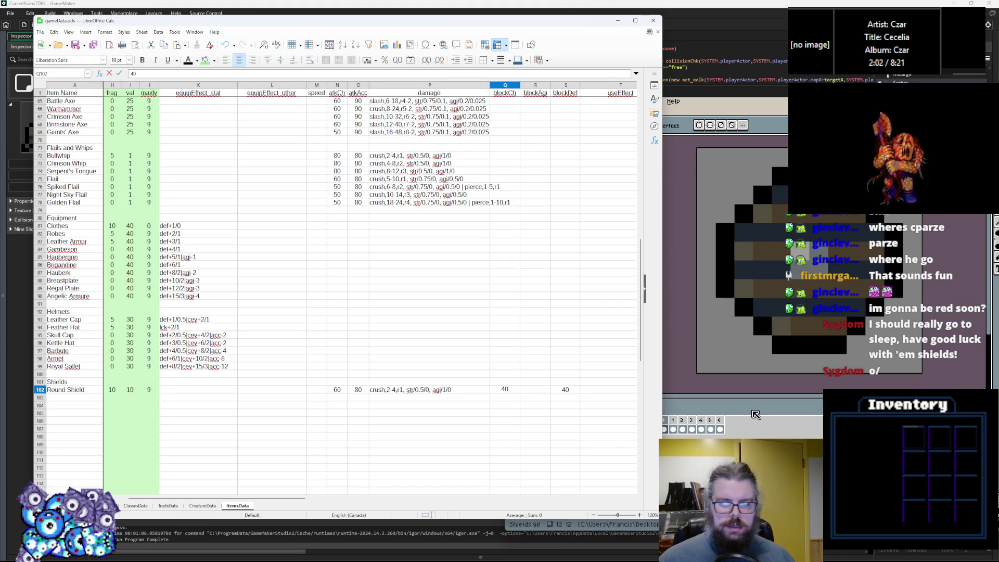
{"action": "left_click", "coordinate": [544, 393]}
{"action": "type", "text": "4"}
{"action": "left_click", "coordinate": [535, 428]}
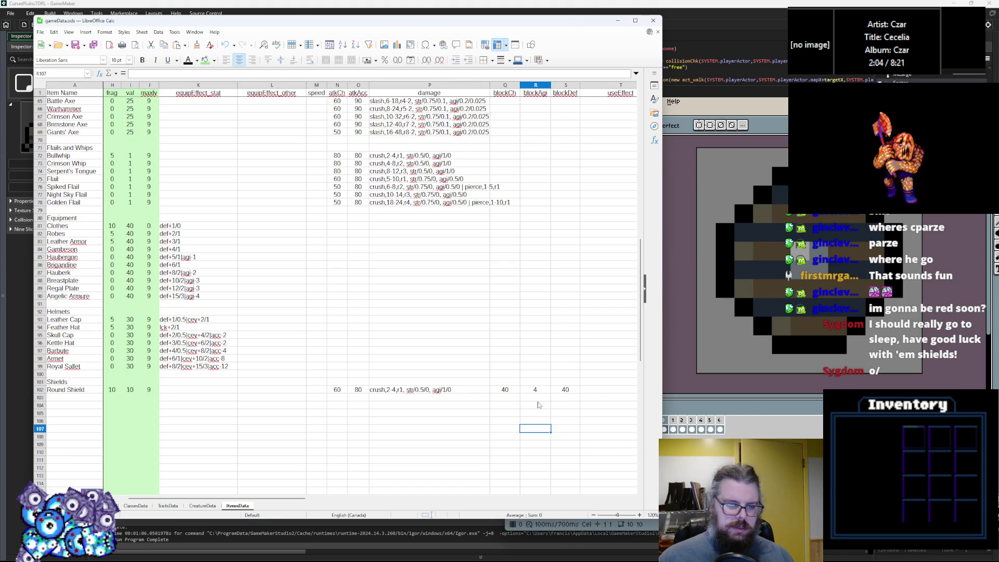
{"action": "left_click", "coordinate": [539, 391]}
{"action": "type", "text": "5"}
{"action": "left_click", "coordinate": [531, 404]}
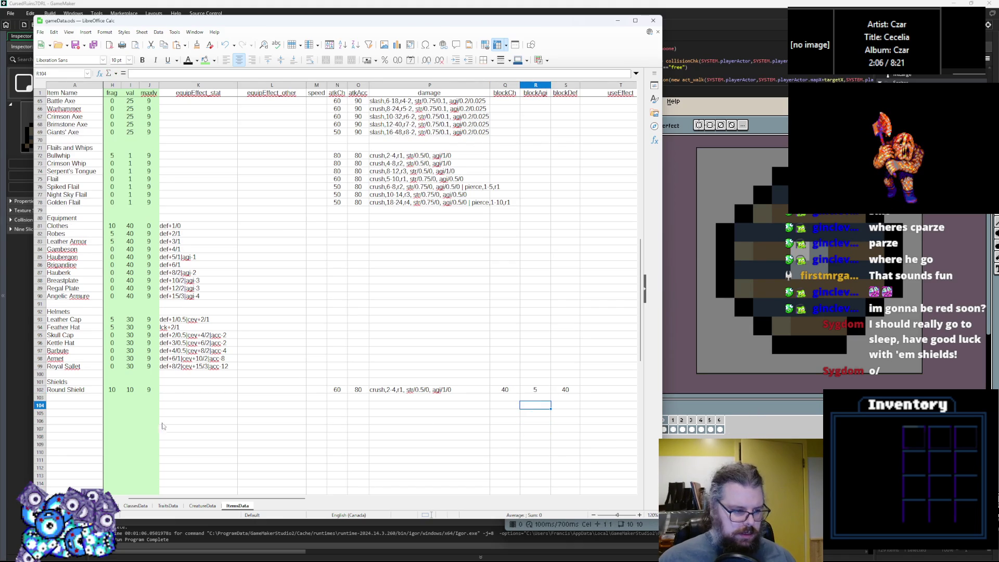
{"action": "left_click", "coordinate": [530, 391]}
{"action": "type", "text": "4"}
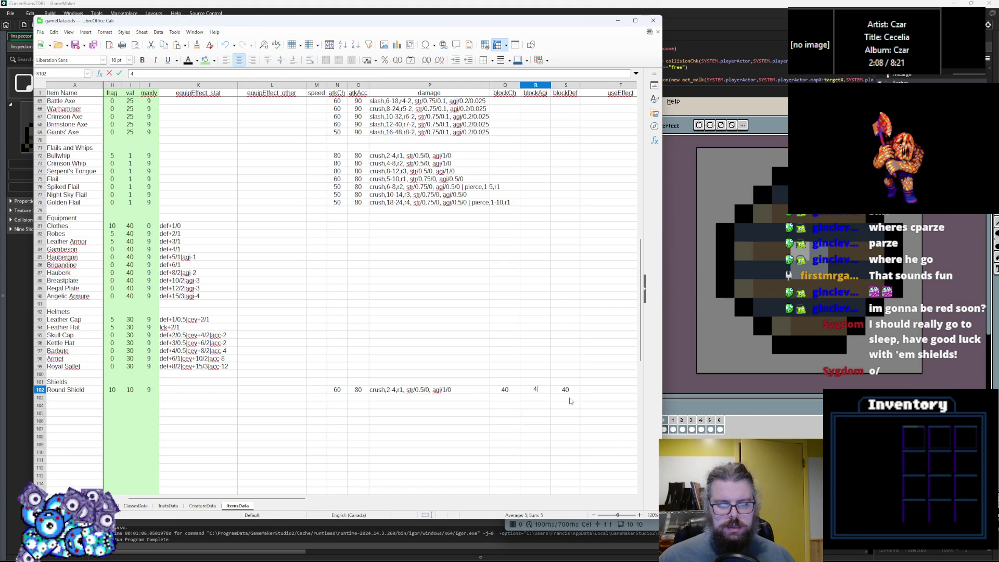
{"action": "left_click", "coordinate": [567, 413]}
{"action": "left_click", "coordinate": [570, 390]}
{"action": "left_click_drag", "start_coordinate": [570, 390], "coordinate": [82, 392]}
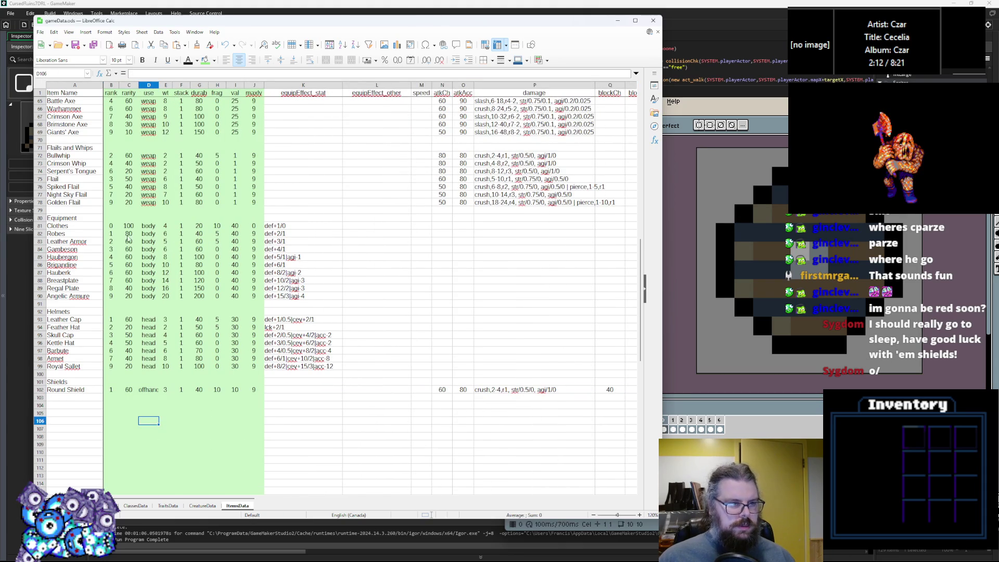
Step: Copy the Round Shield row into row 103
{"action": "left_click_drag", "start_coordinate": [157, 85], "coordinate": [160, 84]}
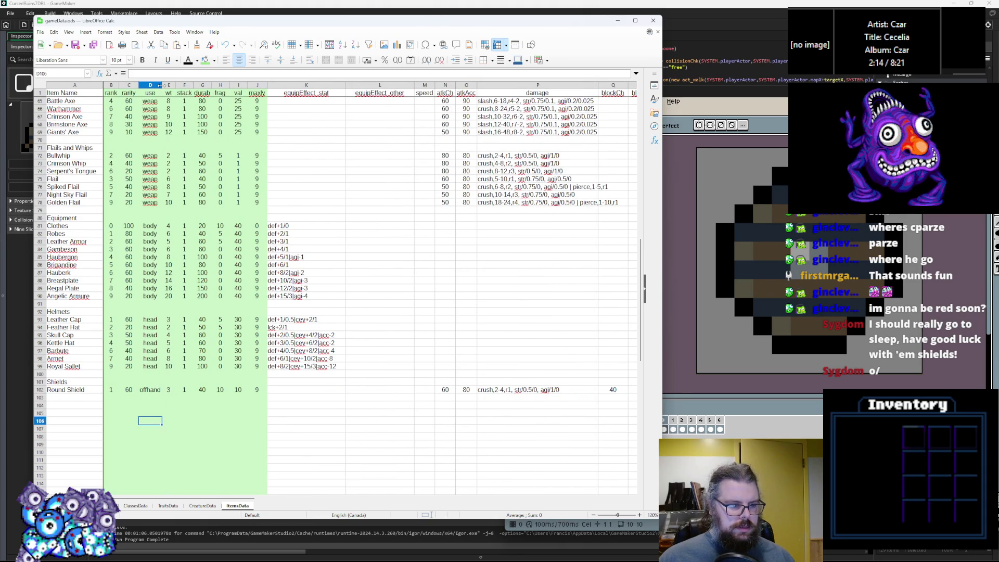
{"action": "left_click", "coordinate": [40, 389]}
{"action": "key", "text": "ctrl+c"}
{"action": "left_click", "coordinate": [40, 398]}
{"action": "key", "text": "ctrl+v"}
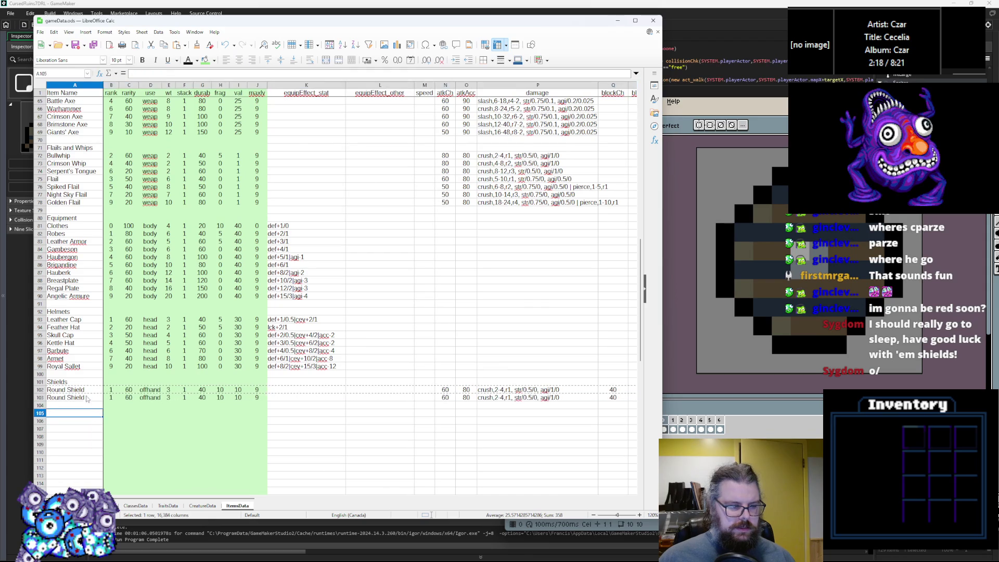
{"action": "left_click", "coordinate": [62, 413]}
Step: Rename the item in row 103 to Buckler
{"action": "left_click", "coordinate": [876, 317]}
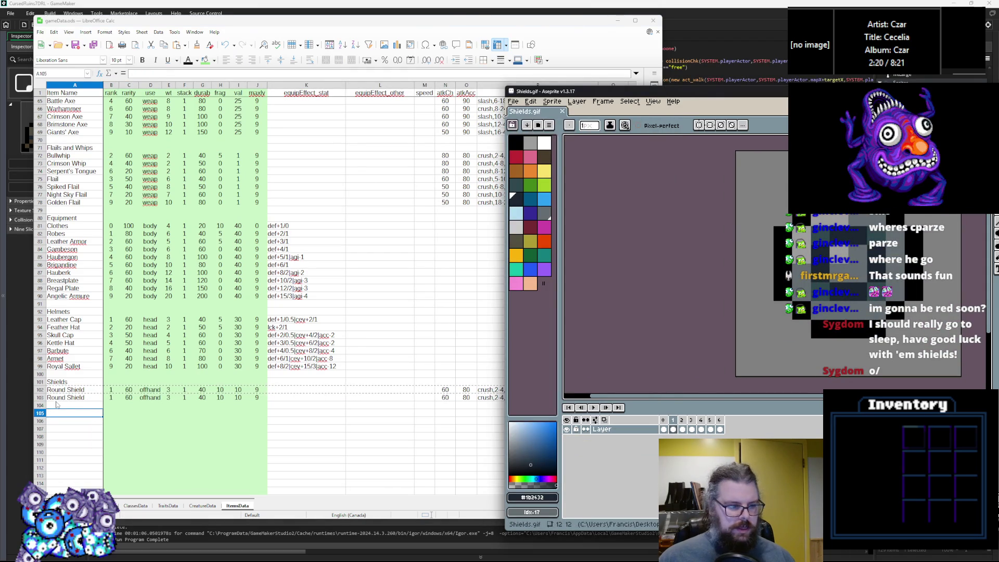
{"action": "left_click", "coordinate": [67, 398]}
{"action": "double_click", "coordinate": [66, 398]}
{"action": "type", "text": "Buckler"}
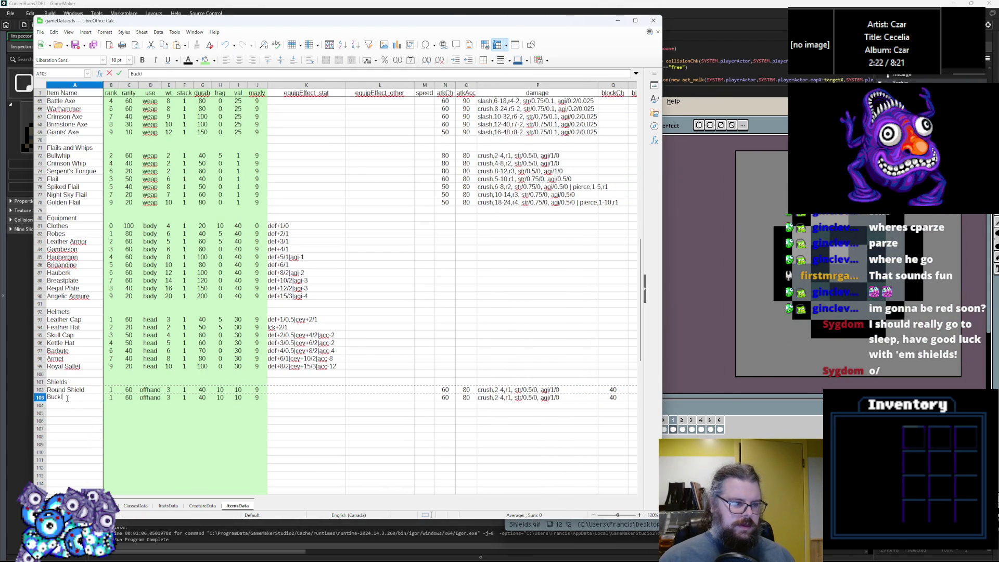
Step: Paste the Buckler row into rows 104 through 108
{"action": "left_click", "coordinate": [40, 398]}
{"action": "left_click", "coordinate": [40, 405]}
{"action": "key", "text": "ctrl+v"}
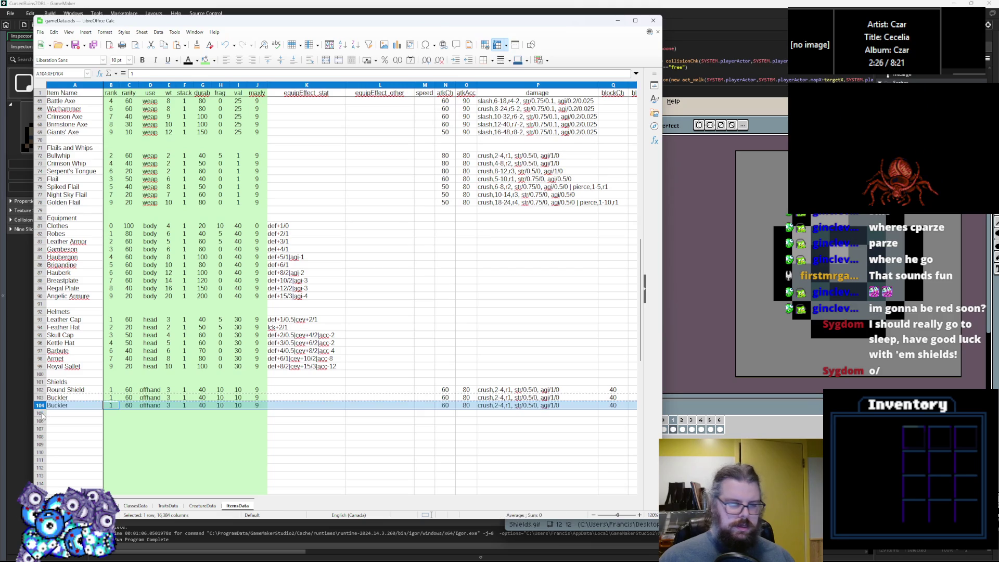
{"action": "left_click", "coordinate": [42, 412]}
{"action": "key", "text": "ctrl+v"}
{"action": "left_click", "coordinate": [42, 420]}
{"action": "key", "text": "ctrl+v"}
{"action": "left_click", "coordinate": [41, 429]}
{"action": "key", "text": "ctrl+v"}
{"action": "left_click", "coordinate": [41, 436]}
{"action": "key", "text": "ctrl+v"}
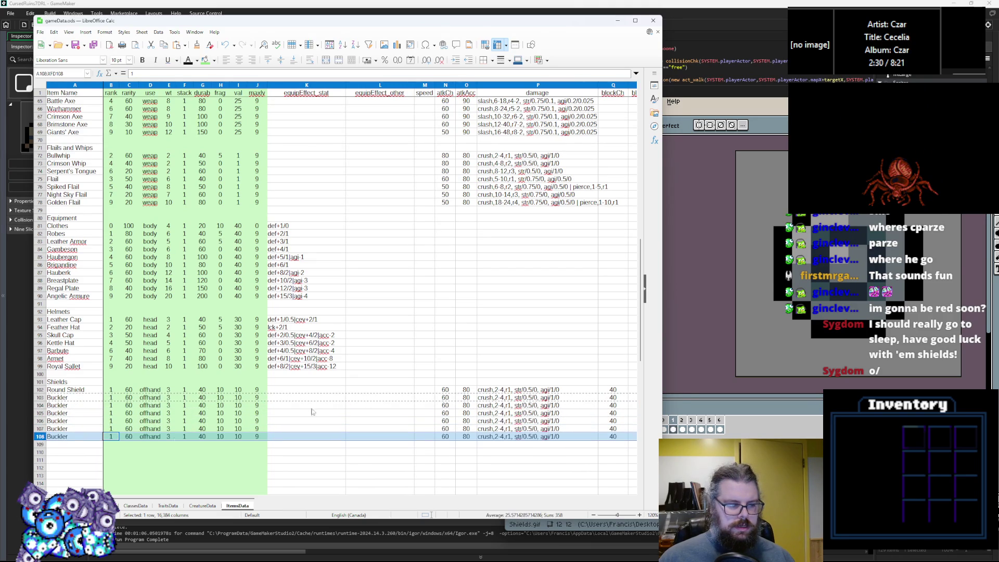
{"action": "key", "text": "alt+Tab"}
Step: Rename rows 104 and 105 to Heater Shield and Kite Shield
{"action": "double_click", "coordinate": [58, 405]}
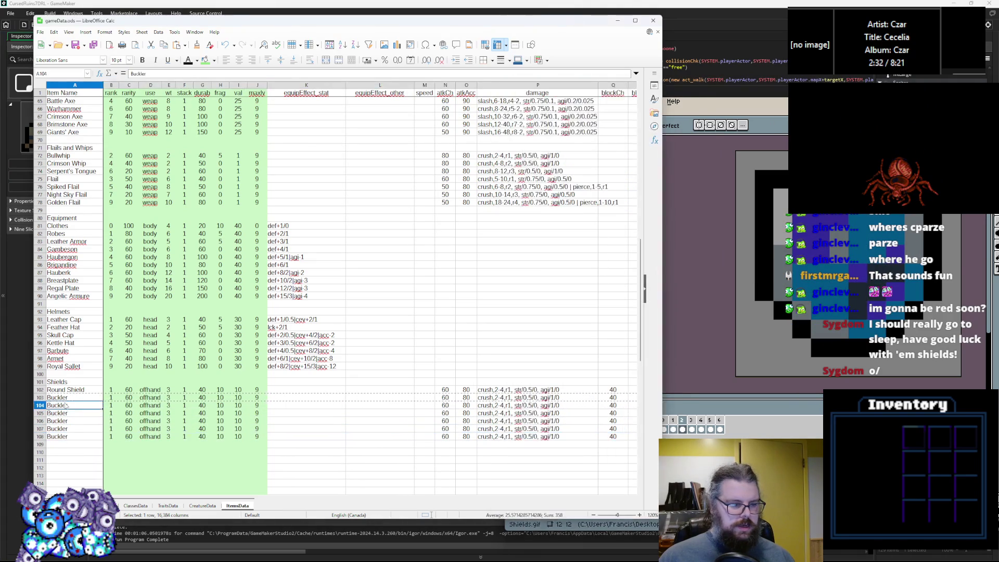
{"action": "type", "text": "Hea"}
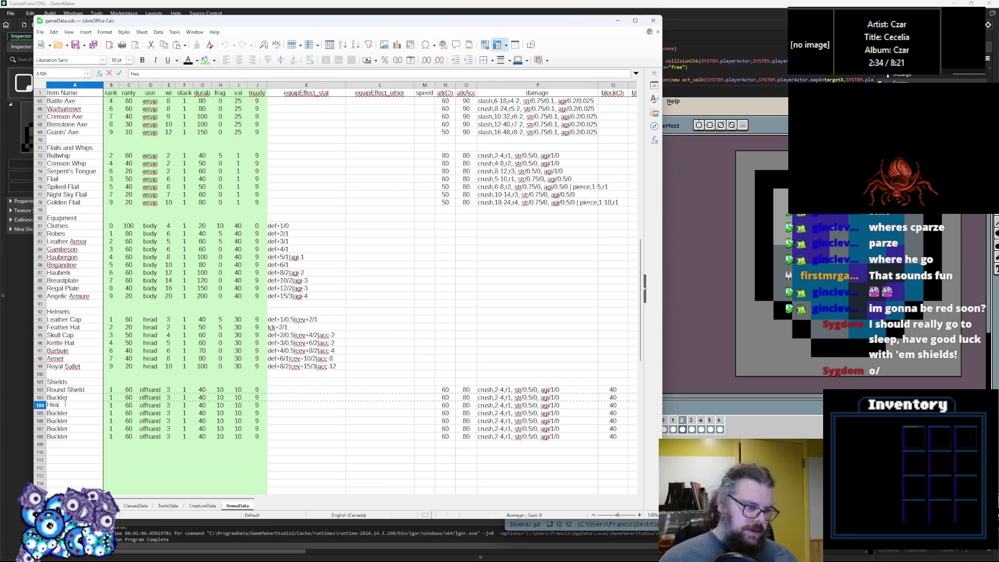
{"action": "type", "text": "ter Shield"}
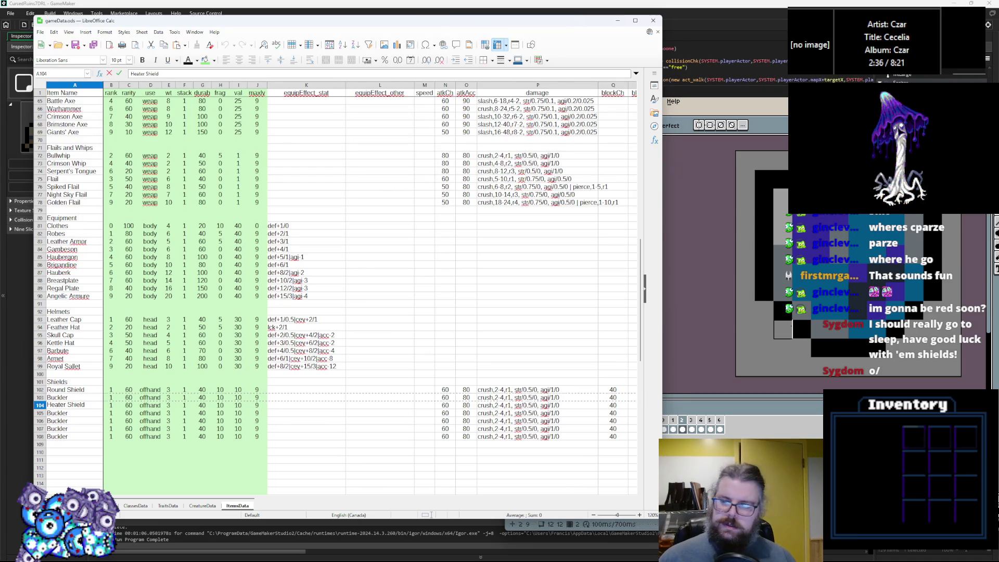
{"action": "key", "text": "alt+Tab"}
{"action": "left_click", "coordinate": [57, 412]}
{"action": "double_click", "coordinate": [57, 412]}
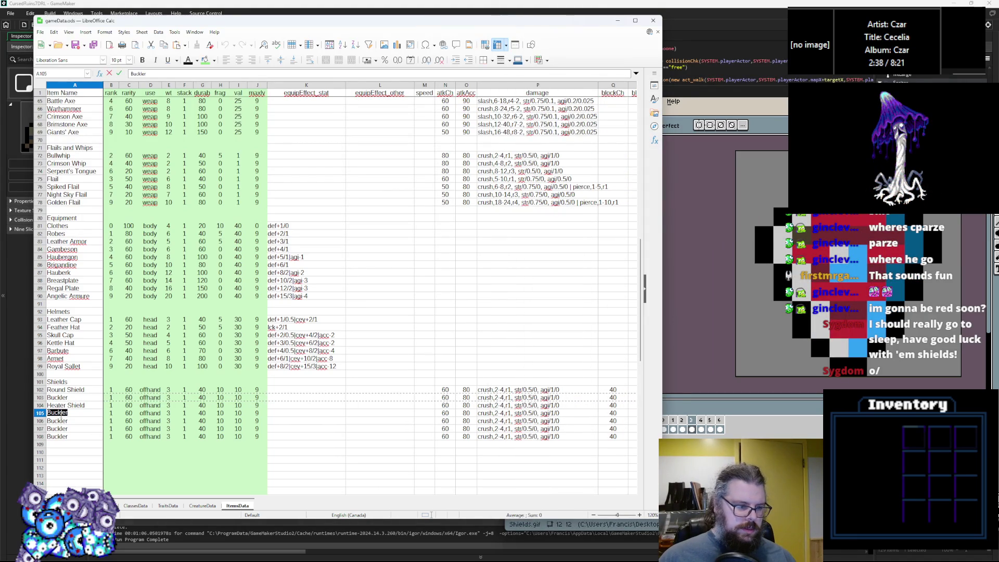
{"action": "type", "text": "Kite Shield"}
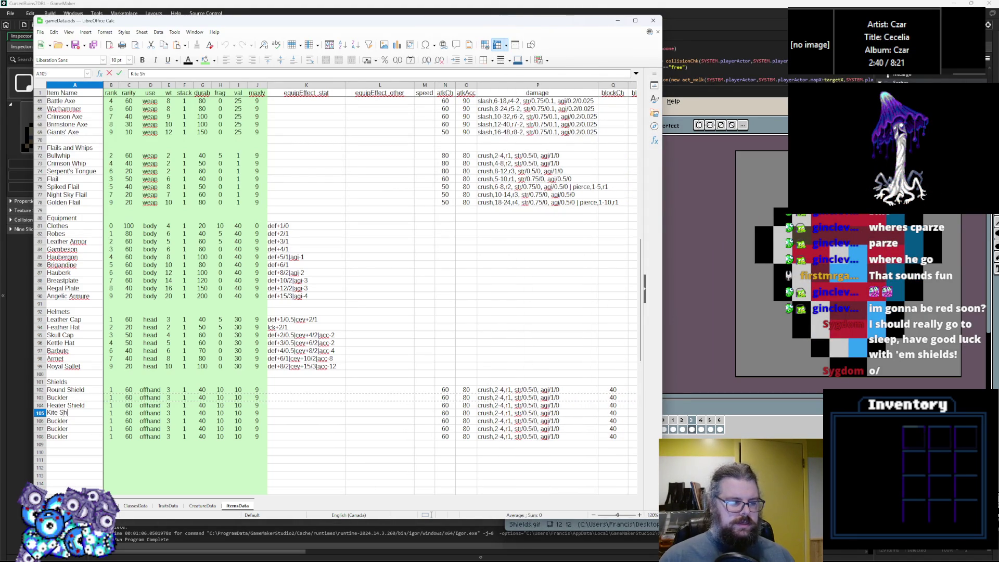
{"action": "key", "text": "alt+Tab"}
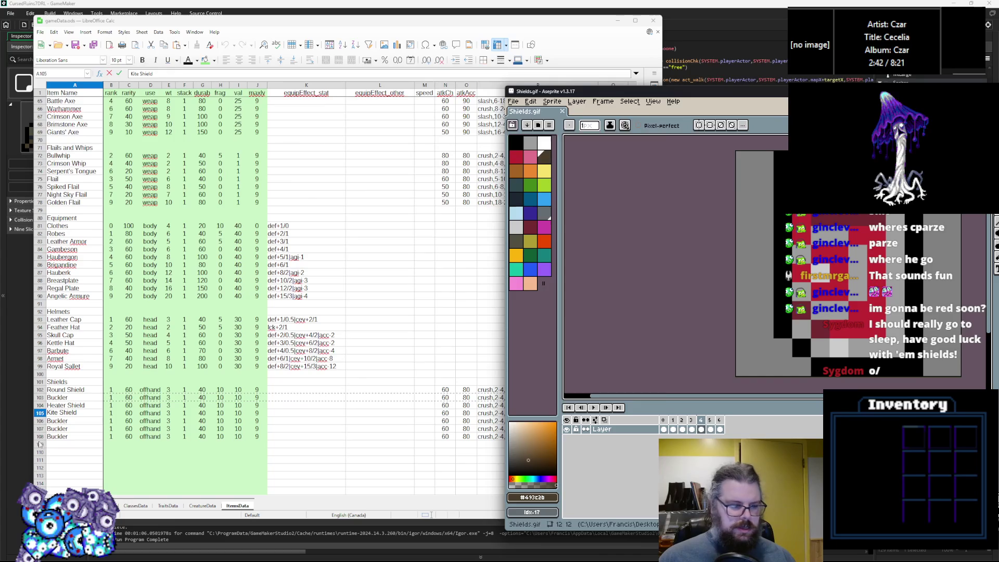